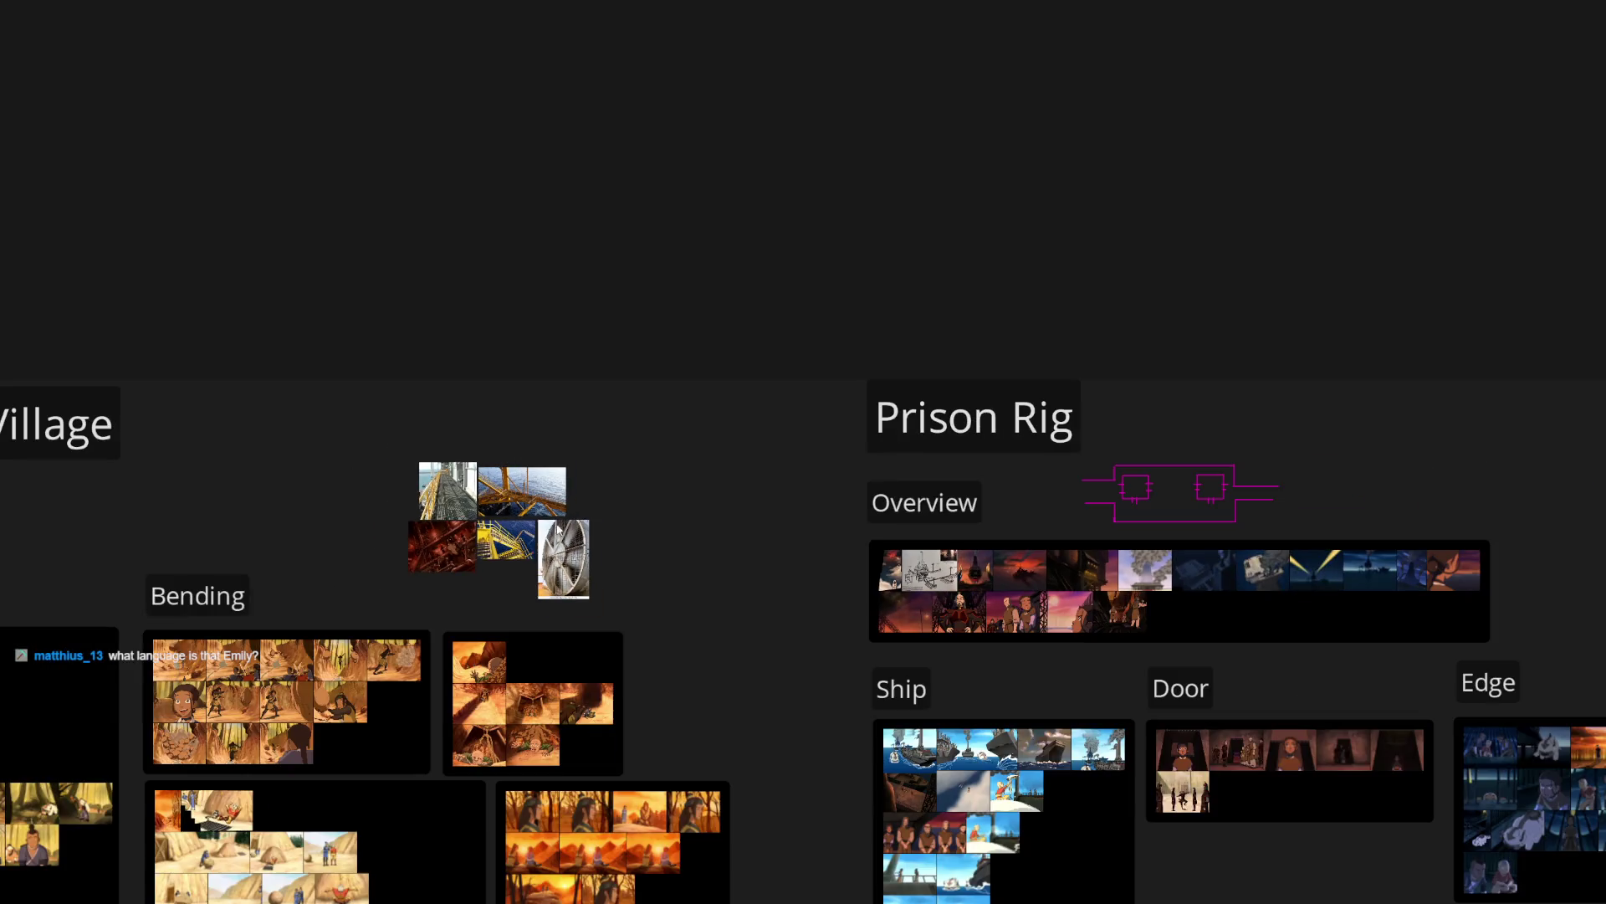
Pan the PureRef board to the Prison Rig references grouped as Overview, Ship, Door and Edge
mouse_move(636, 558)
left_mouse_down()
mouse_move(1017, 492)
mouse_move(621, 399)
mouse_move(345, 400)
left_mouse_up()
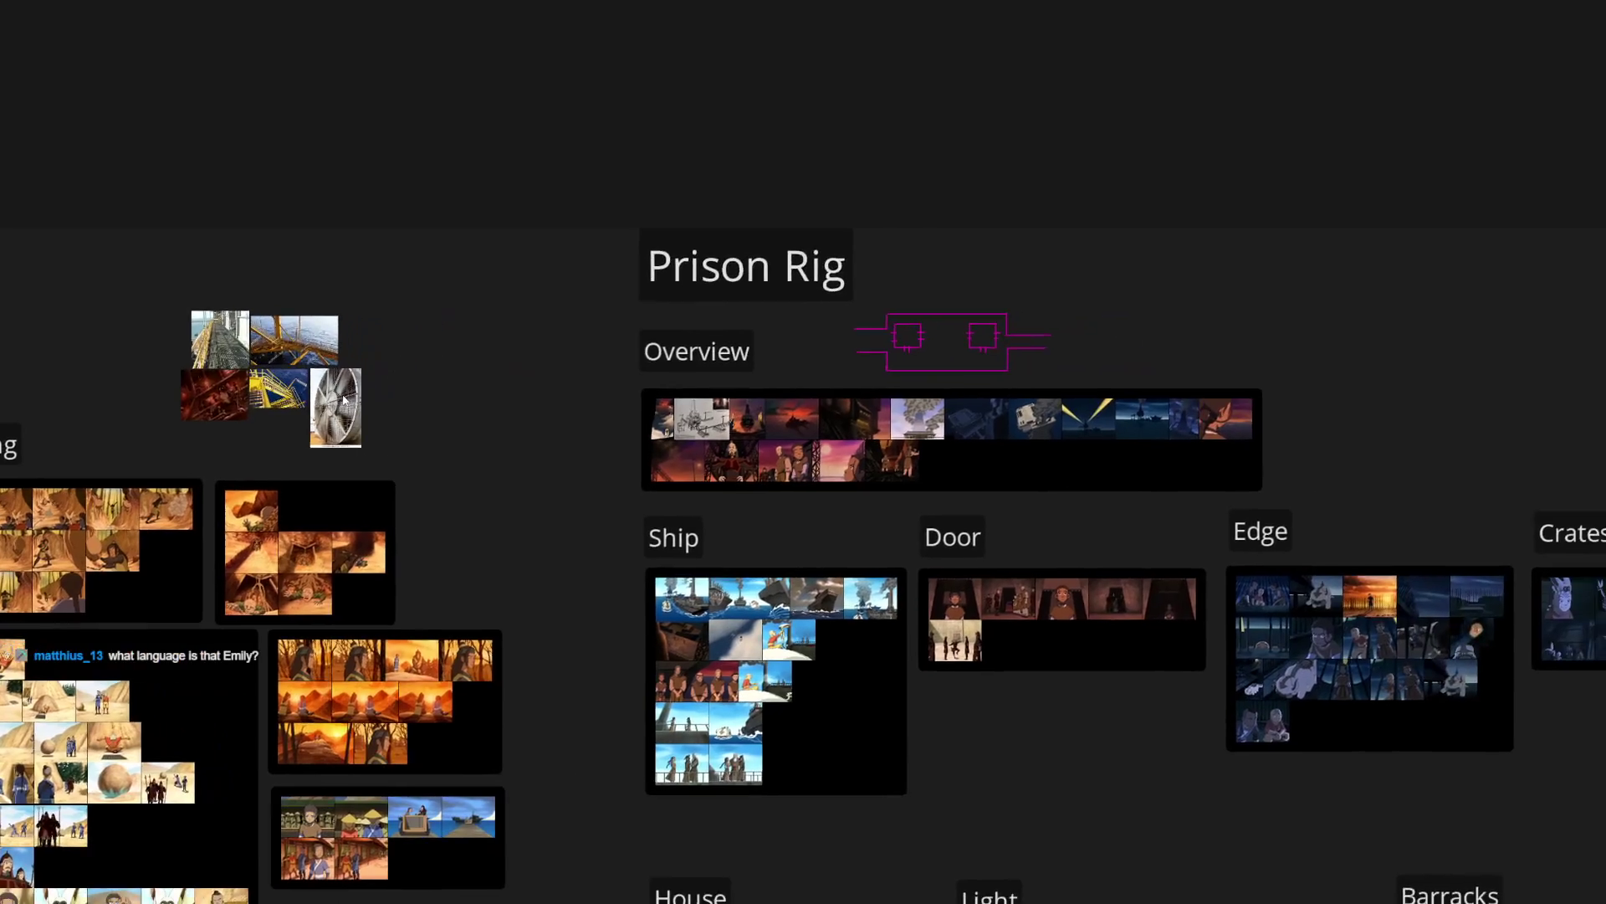
Zoom into the prison-rig sketch and pan so the crane tower and sloped ramp are in view
scroll(950, 378, "up", 15)
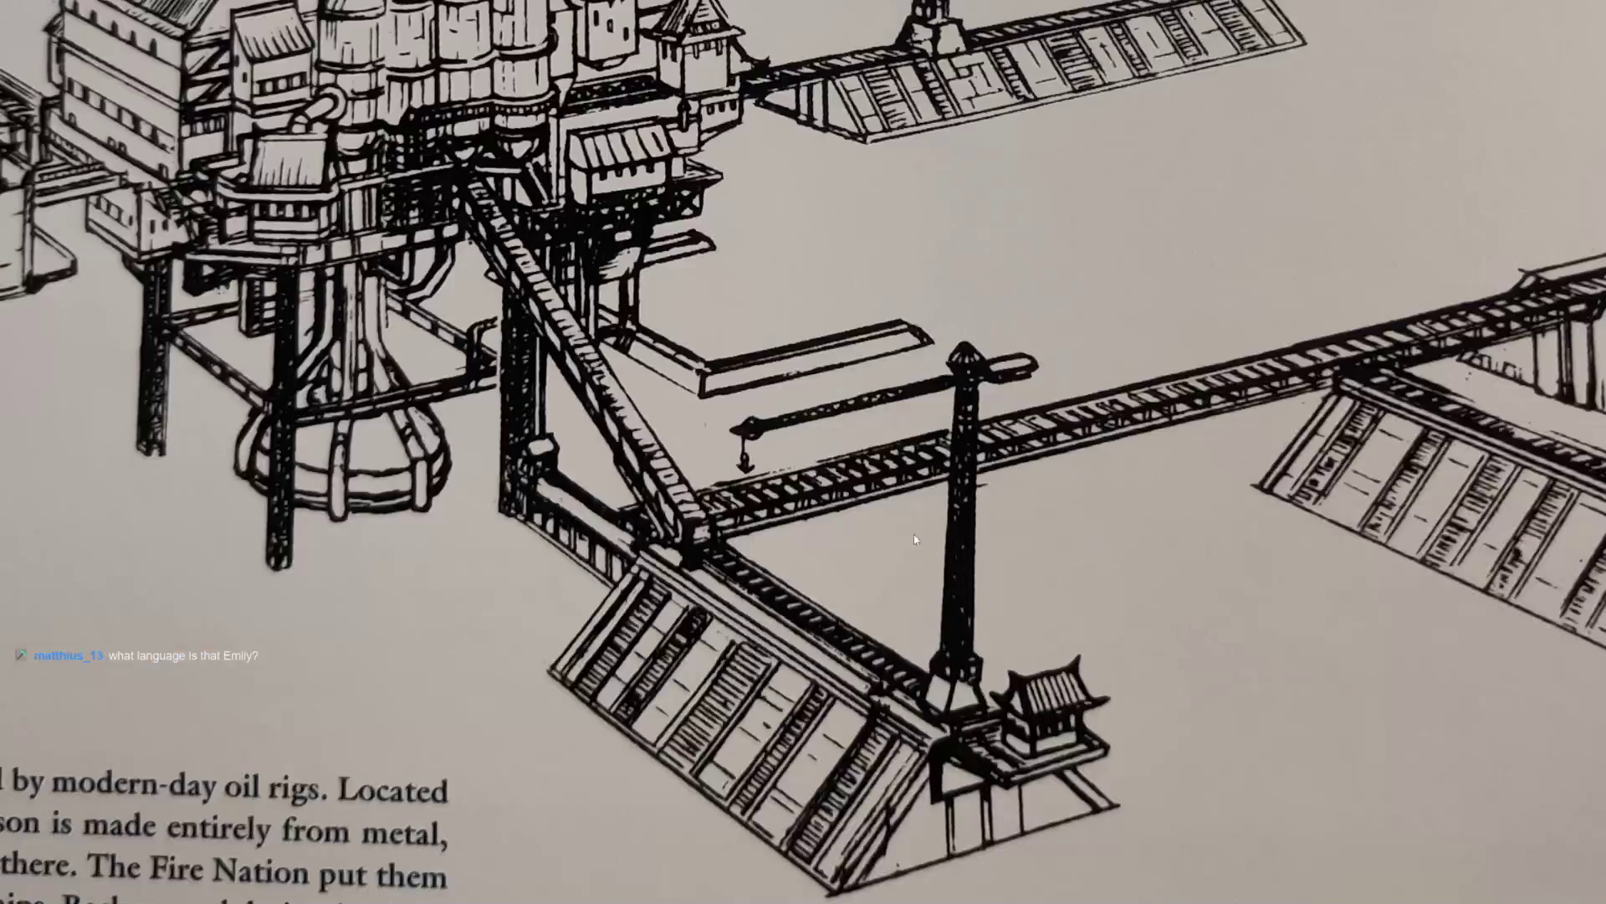
scroll(935, 552, "up", 4)
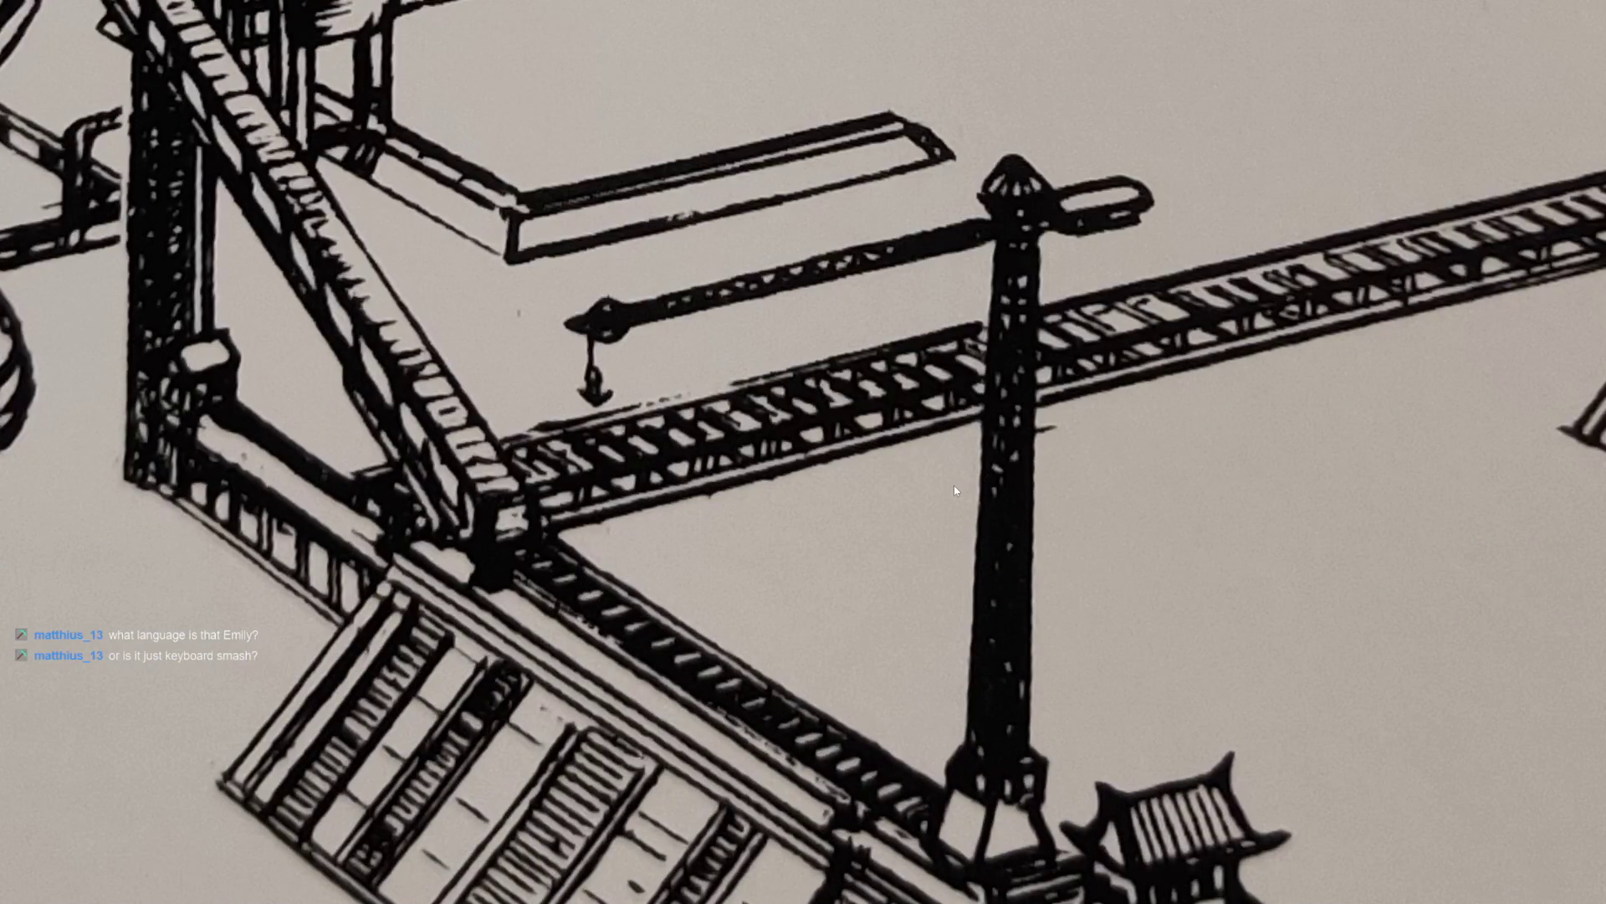
scroll(1055, 421, "up", 2)
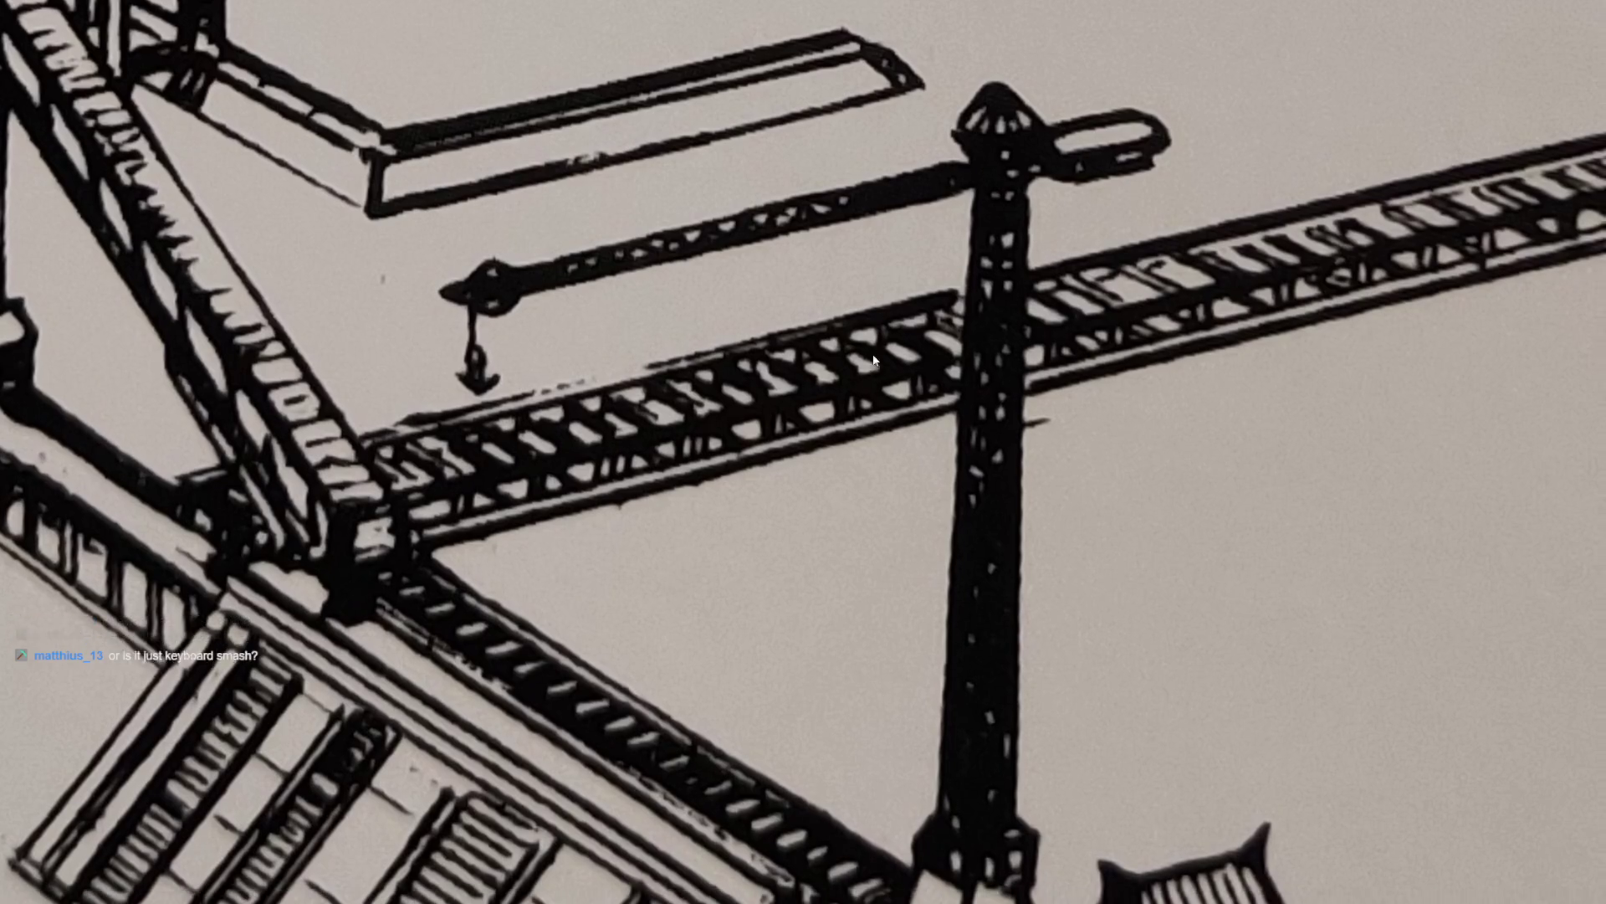
mouse_move(879, 370)
left_mouse_down()
mouse_move(854, 295)
mouse_move(700, 346)
left_mouse_up()
scroll(741, 722, "up", 1)
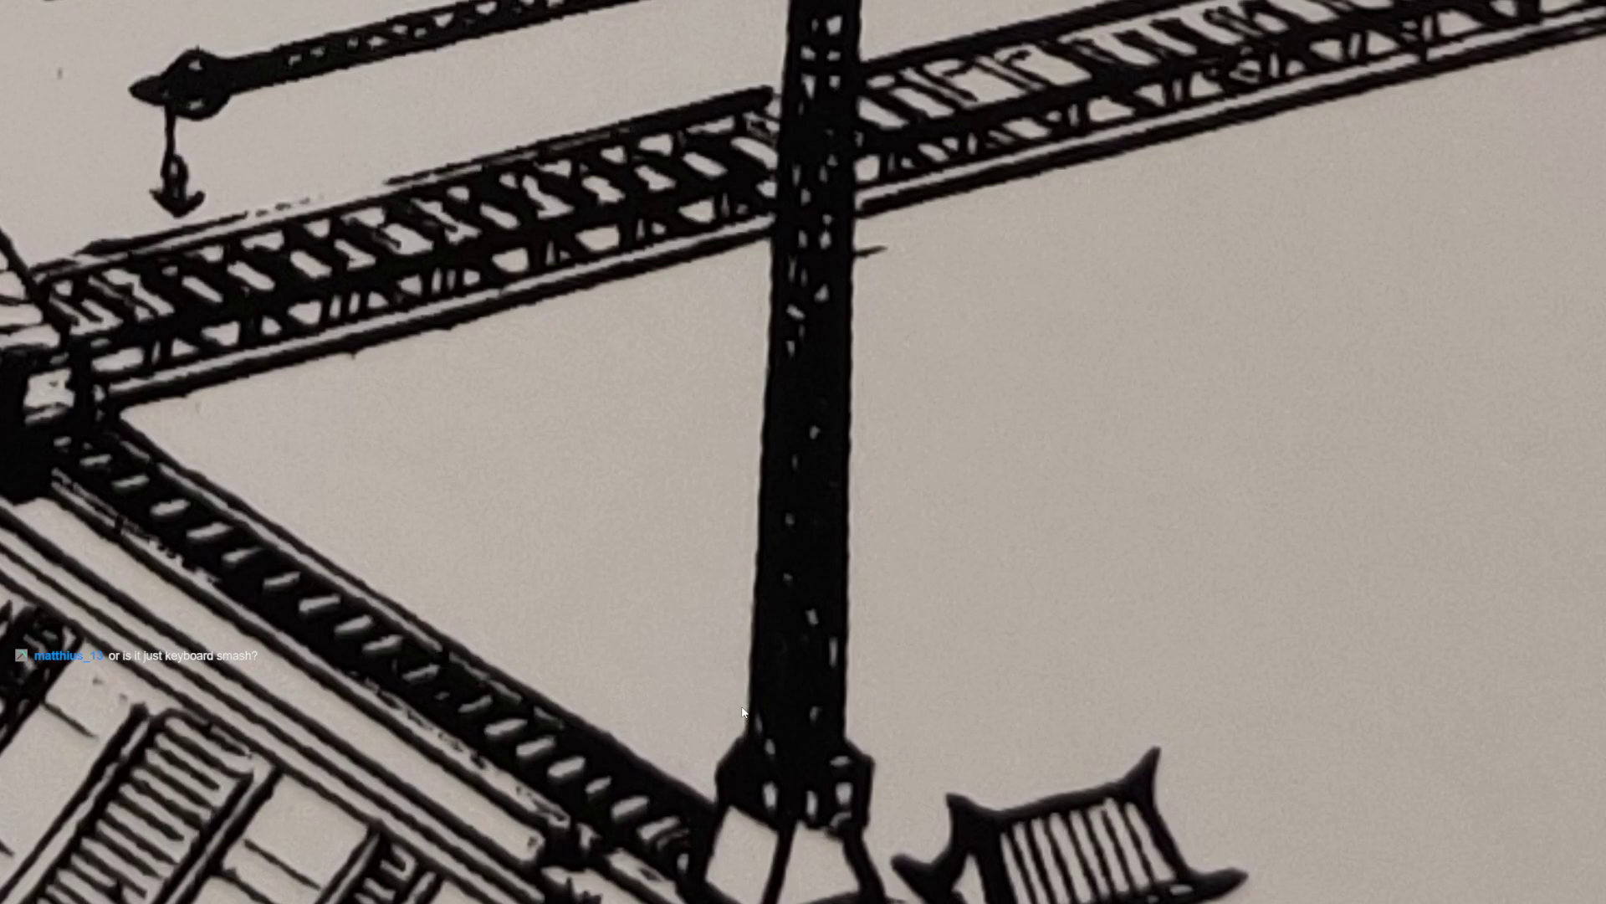
scroll(743, 713, "down", 1)
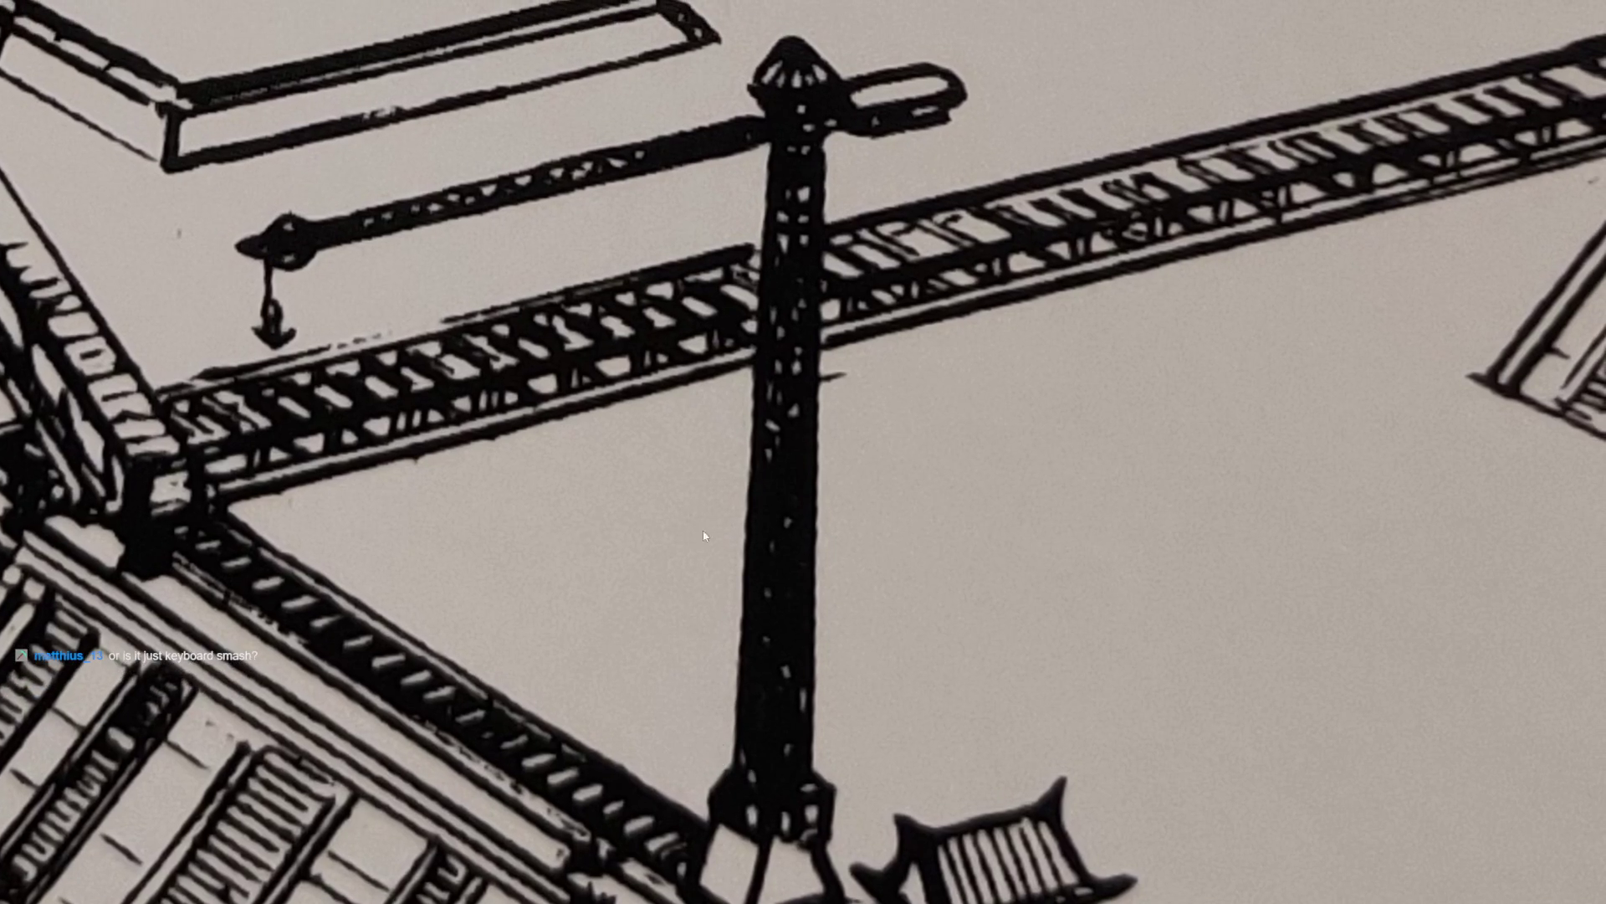
scroll(790, 182, "up", 3)
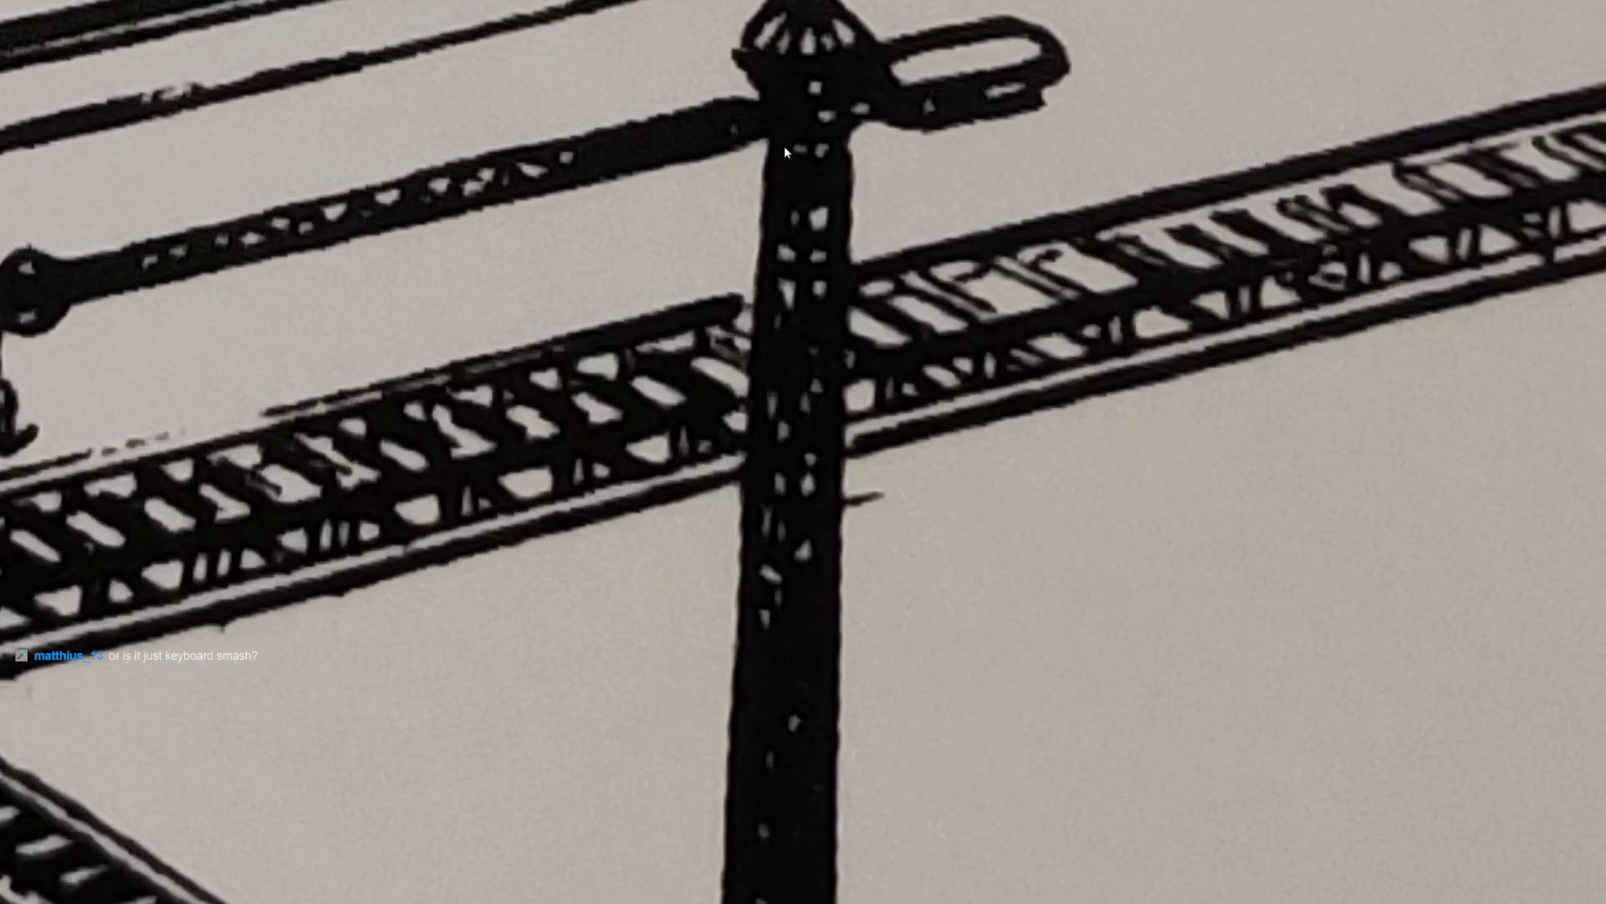
scroll(710, 343, "down", 2)
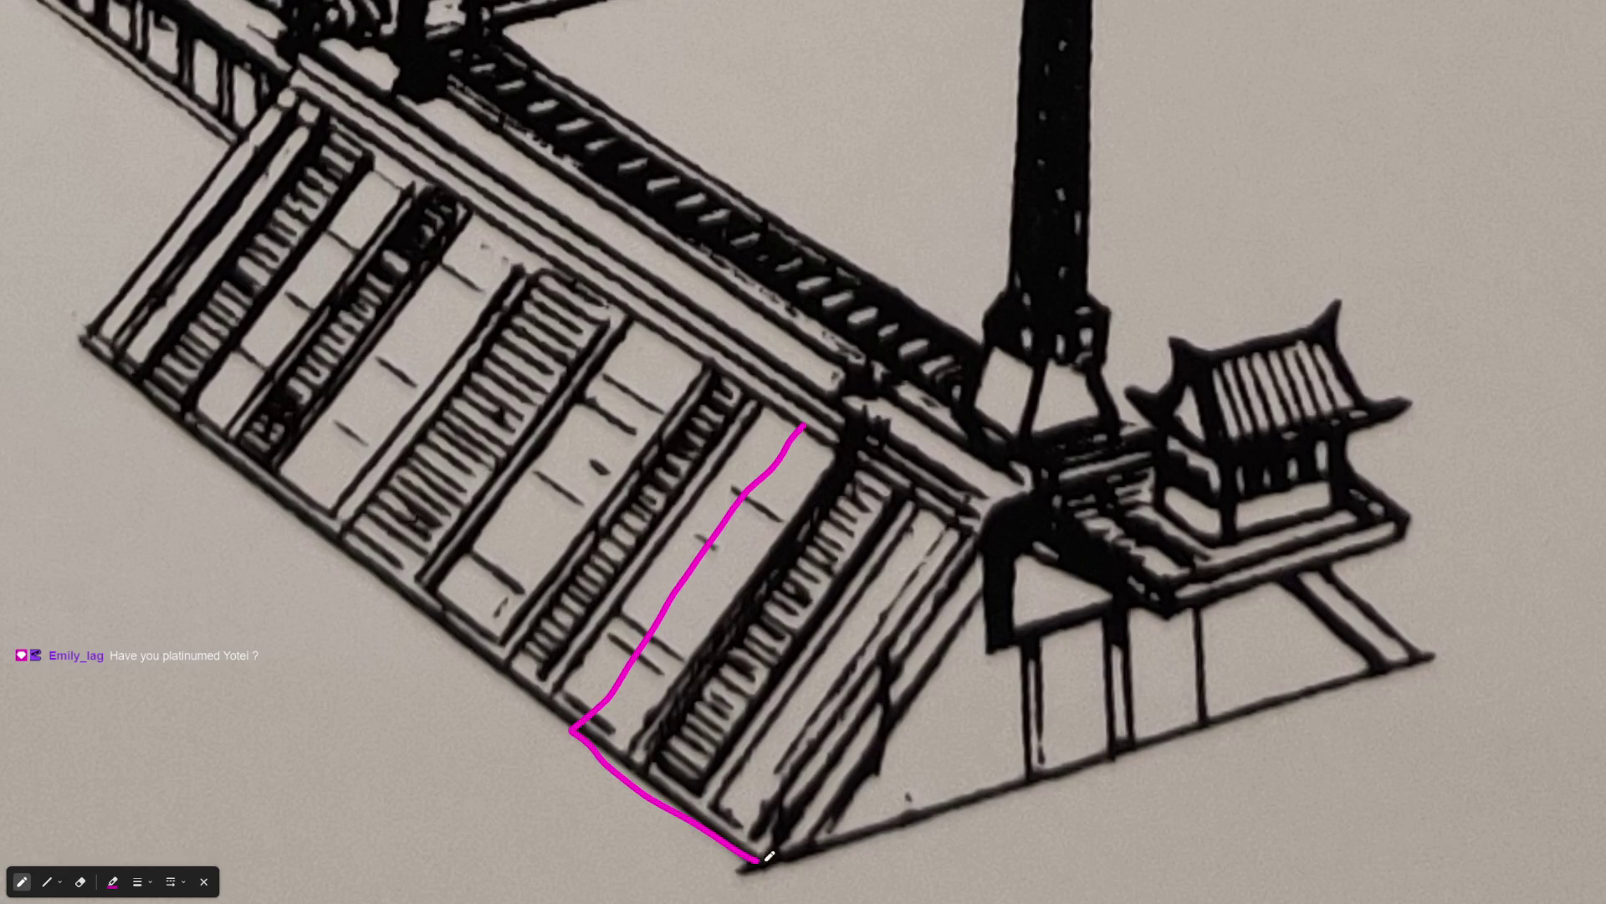
Outline a ramp section, its bottom corner edge and the railed walkway's top and side rails in magenta
mouse_move(1100, 757)
left_mouse_down()
mouse_move(1097, 471)
mouse_move(992, 522)
mouse_move(819, 427)
mouse_move(902, 380)
mouse_move(1091, 484)
left_mouse_up()
mouse_move(994, 542)
left_mouse_down()
mouse_move(902, 636)
mouse_move(748, 857)
left_mouse_up()
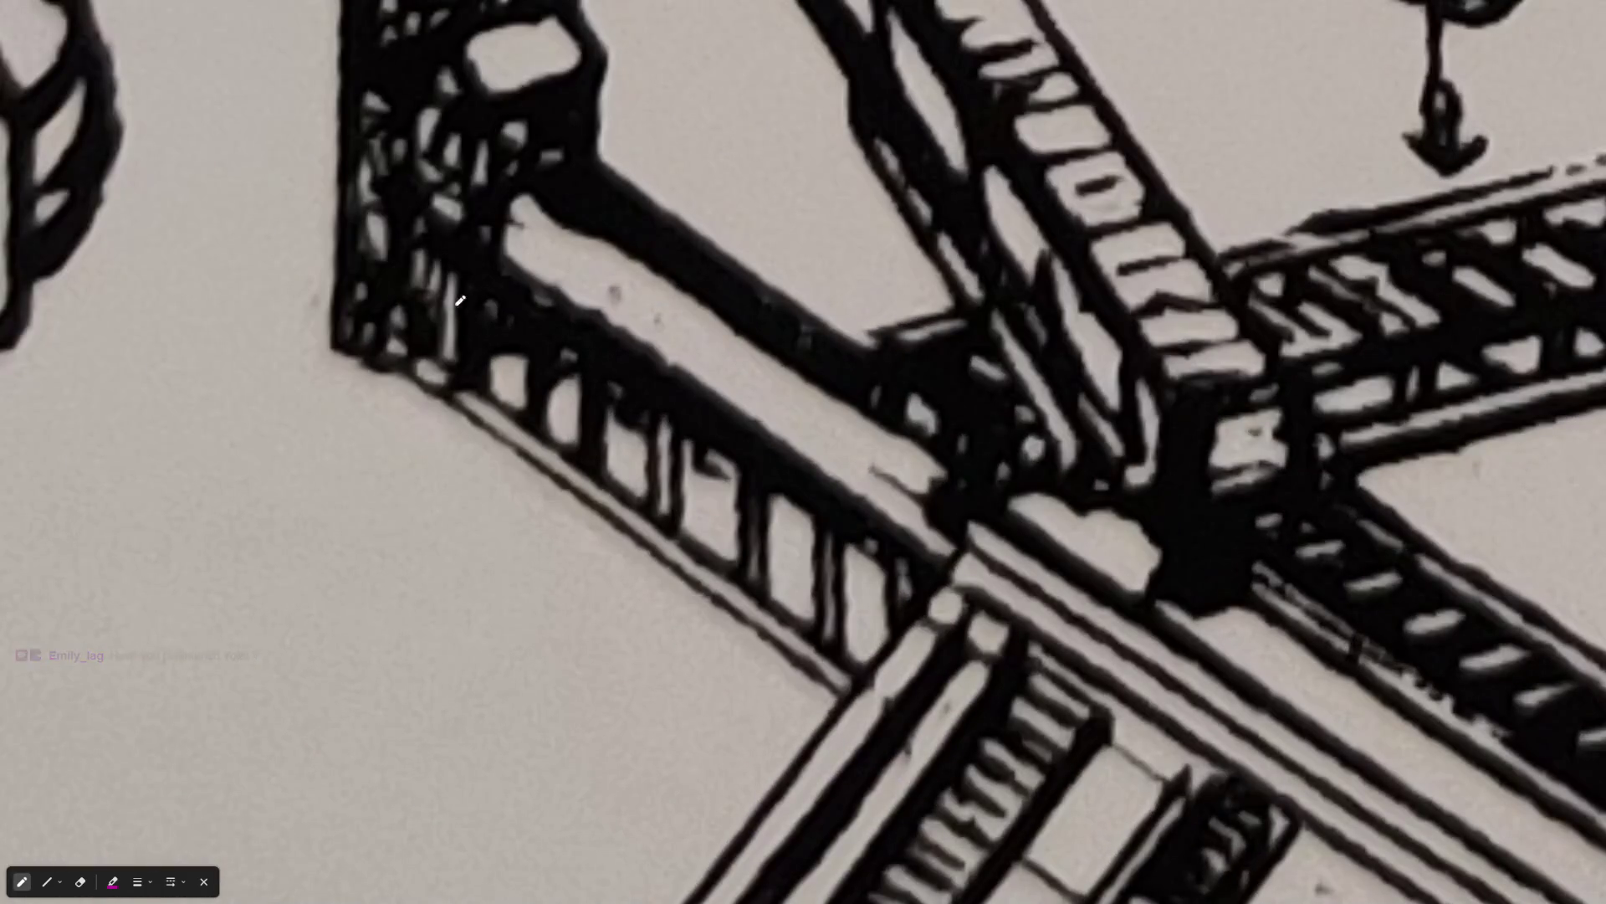
mouse_move(411, 364)
left_mouse_down()
mouse_move(854, 688)
mouse_move(413, 325)
mouse_move(429, 236)
left_mouse_up()
mouse_move(448, 246)
left_mouse_down()
mouse_move(915, 544)
mouse_move(870, 666)
left_mouse_up()
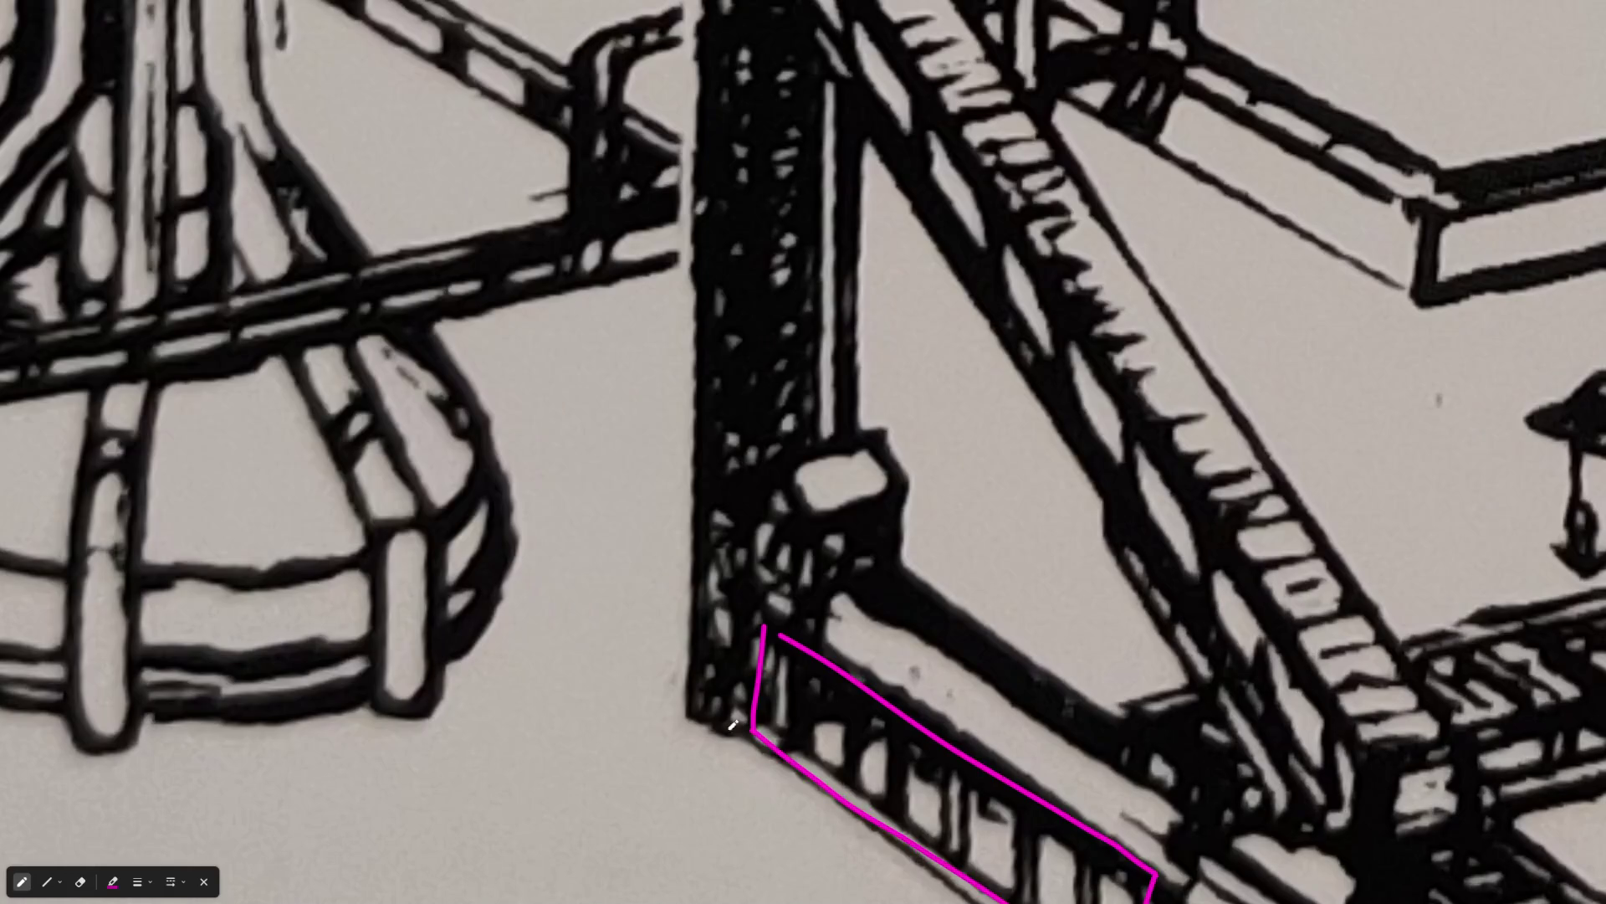
mouse_move(771, 729)
left_mouse_down()
mouse_move(728, 740)
mouse_move(688, 713)
mouse_move(667, 502)
left_mouse_up()
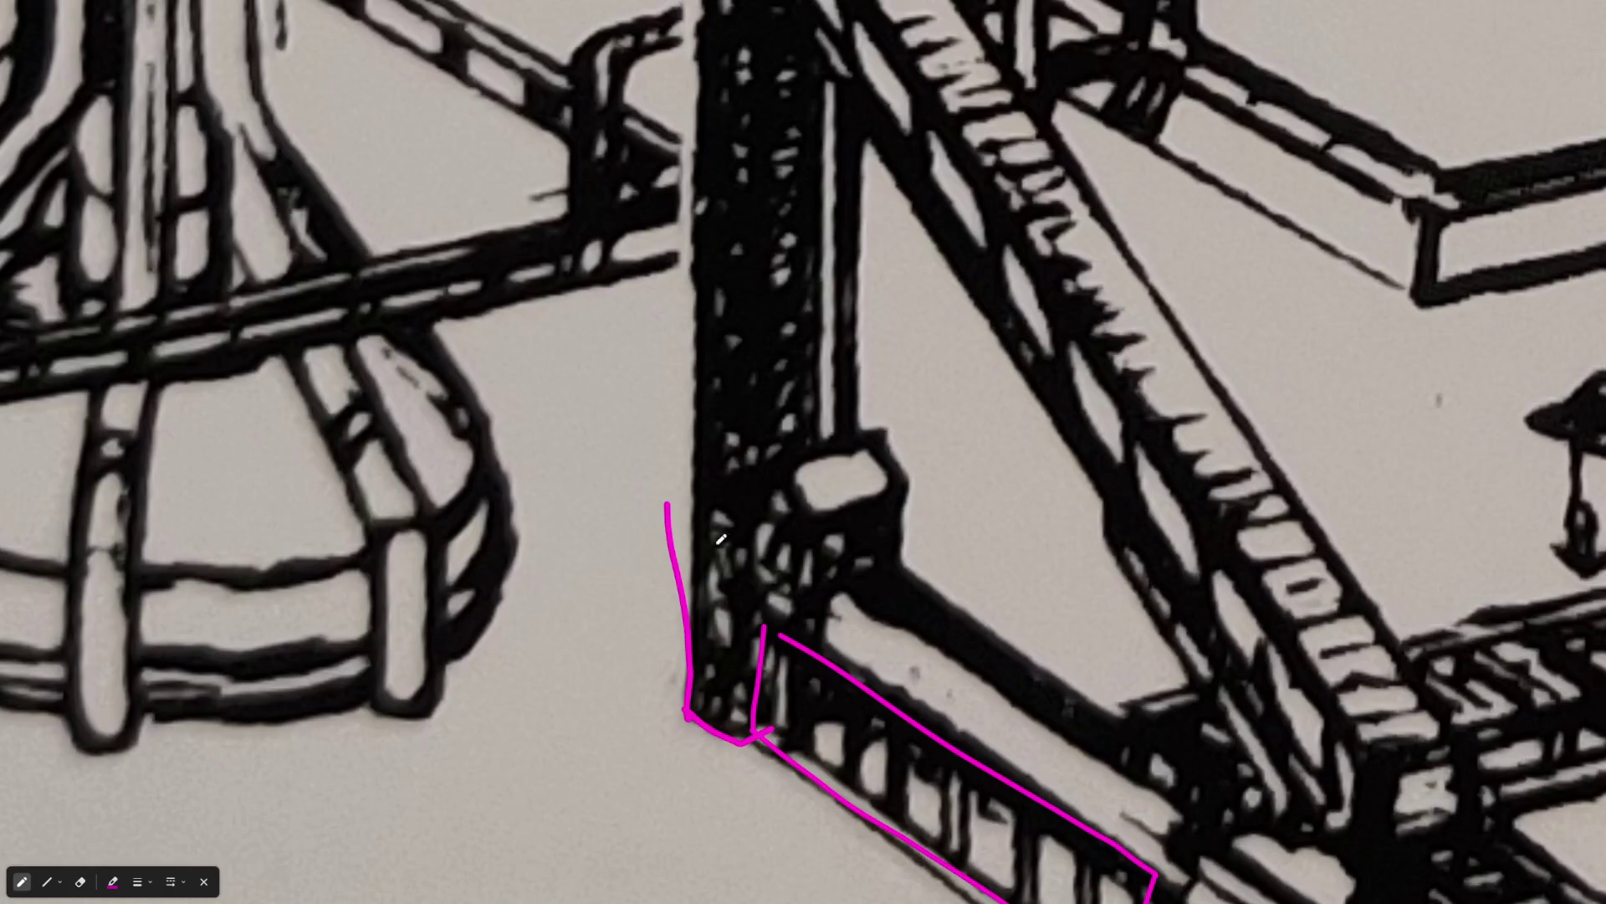
Mark the tall support post's sides and outline the block beside it with a window
left_click_drag(830, 454, 831, 318)
left_click_drag(697, 418, 696, 289)
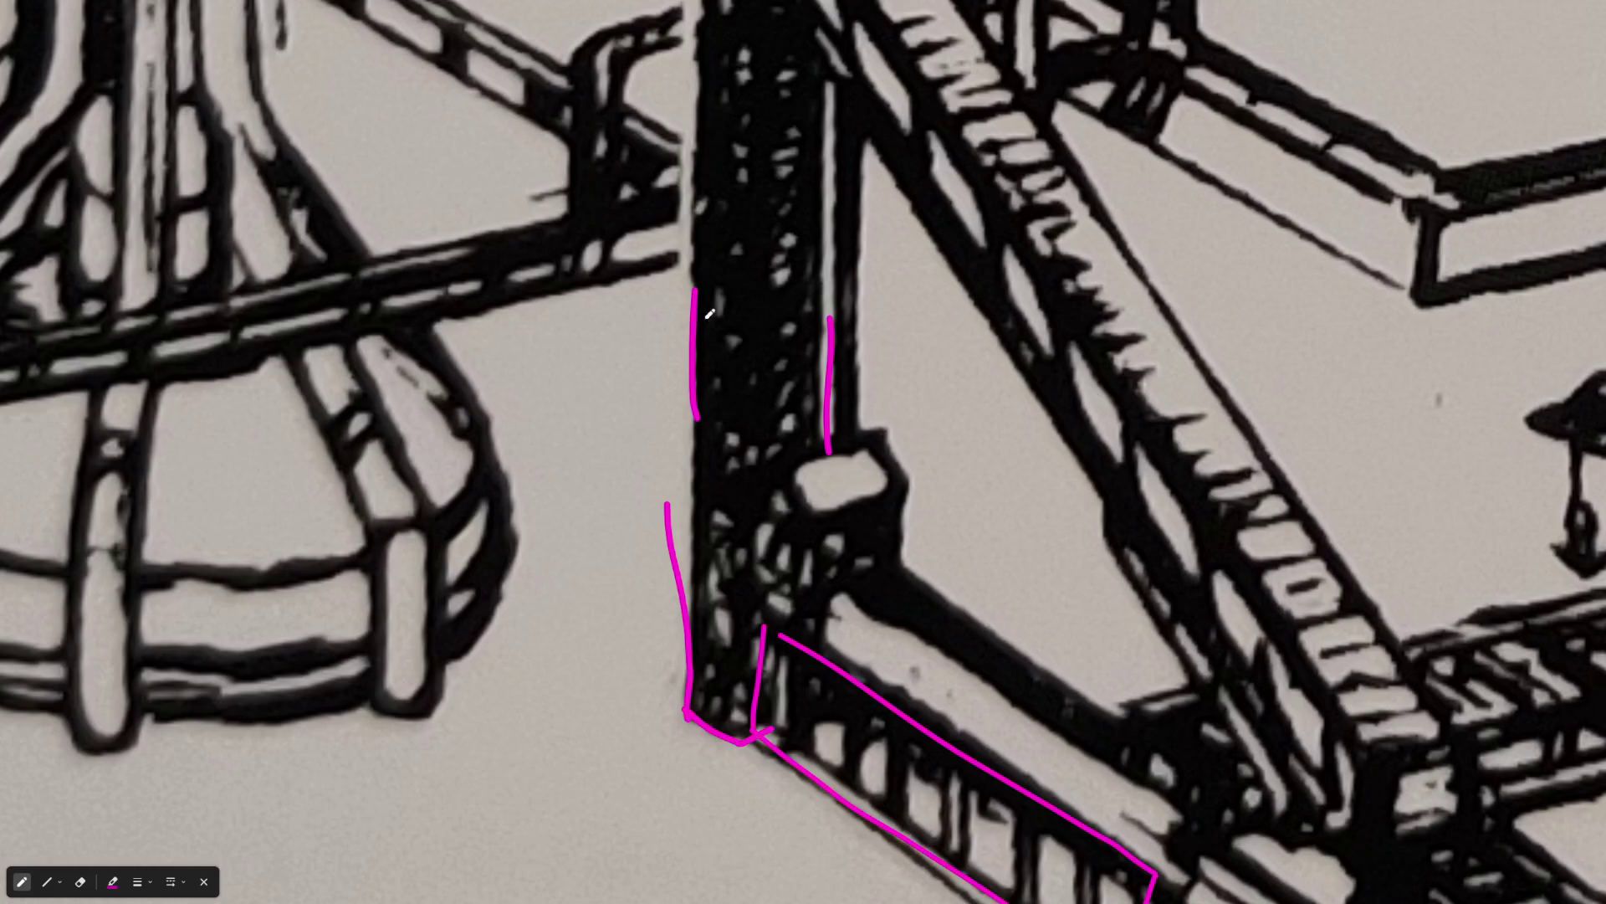
scroll(897, 573, "up", 3)
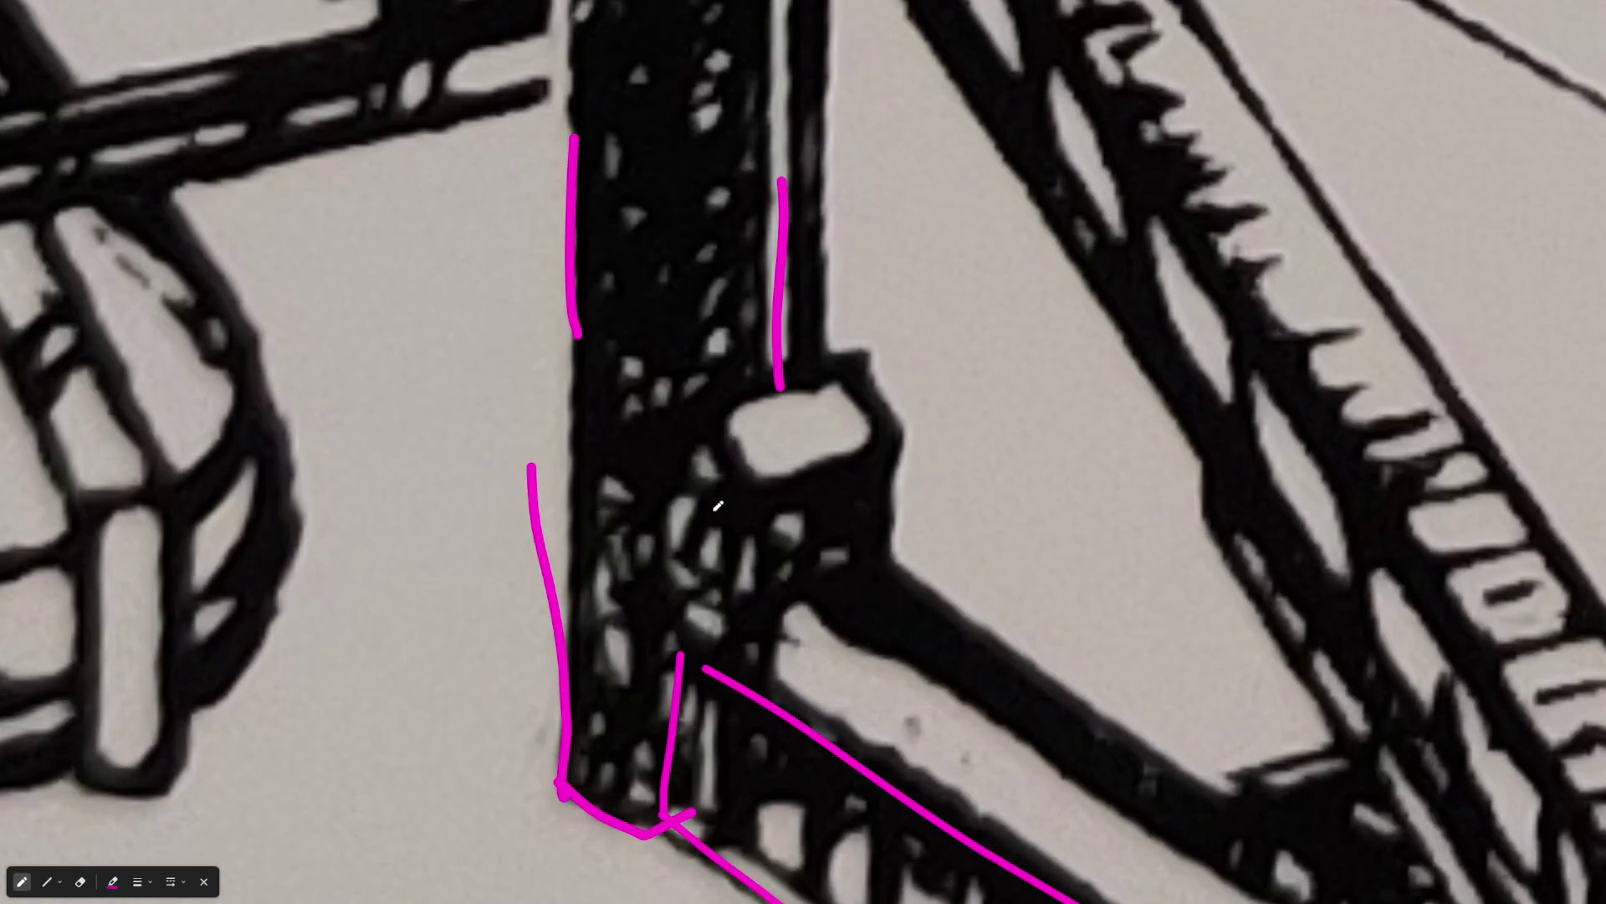
mouse_move(653, 485)
left_mouse_down()
mouse_move(675, 610)
mouse_move(752, 563)
mouse_move(665, 495)
mouse_move(707, 419)
mouse_move(878, 577)
mouse_move(836, 368)
mouse_move(673, 426)
left_mouse_up()
left_click_drag(735, 625, 879, 565)
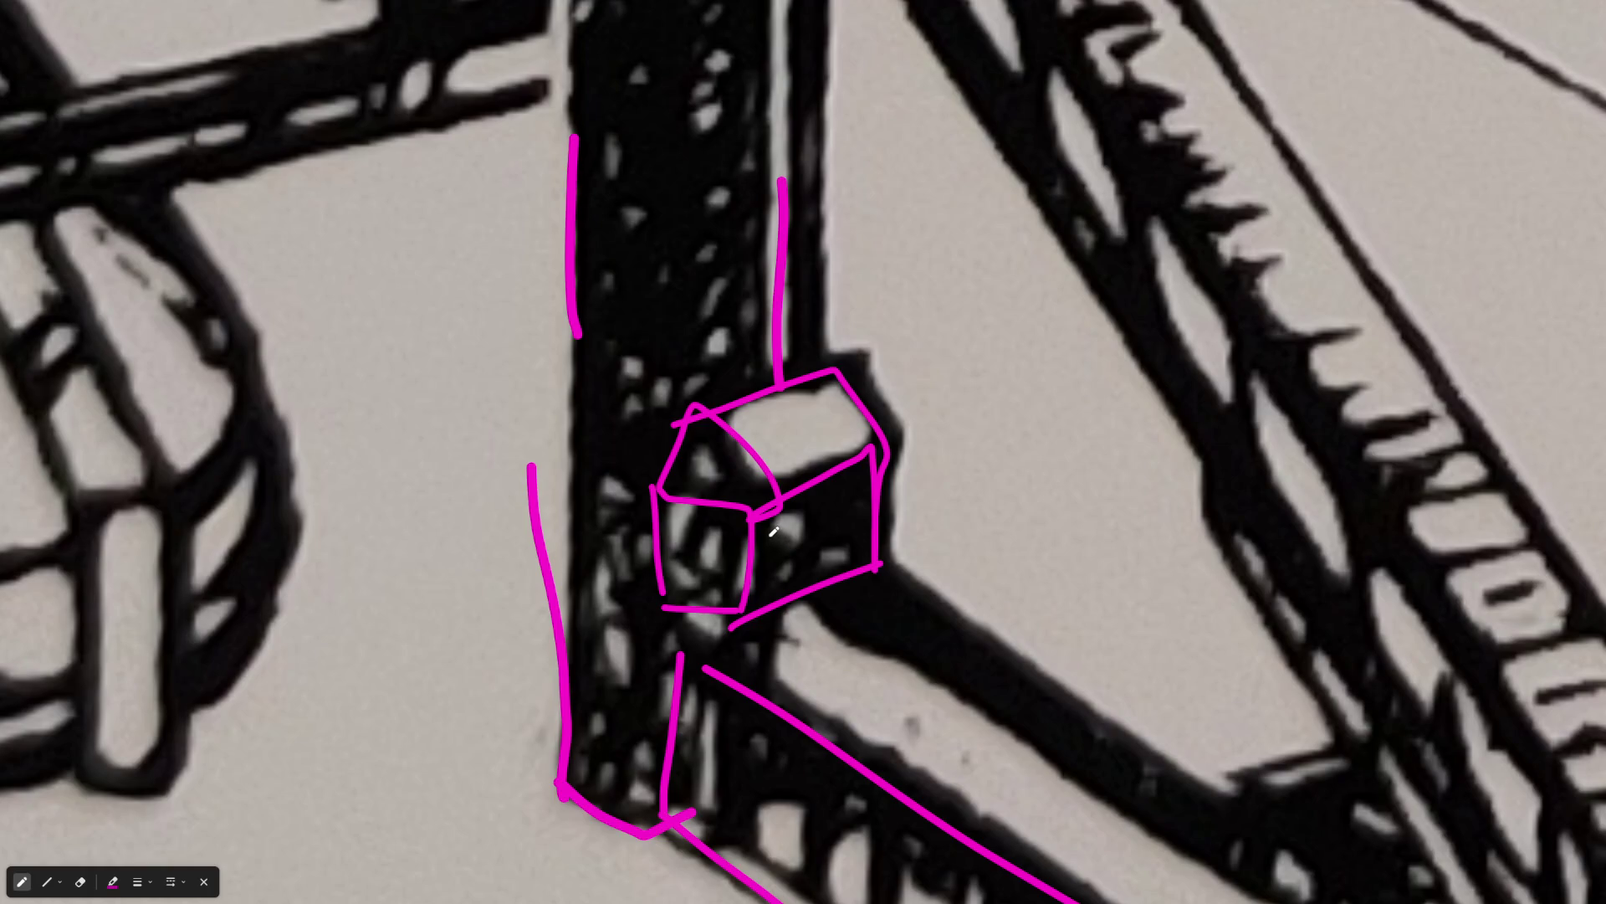
mouse_move(799, 593)
left_mouse_down()
mouse_move(857, 512)
mouse_move(854, 576)
left_mouse_up()
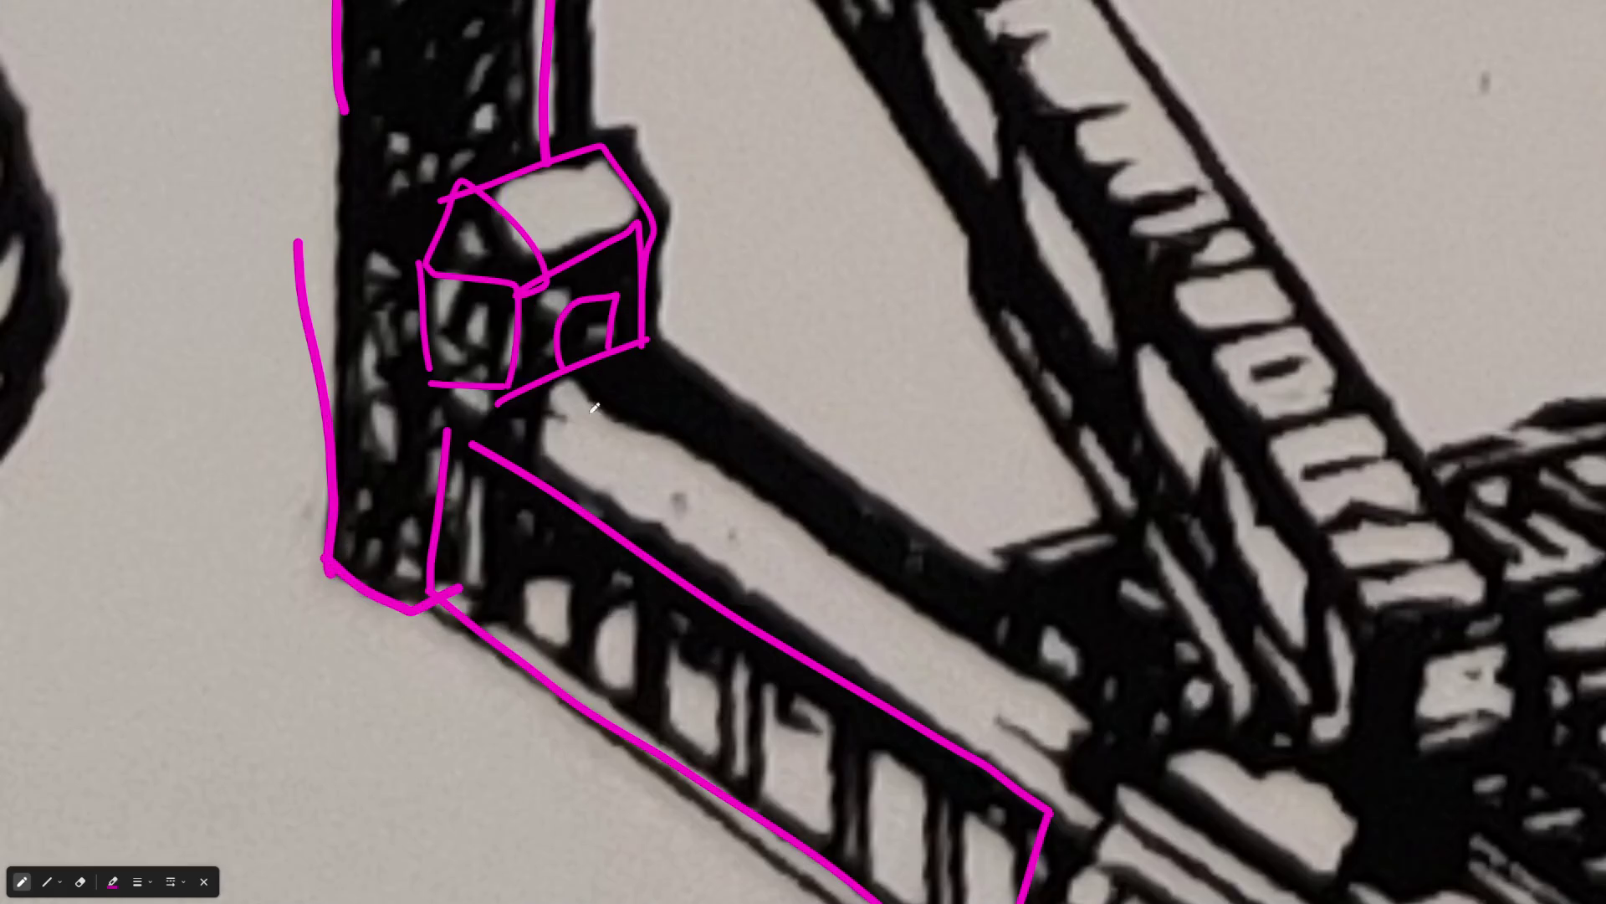
Hatch the walkway running from the block with magenta lines
left_click_drag(642, 350, 1215, 688)
left_click_drag(481, 413, 759, 449)
left_click_drag(578, 480, 975, 516)
left_click_drag(723, 542, 1058, 585)
left_click_drag(946, 596, 1120, 619)
left_click_drag(1042, 650, 1186, 688)
left_click_drag(614, 400, 725, 559)
left_click_drag(758, 487, 874, 679)
left_click_drag(901, 562, 1052, 743)
left_click_drag(1073, 687, 1103, 725)
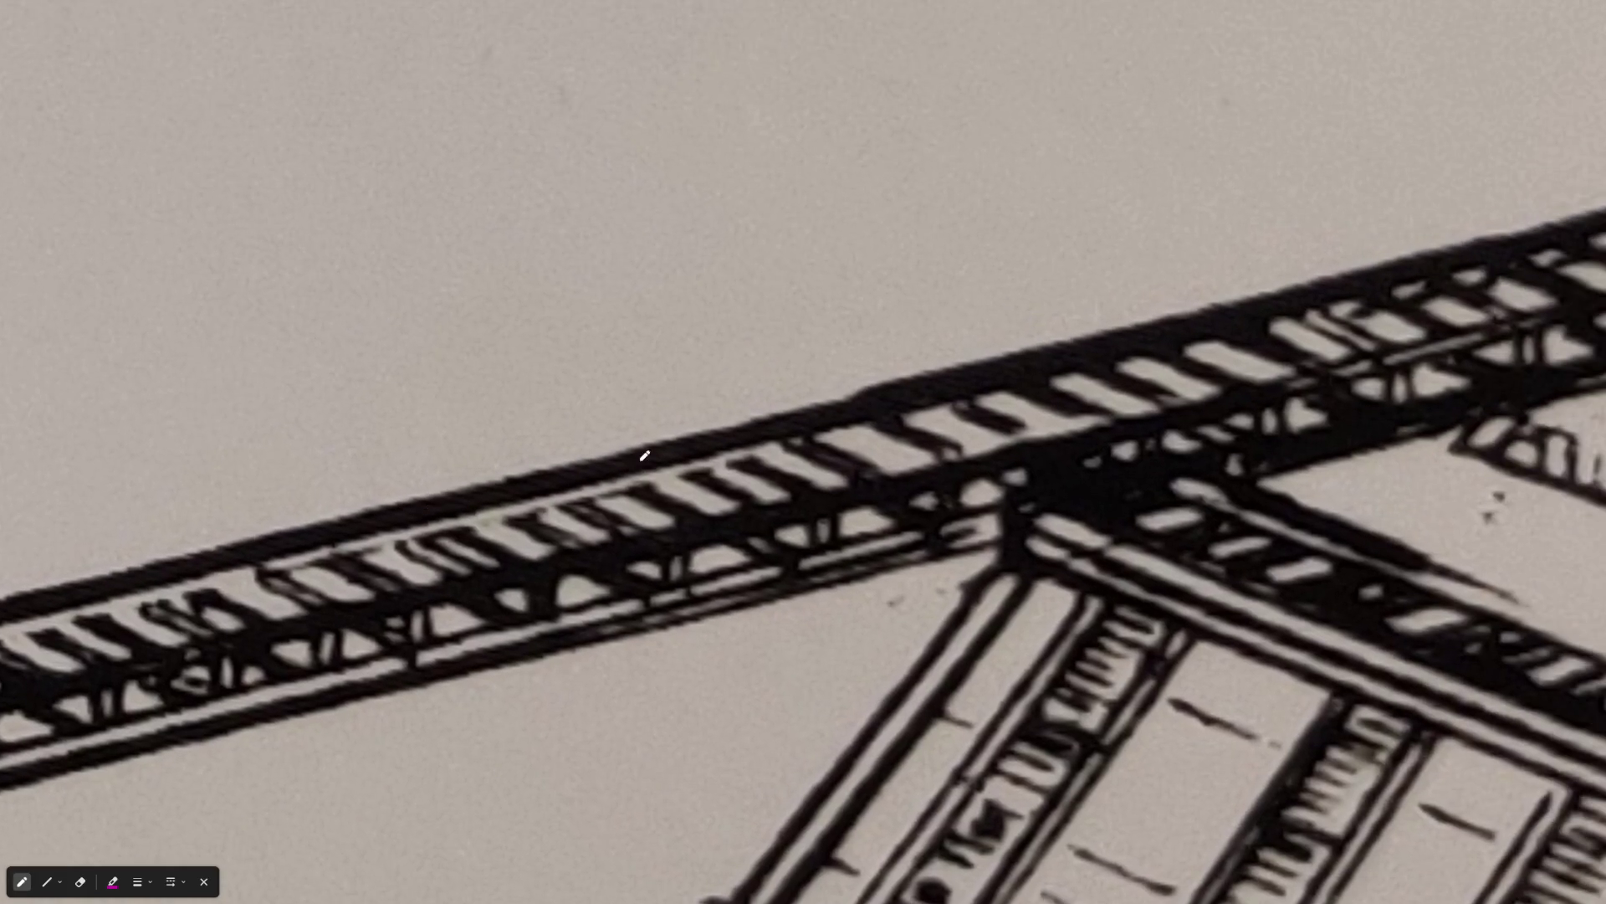
Mark the long walkway's top and lower edges, the far crane's base, the pavilion support and hook spot
left_click_drag(438, 518, 691, 445)
left_click_drag(483, 599, 728, 551)
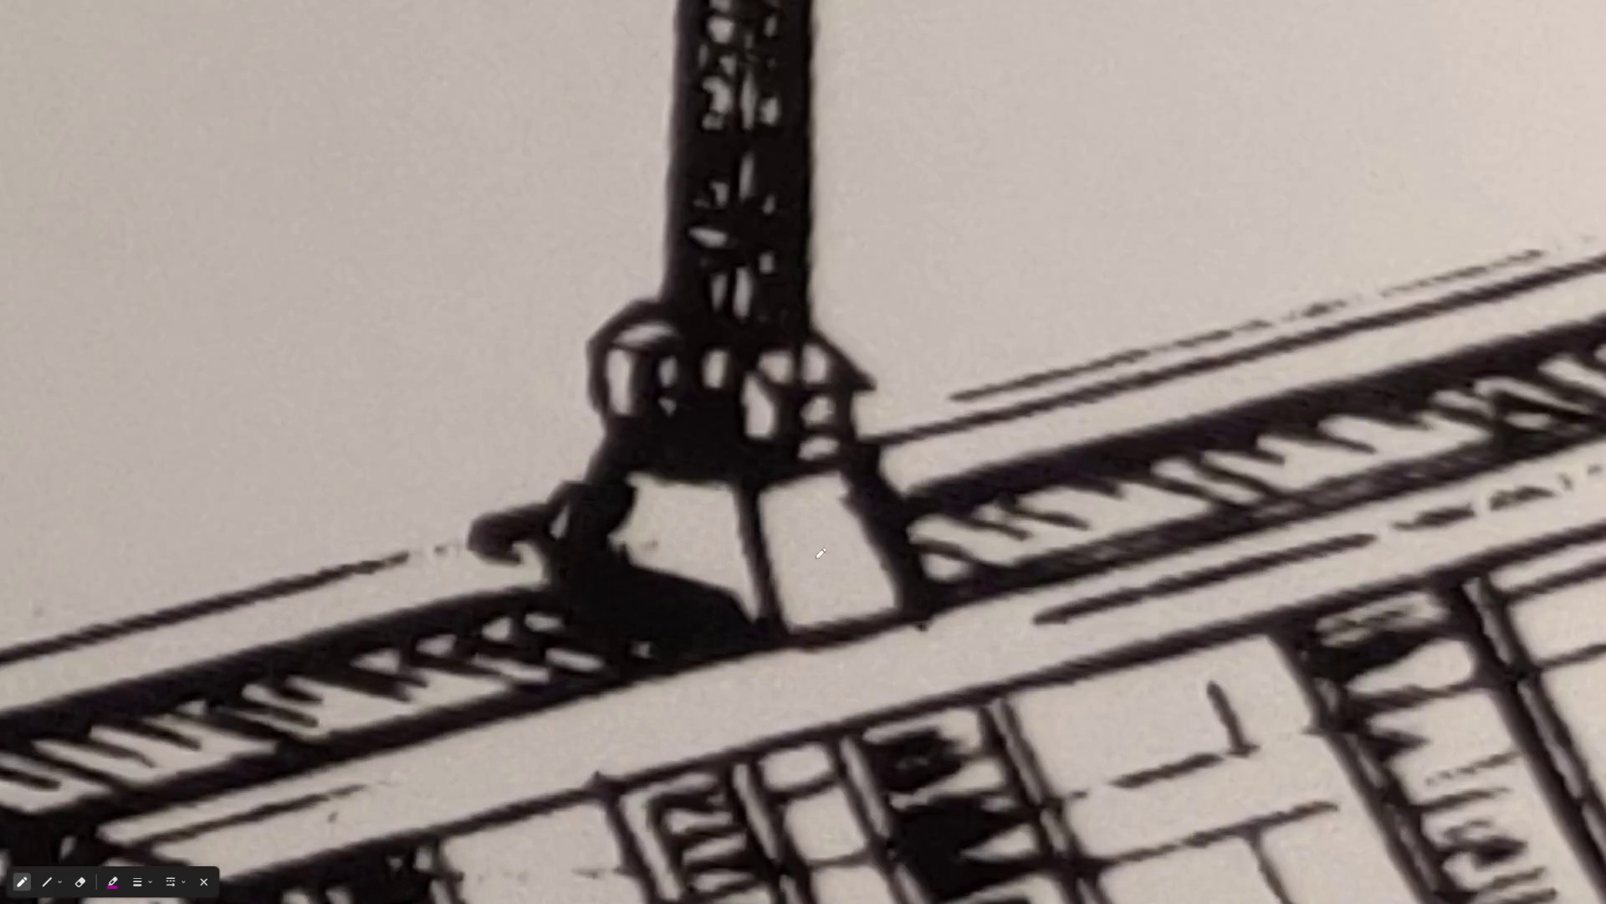
mouse_move(743, 484)
left_mouse_down()
mouse_move(782, 638)
mouse_move(651, 470)
mouse_move(554, 569)
mouse_move(820, 647)
mouse_move(927, 590)
mouse_move(777, 667)
left_mouse_up()
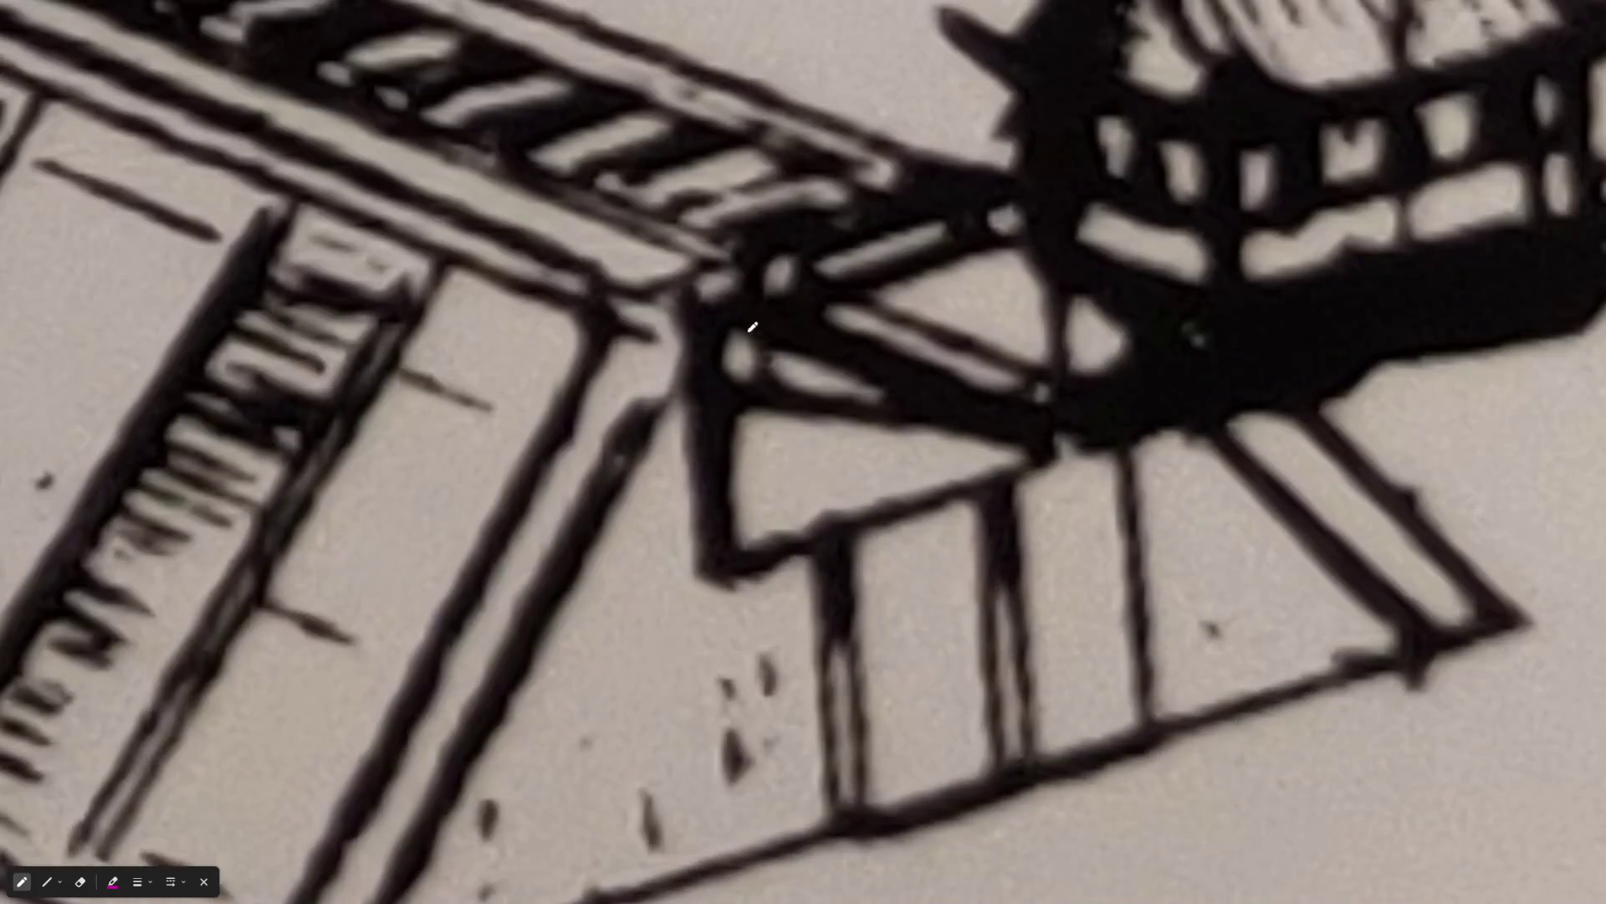
mouse_move(741, 304)
left_mouse_down()
mouse_move(700, 529)
mouse_move(1176, 406)
mouse_move(753, 322)
left_mouse_up()
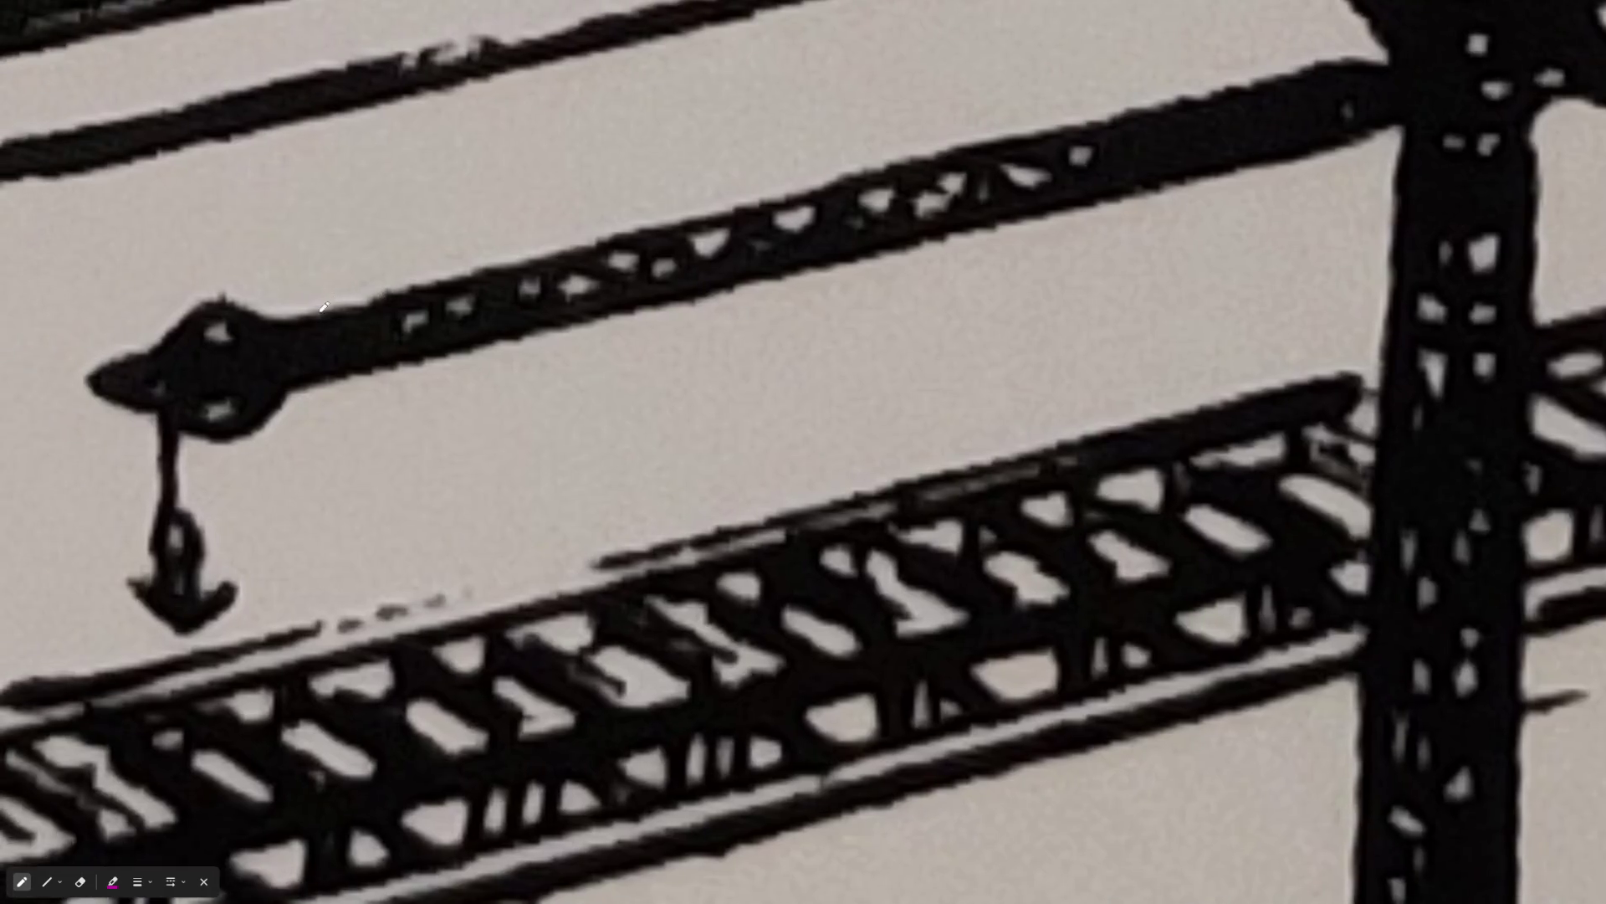
mouse_move(257, 421)
left_mouse_down()
mouse_move(366, 481)
mouse_move(495, 458)
mouse_move(383, 366)
mouse_move(255, 418)
left_mouse_up()
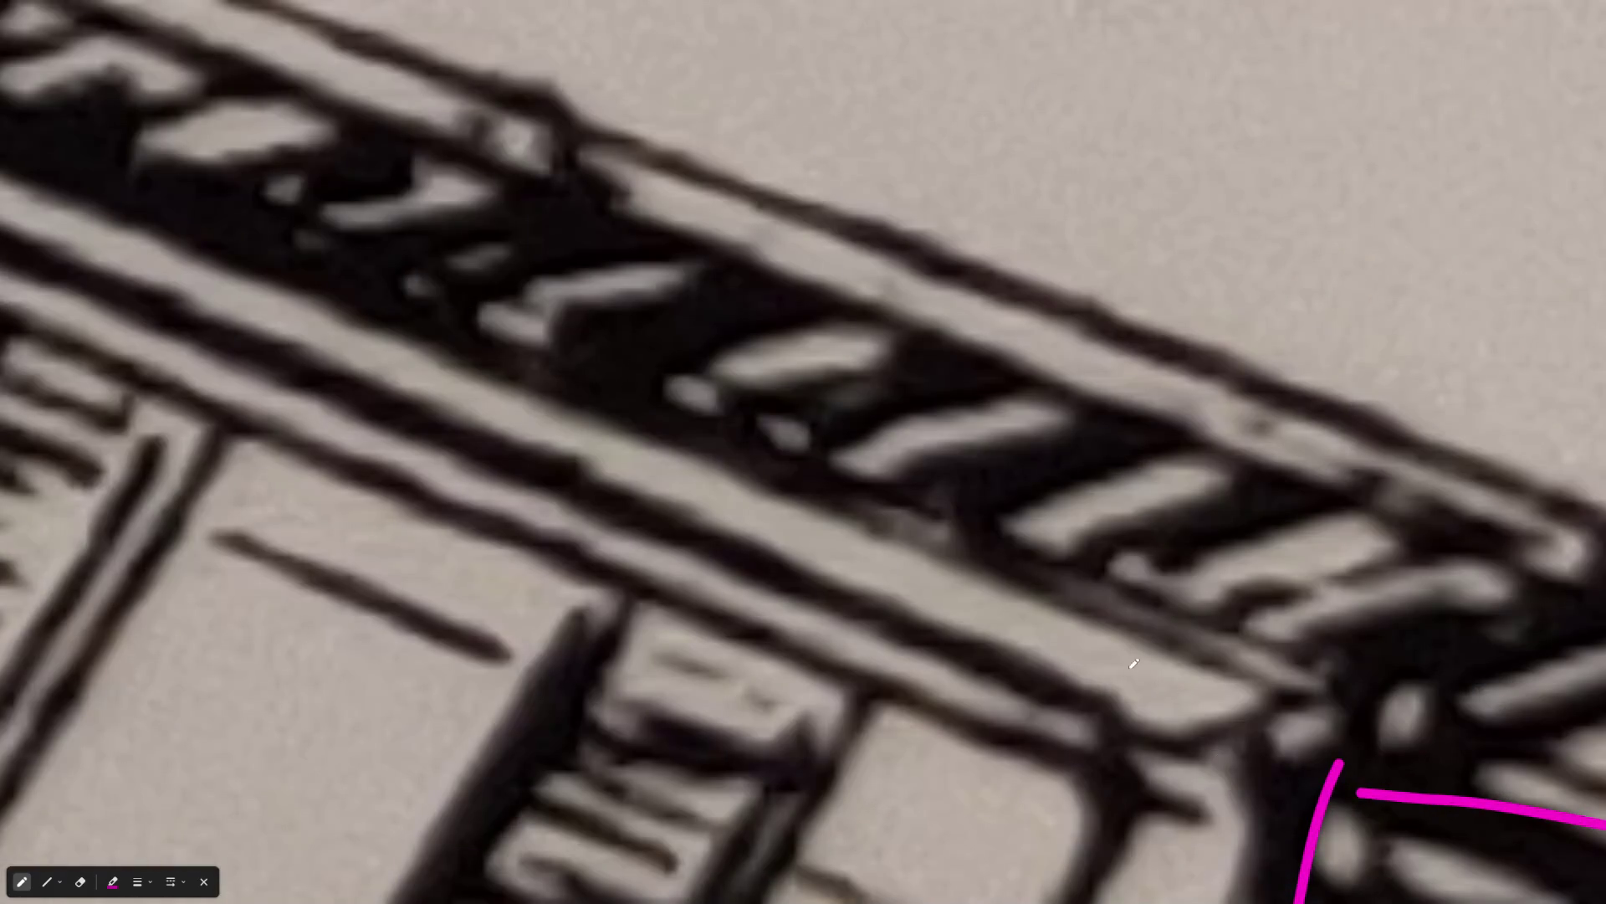
Trace the ramp's top rail edges and hatch across its slats in magenta
left_click_drag(587, 412, 1234, 647)
left_click_drag(530, 491, 1167, 739)
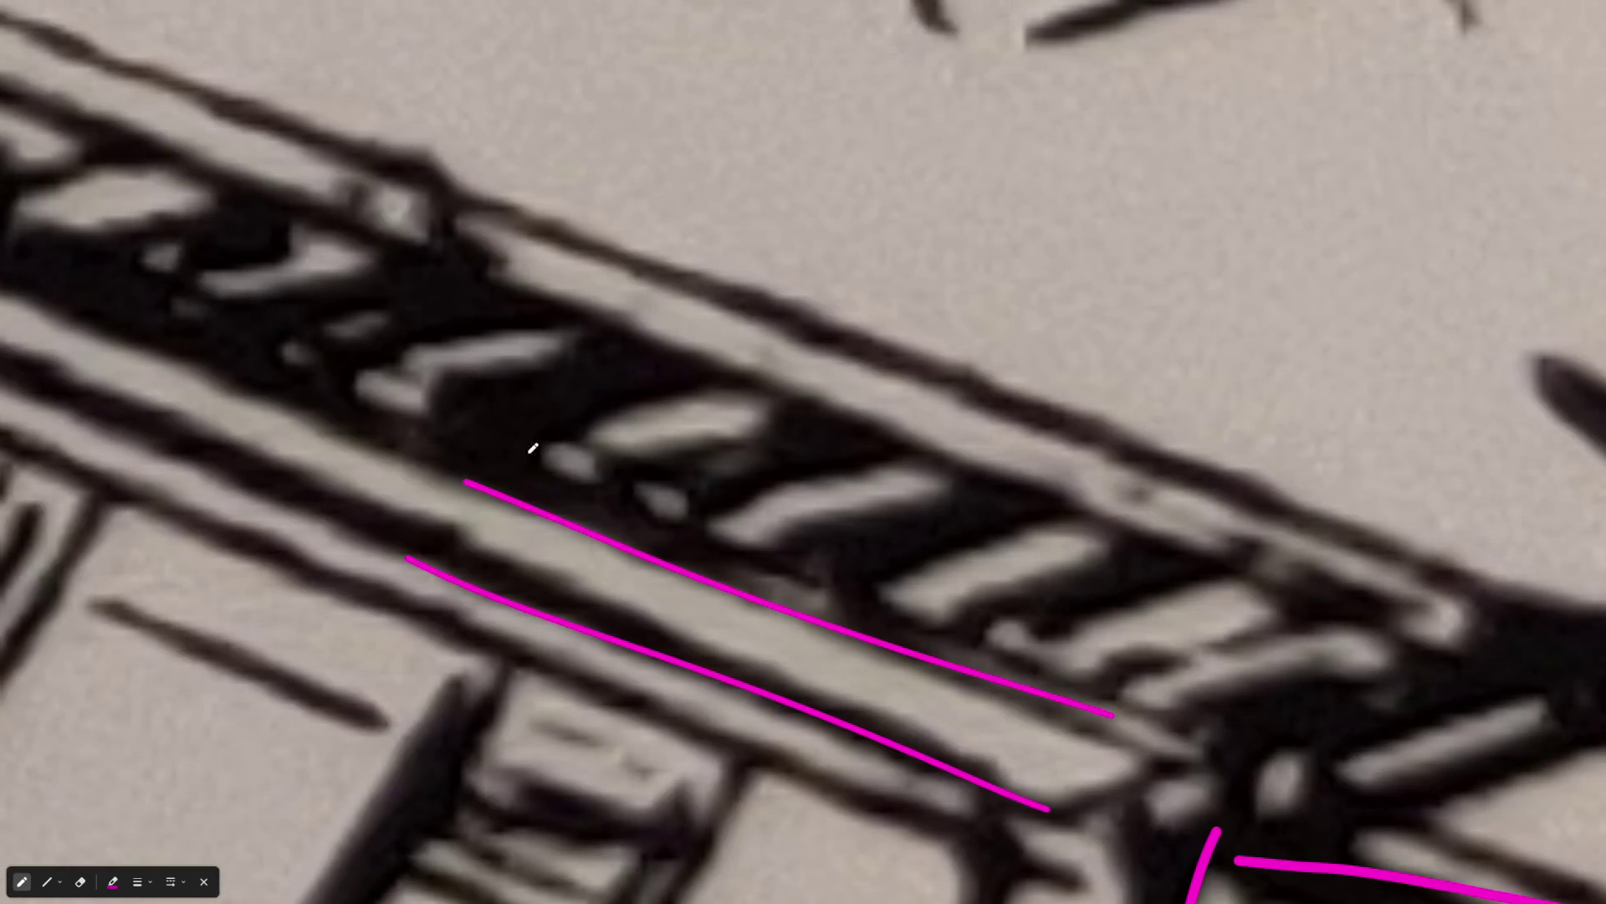
left_click_drag(517, 484, 726, 388)
left_click_drag(640, 508, 859, 441)
left_click_drag(801, 560, 980, 495)
left_click(901, 616)
left_click_drag(971, 588, 1107, 548)
left_click_drag(1073, 707, 1260, 608)
left_click_drag(669, 365, 1259, 604)
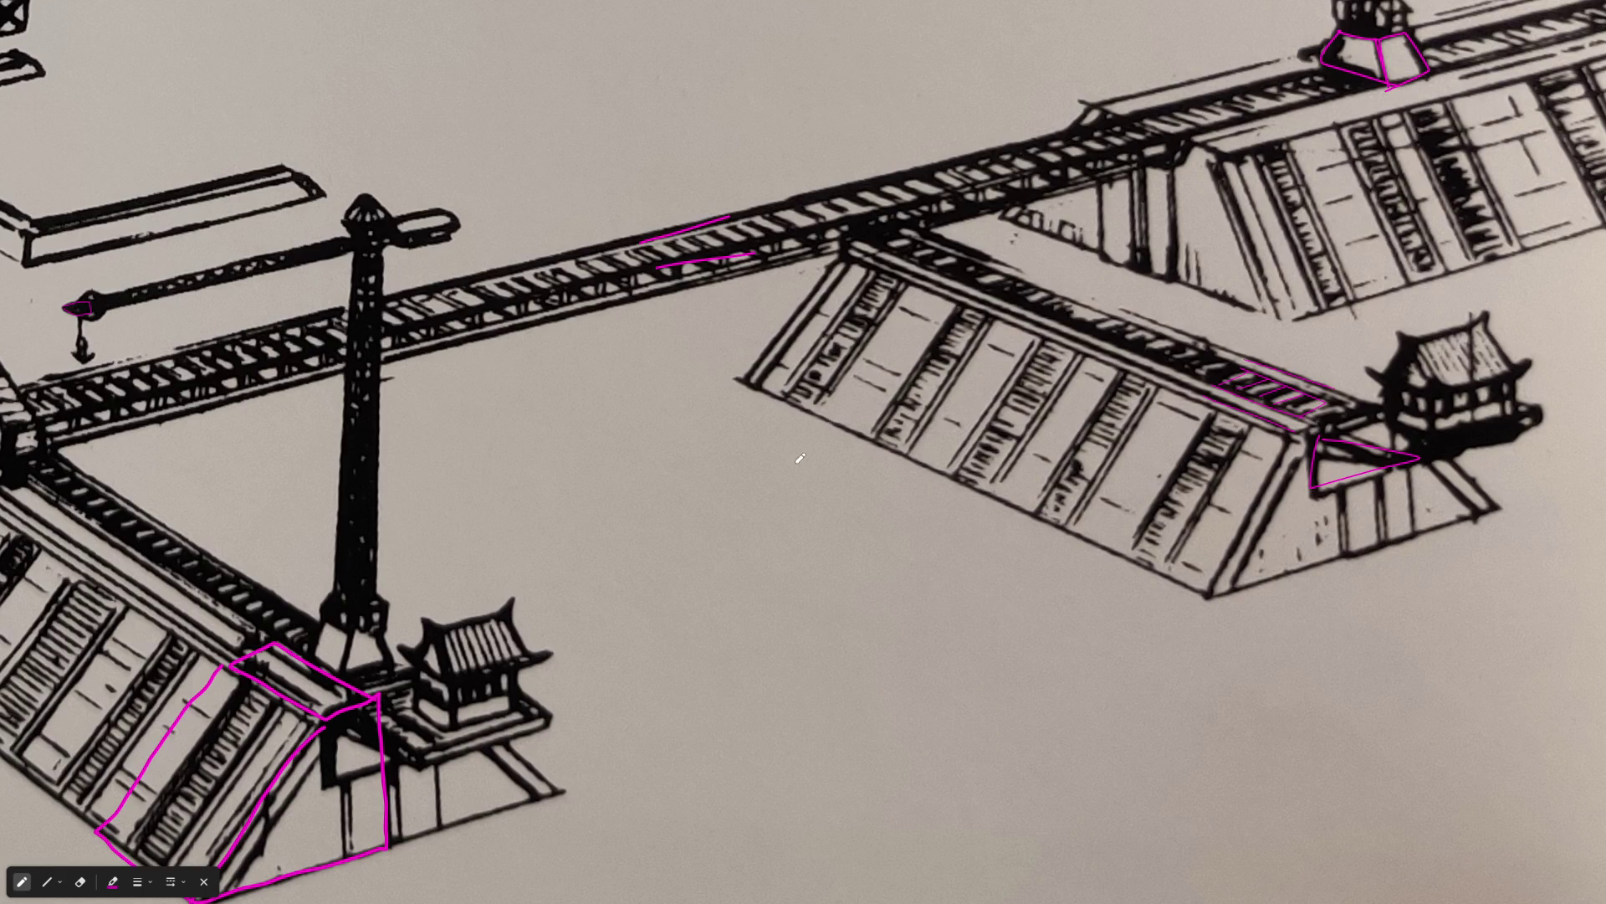
Box the block at the beam junction in magenta, drawing its receding edges along the beam
scroll(1349, 406, "up", 4)
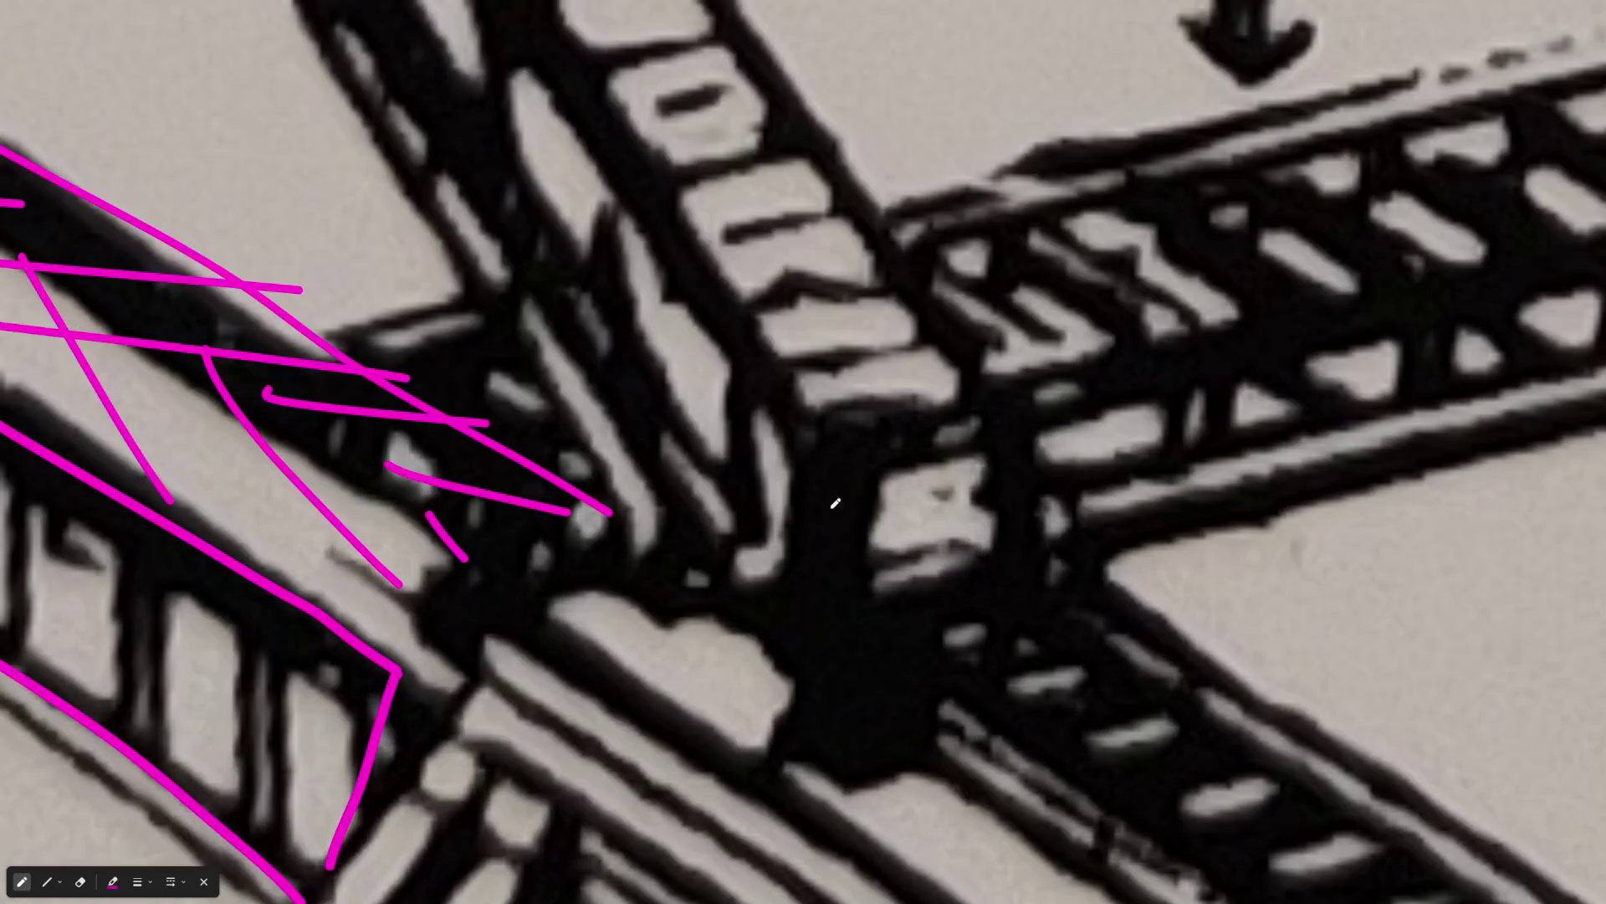
mouse_move(823, 451)
left_mouse_down()
mouse_move(825, 679)
mouse_move(1029, 423)
mouse_move(1036, 668)
left_mouse_up()
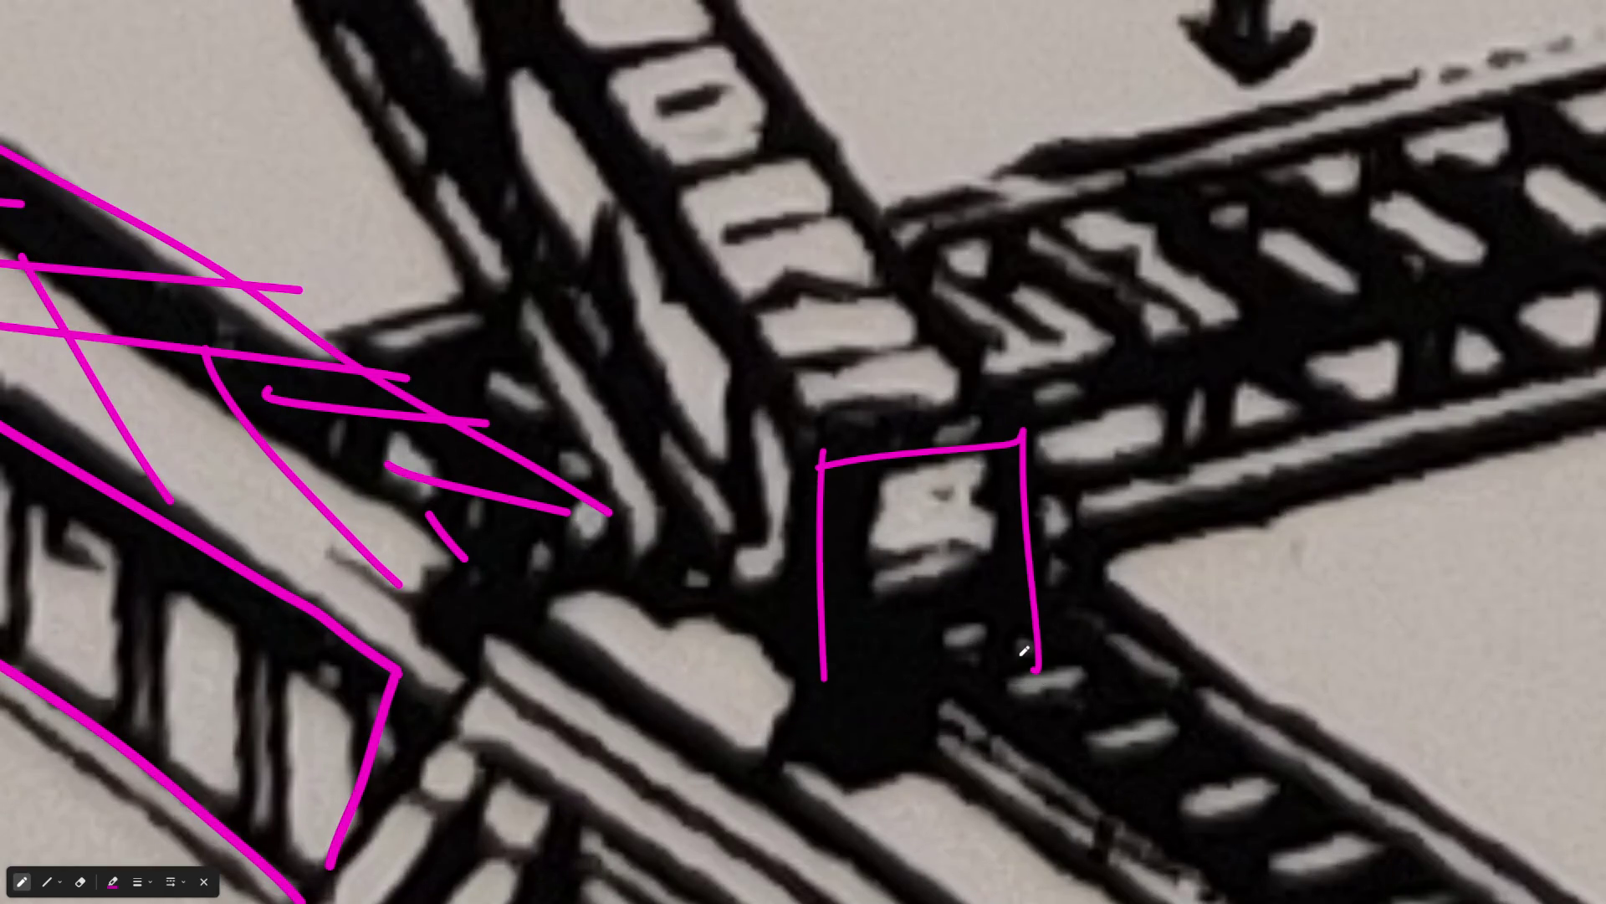
left_click_drag(841, 680, 1104, 671)
left_click_drag(849, 478, 707, 289)
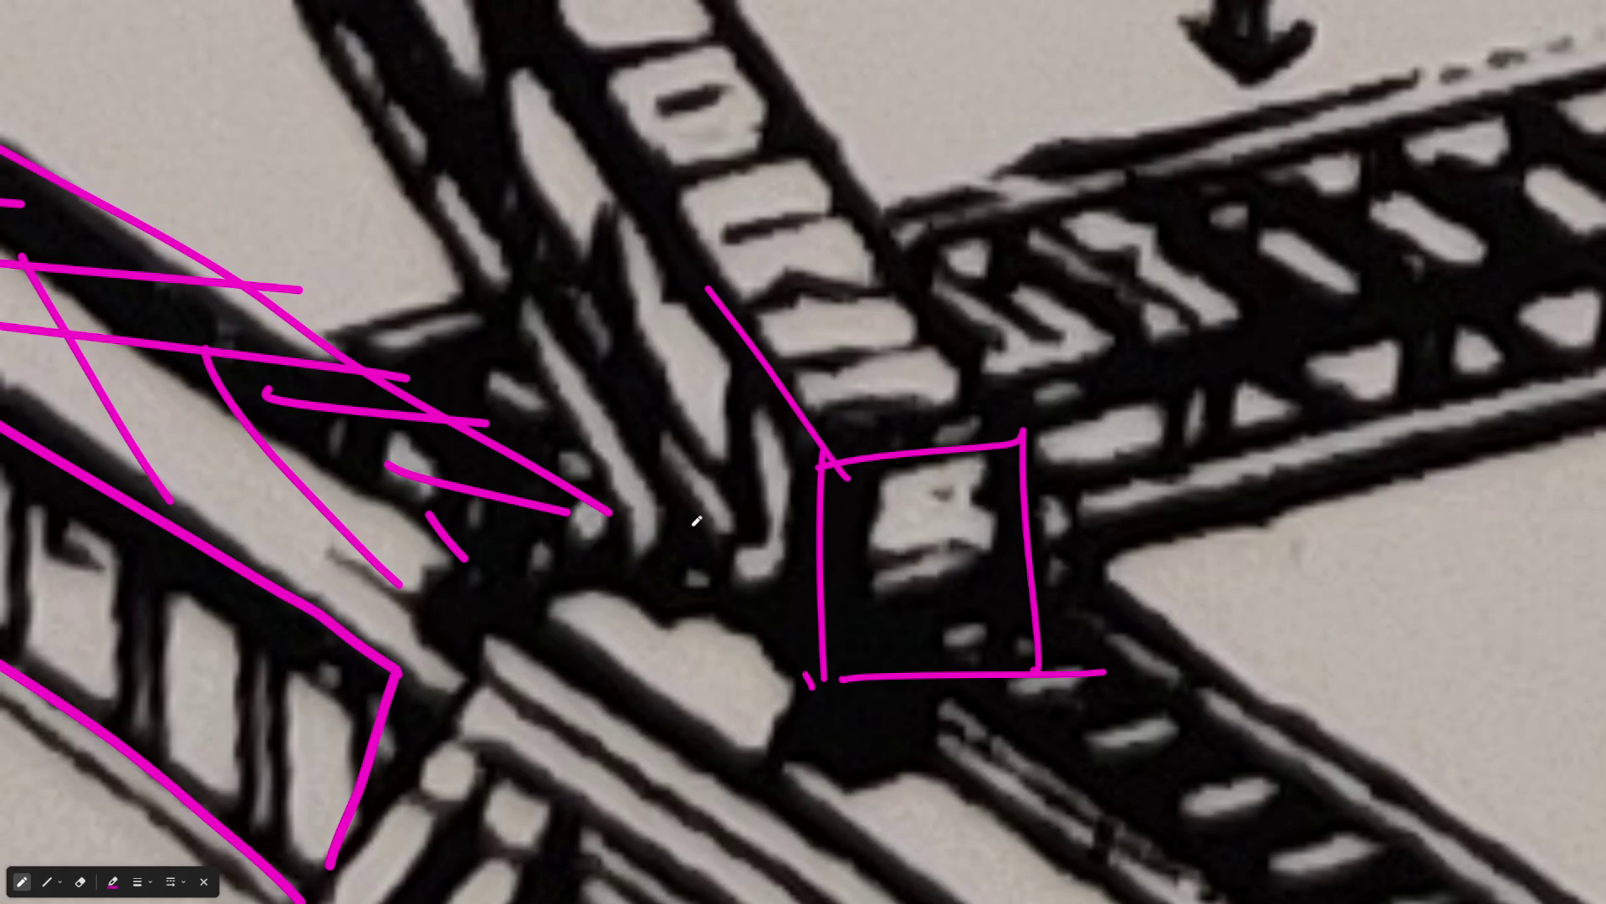
left_click_drag(812, 684, 635, 452)
left_click_drag(1014, 468, 897, 351)
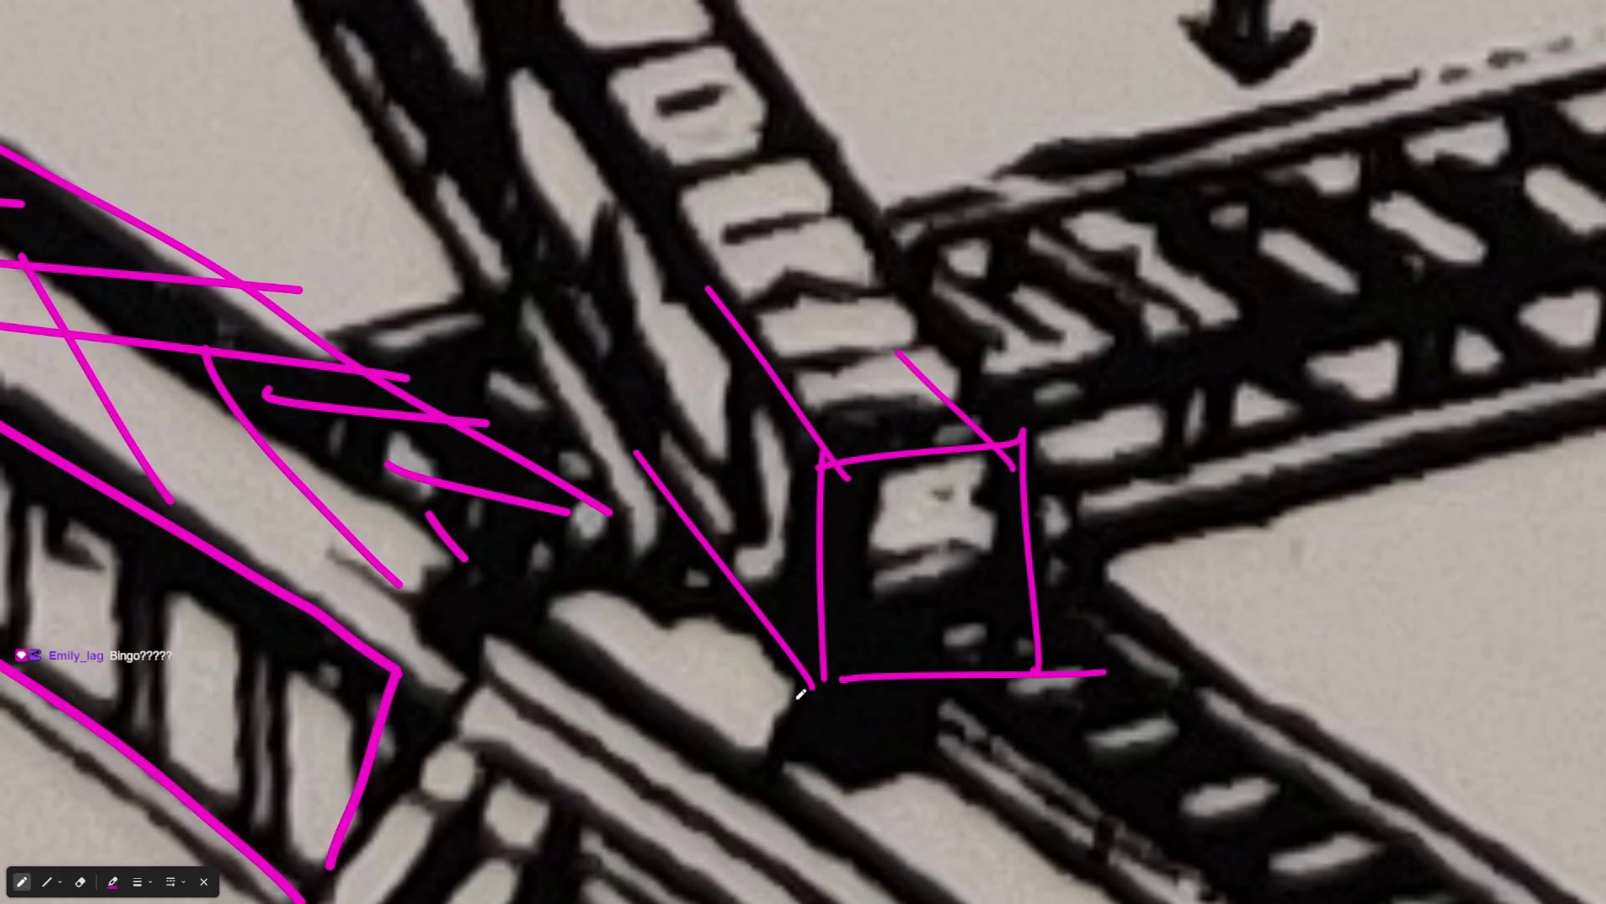
scroll(736, 636, "down", 3)
Circle the ledge beside the block, add short marks and zigzag-hatch the adjoining walkway slats
mouse_move(543, 495)
left_mouse_down()
mouse_move(861, 610)
mouse_move(528, 539)
left_mouse_up()
scroll(981, 564, "down", 2)
scroll(980, 565, "right", 5)
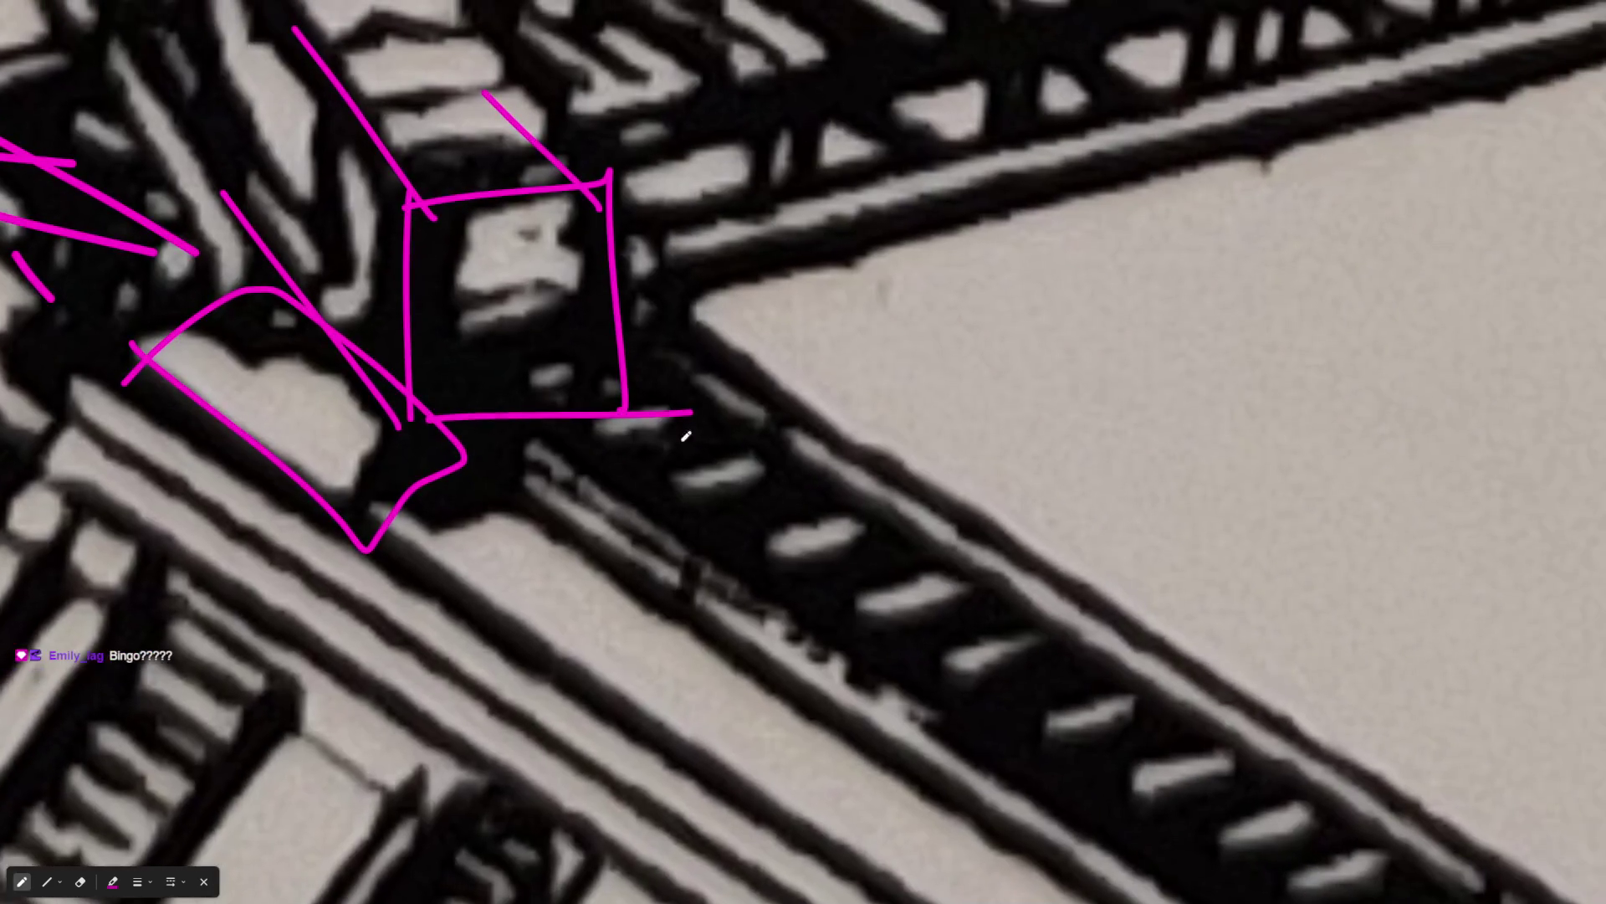
left_click_drag(646, 539, 805, 458)
left_click_drag(711, 549, 824, 511)
left_click_drag(734, 636, 903, 606)
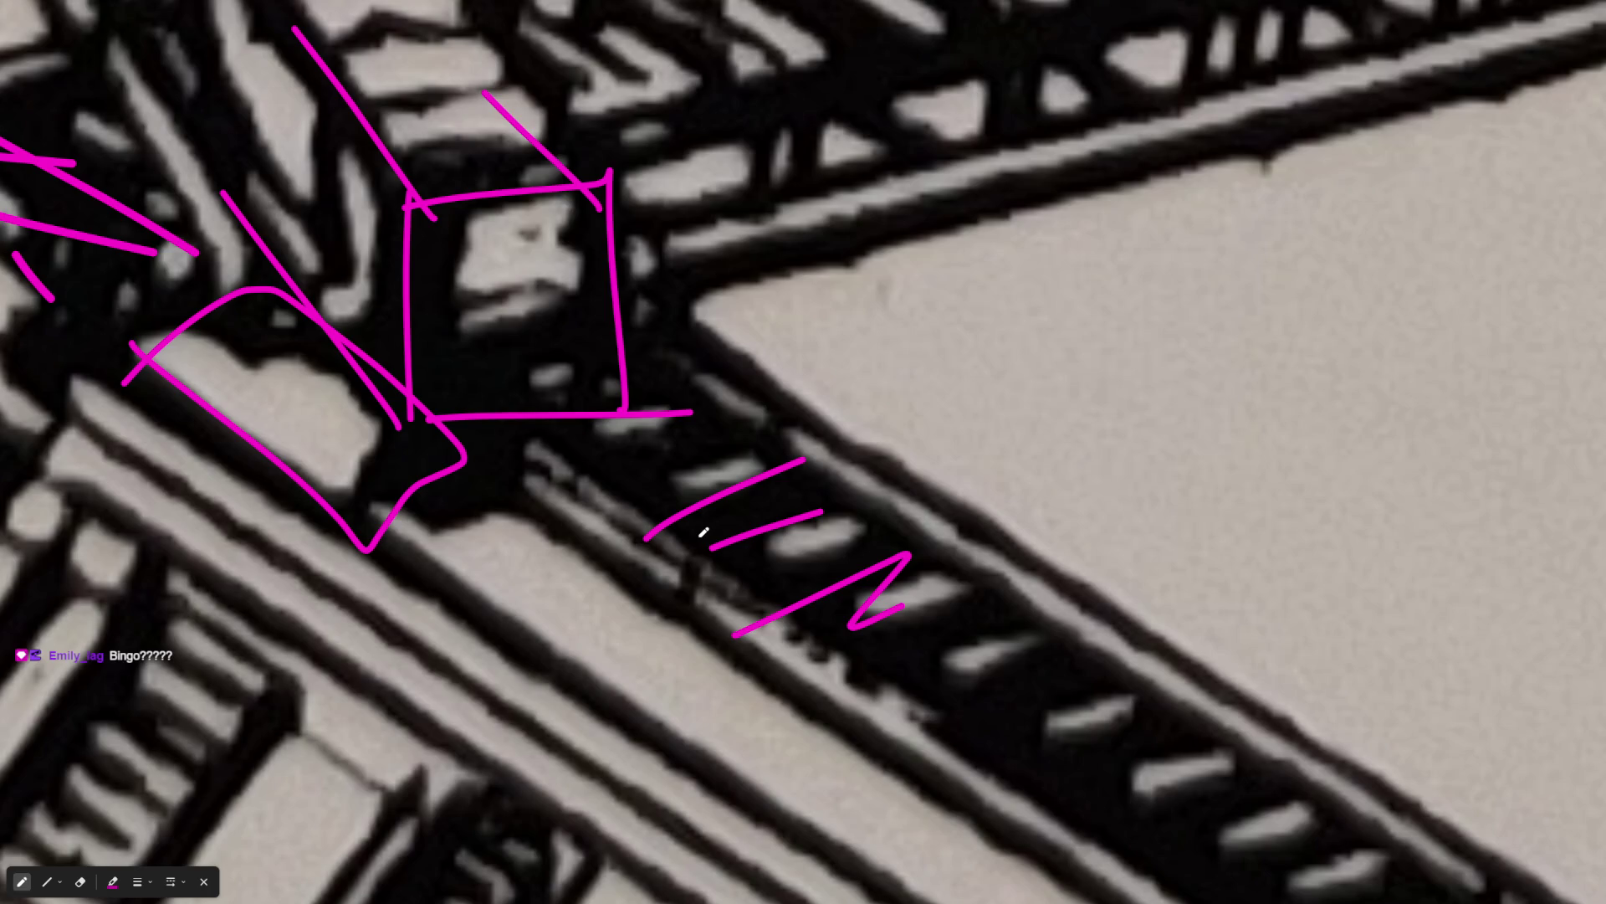
scroll(663, 448, "down", 5)
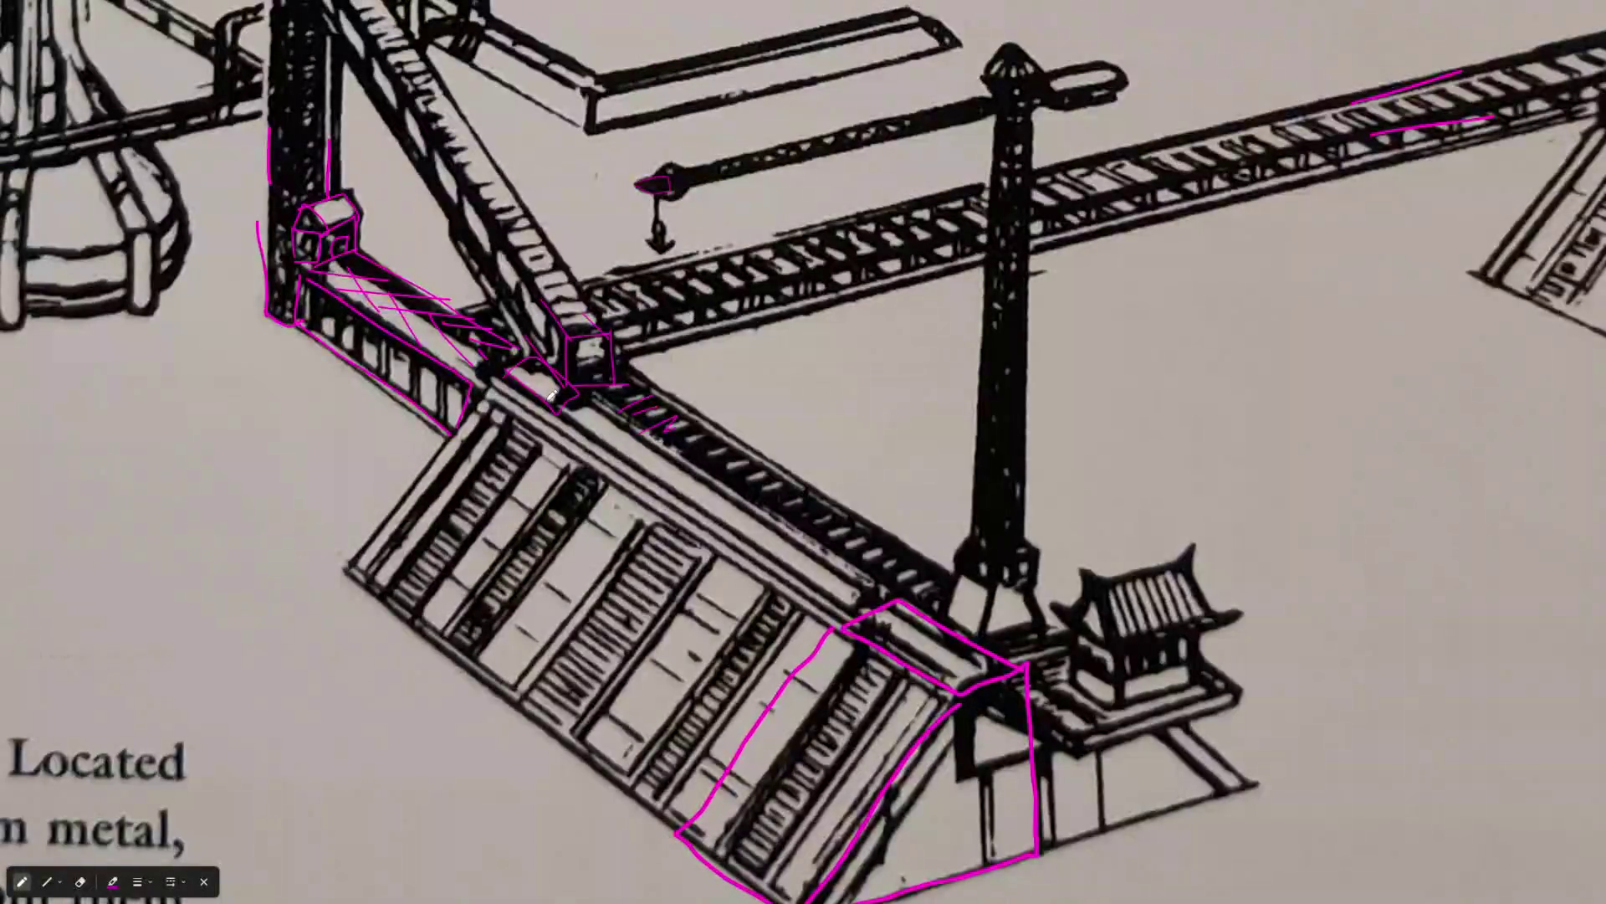
Zoom out over the whole annotated prison-rig page, then back in on the lower walkway
scroll(657, 642, "up", 3)
scroll(716, 597, "down", 3)
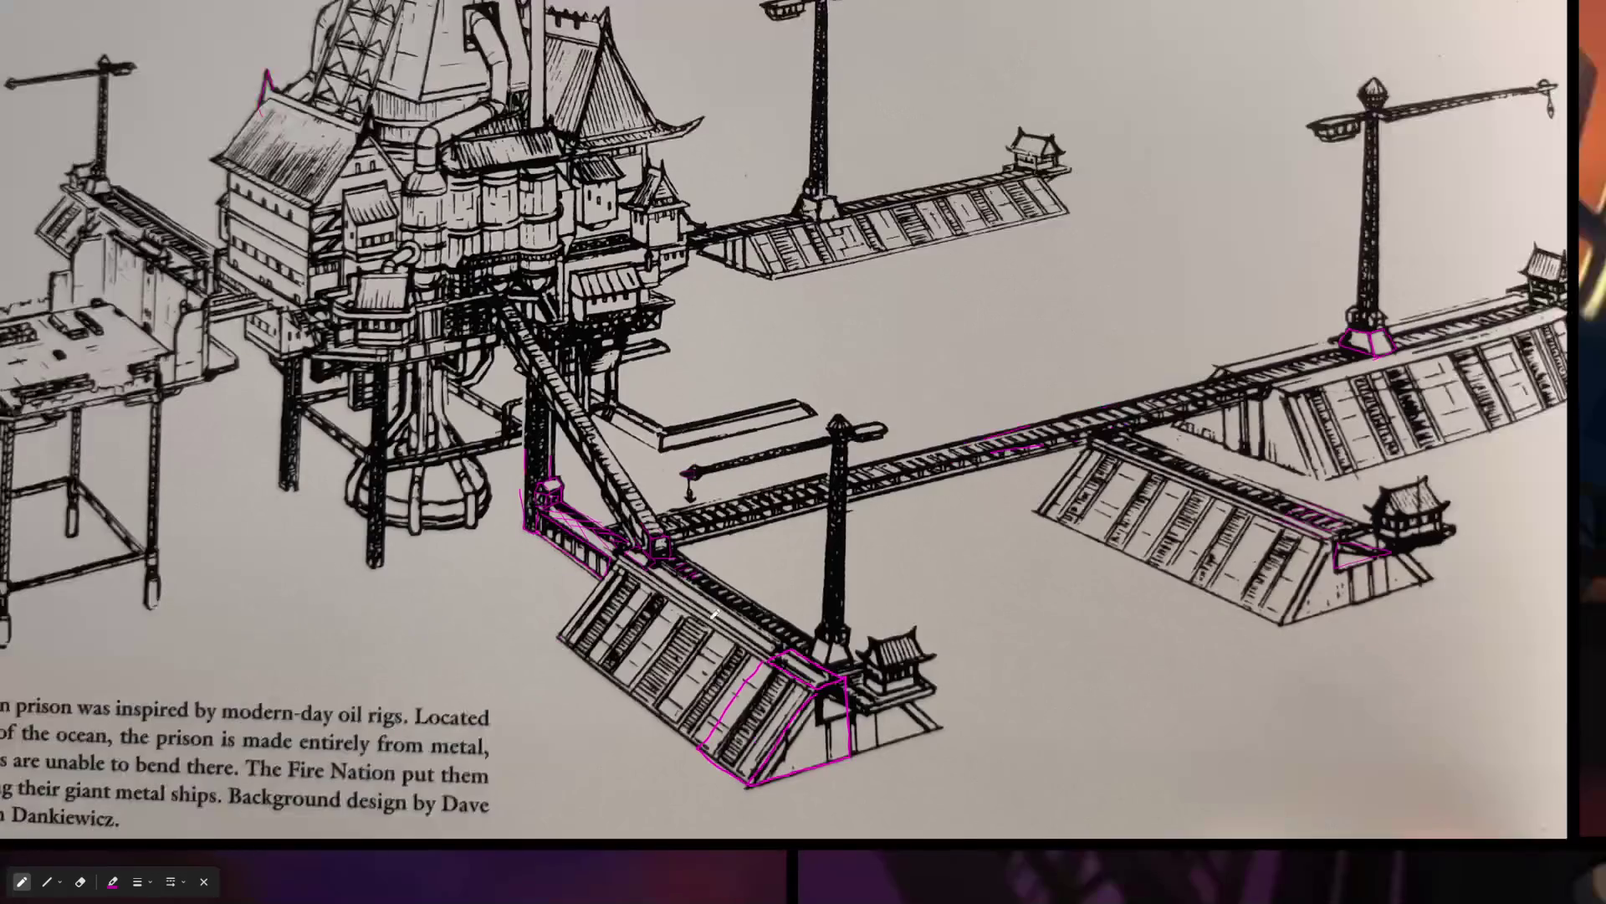
scroll(716, 609, "up", 5)
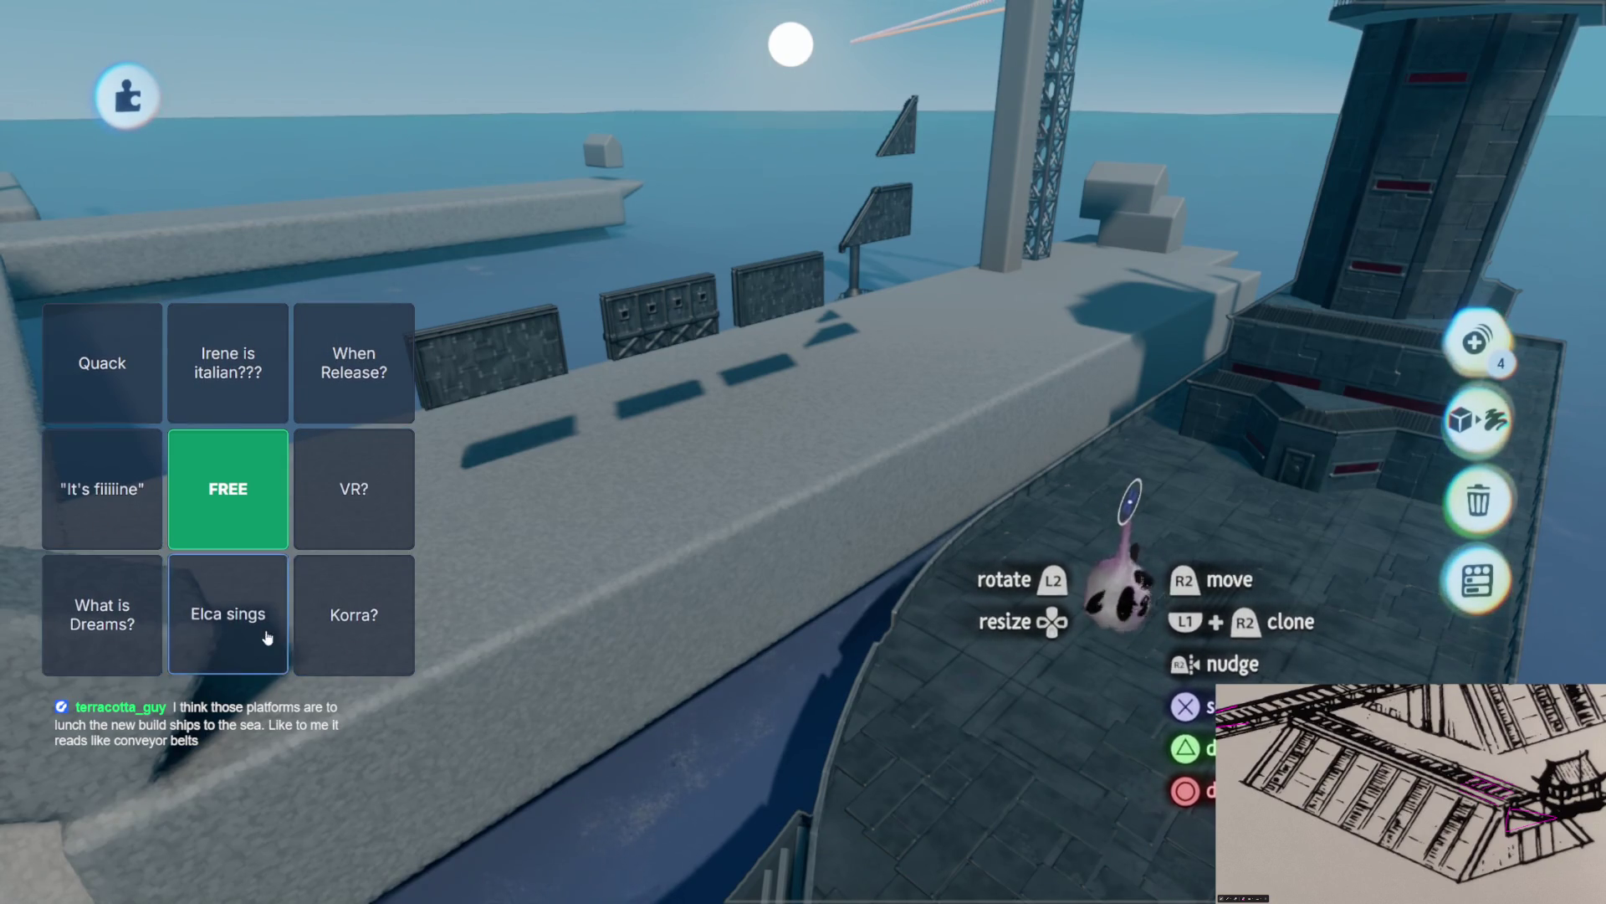
left_click(219, 606)
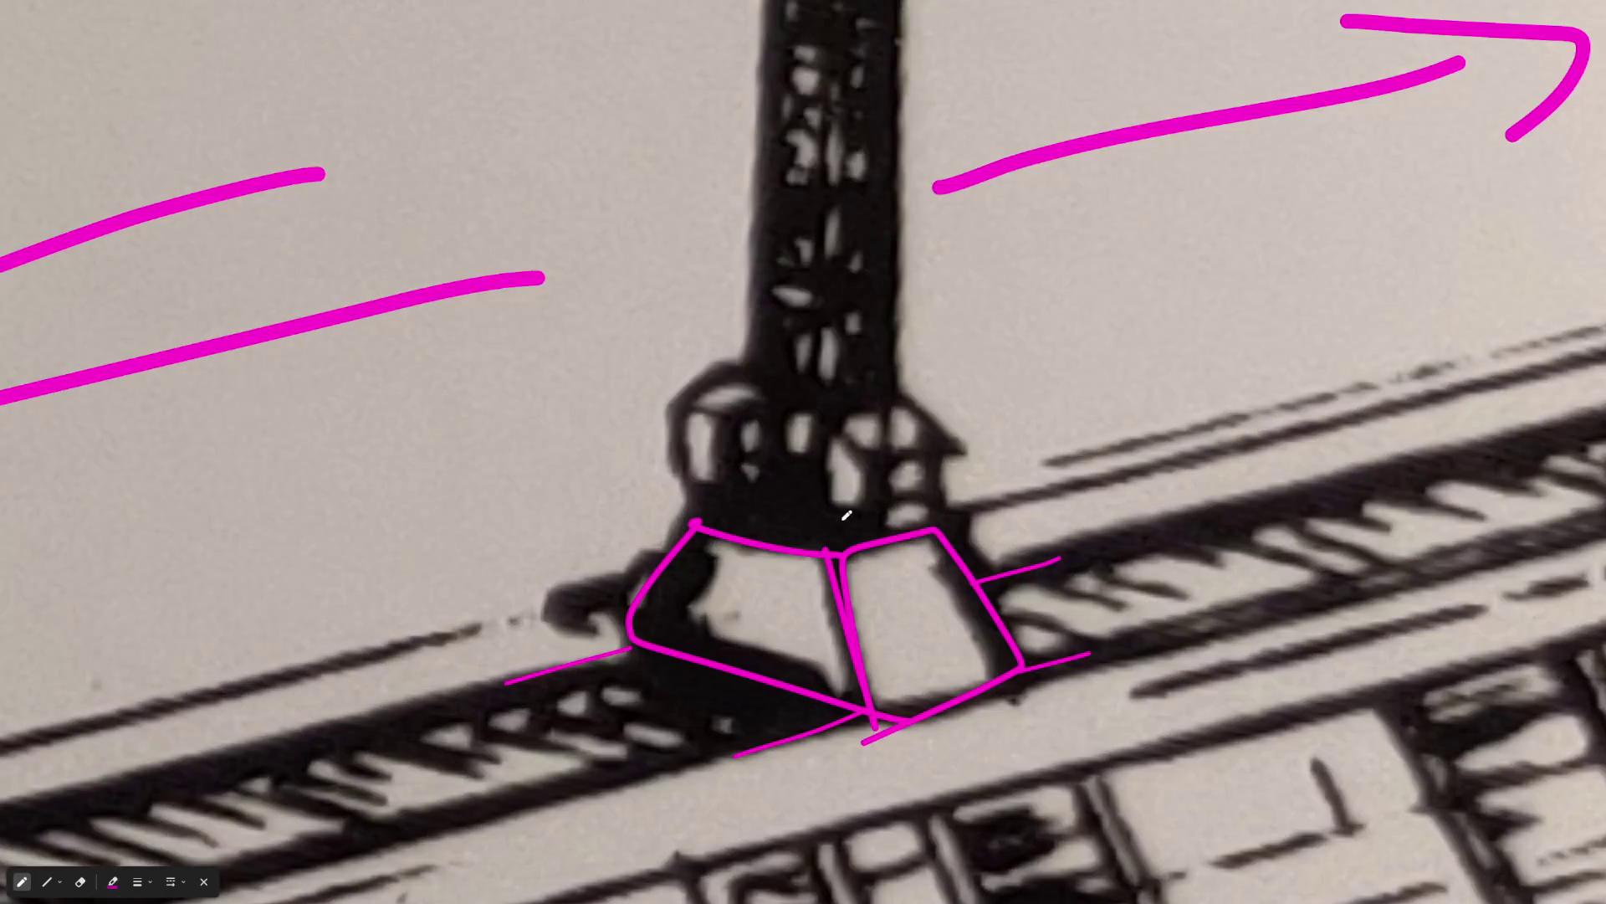
Sketch a magenta dome and scribbled loops over the crane tower's base
mouse_move(736, 552)
left_mouse_down()
mouse_move(963, 585)
mouse_move(737, 519)
left_mouse_up()
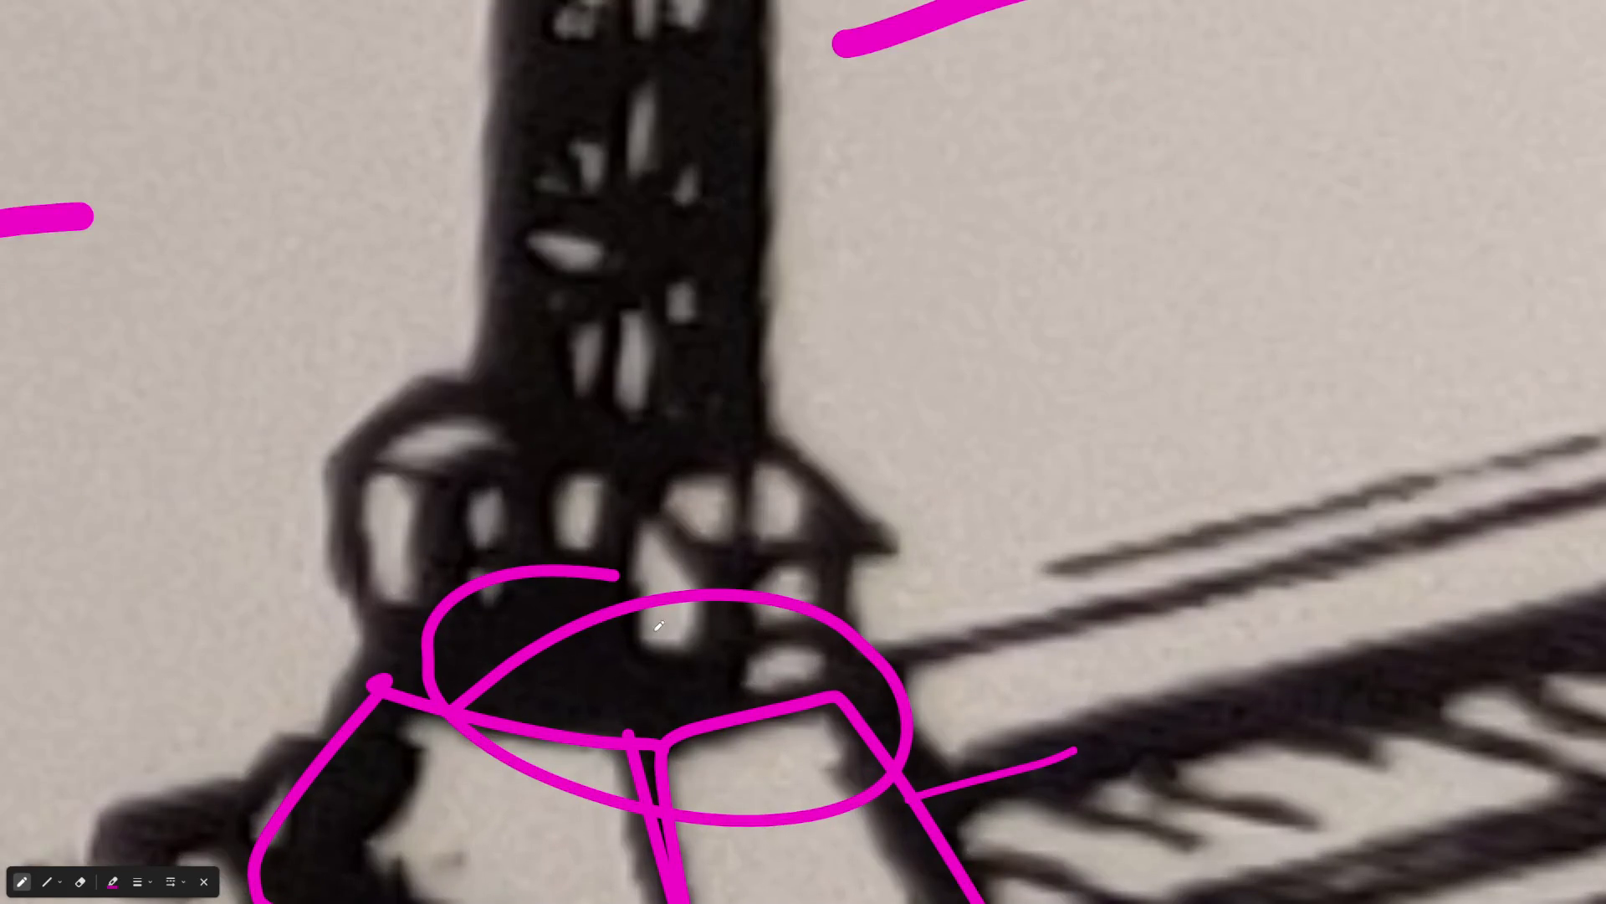
mouse_move(659, 626)
left_mouse_down()
mouse_move(628, 728)
mouse_move(586, 732)
mouse_move(552, 661)
left_mouse_up()
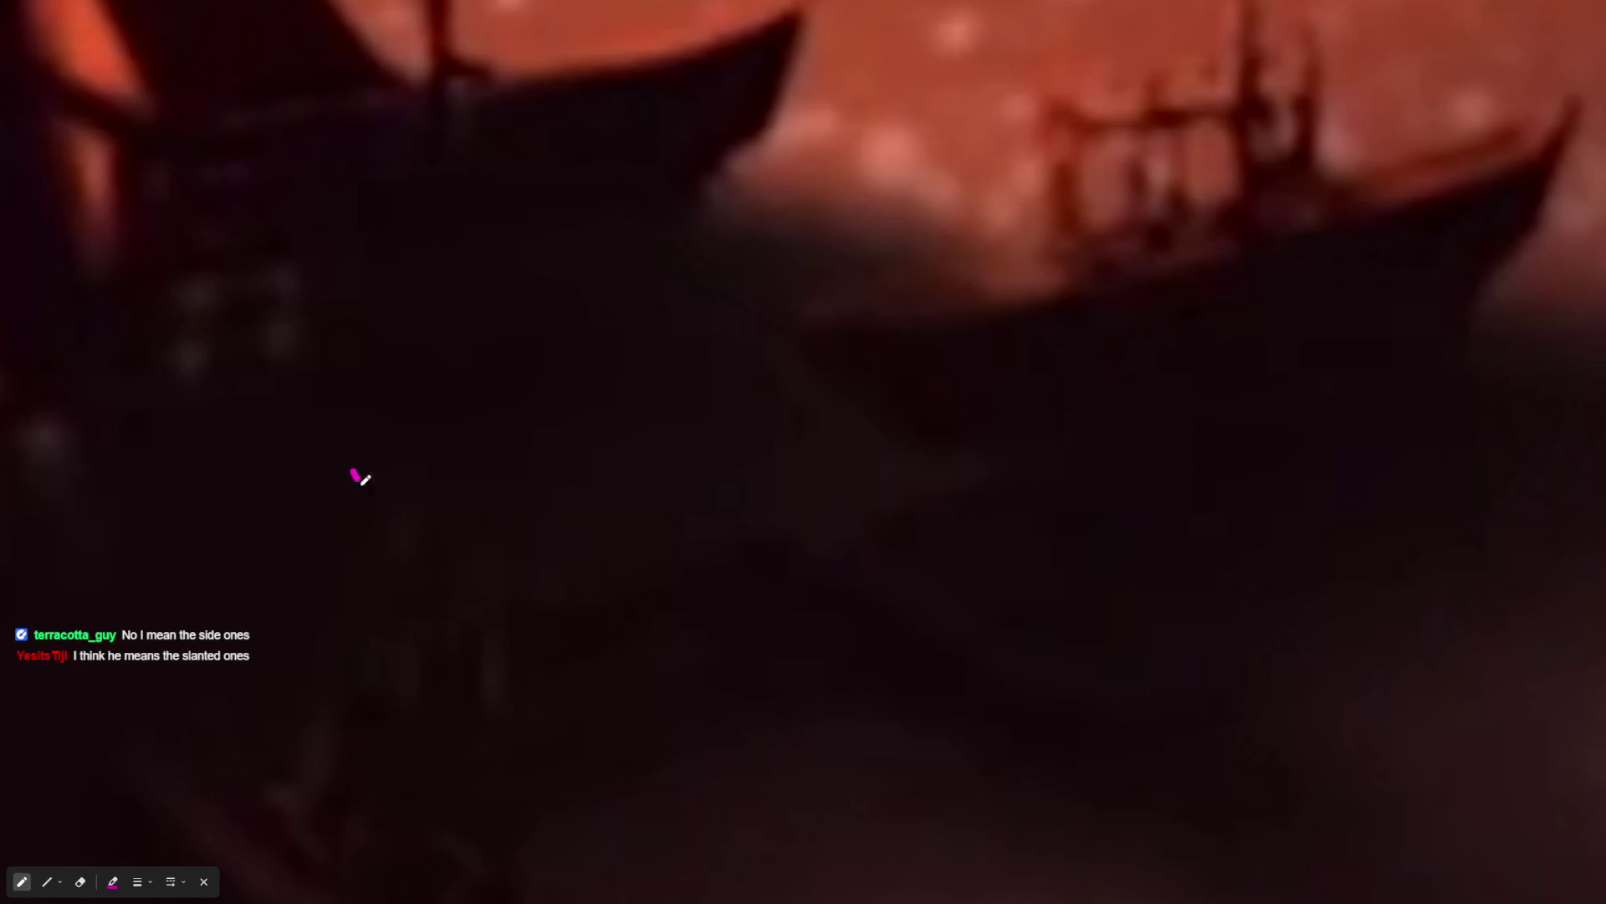
Draw a magenta outline around the ships in the dark reference image
left_click_drag(352, 472, 519, 623)
mouse_move(526, 621)
left_mouse_down()
mouse_move(940, 495)
mouse_move(688, 352)
left_mouse_up()
left_click_drag(695, 338, 494, 408)
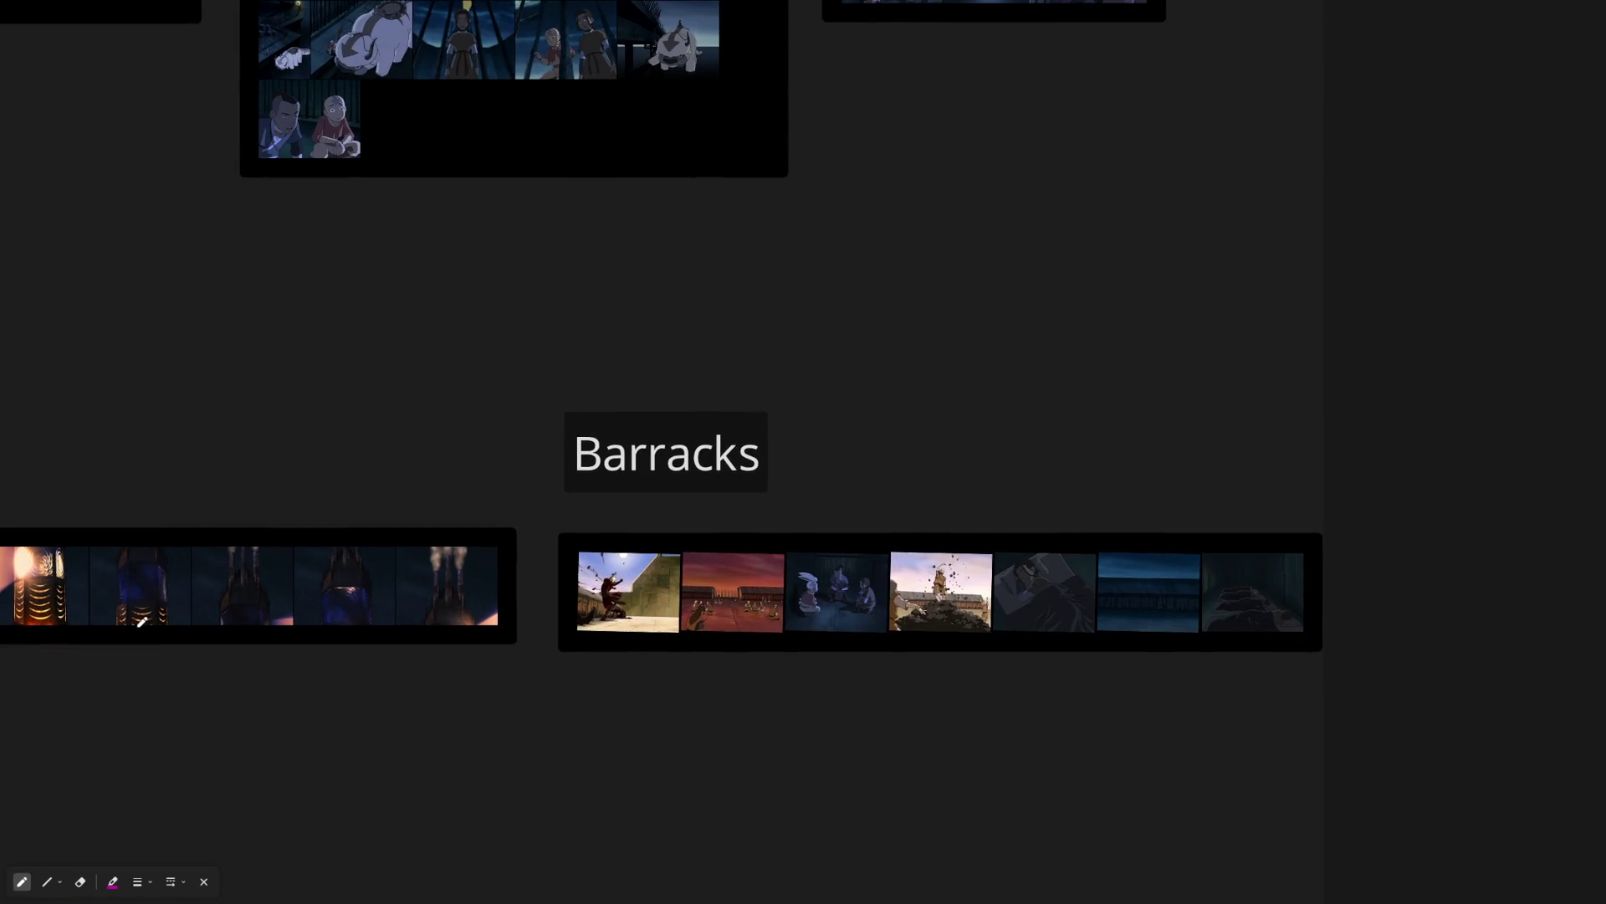
Zoom the board to look over the Barracks reference strip
scroll(334, 387, "up", 5)
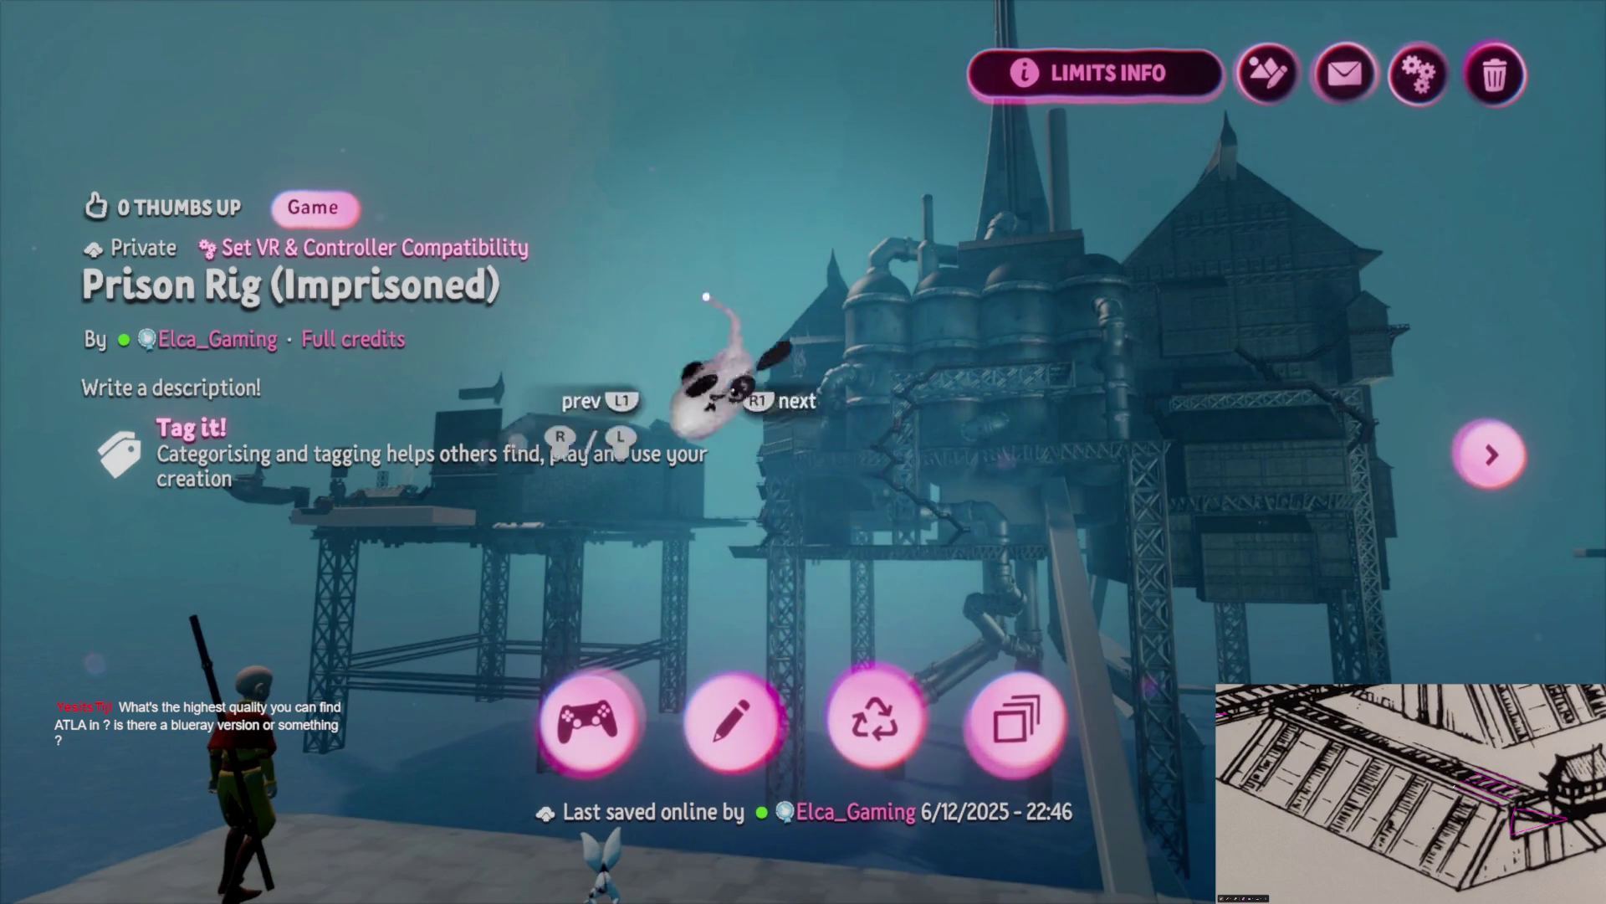
Return to My Creations and open Prison Rig (Imprisoned) Assets in edit mode
key("Escape")
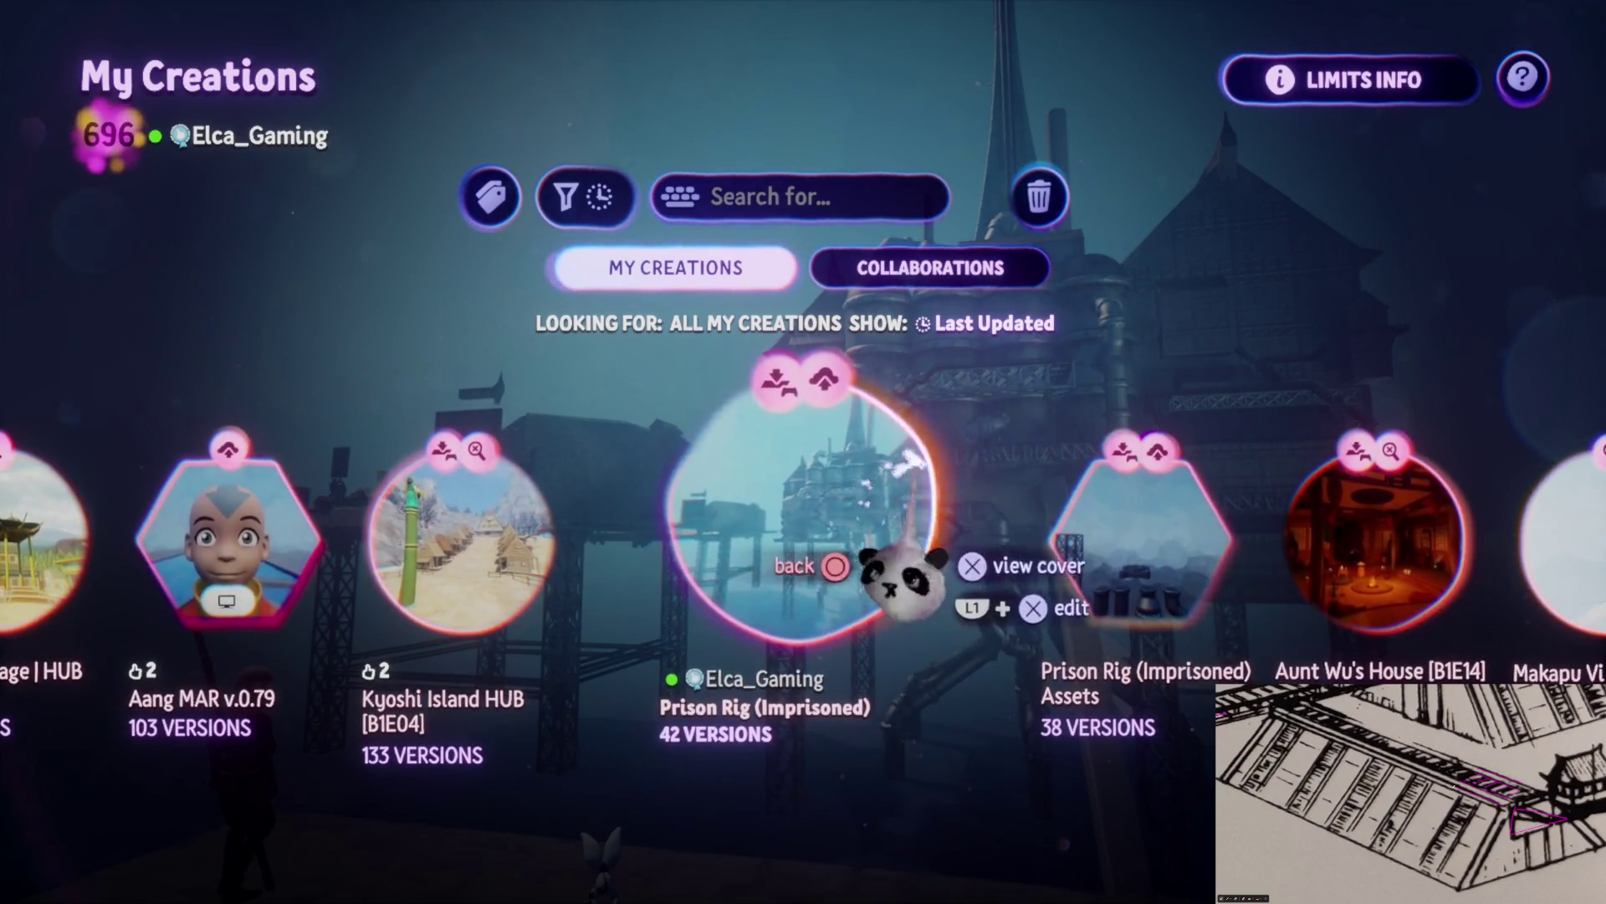
left_click(1096, 661)
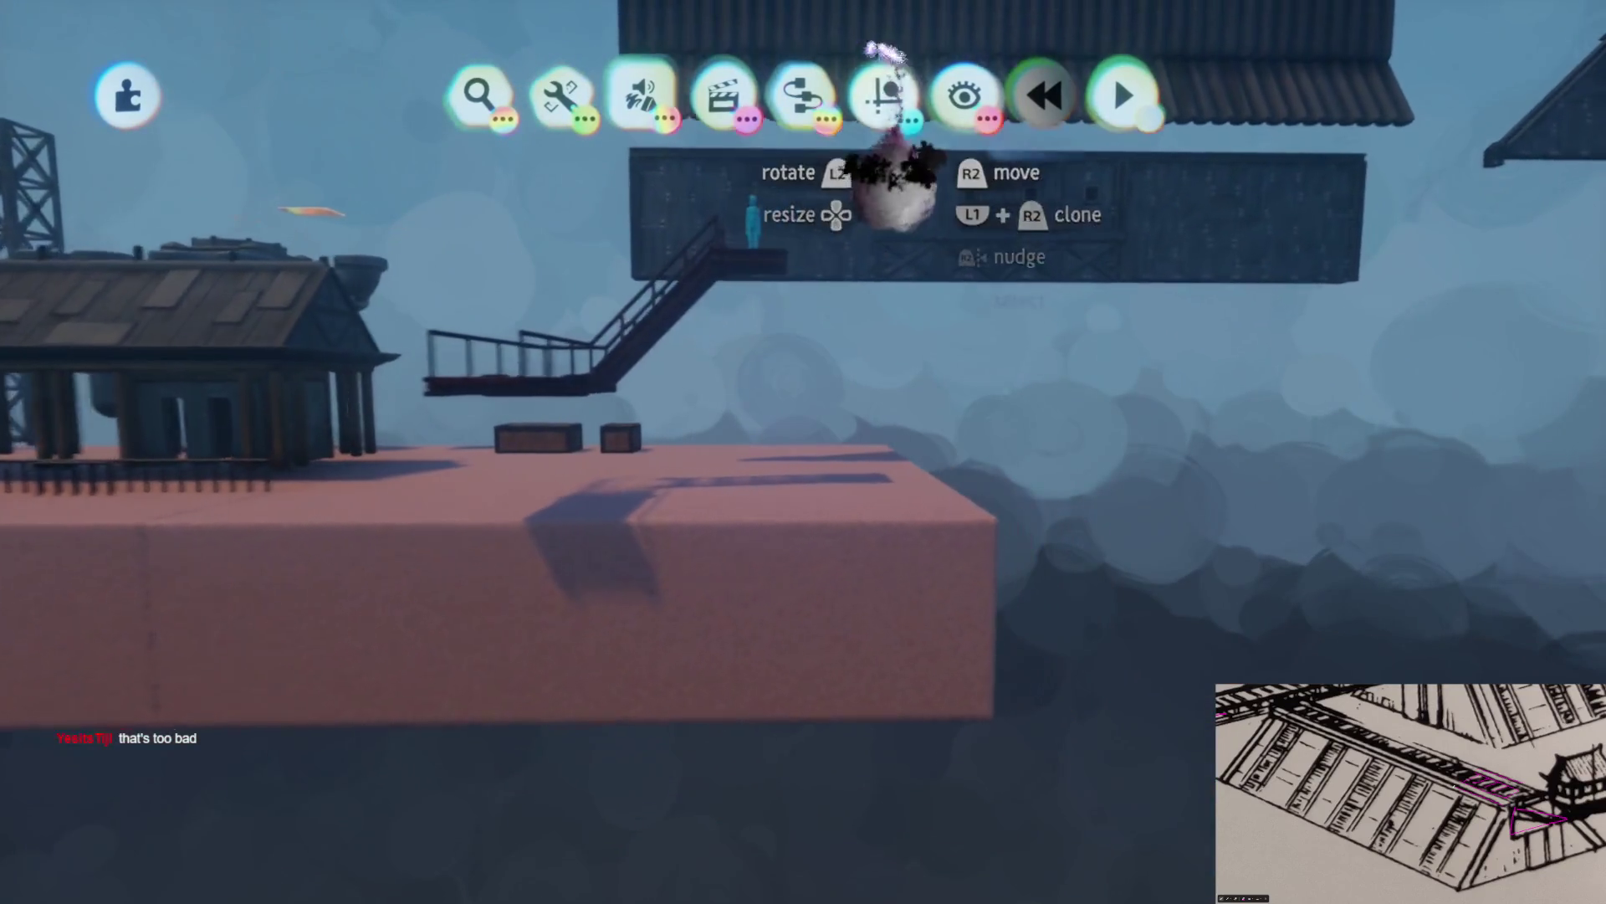
Start a new sculpt with the Kaleidoscope count lowered from 3 to 2
left_click(885, 95)
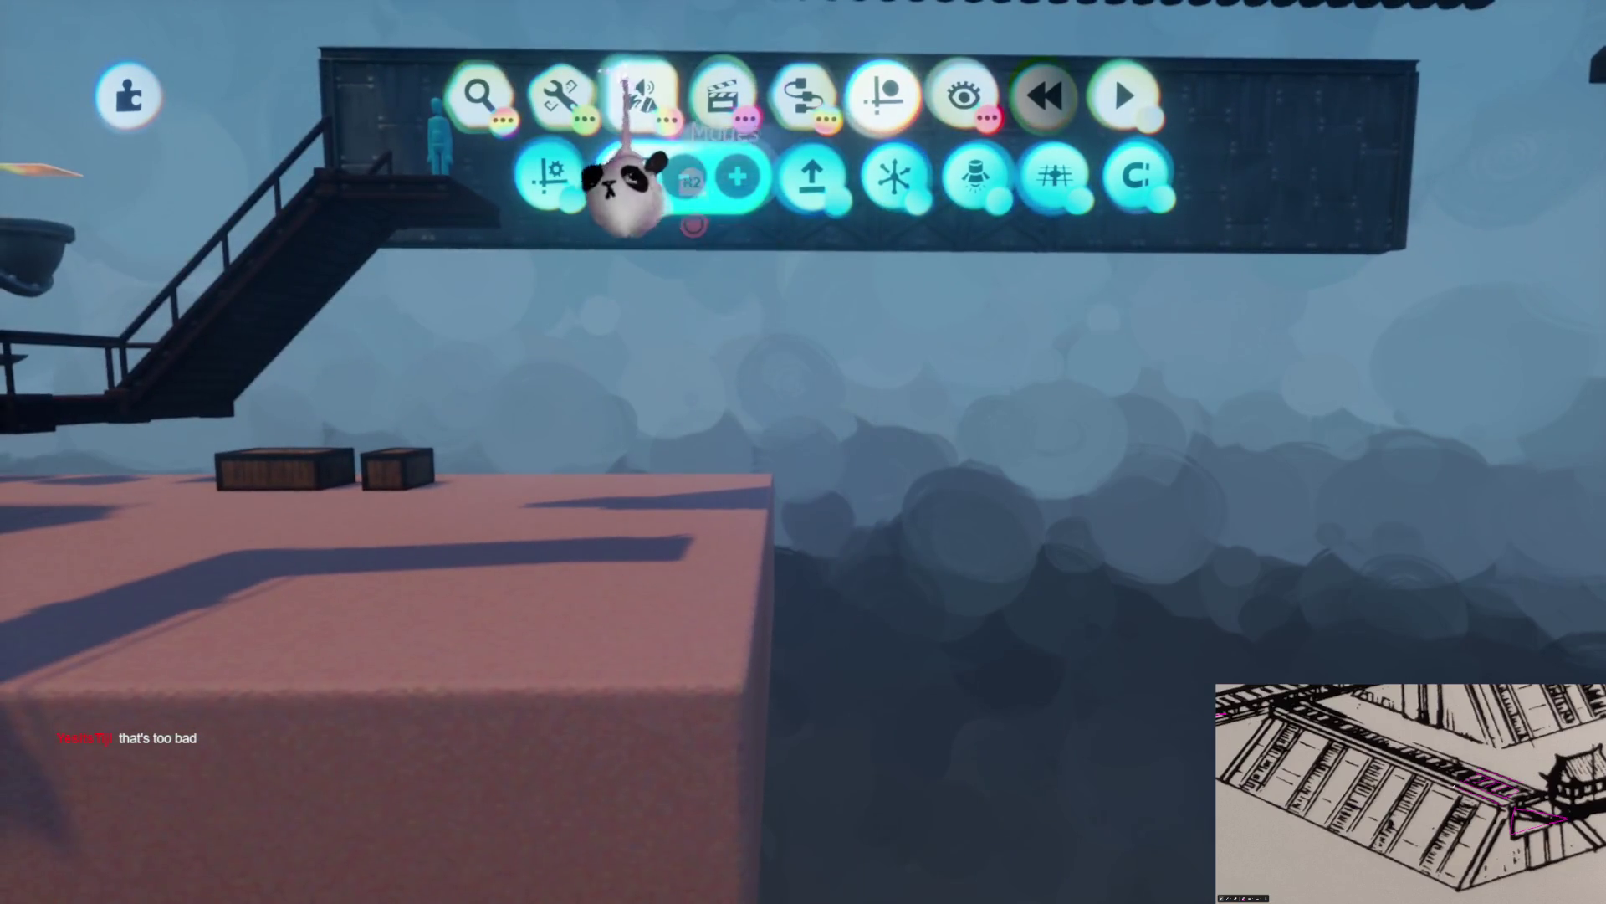
left_click(623, 108)
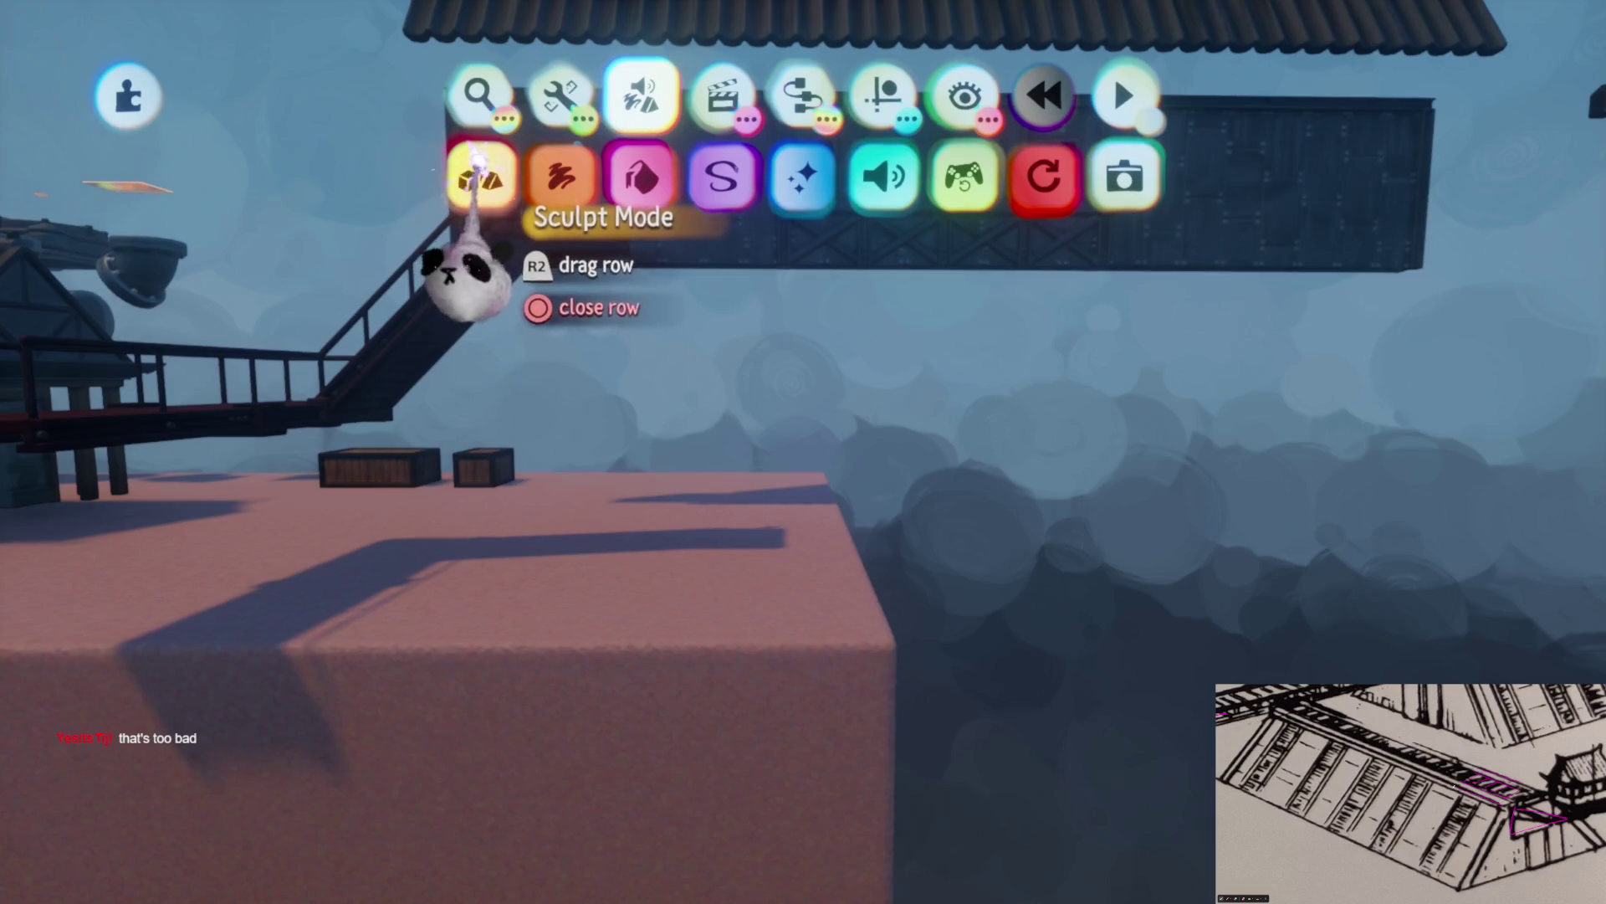
left_click(459, 178)
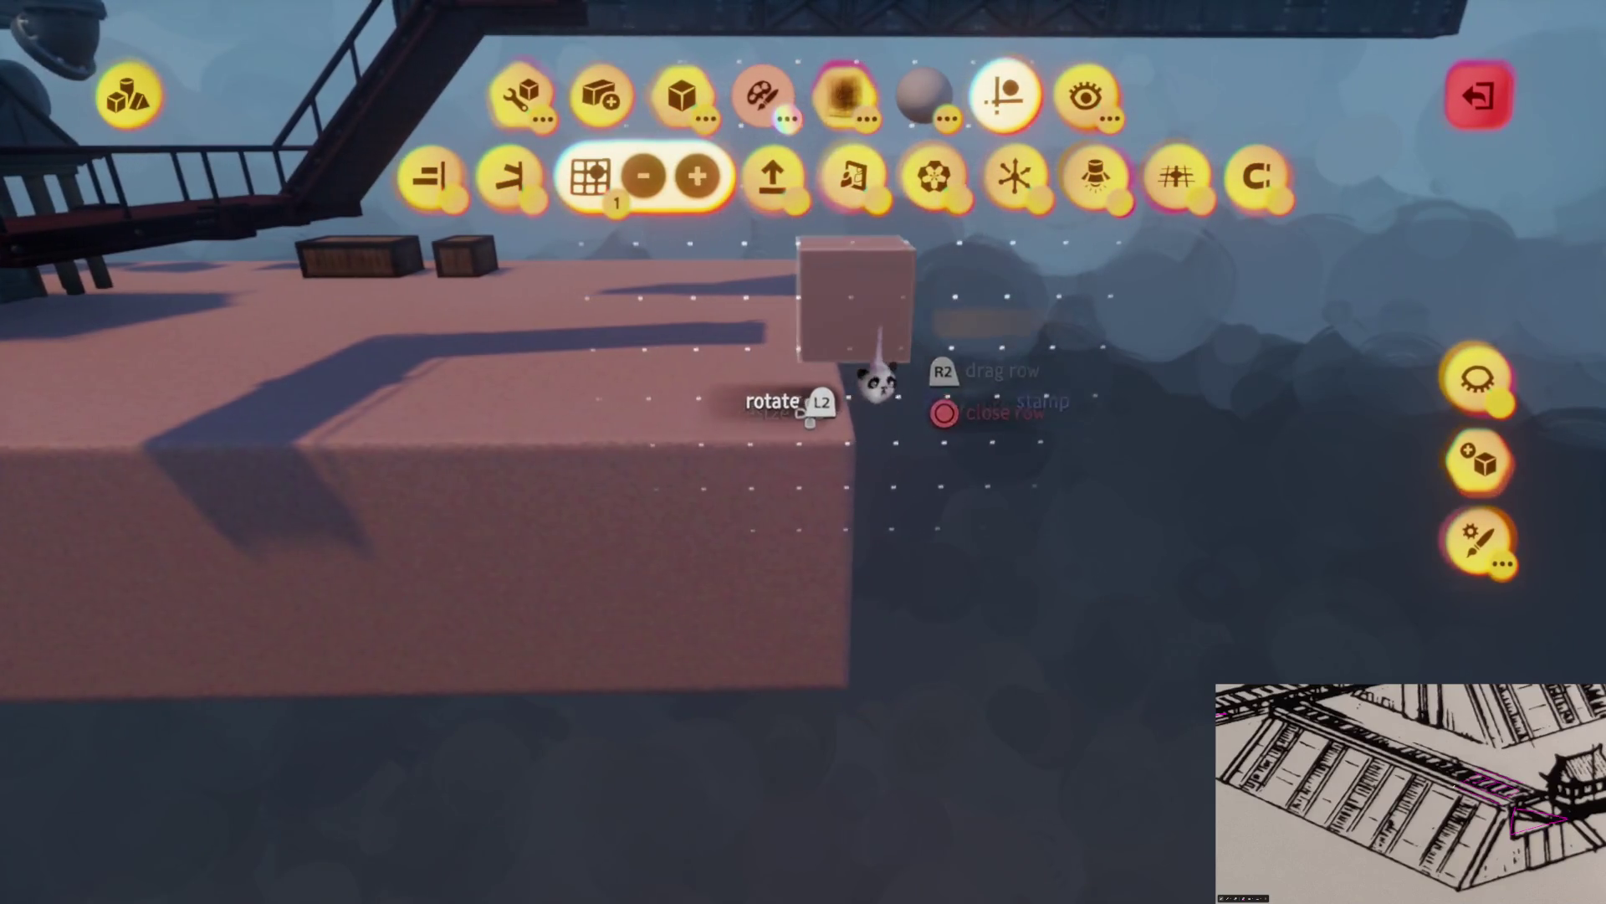
mouse_move(885, 182)
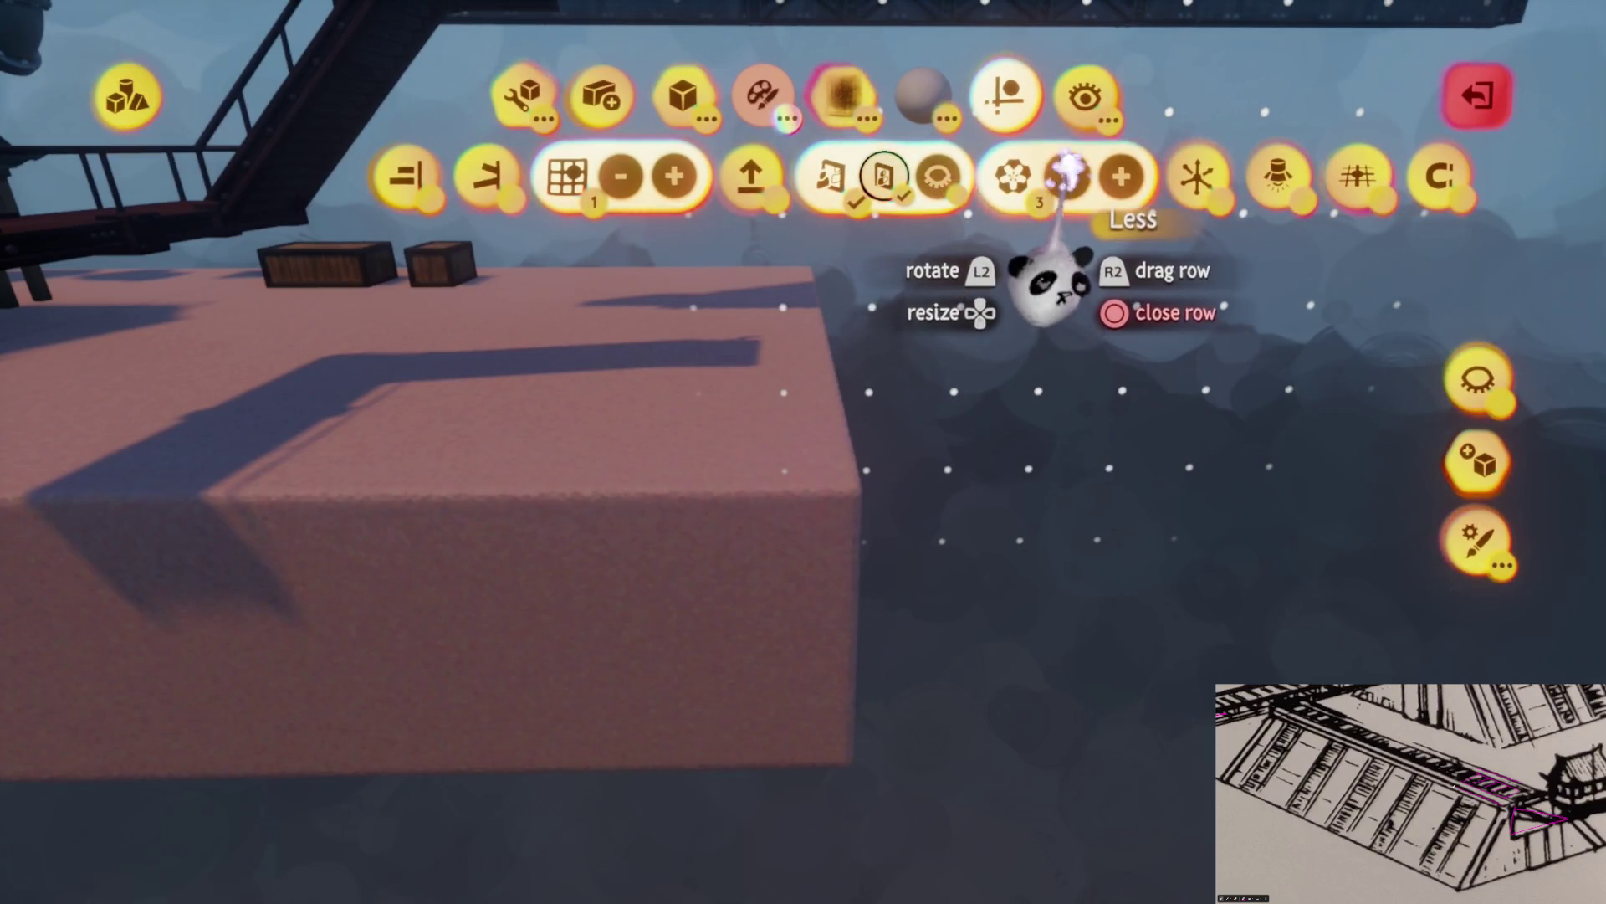
left_click(1068, 176)
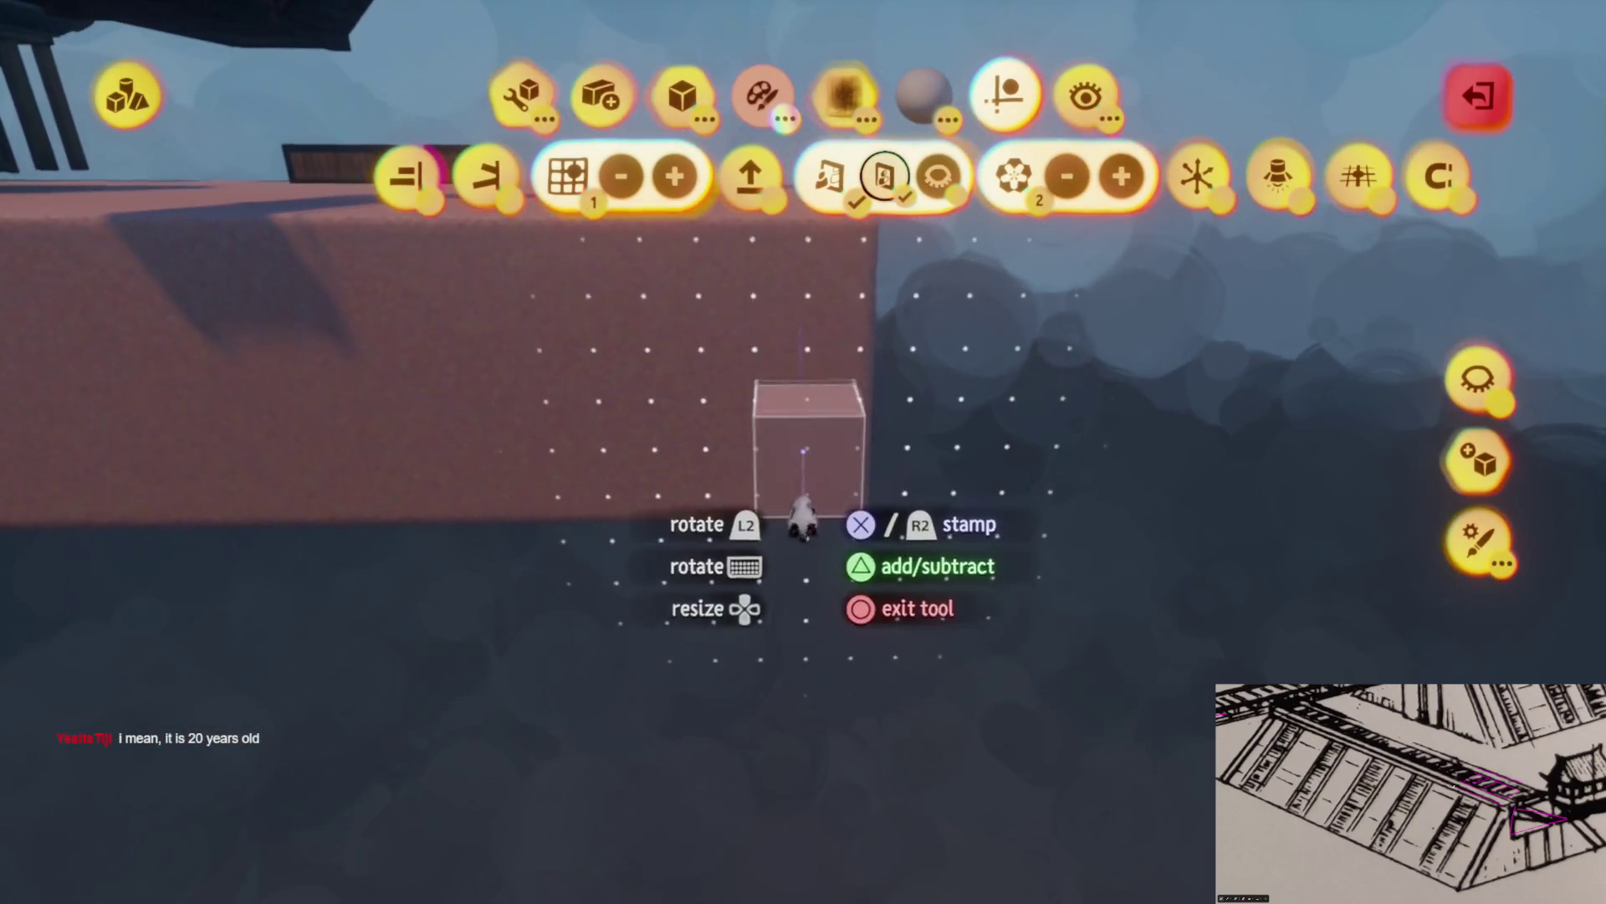
Stamp cubes and stretch one into a large pink slab scaled to 140%
left_click(836, 519)
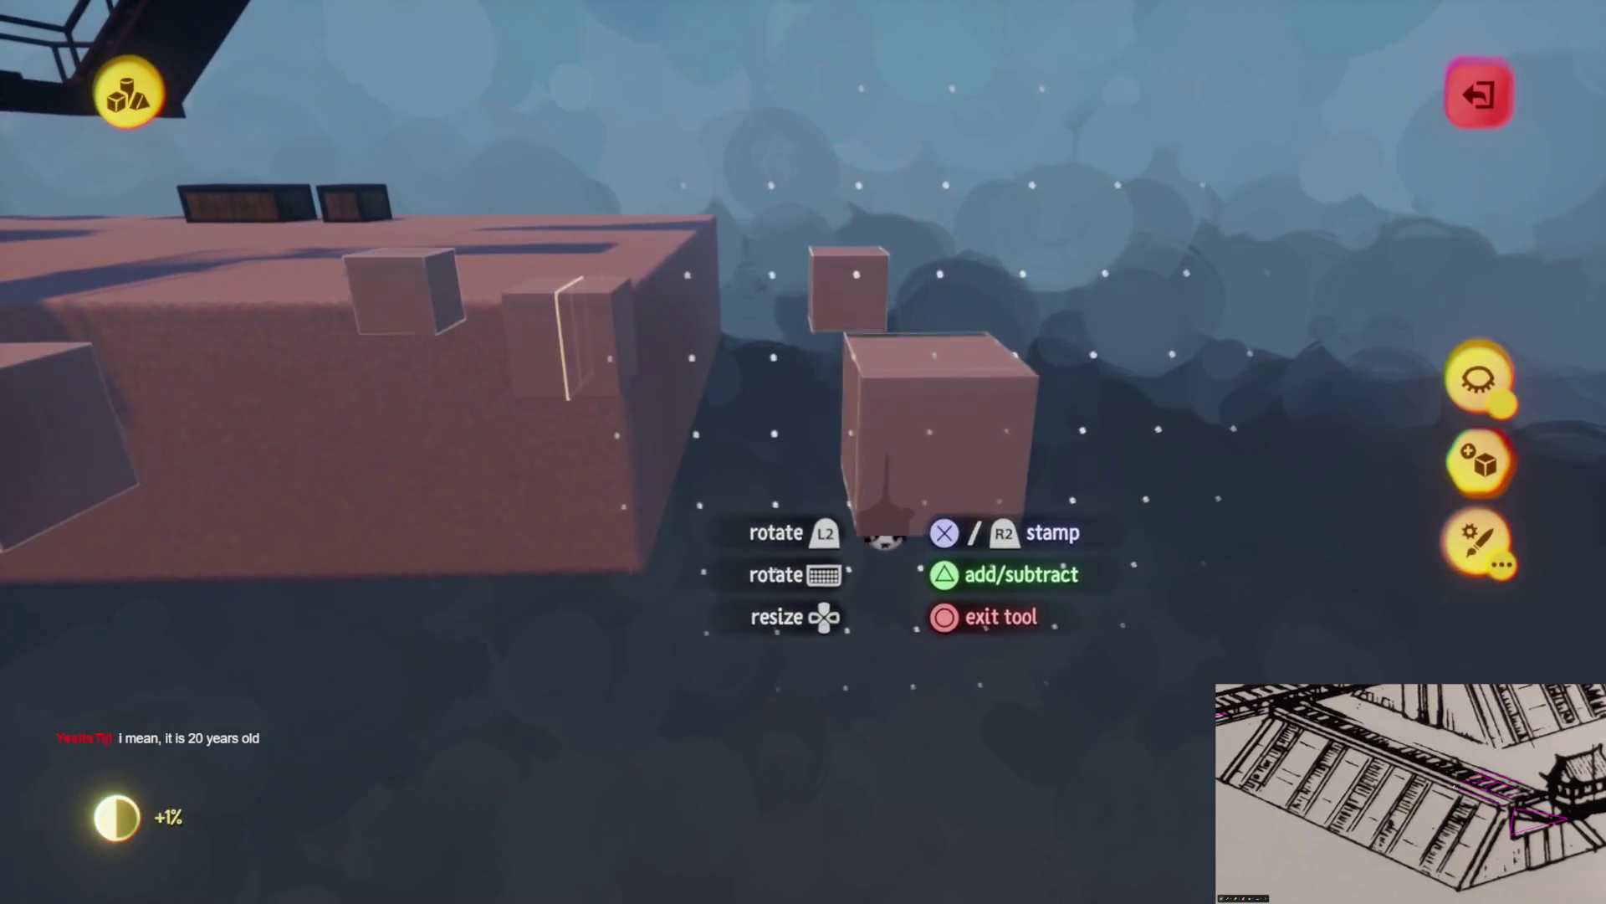
mouse_move(548, 247)
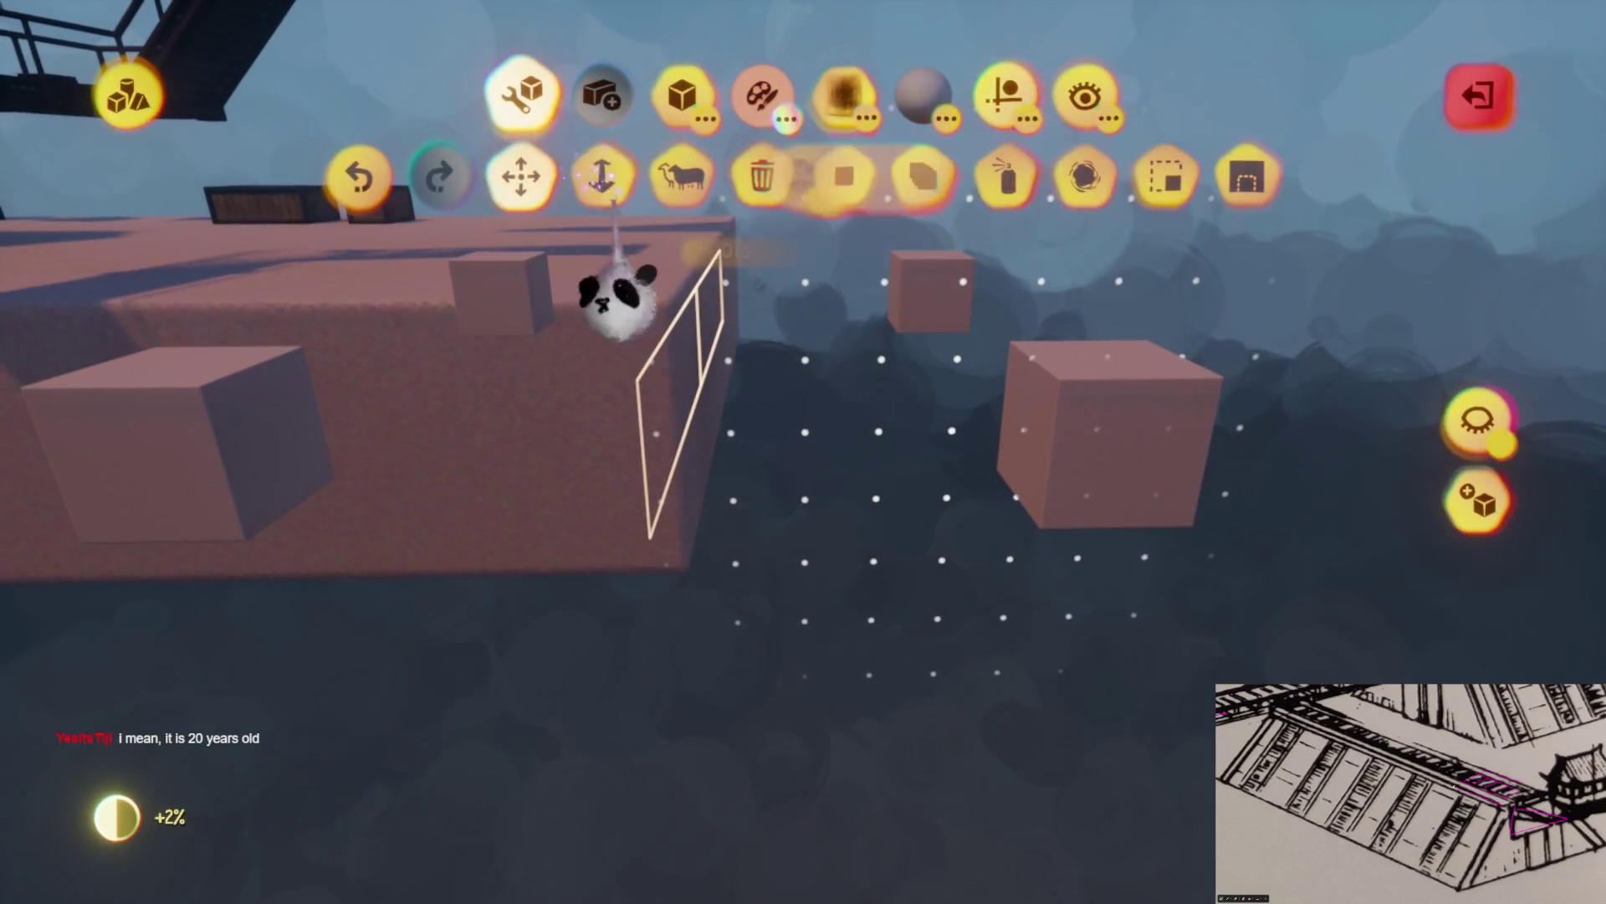
mouse_move(983, 502)
left_mouse_down()
mouse_move(555, 466)
mouse_move(753, 502)
mouse_move(646, 639)
mouse_move(916, 612)
mouse_move(890, 538)
mouse_move(939, 456)
mouse_move(585, 459)
mouse_move(833, 397)
left_mouse_up()
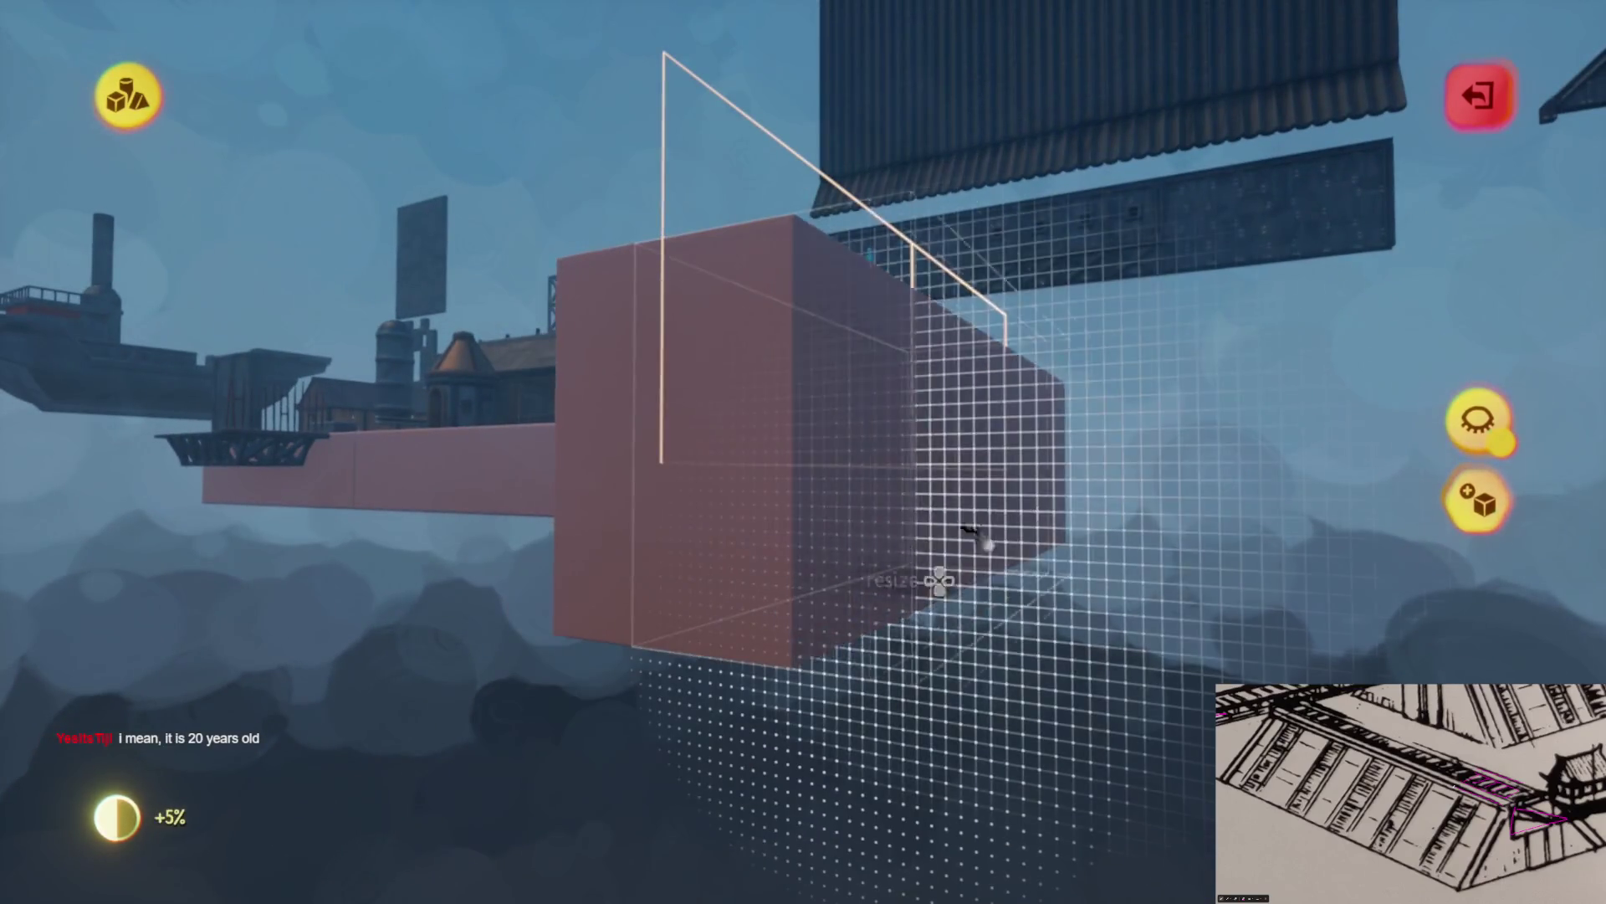
key("Escape")
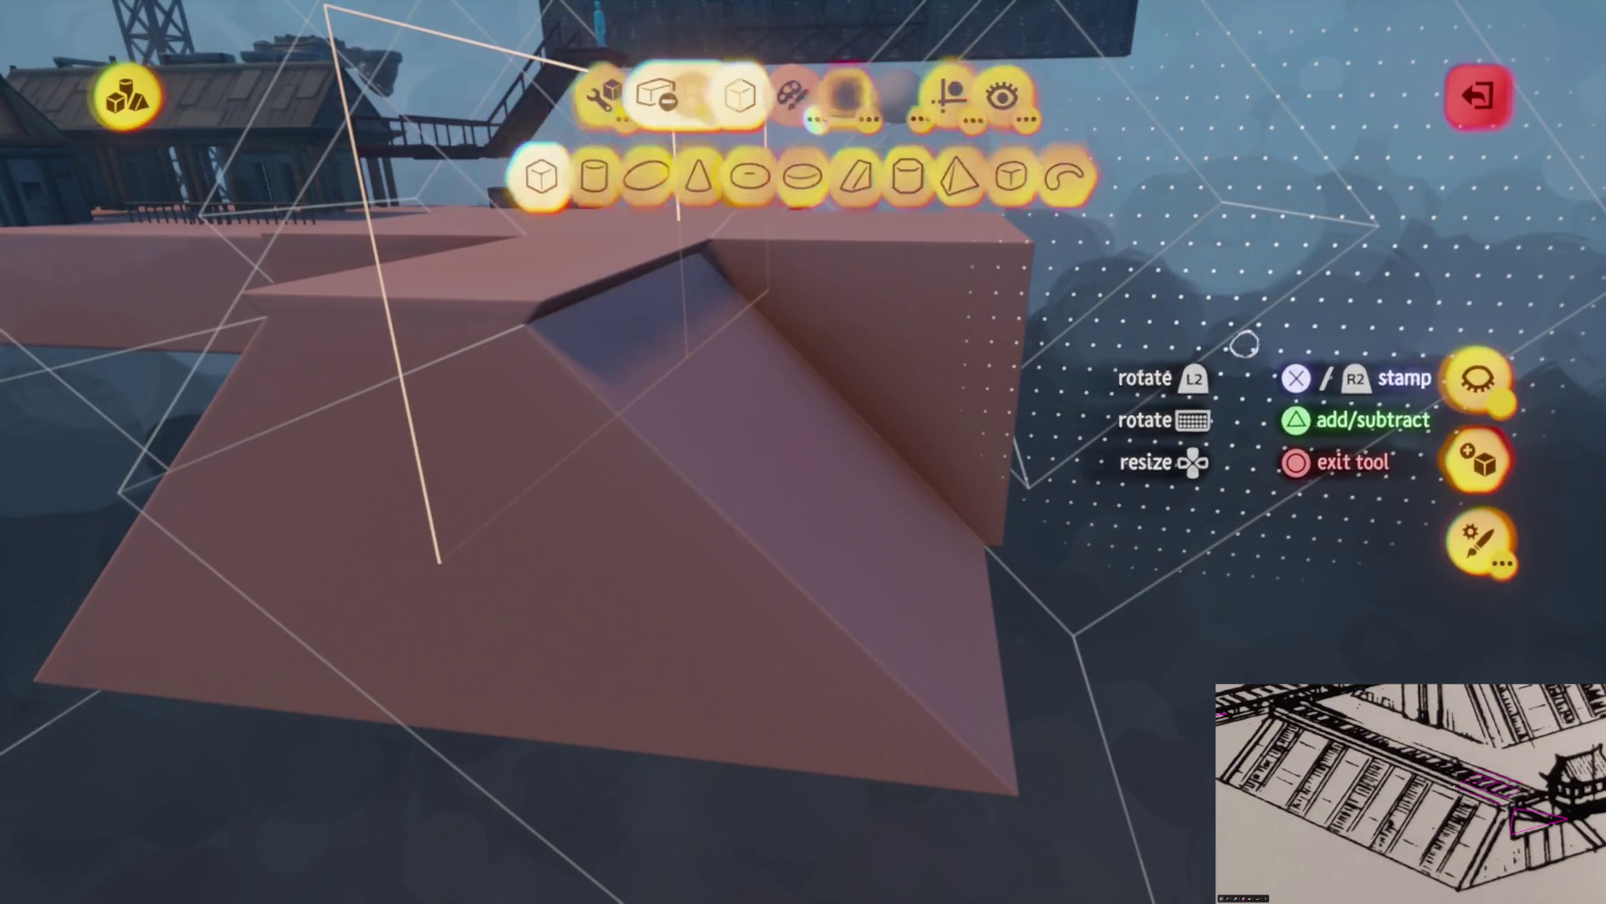
left_click_drag(803, 449, 890, 456)
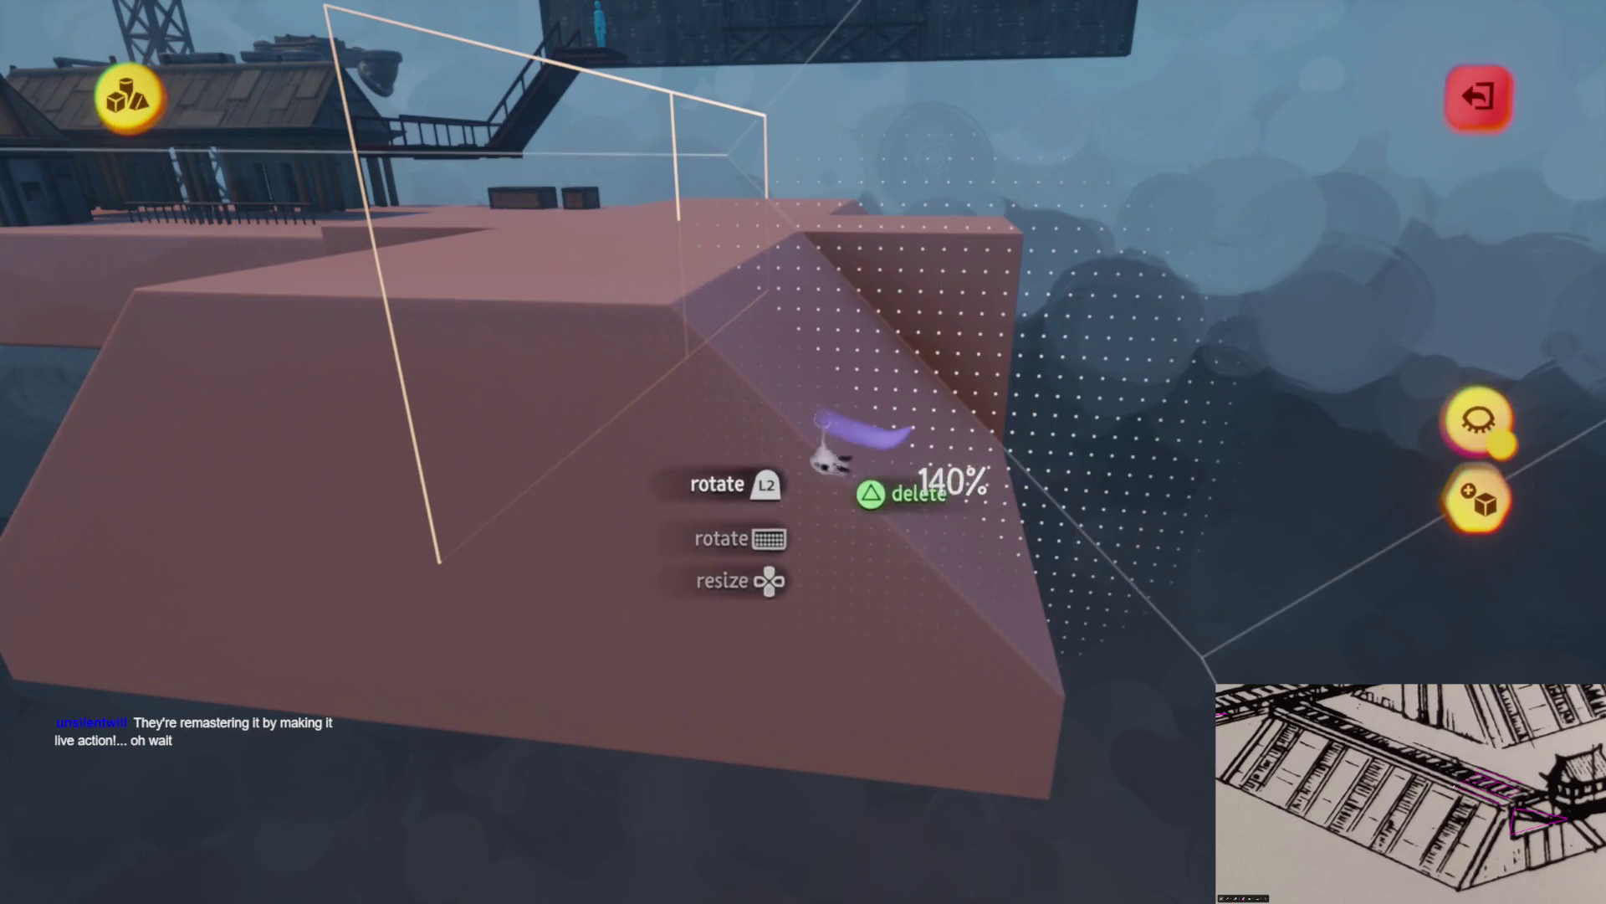
key("Tab")
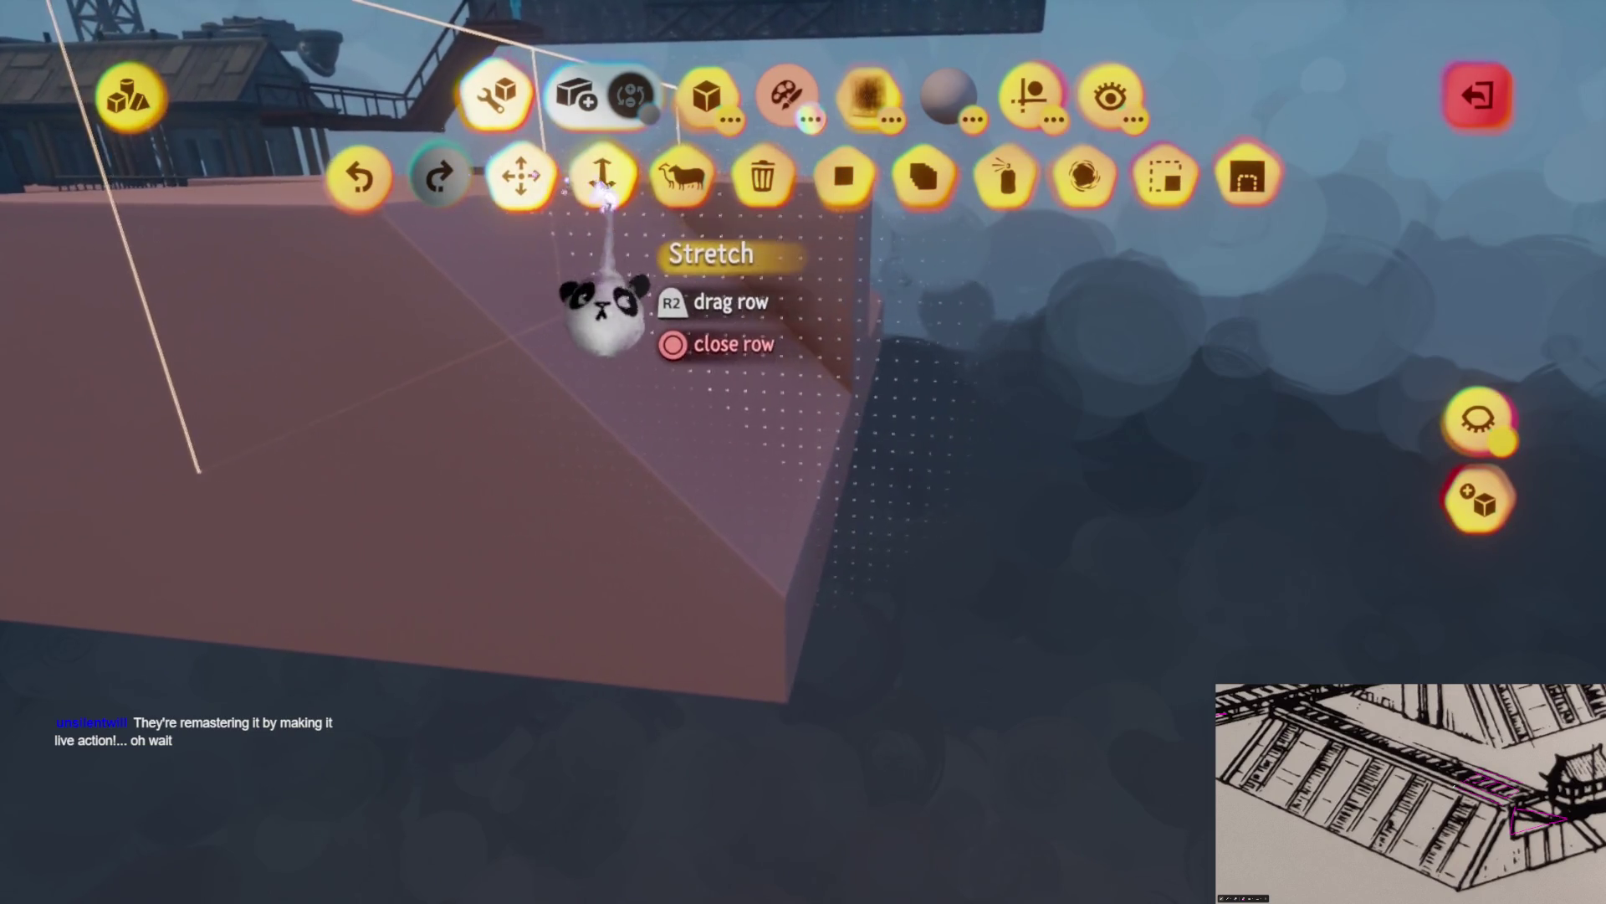
Stretch the side of the pink block to extend the deck, then exit sculpting
left_click(600, 176)
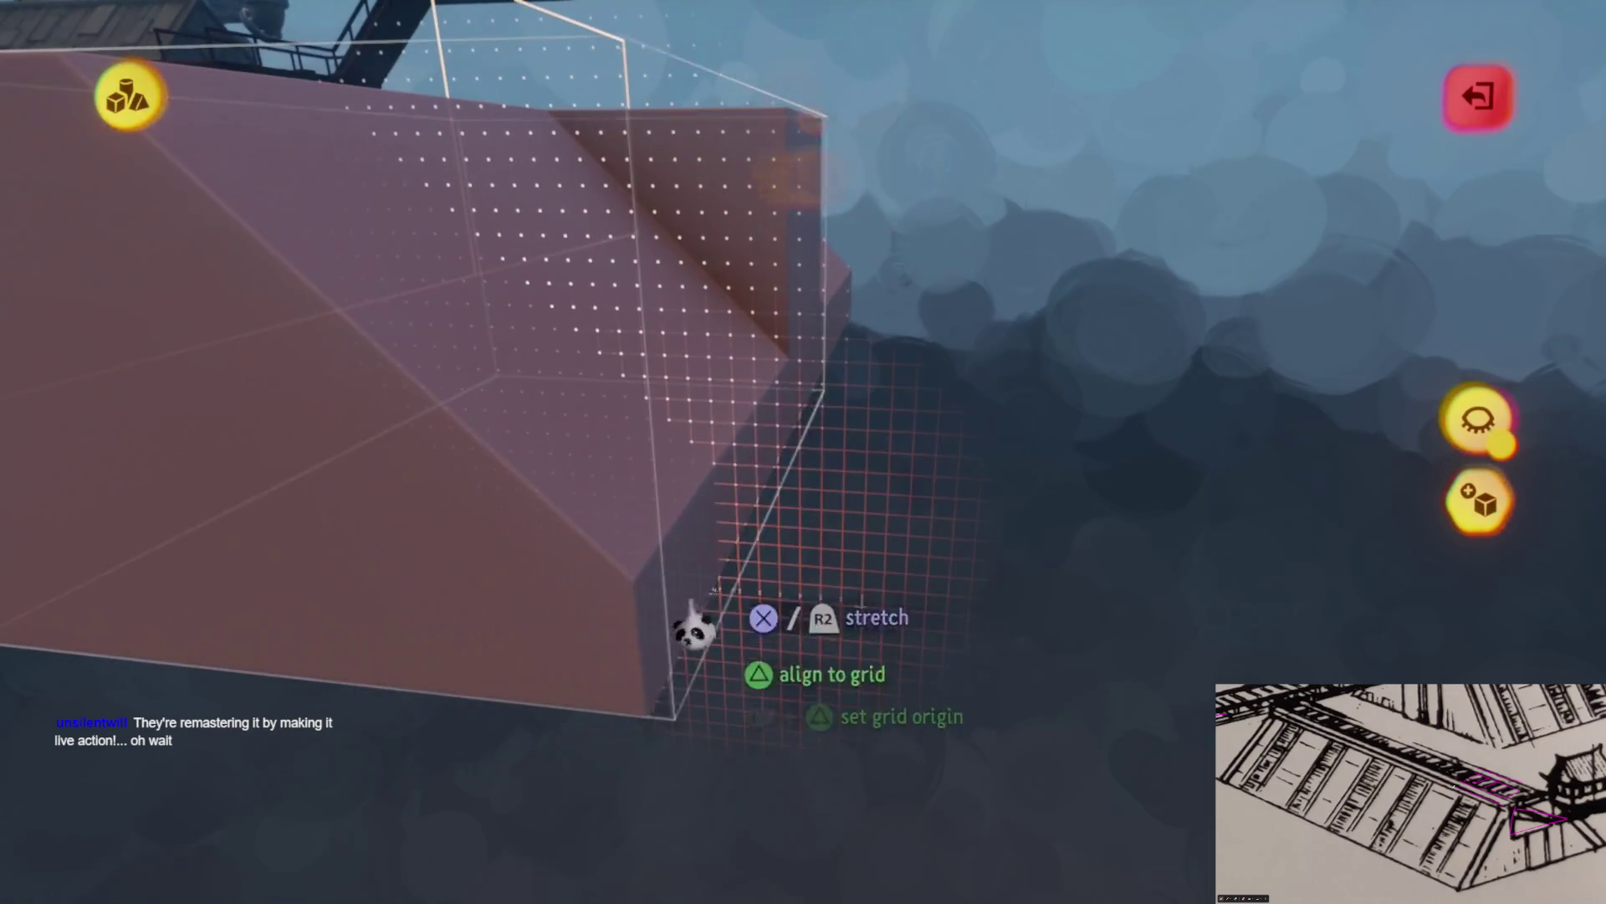
mouse_move(804, 597)
left_mouse_down()
mouse_move(861, 460)
mouse_move(903, 488)
left_mouse_up()
mouse_move(845, 405)
left_mouse_down()
mouse_move(764, 470)
mouse_move(800, 509)
mouse_move(787, 497)
mouse_move(736, 530)
mouse_move(610, 541)
mouse_move(753, 548)
mouse_move(663, 459)
mouse_move(796, 538)
mouse_move(825, 466)
left_mouse_up()
key("Escape")
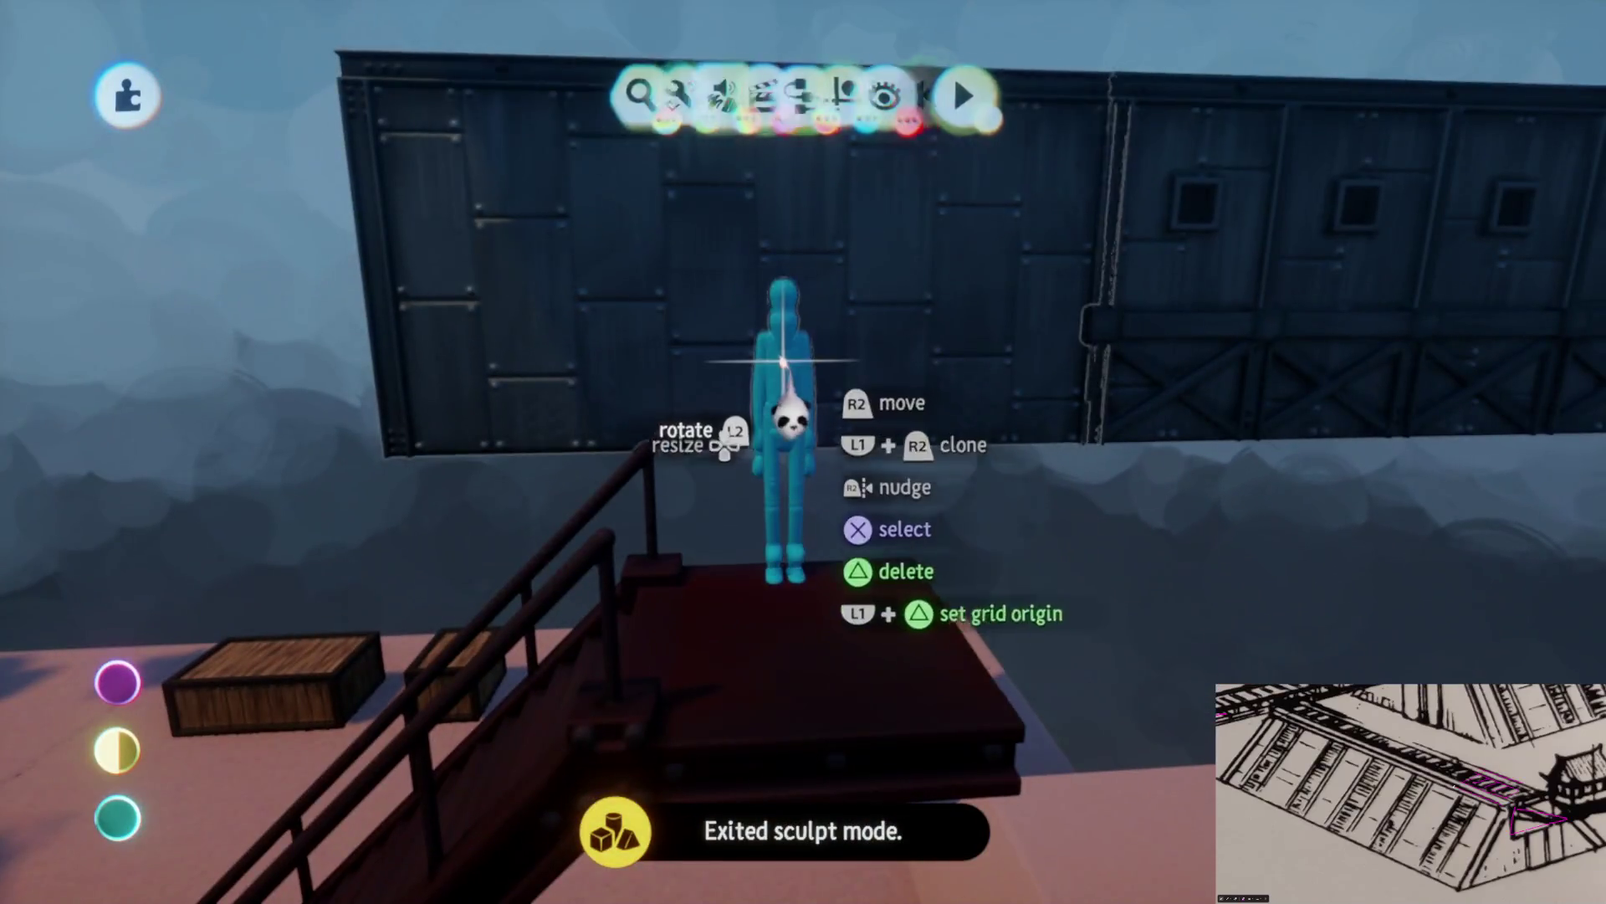
Move the blue mannequin onto the pink walkway and drop it there
mouse_move(788, 416)
left_mouse_down()
mouse_move(817, 369)
mouse_move(820, 520)
mouse_move(820, 402)
mouse_move(803, 494)
left_mouse_up()
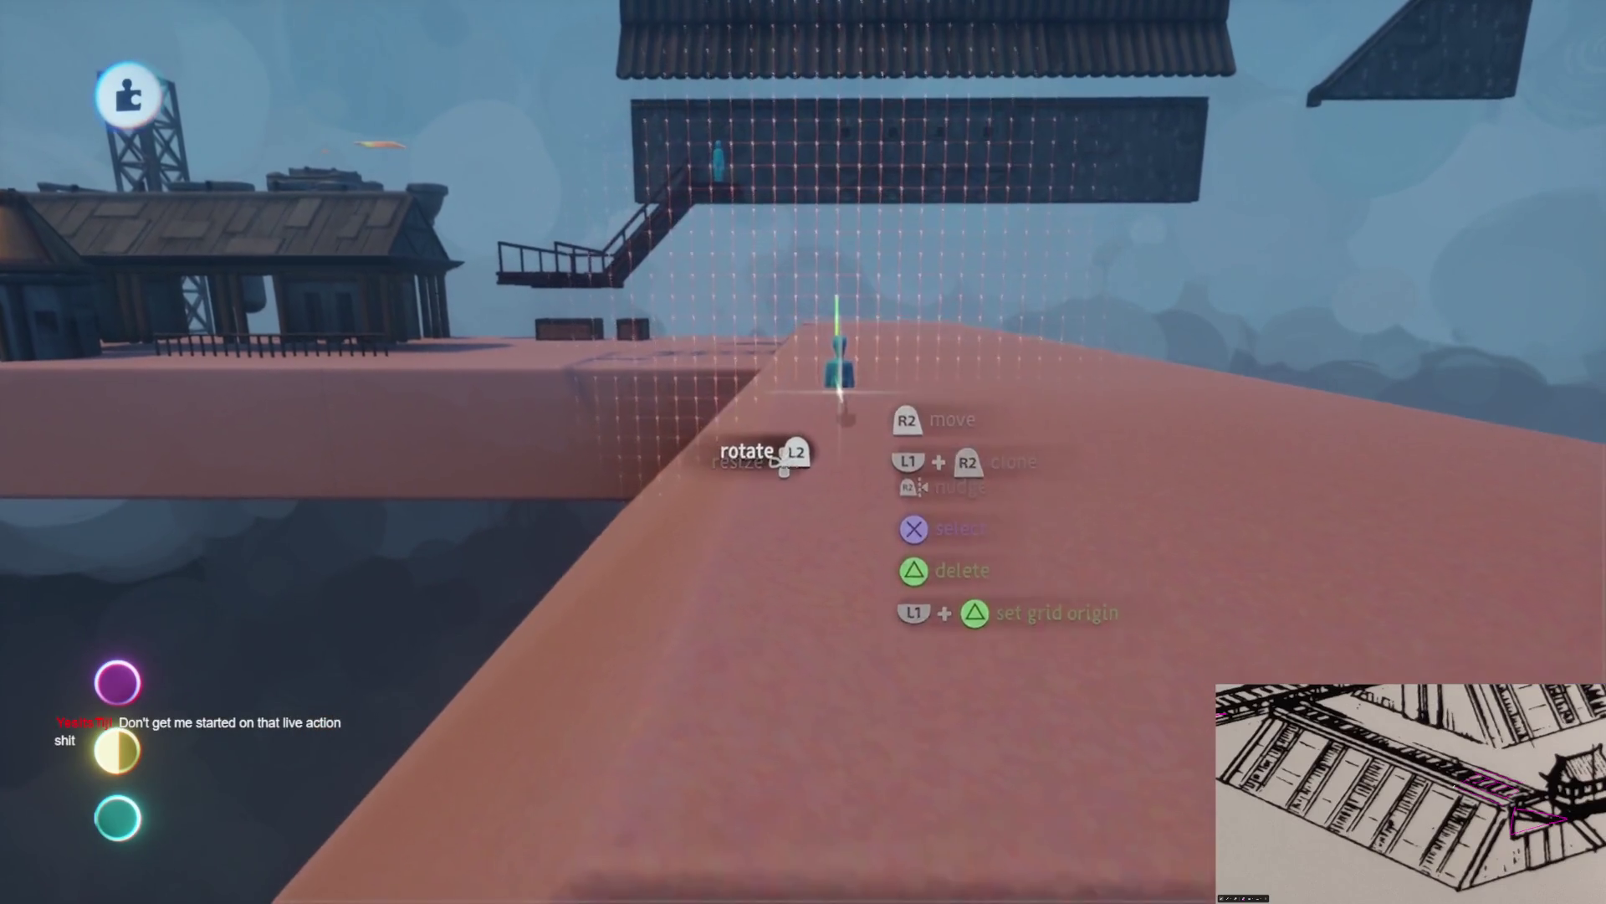
mouse_move(836, 373)
left_mouse_down()
mouse_move(828, 284)
mouse_move(847, 291)
mouse_move(803, 289)
mouse_move(745, 234)
left_mouse_up()
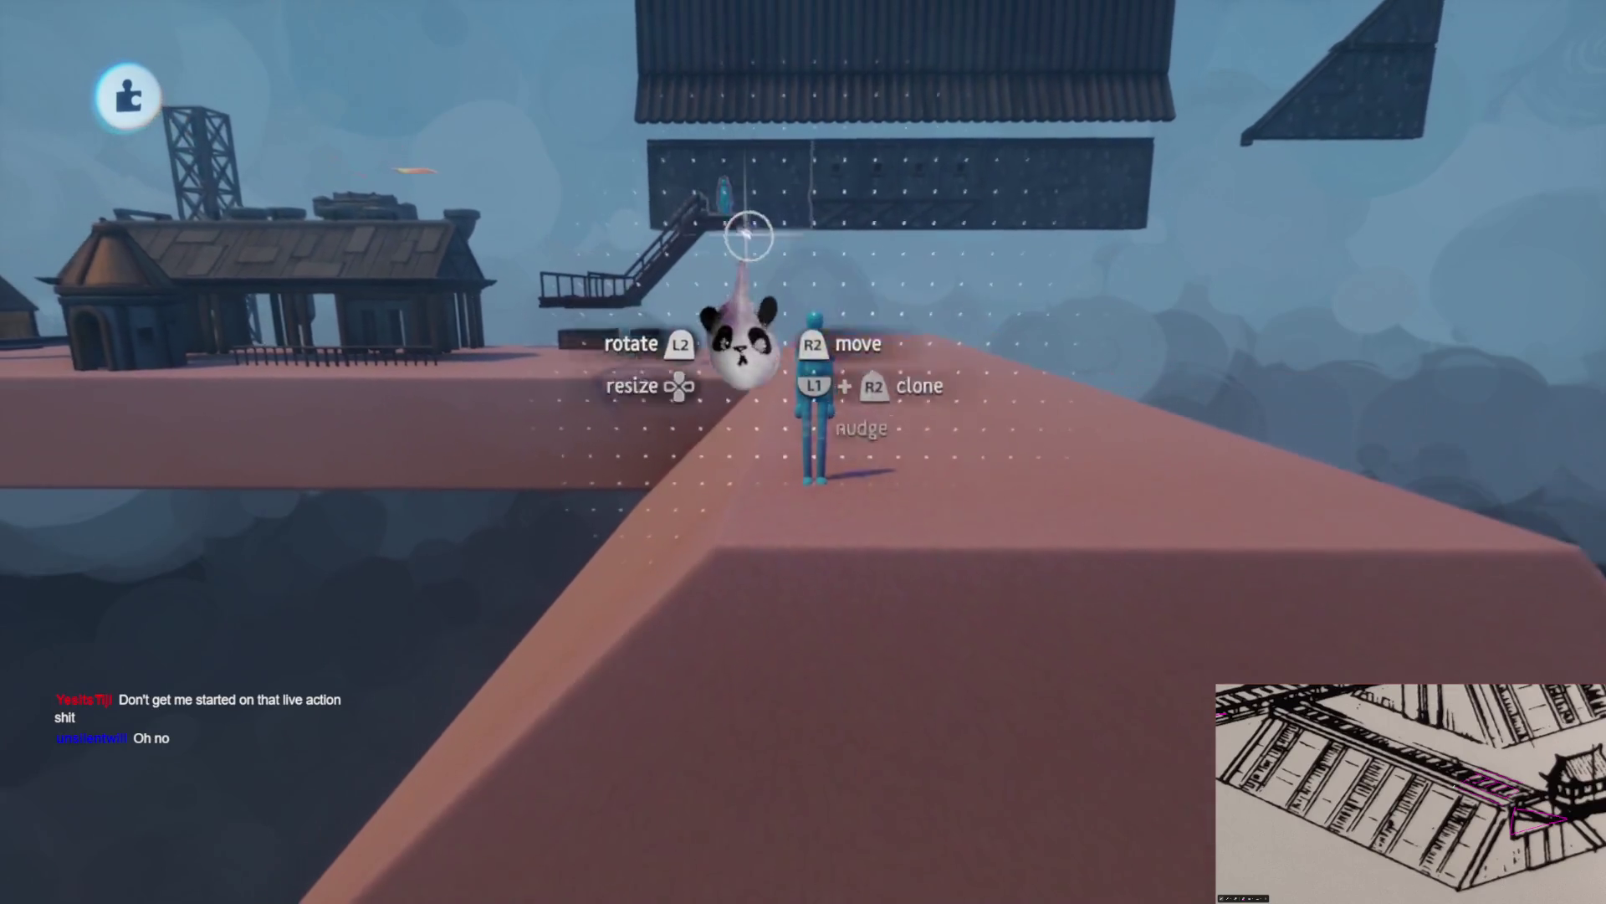
key("Escape")
Reopen sculpting in add mode, turn toward the large wall, and exit again
left_click(849, 586)
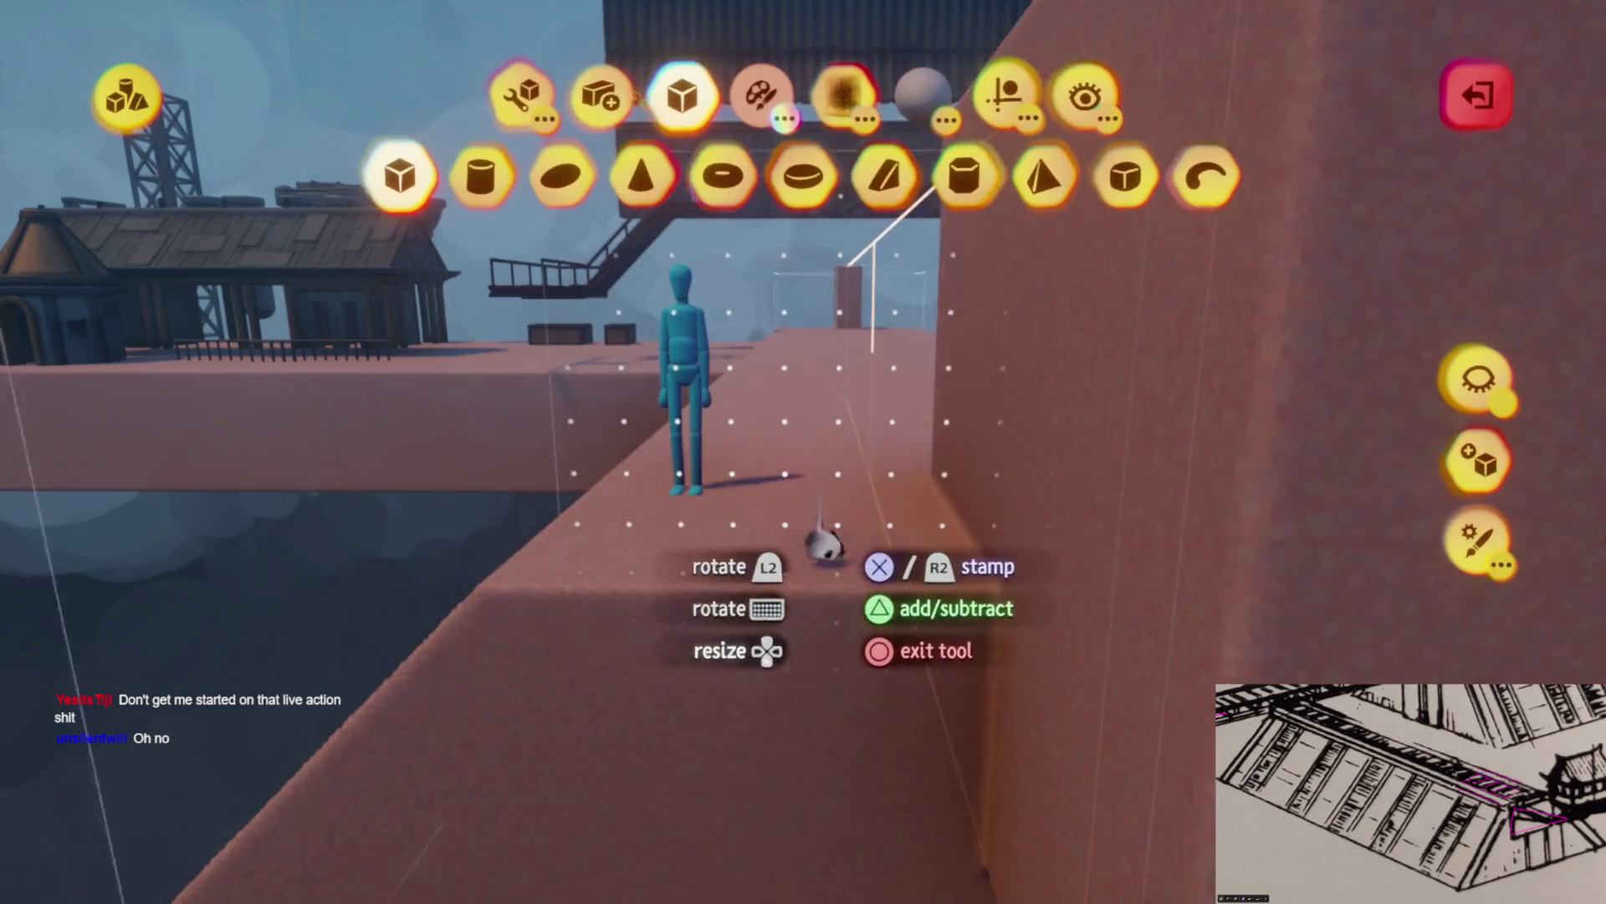
mouse_move(824, 544)
left_mouse_down()
mouse_move(862, 580)
mouse_move(813, 501)
mouse_move(745, 482)
mouse_move(824, 456)
left_mouse_up()
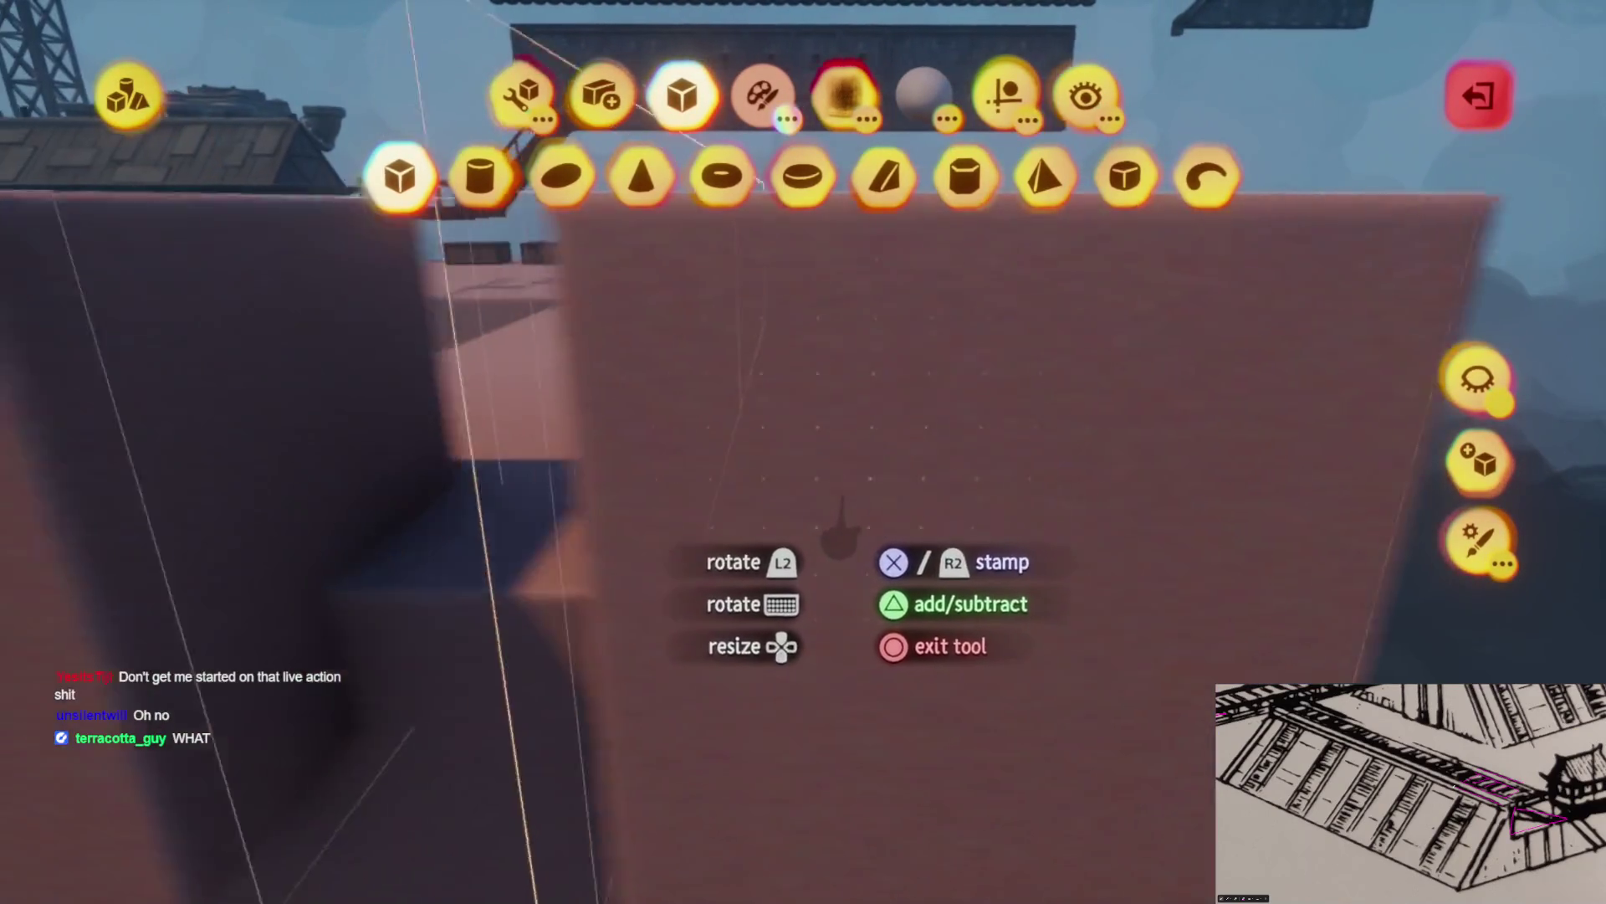
key("Escape")
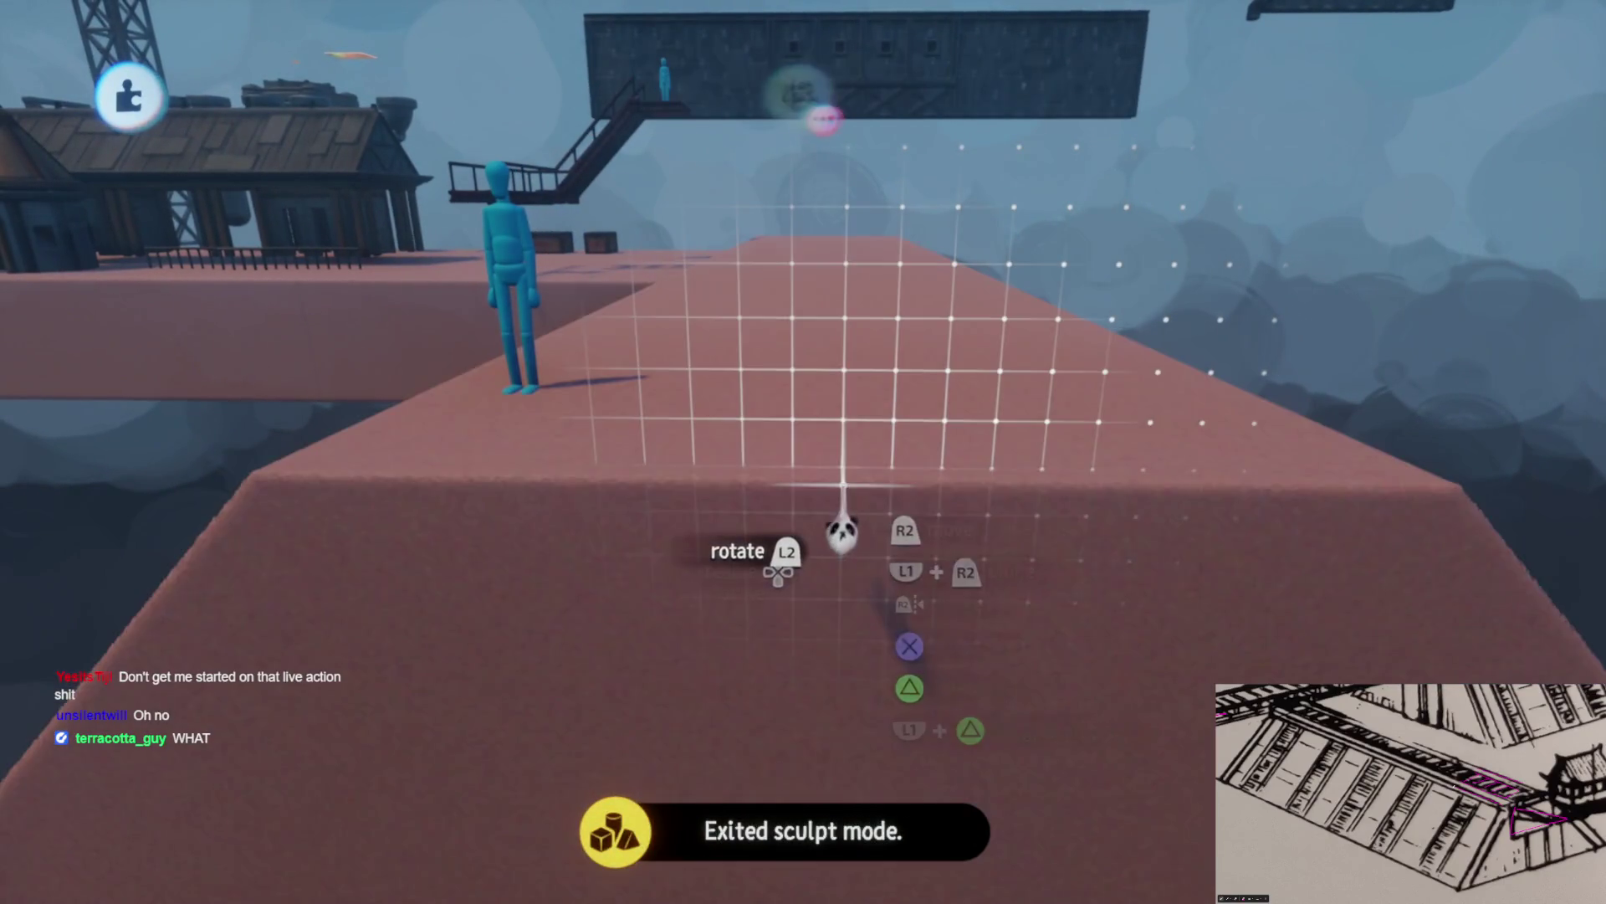
Stamp a long low cube as a step and place it on the walkway slab
left_click(799, 569)
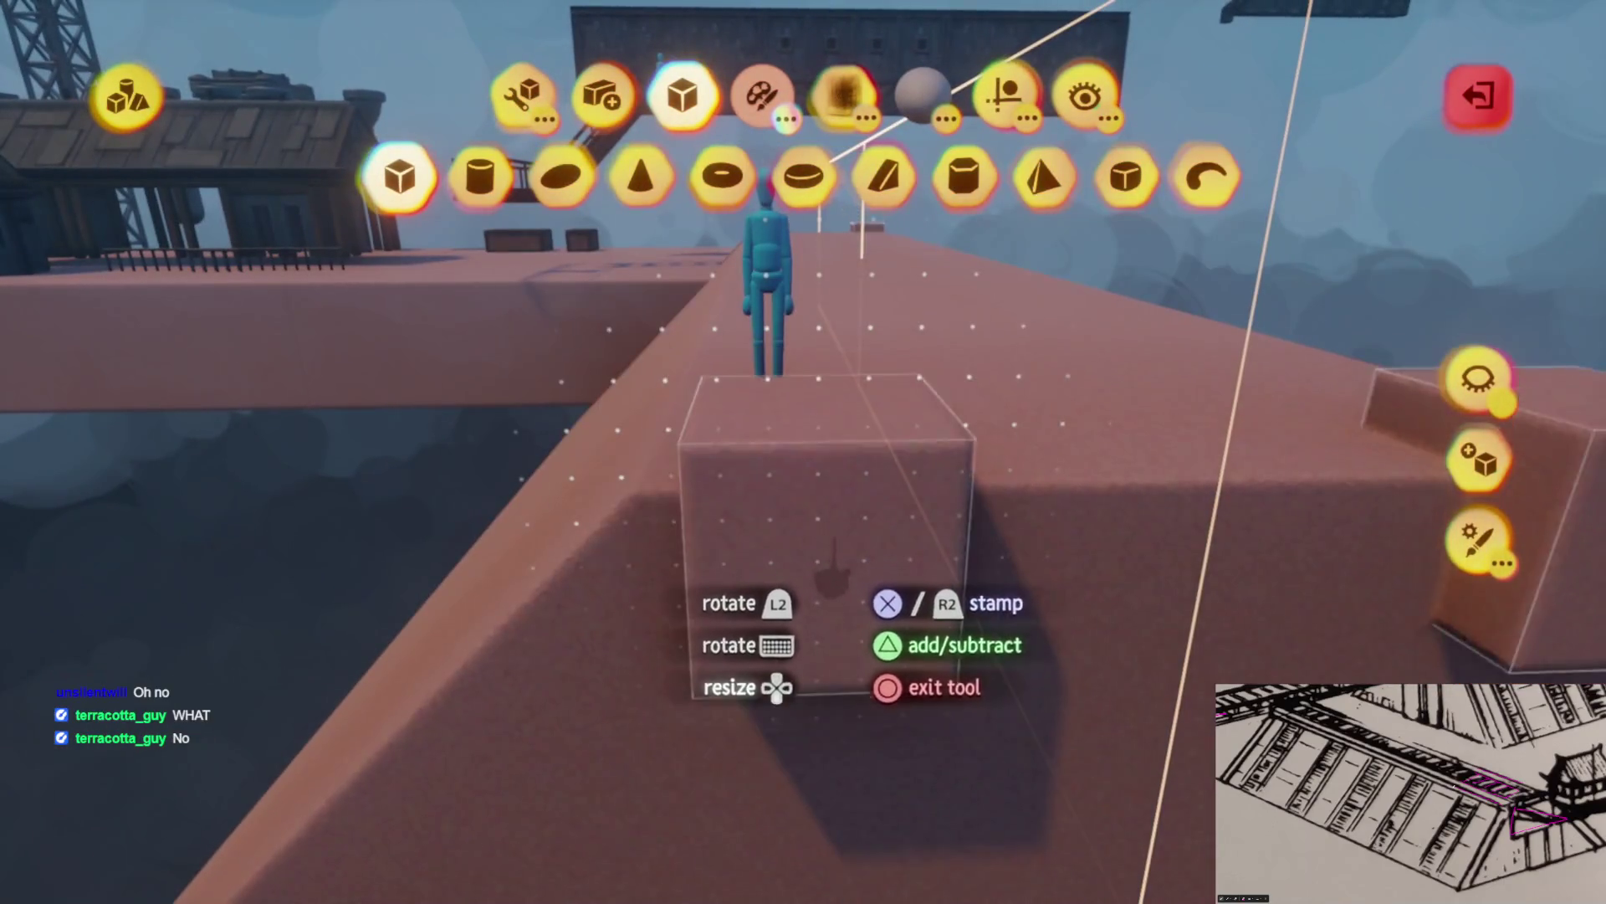
left_click_drag(828, 519, 761, 343)
mouse_move(801, 523)
left_mouse_down()
mouse_move(825, 616)
mouse_move(841, 590)
mouse_move(799, 584)
mouse_move(815, 619)
left_mouse_up()
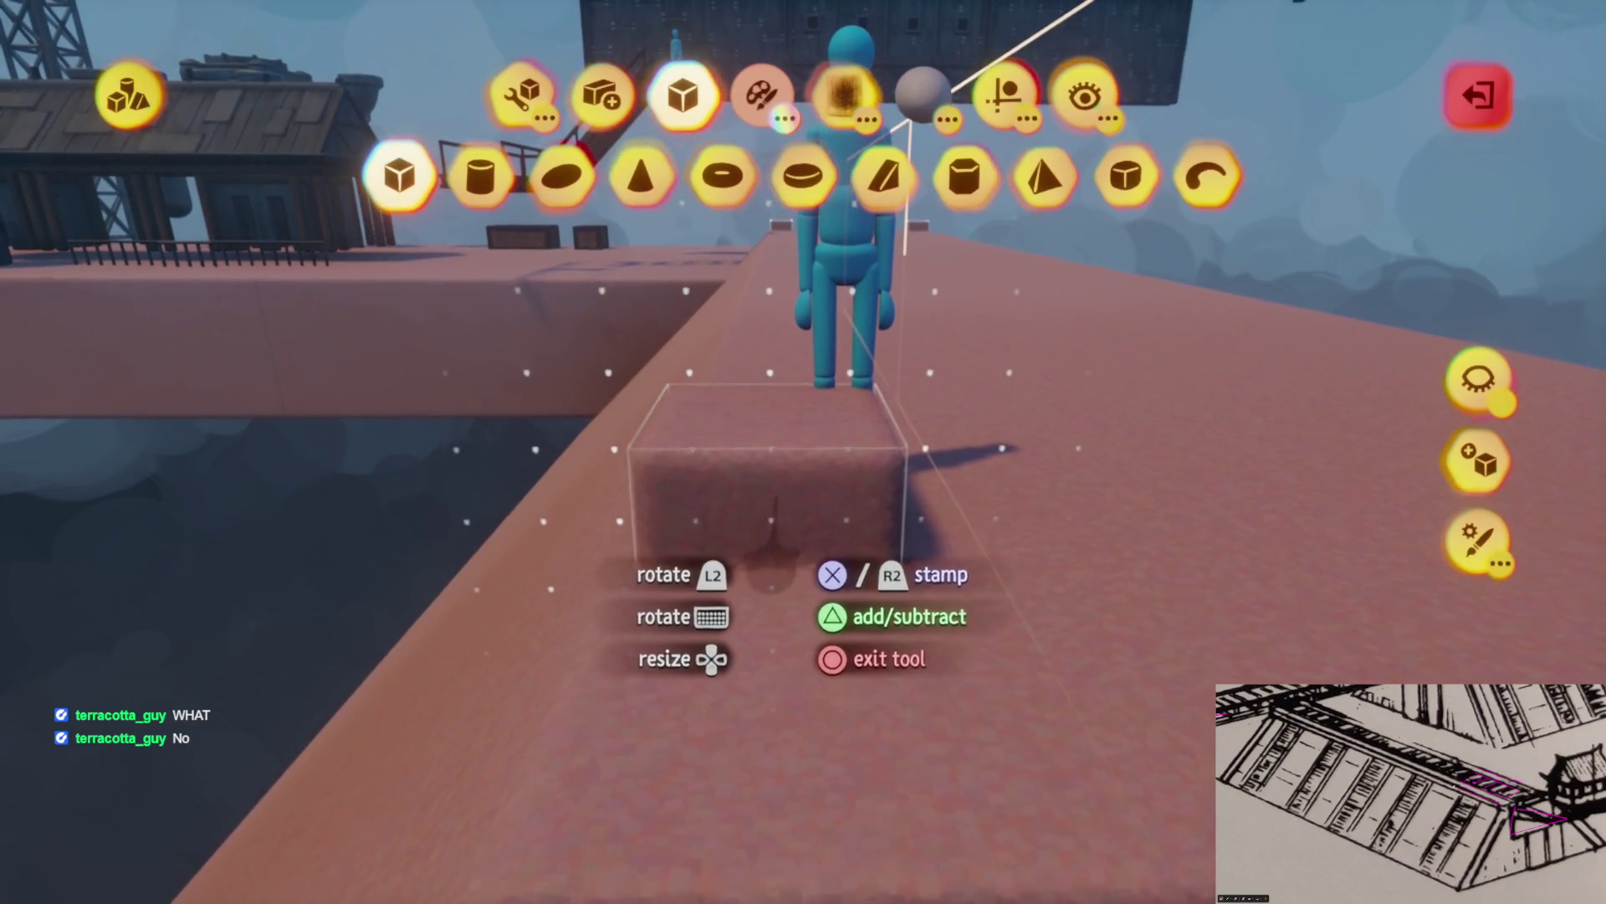
mouse_move(766, 519)
left_mouse_down()
mouse_move(845, 577)
mouse_move(837, 536)
mouse_move(912, 586)
left_mouse_up()
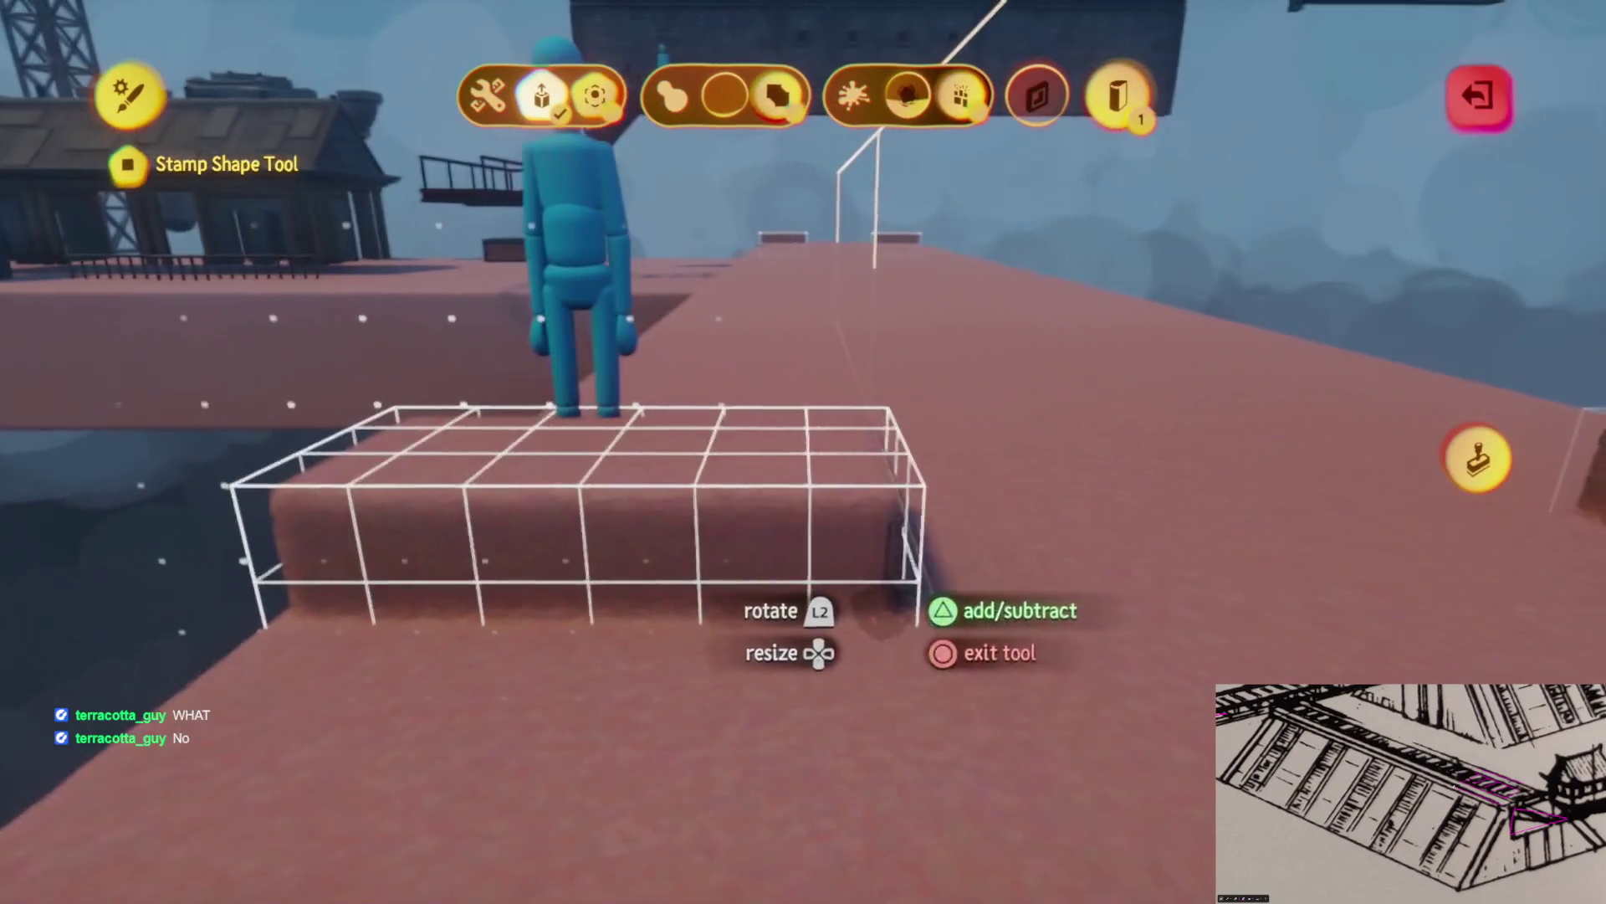
left_click(920, 624)
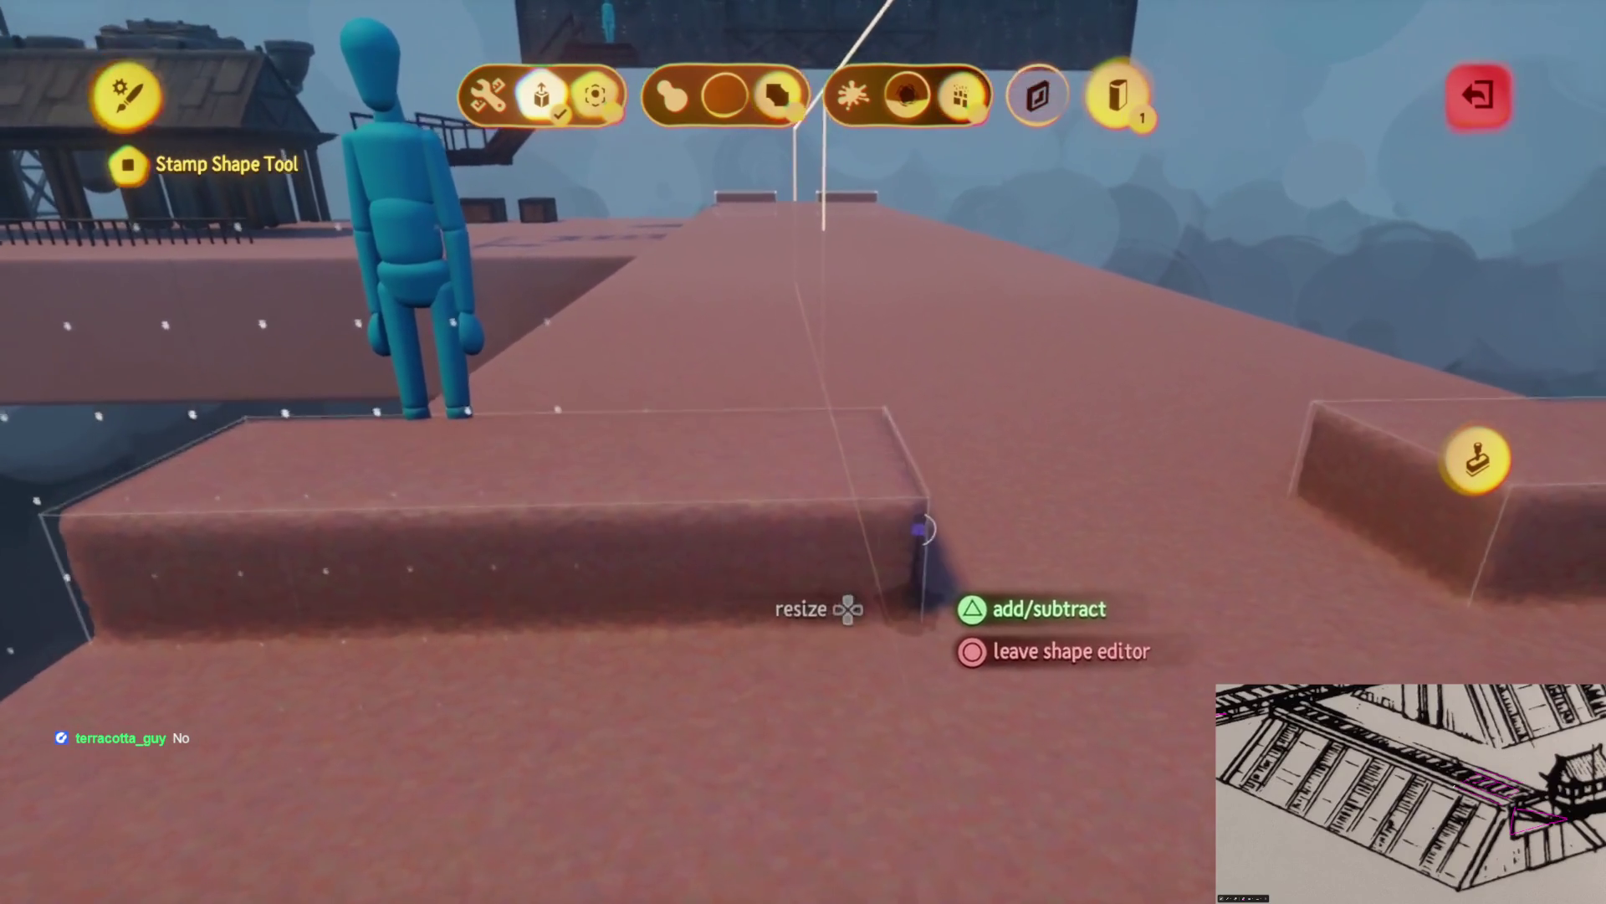
key("Escape")
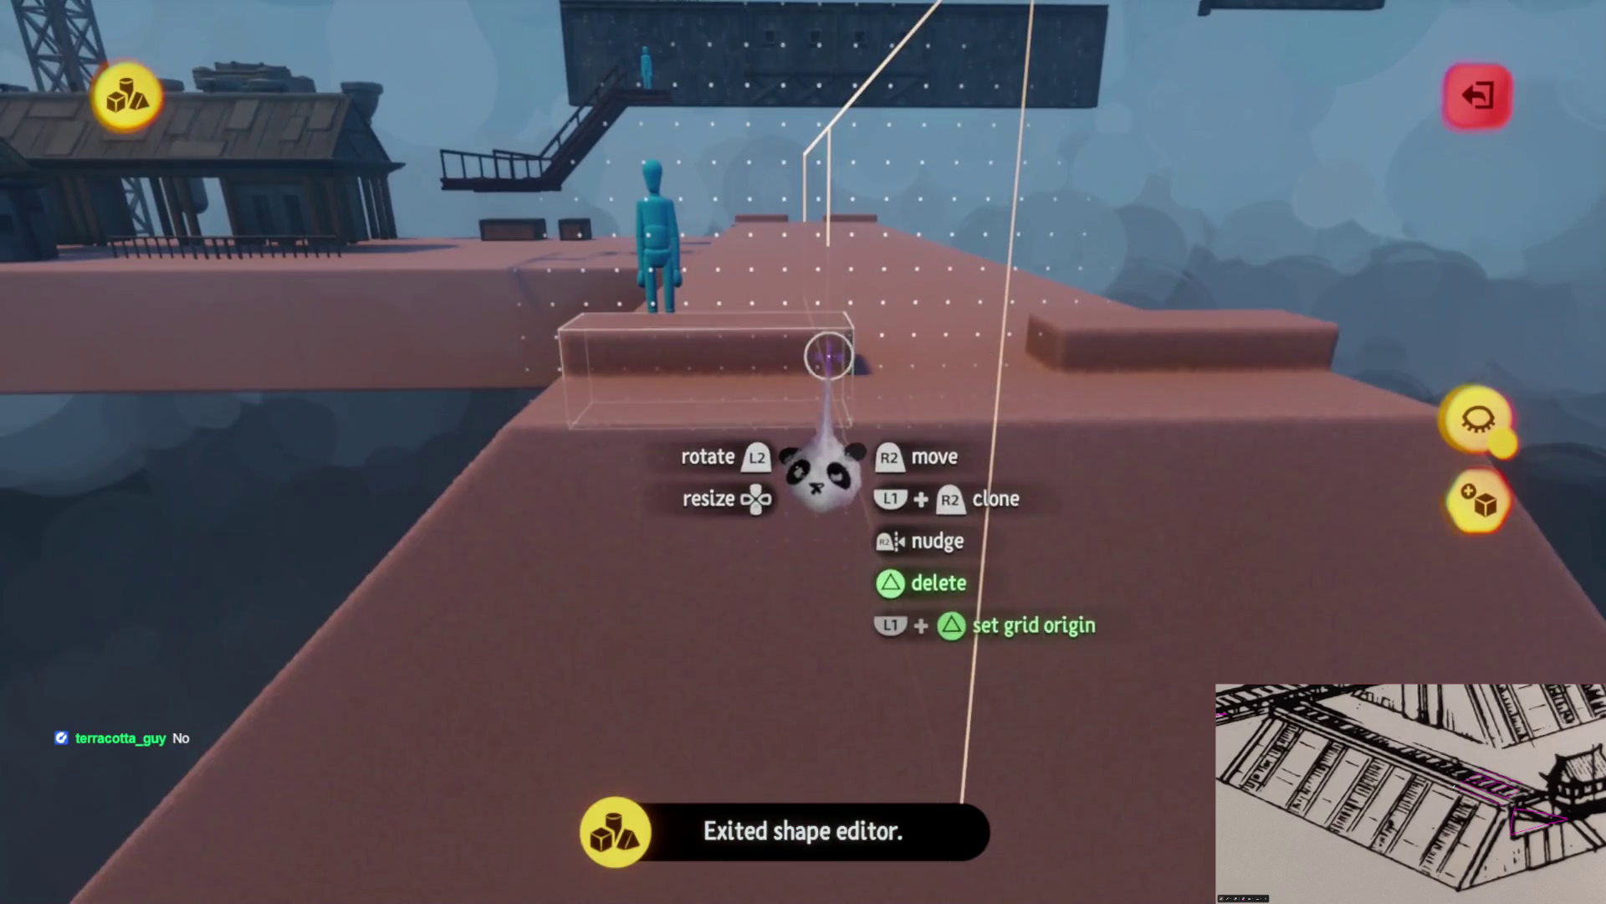
left_click_drag(828, 355, 751, 377)
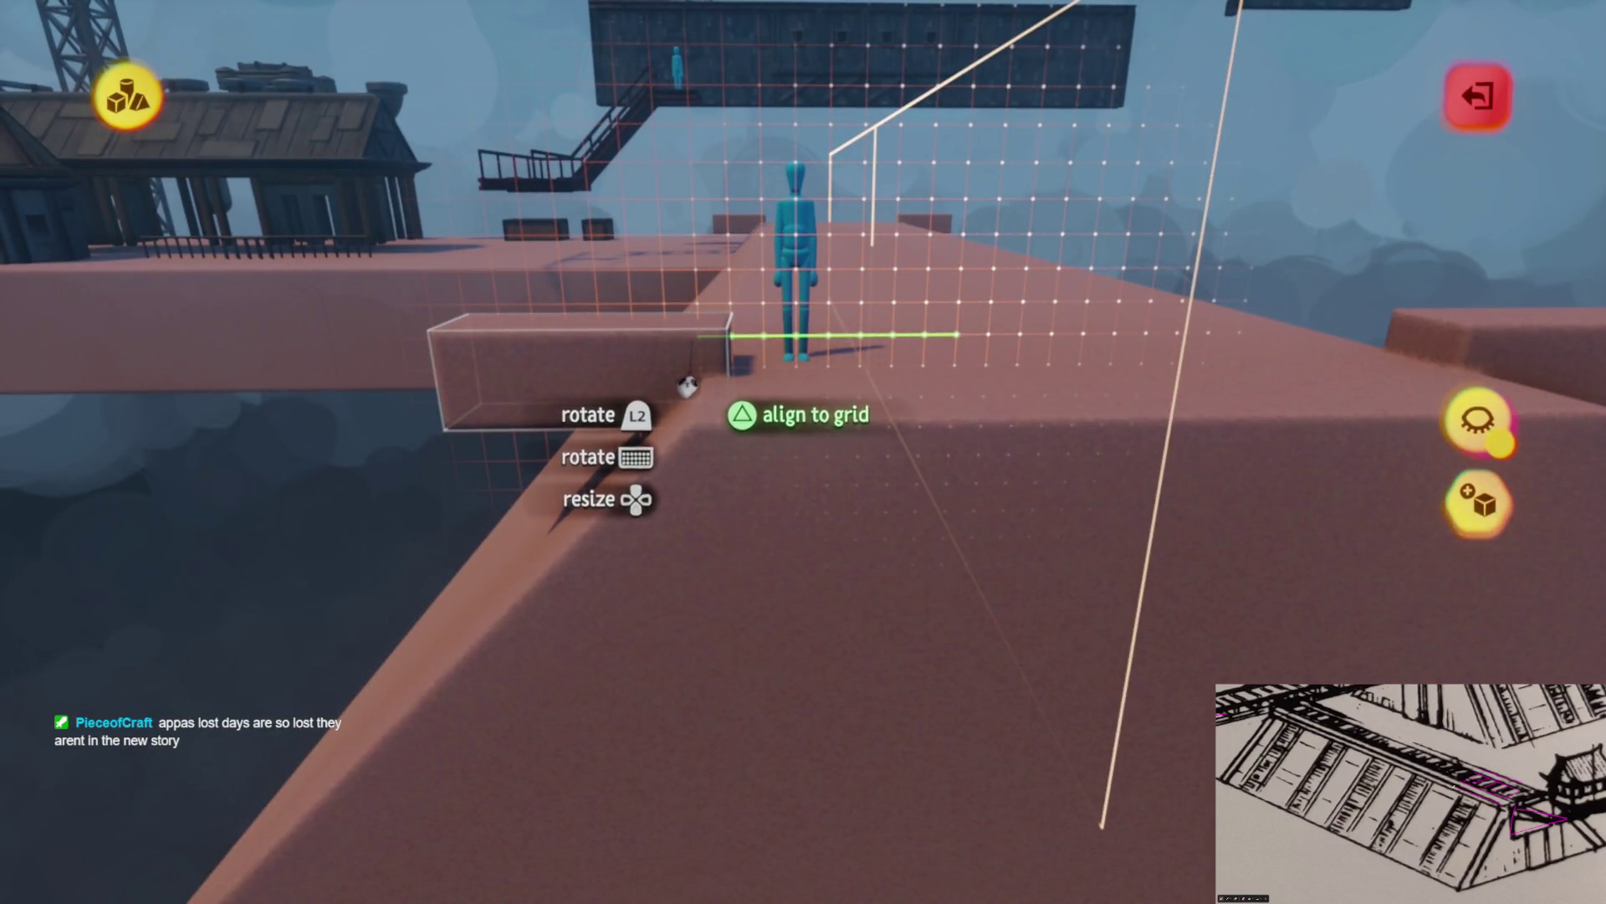
left_click_drag(719, 368, 746, 369)
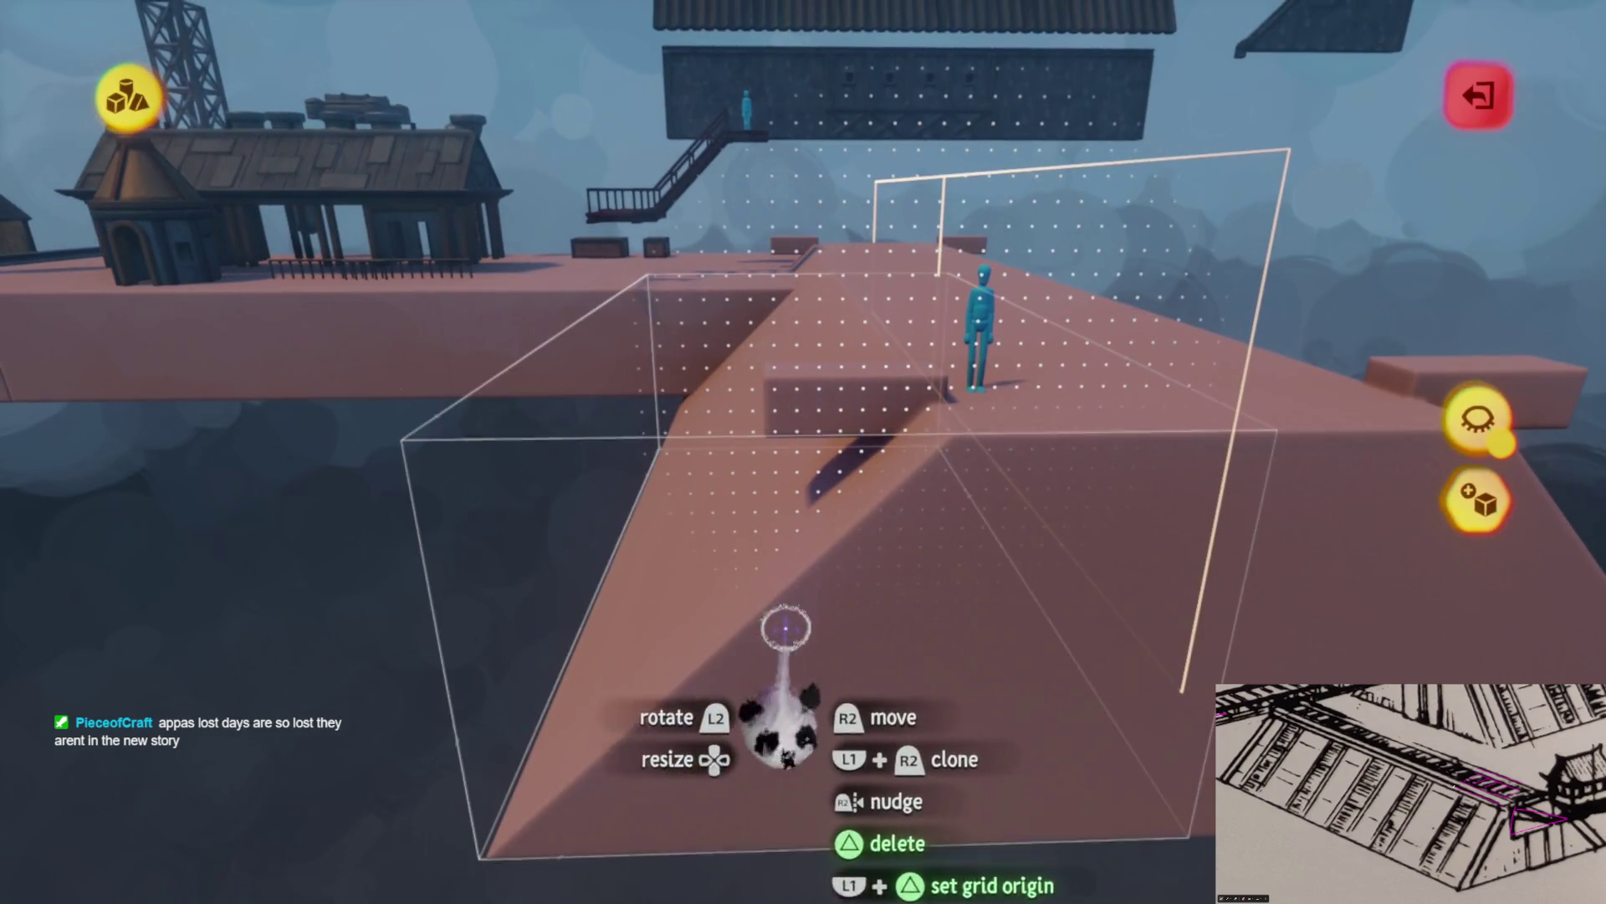
scroll(802, 633, "up", 5)
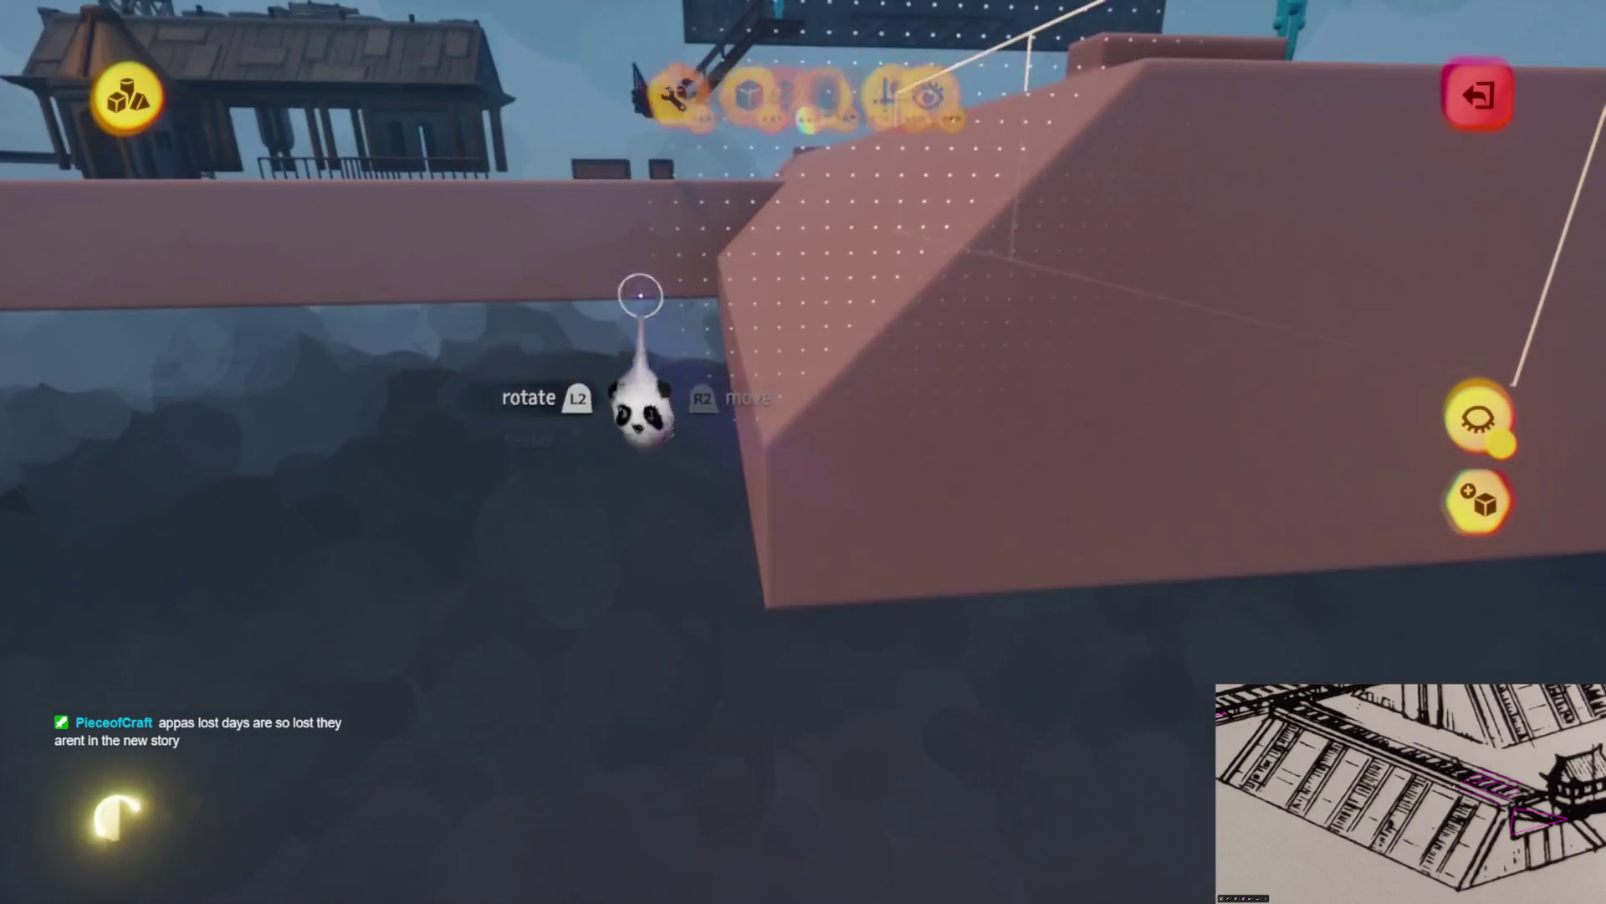
Stretch the box along the slab into a long raised ledge, then exit sculpt mode
left_click(601, 174)
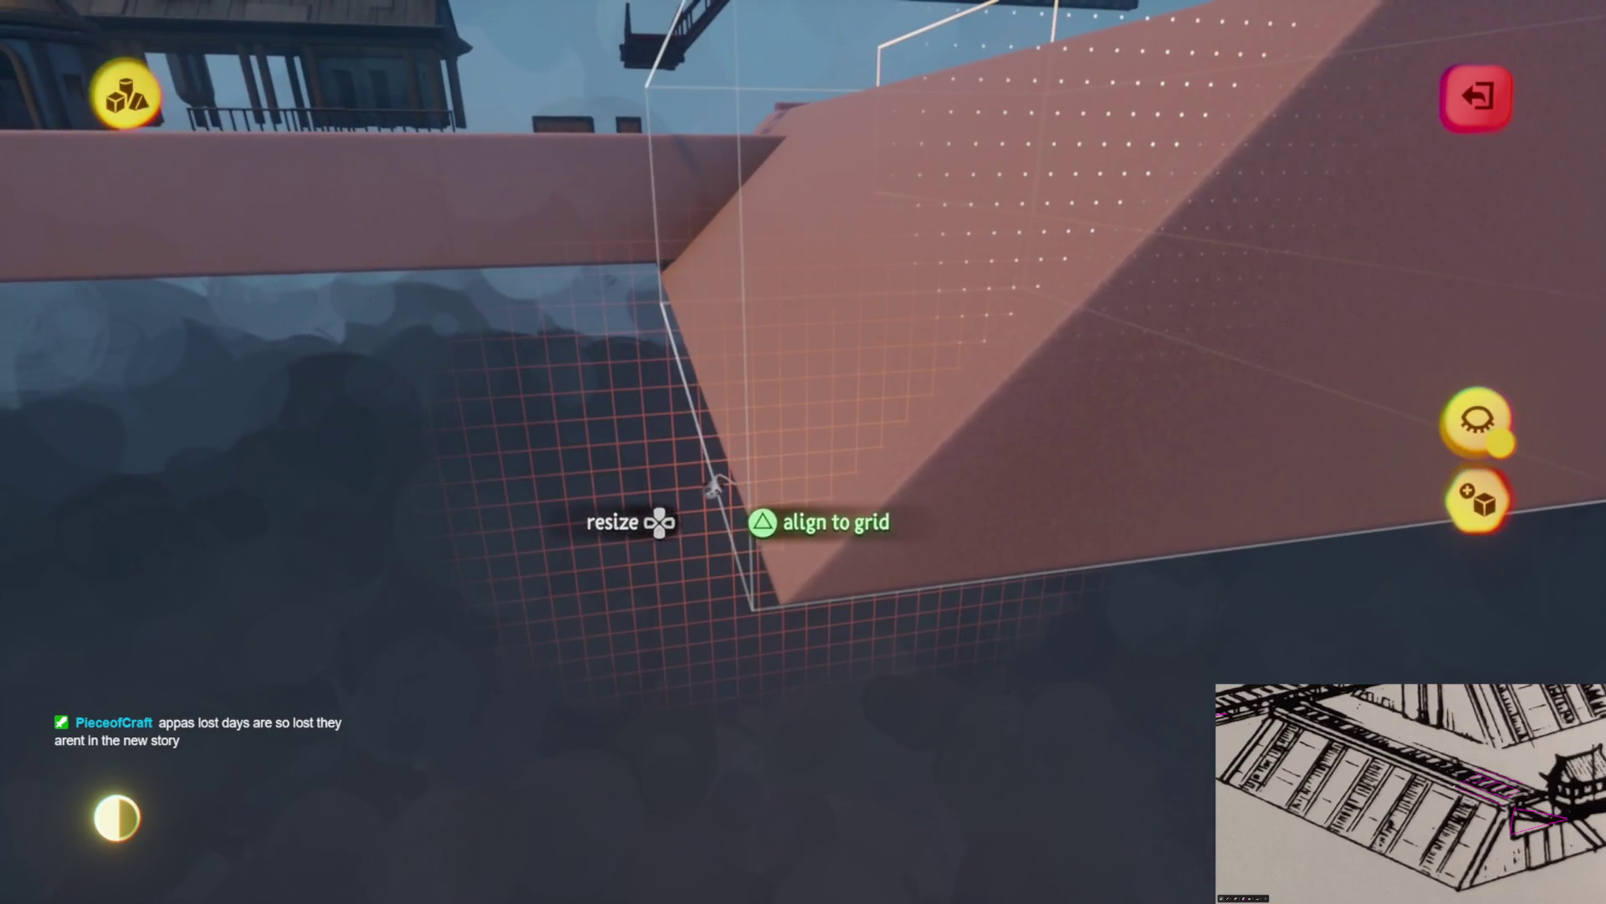
left_click_drag(753, 486, 789, 610)
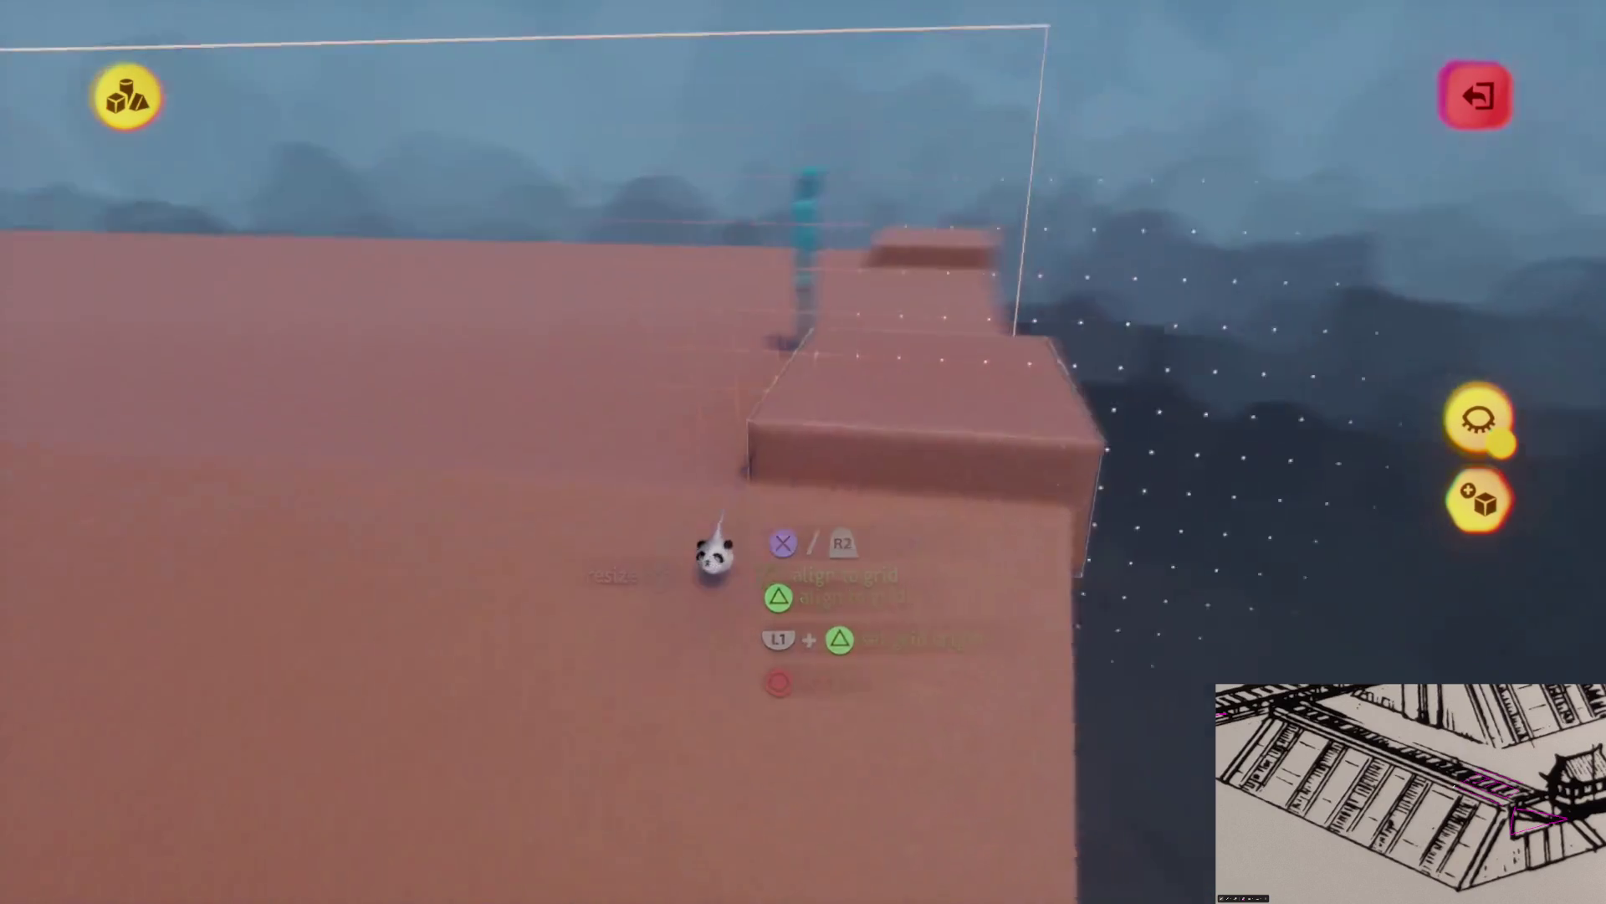
left_click_drag(718, 555, 451, 381)
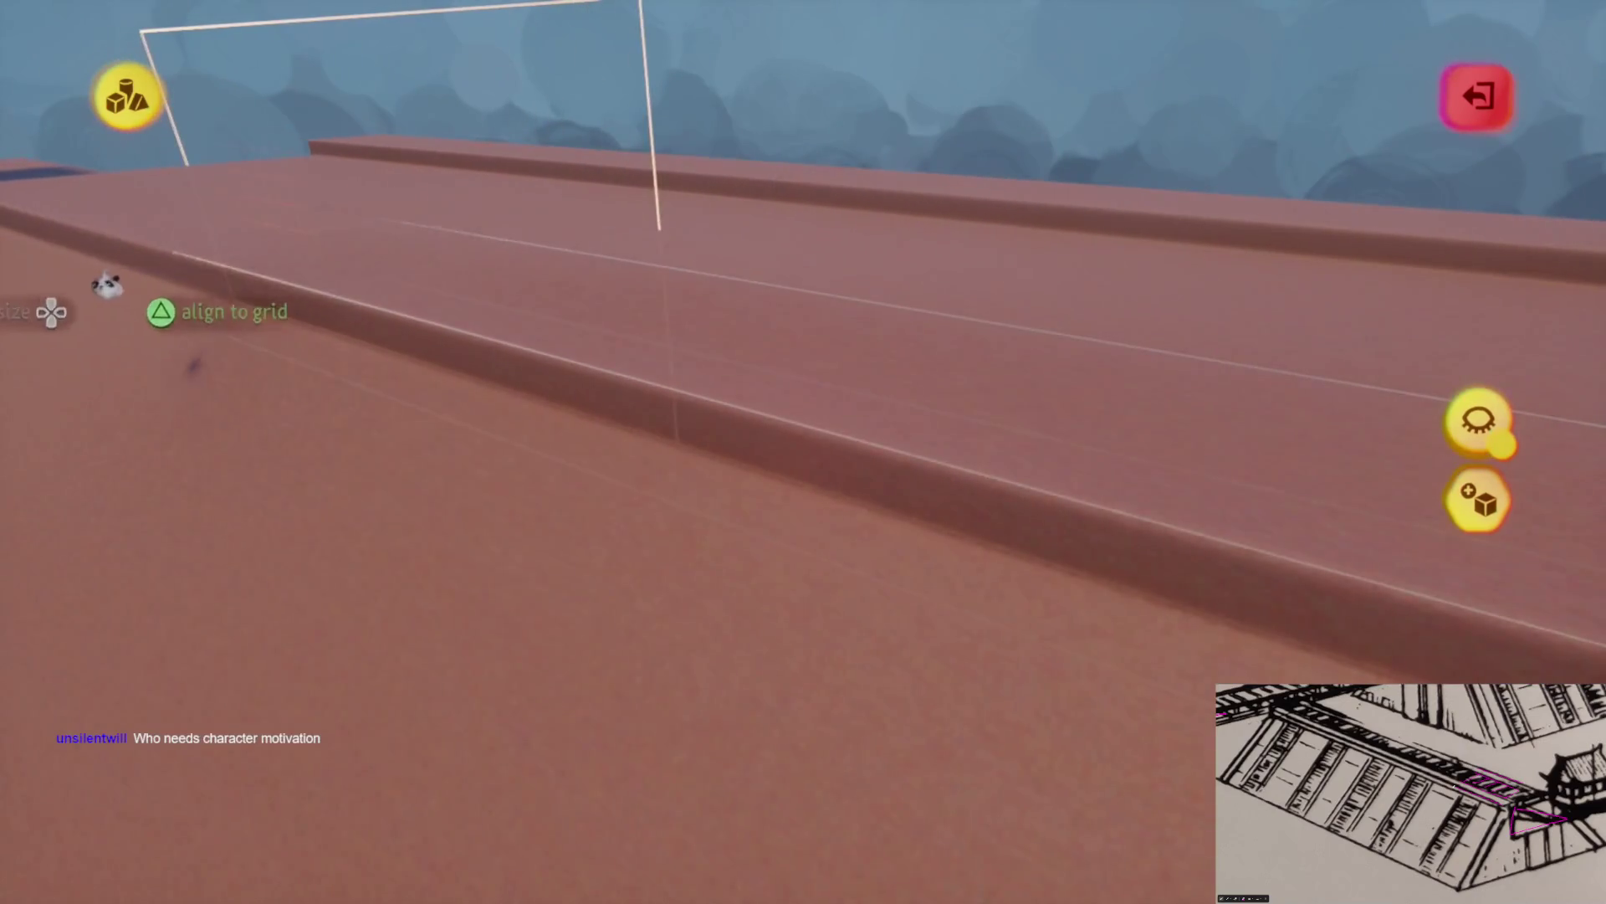
left_click_drag(107, 286, 670, 519)
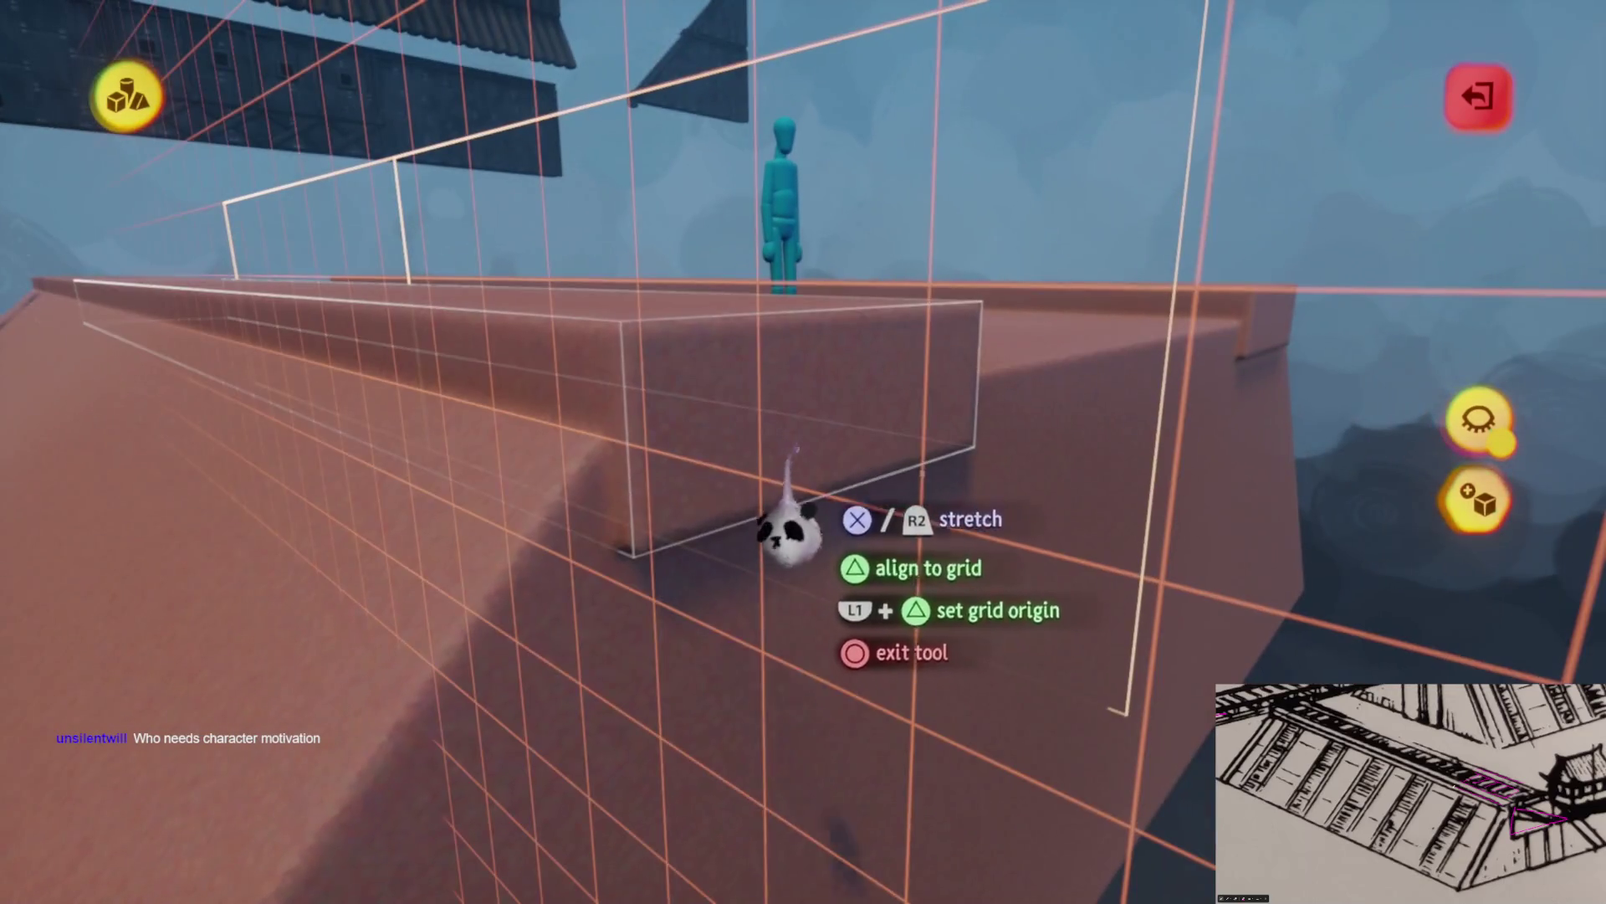
mouse_move(762, 514)
left_mouse_down()
mouse_move(753, 535)
mouse_move(828, 556)
left_mouse_up()
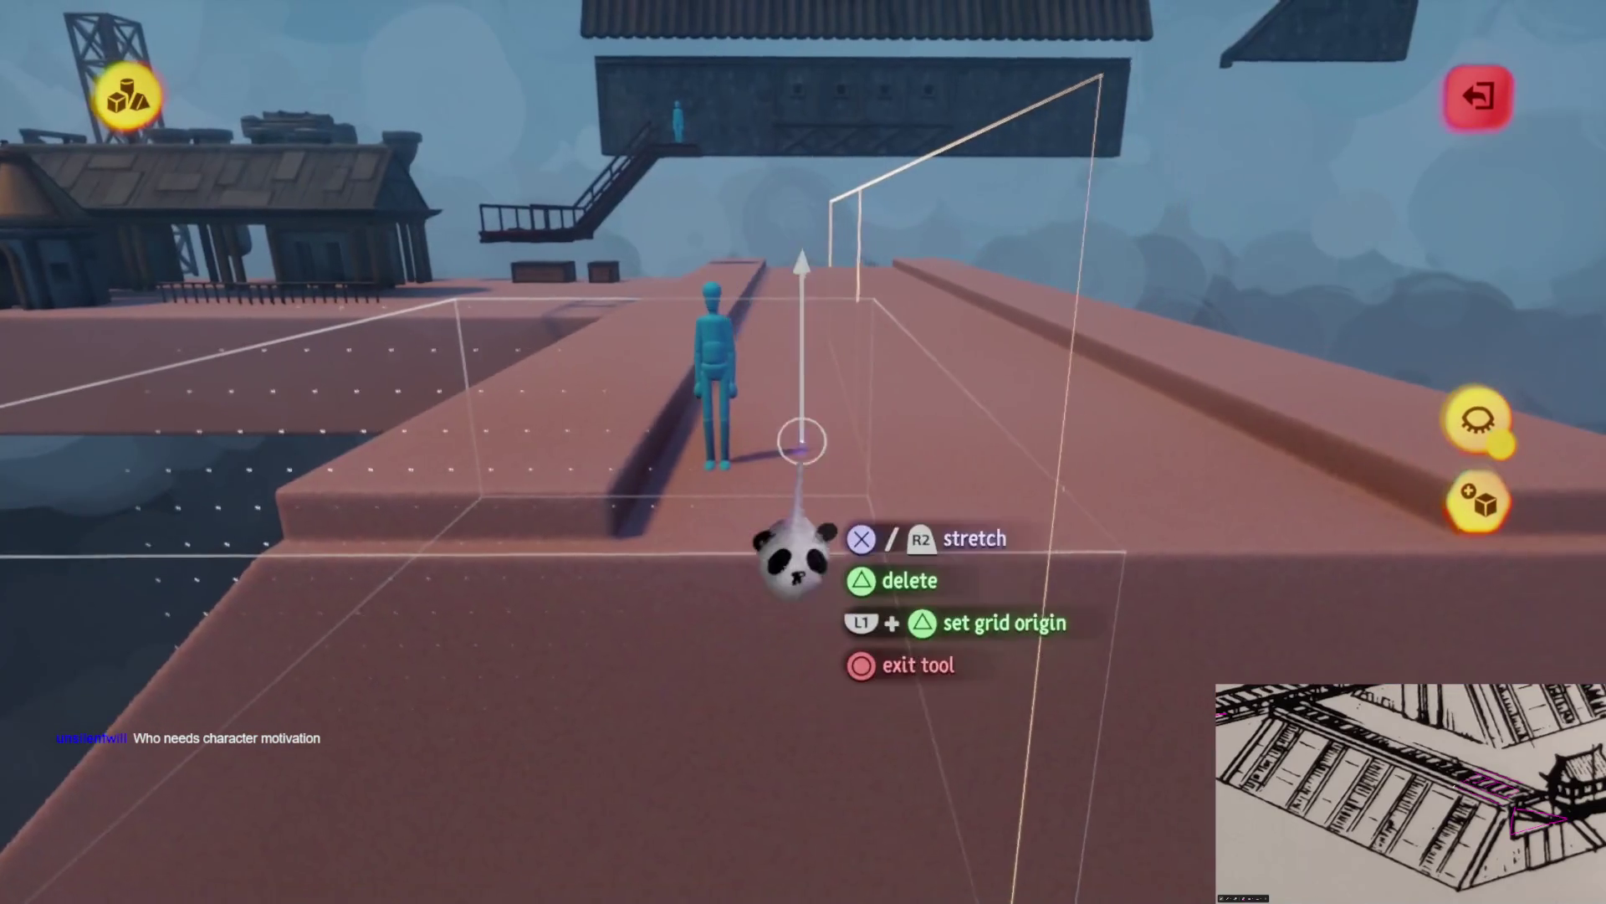
key("Escape")
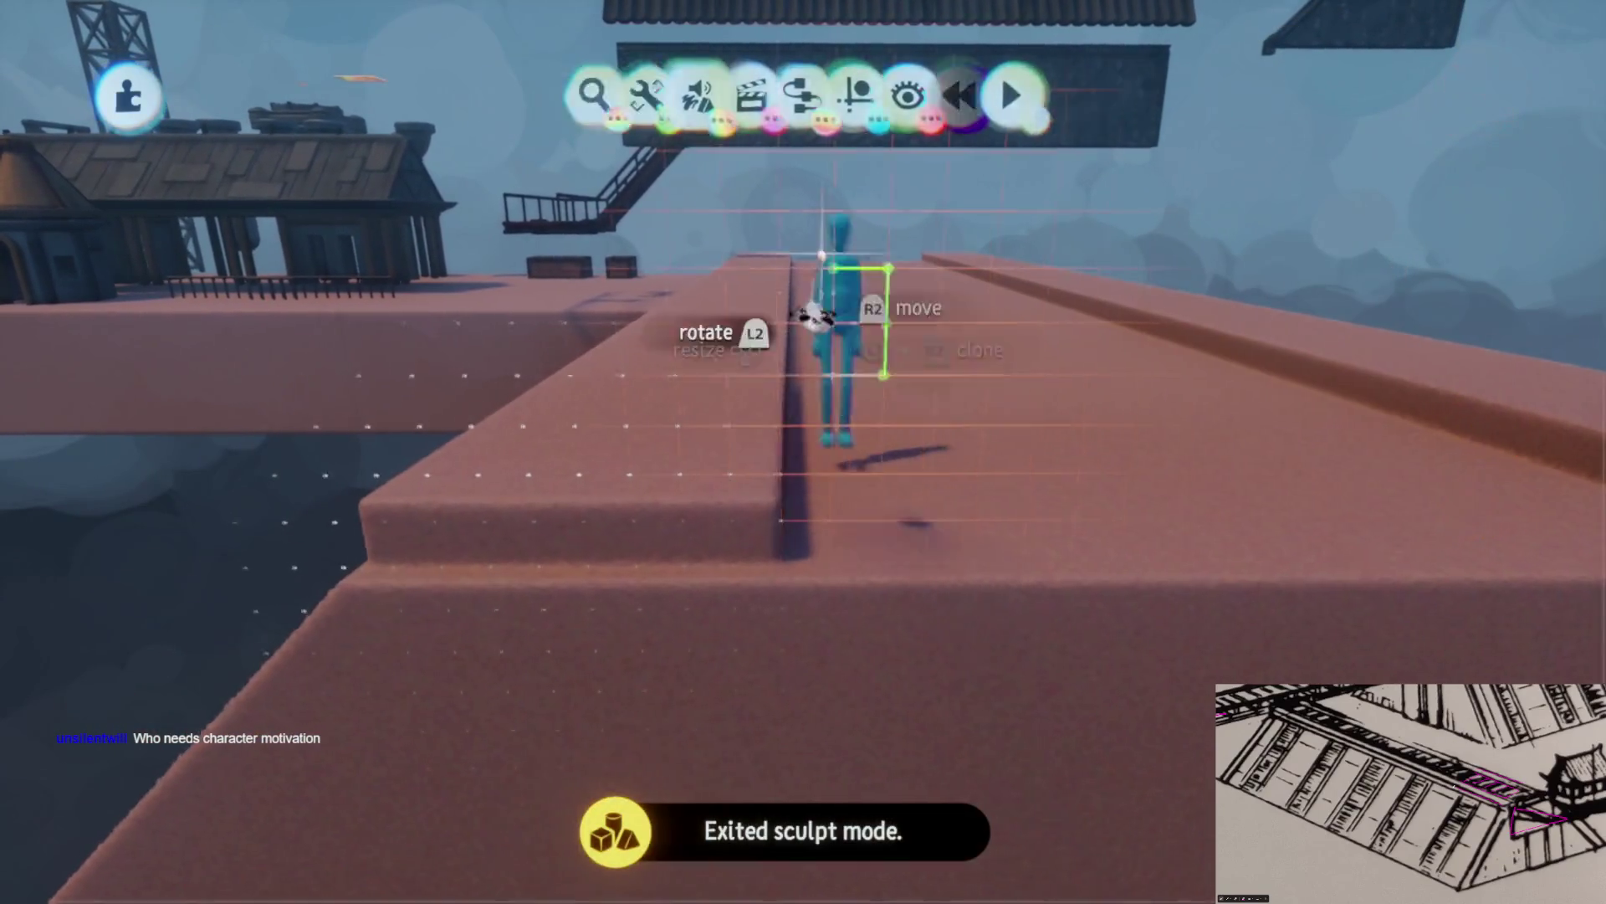
Stretch and stamp a narrow upright block in the gap between the raised ledges
left_click_drag(862, 318, 761, 280)
key("e")
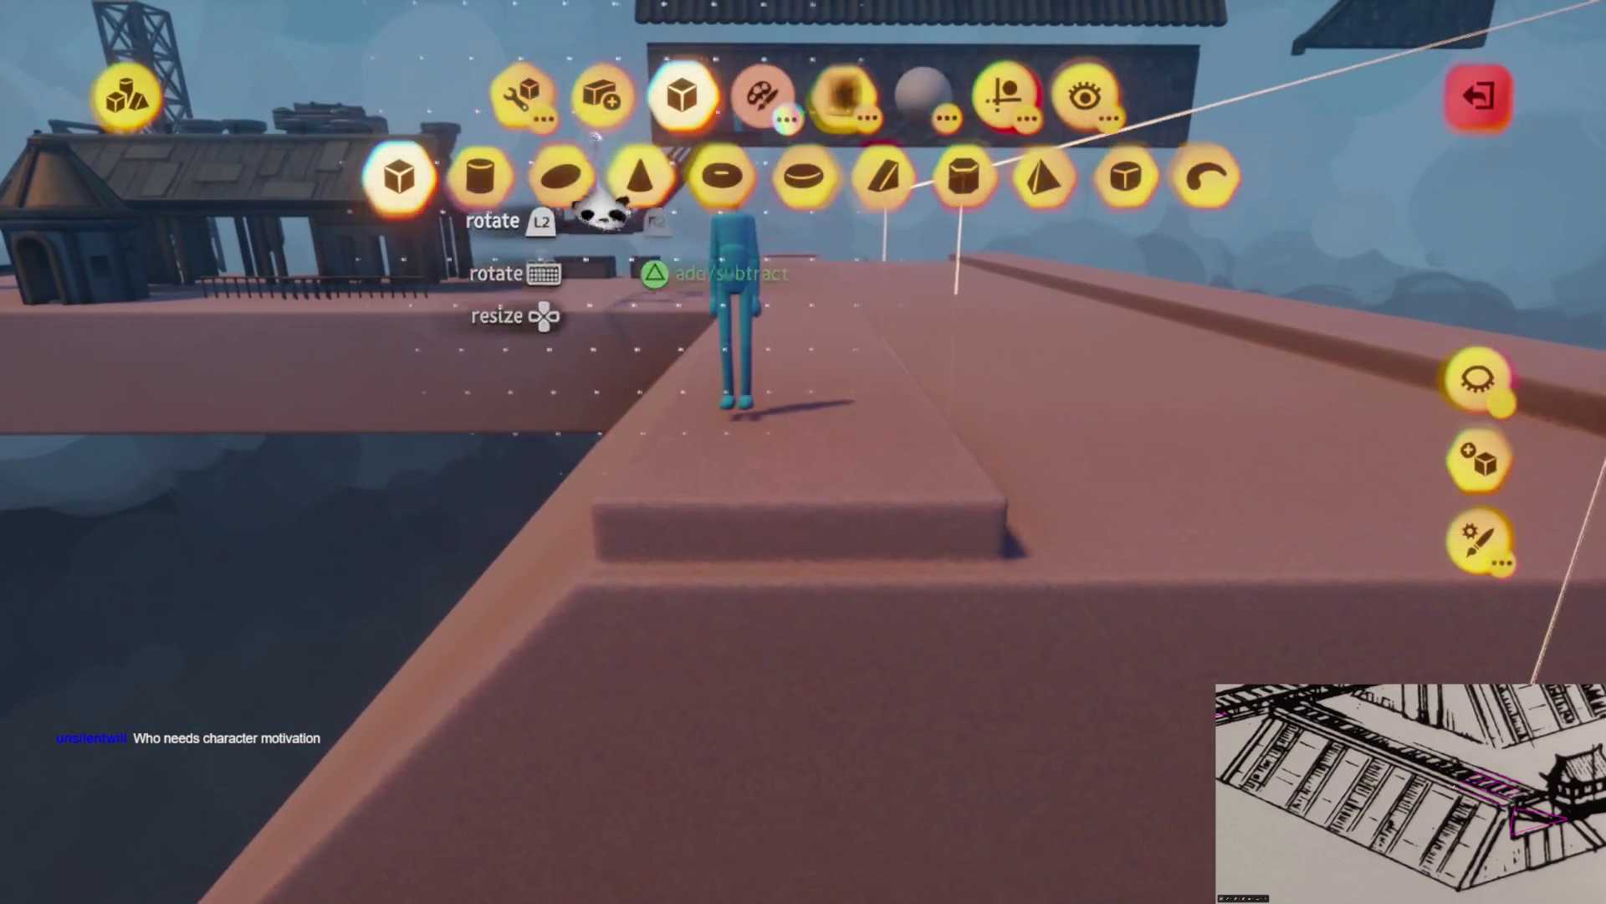
left_click(604, 176)
mouse_move(682, 586)
left_mouse_down()
mouse_move(752, 536)
mouse_move(764, 544)
mouse_move(774, 502)
left_mouse_up()
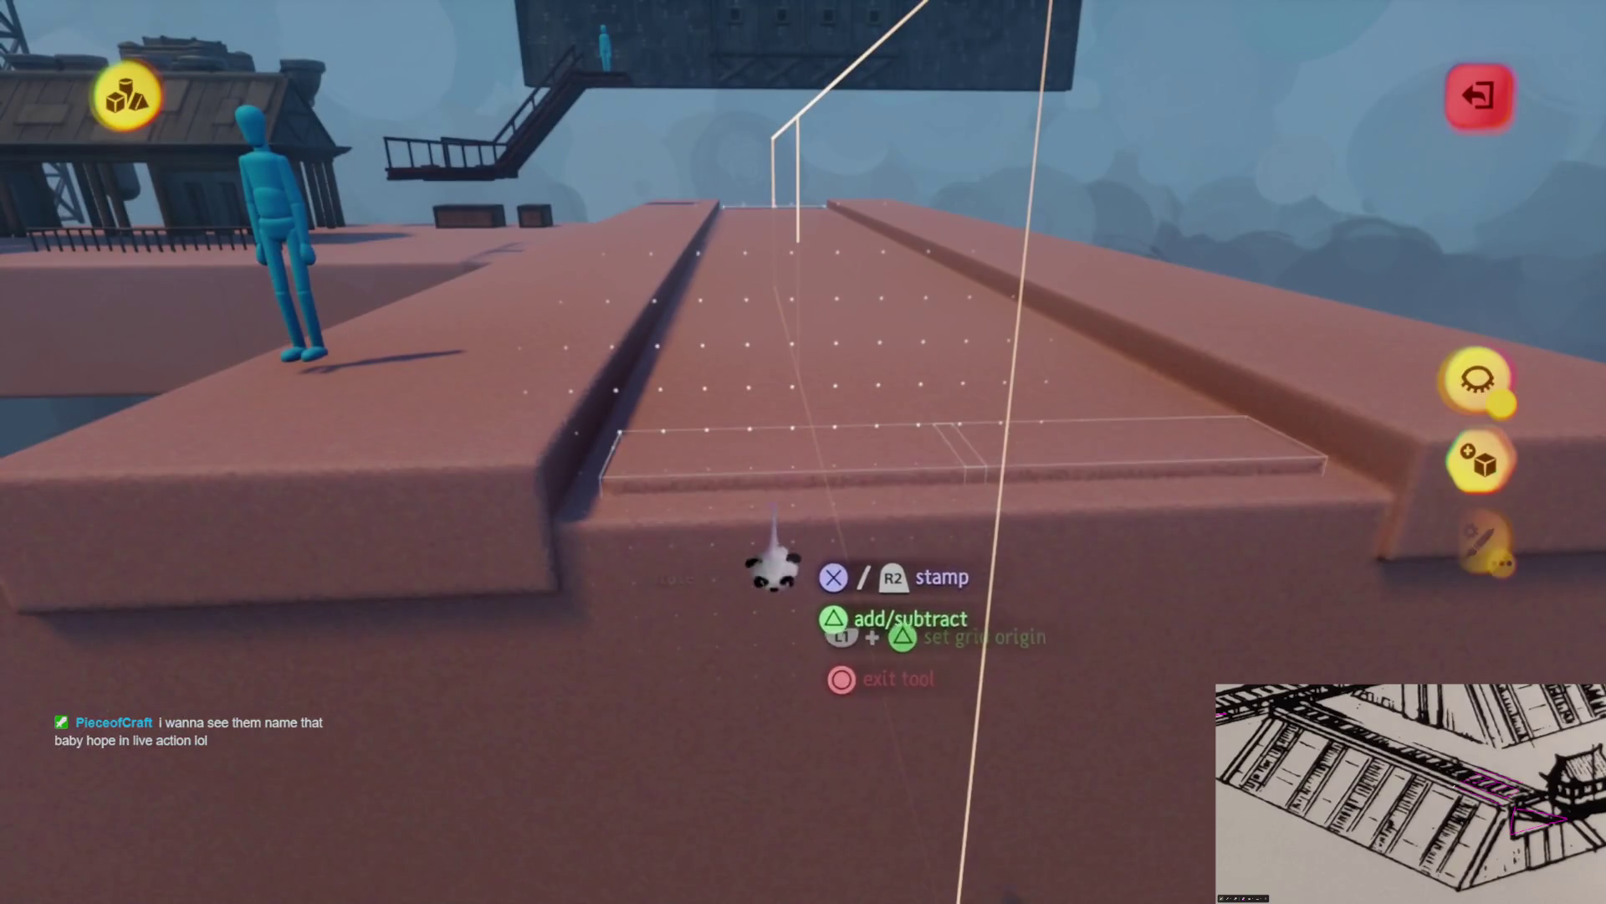
left_click(772, 573)
Tweak the block in the shape editor, enlarge it, and stop stamping
key("Escape")
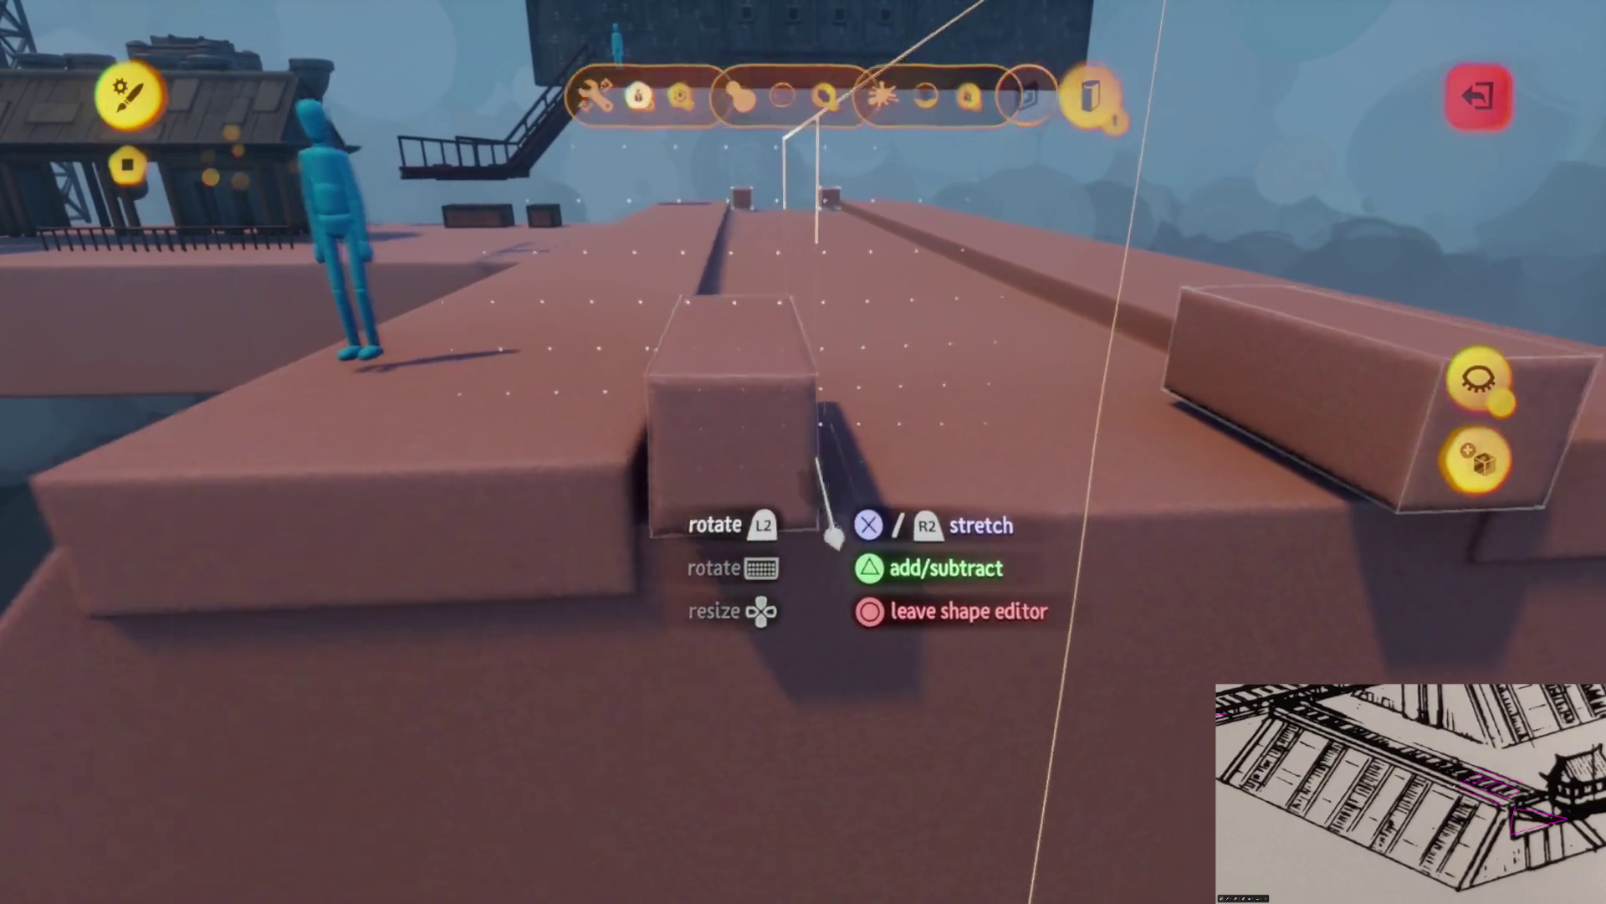
key("Escape")
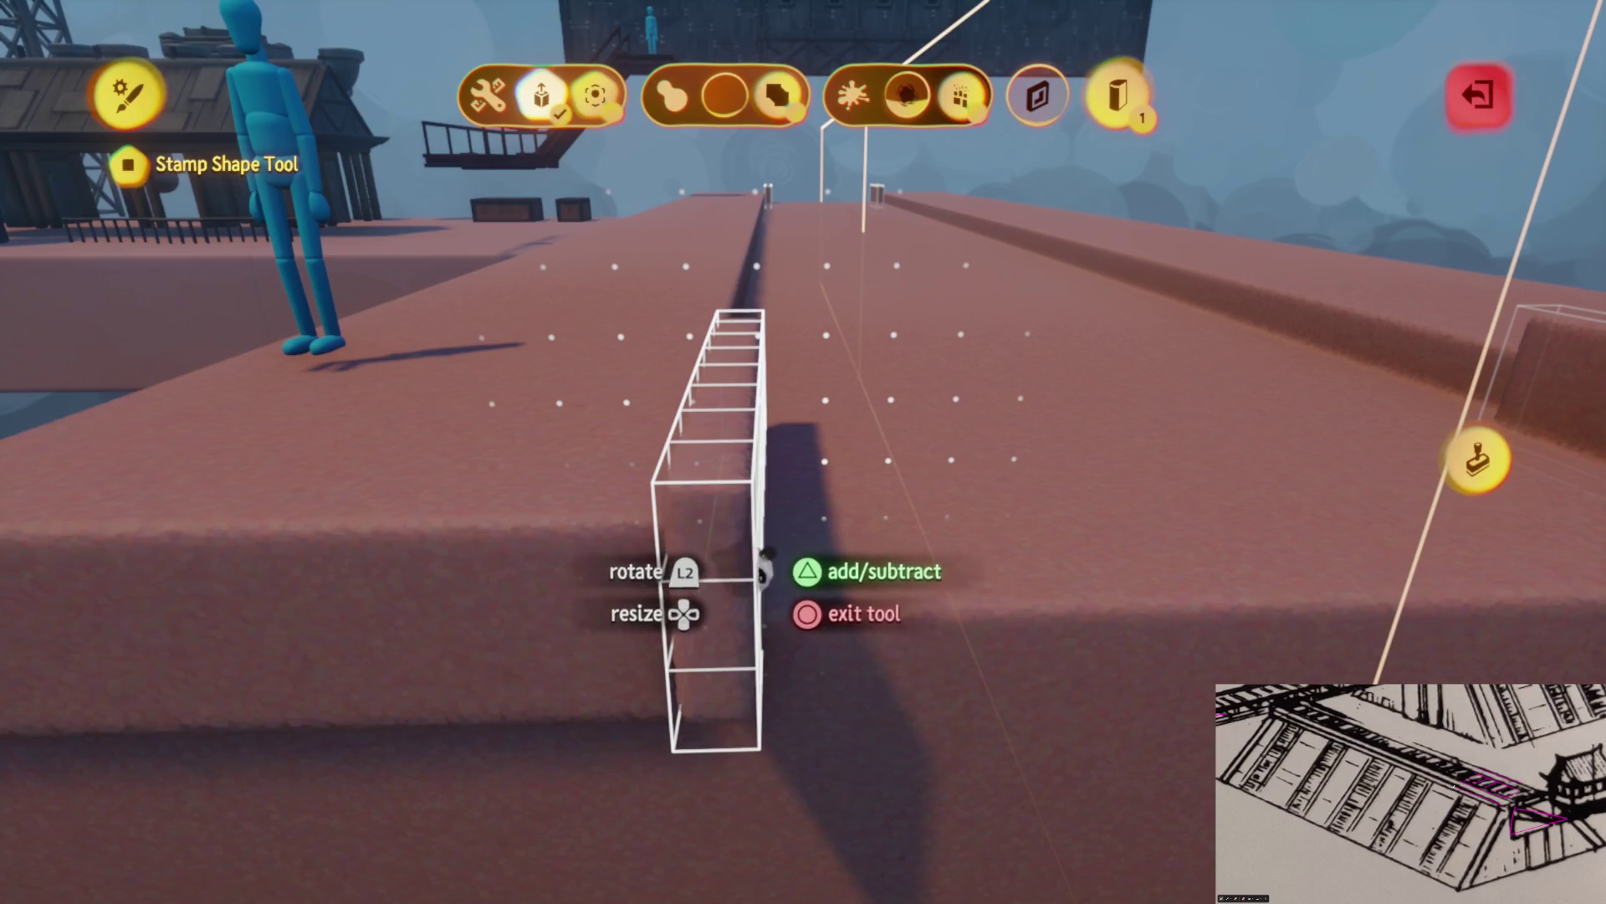
key("Escape")
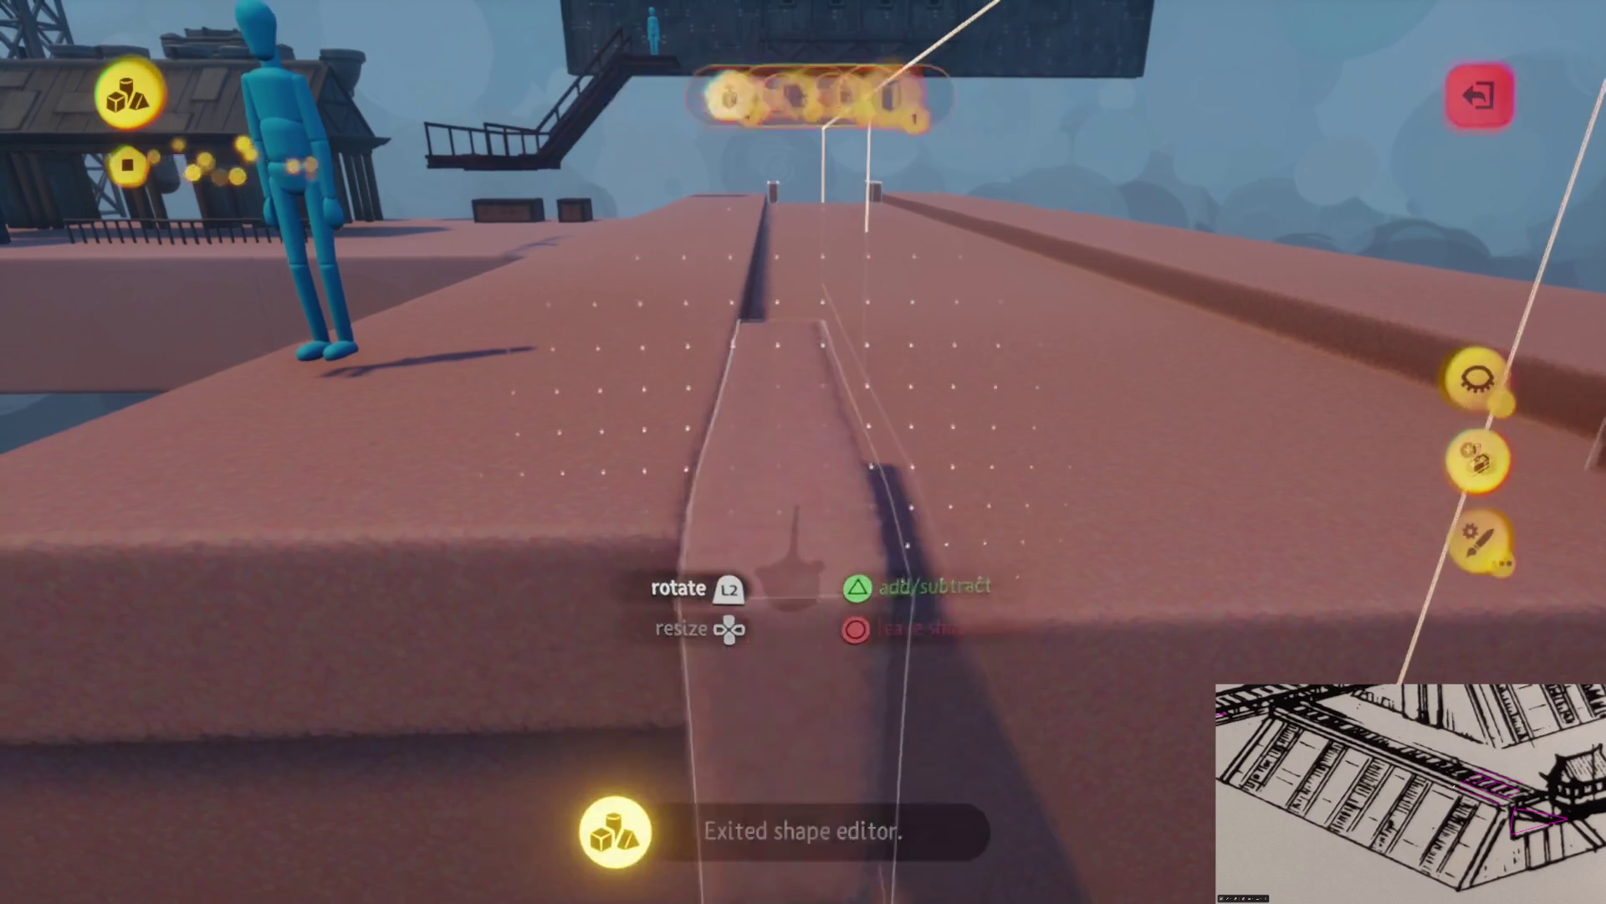
key("Up")
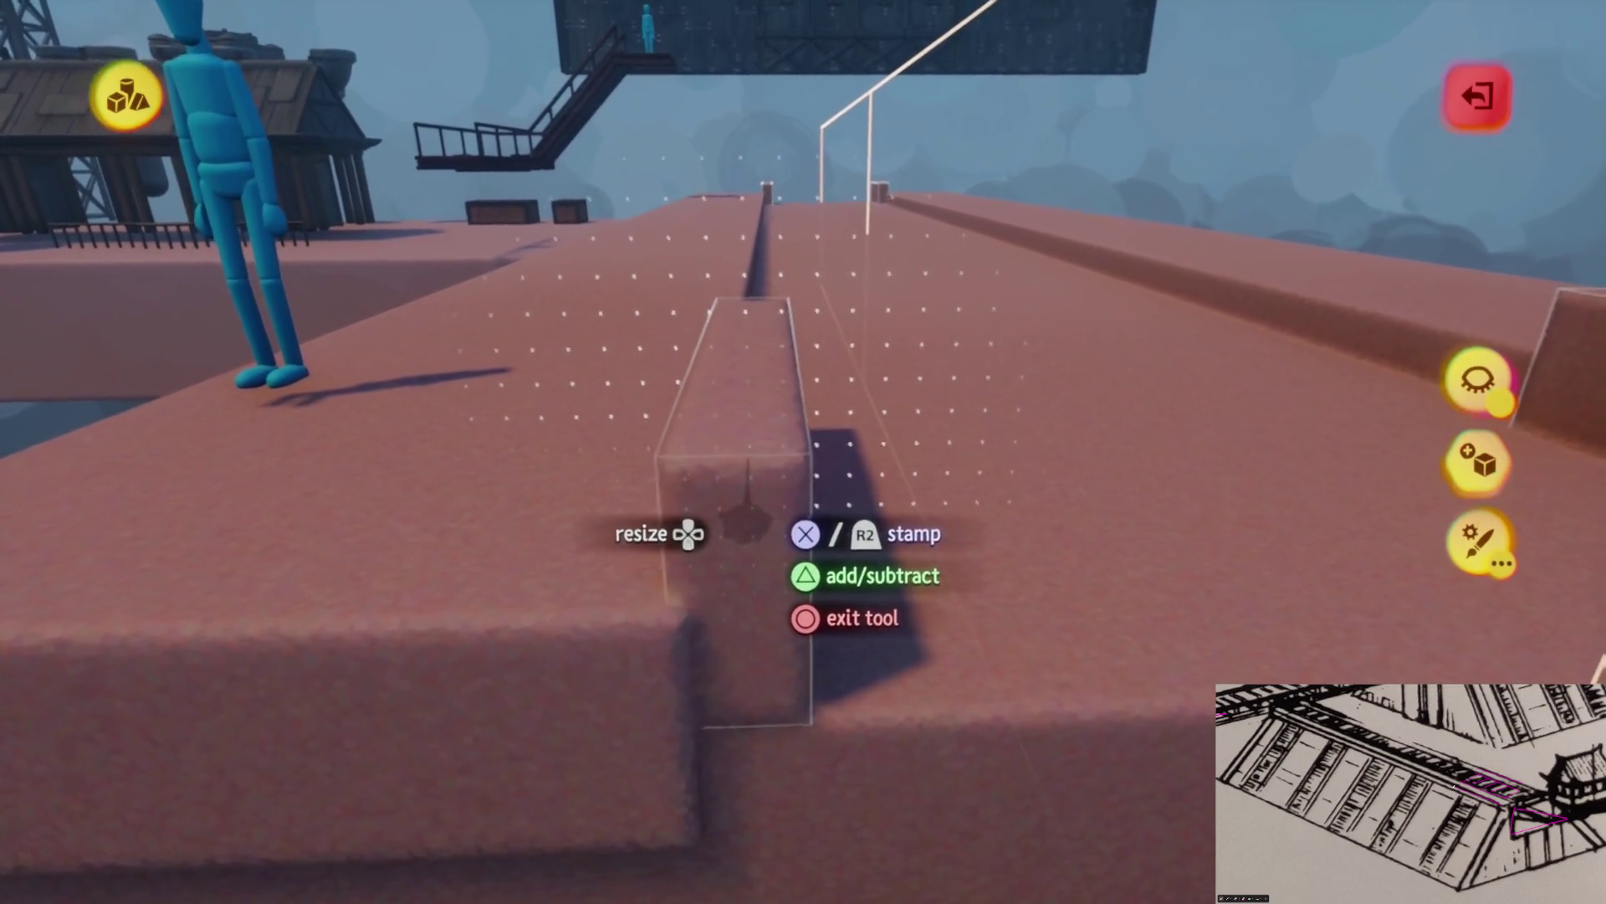
key("Escape")
left_click(533, 92)
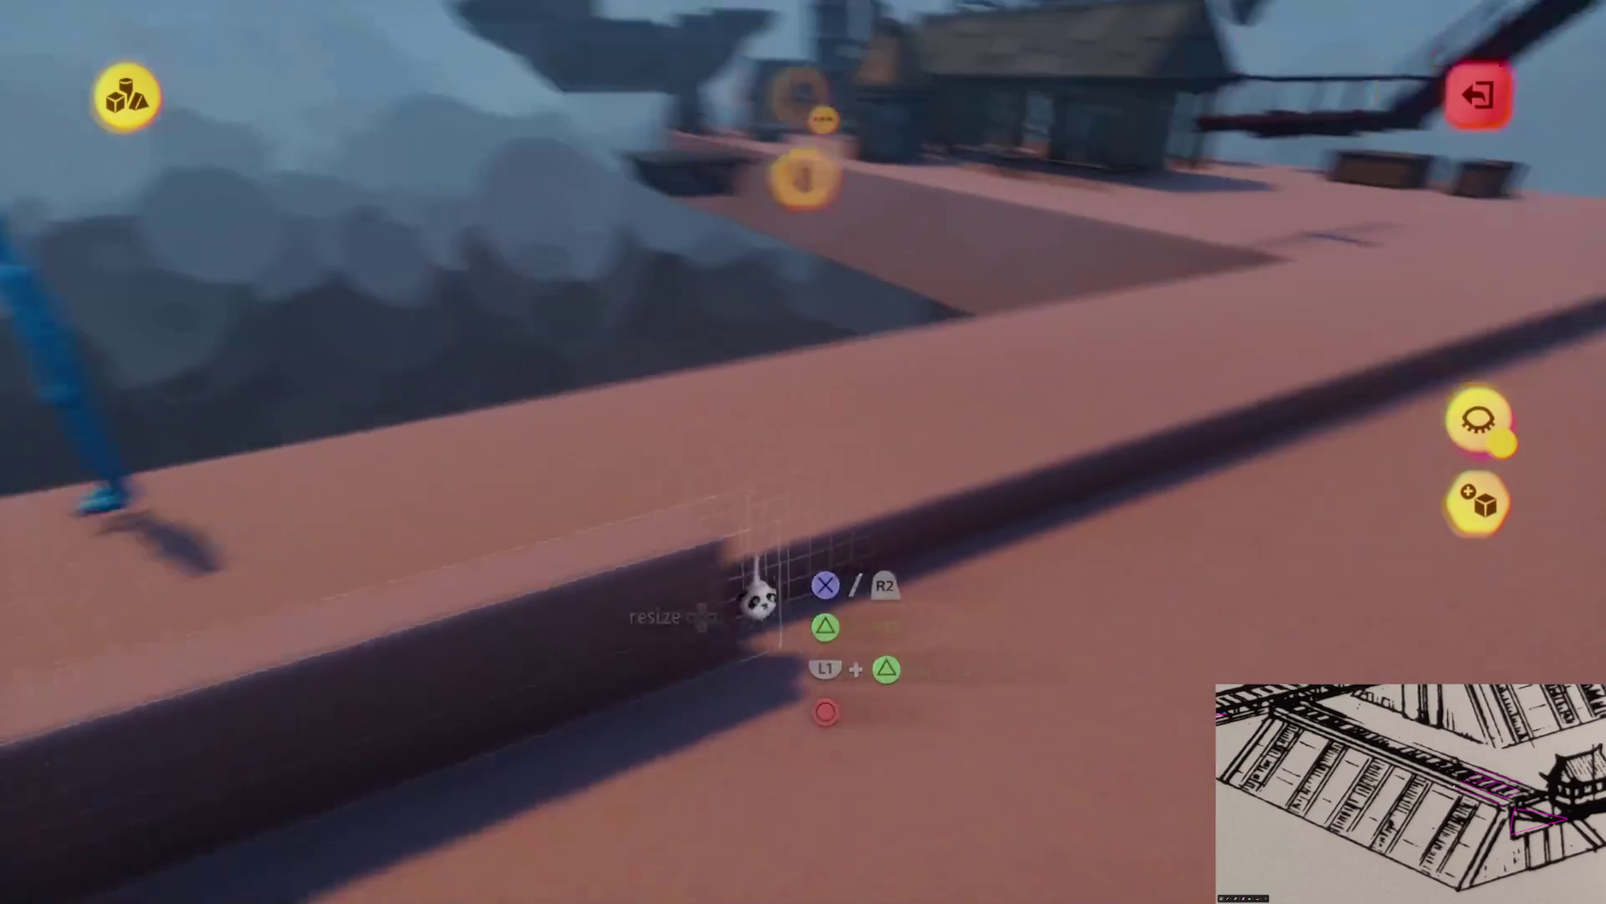
Stretch the box into a long wall across the deck and enable Kaleidoscope symmetry
mouse_move(764, 602)
left_mouse_down()
mouse_move(764, 530)
mouse_move(1219, 599)
mouse_move(937, 703)
left_mouse_up()
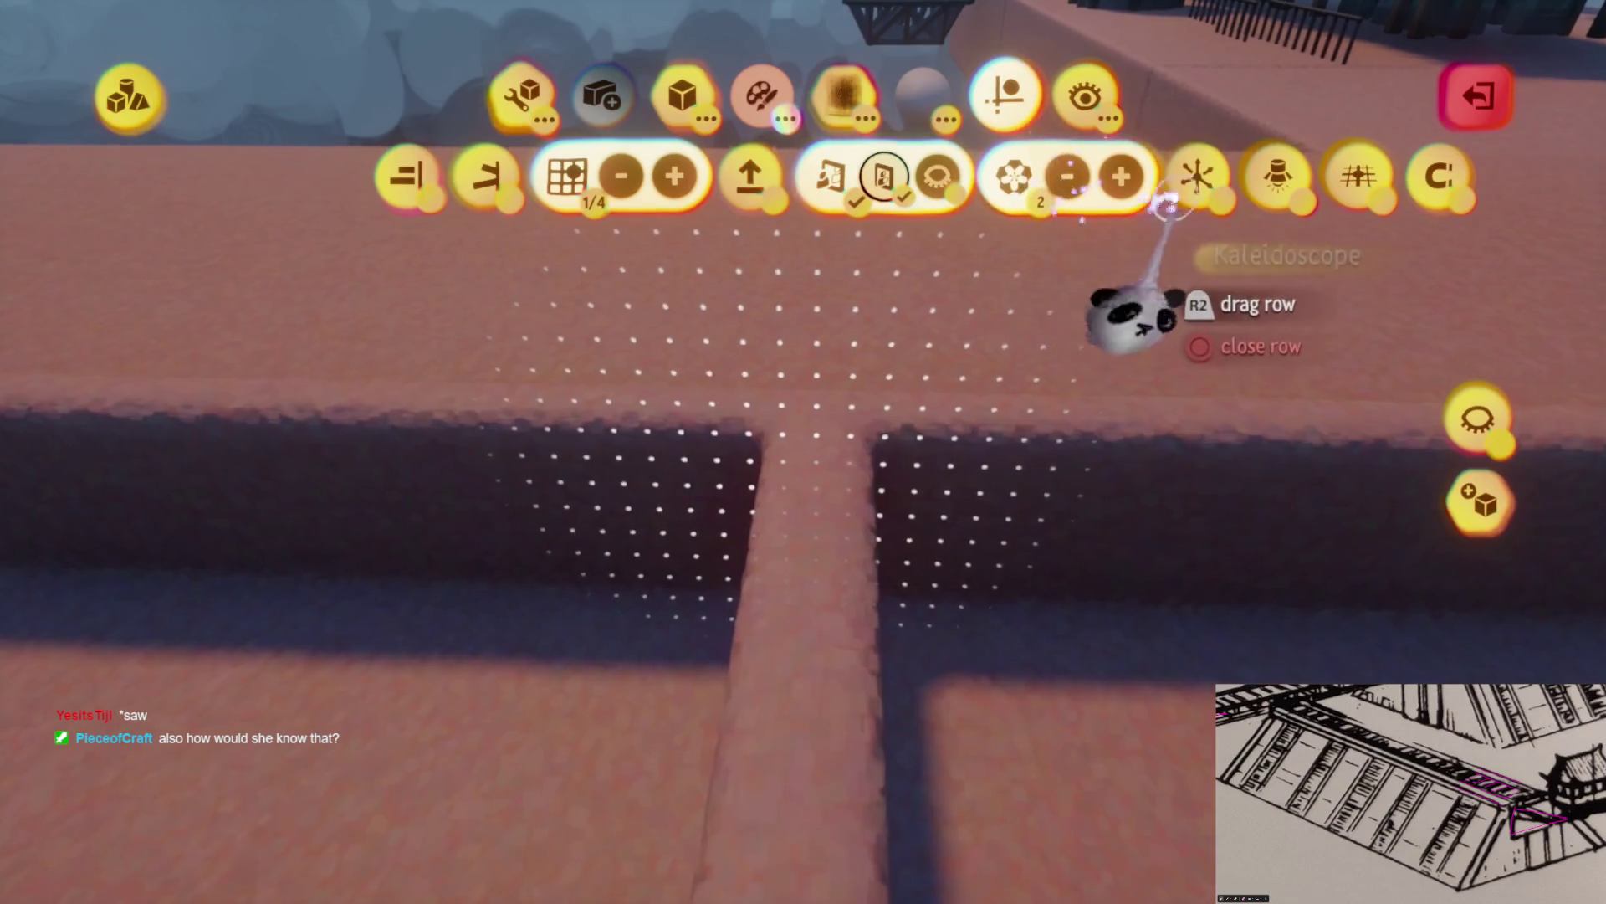
left_click(1171, 201)
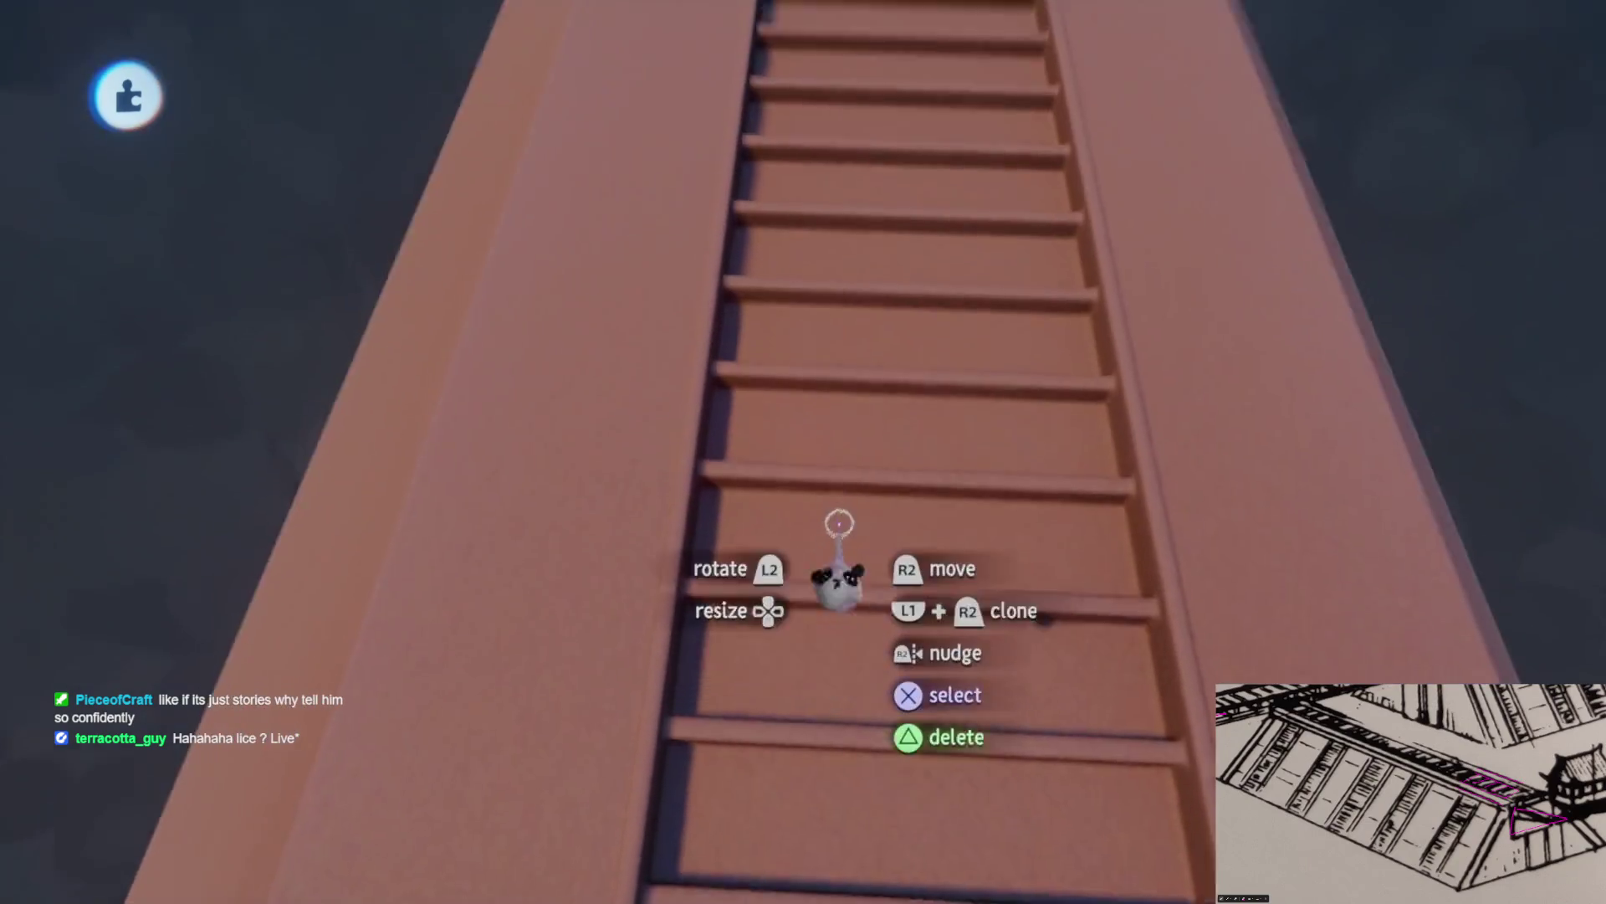
Exit sculpt mode and carry the ramp piece beside the ship, rotating it 45°
key("Escape")
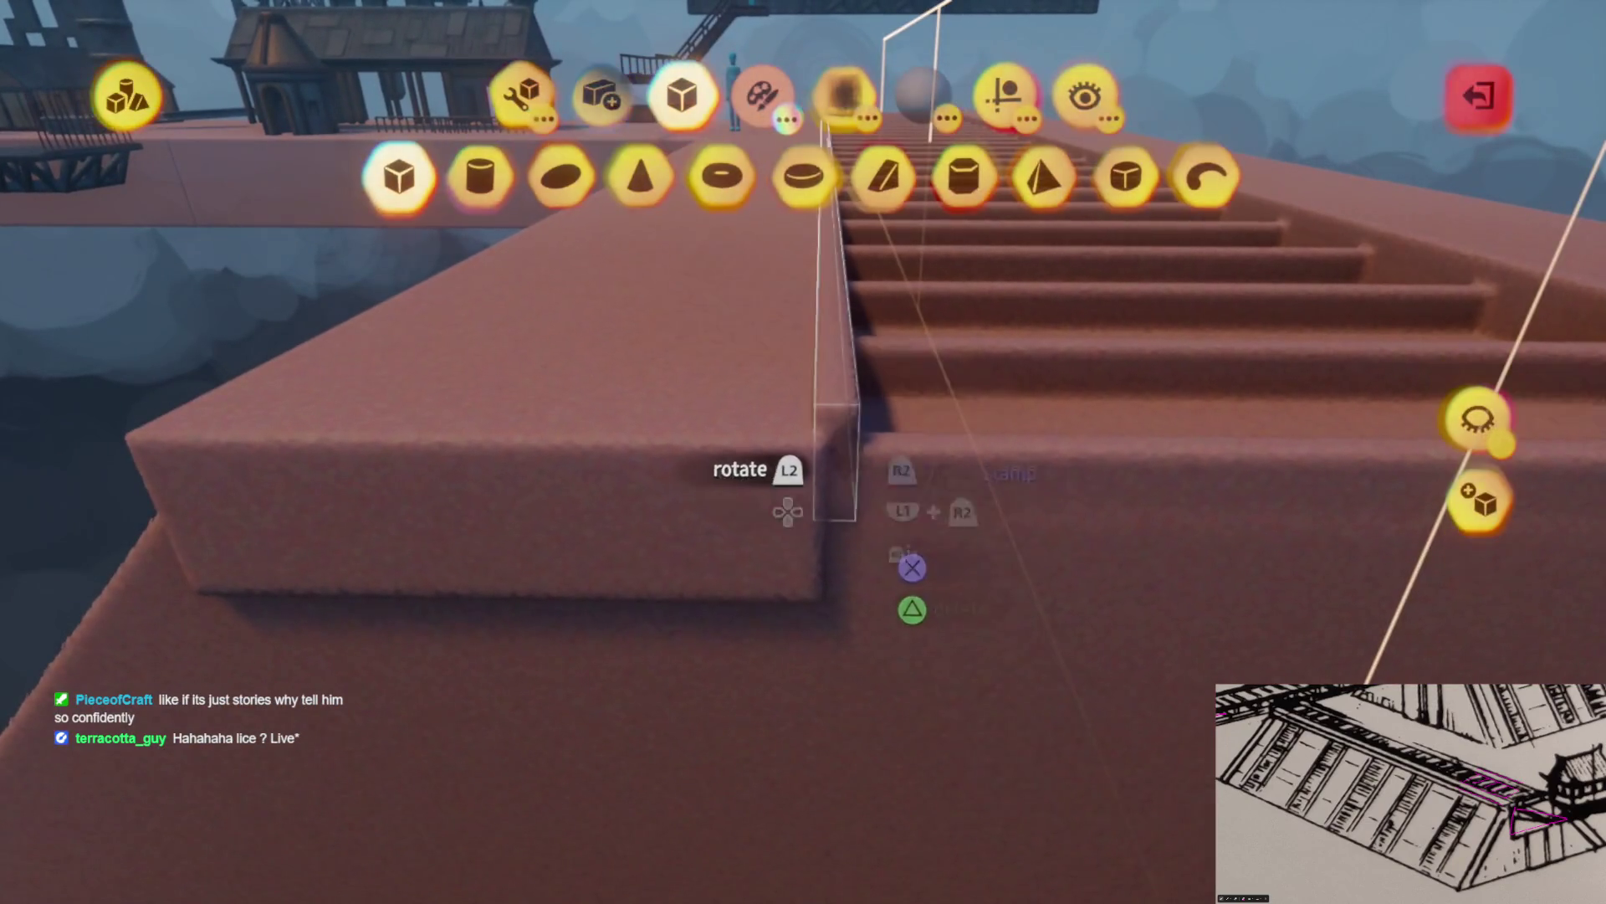
key("Escape")
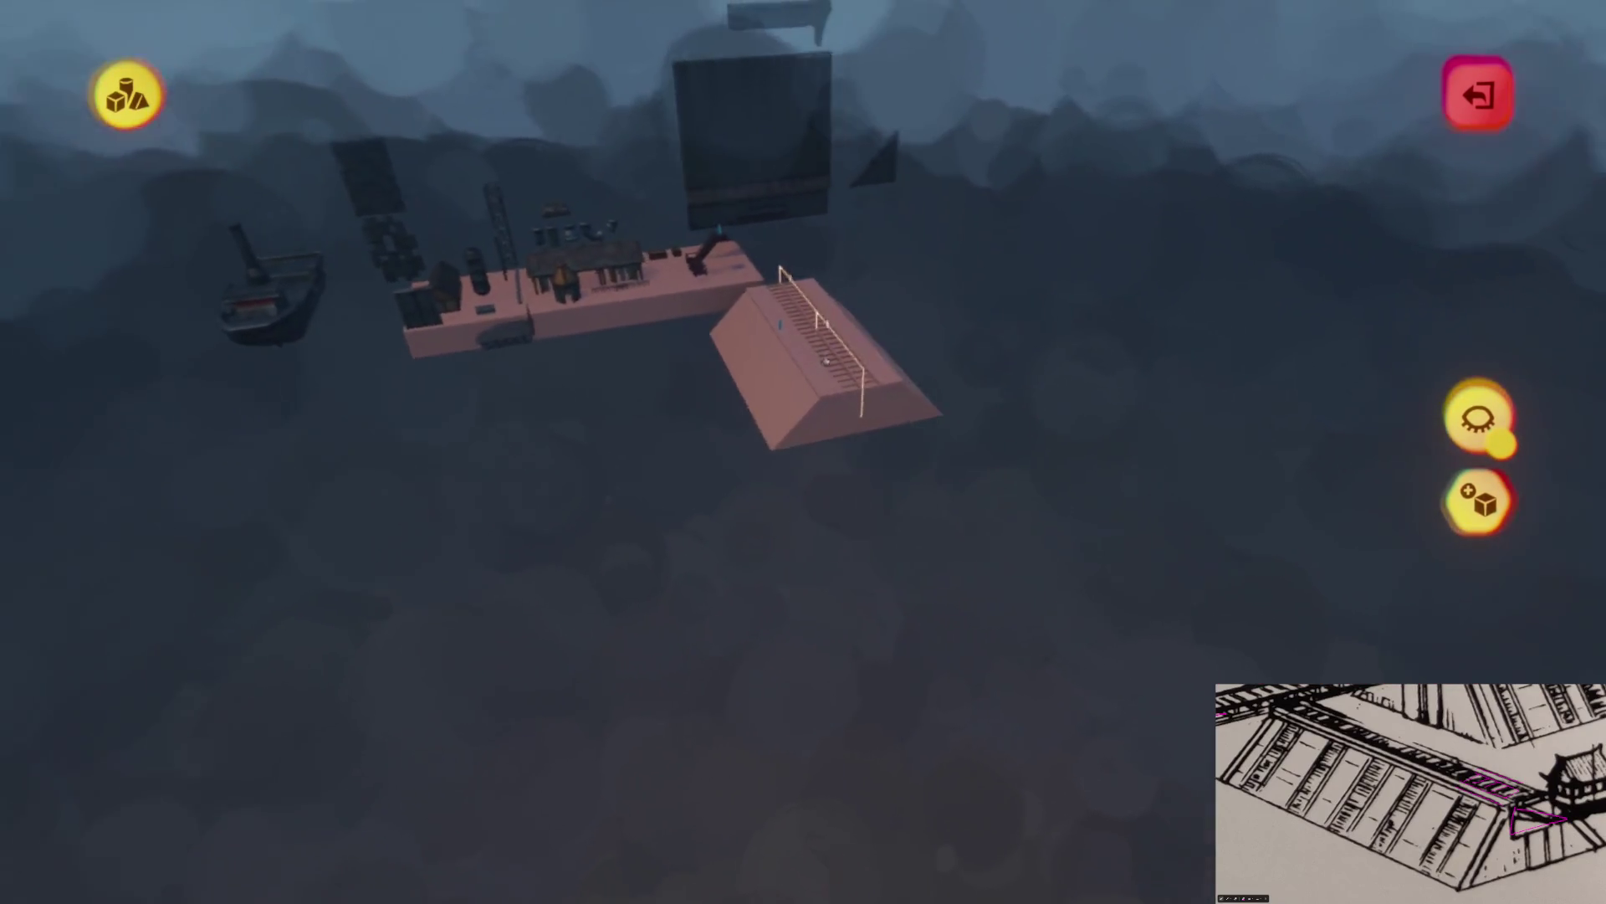
key("Escape")
mouse_move(795, 436)
left_mouse_down()
mouse_move(824, 485)
mouse_move(803, 418)
mouse_move(764, 448)
mouse_move(778, 329)
mouse_move(804, 393)
mouse_move(805, 378)
left_mouse_up()
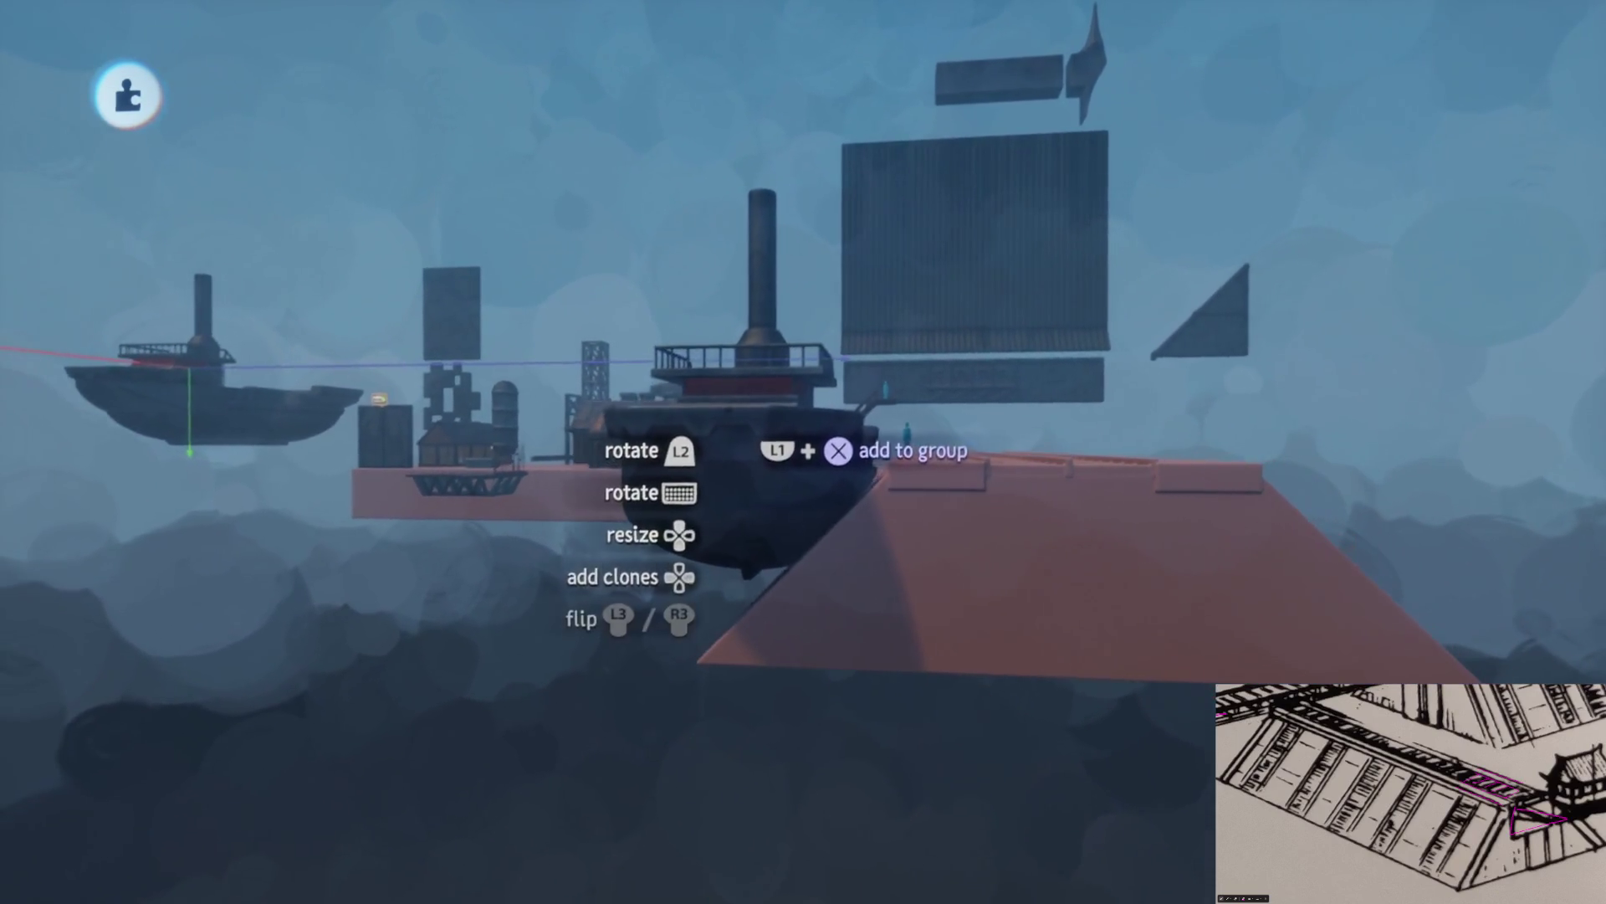
mouse_move(745, 443)
left_mouse_down()
mouse_move(675, 452)
mouse_move(737, 452)
mouse_move(816, 548)
mouse_move(711, 425)
mouse_move(670, 535)
left_mouse_up()
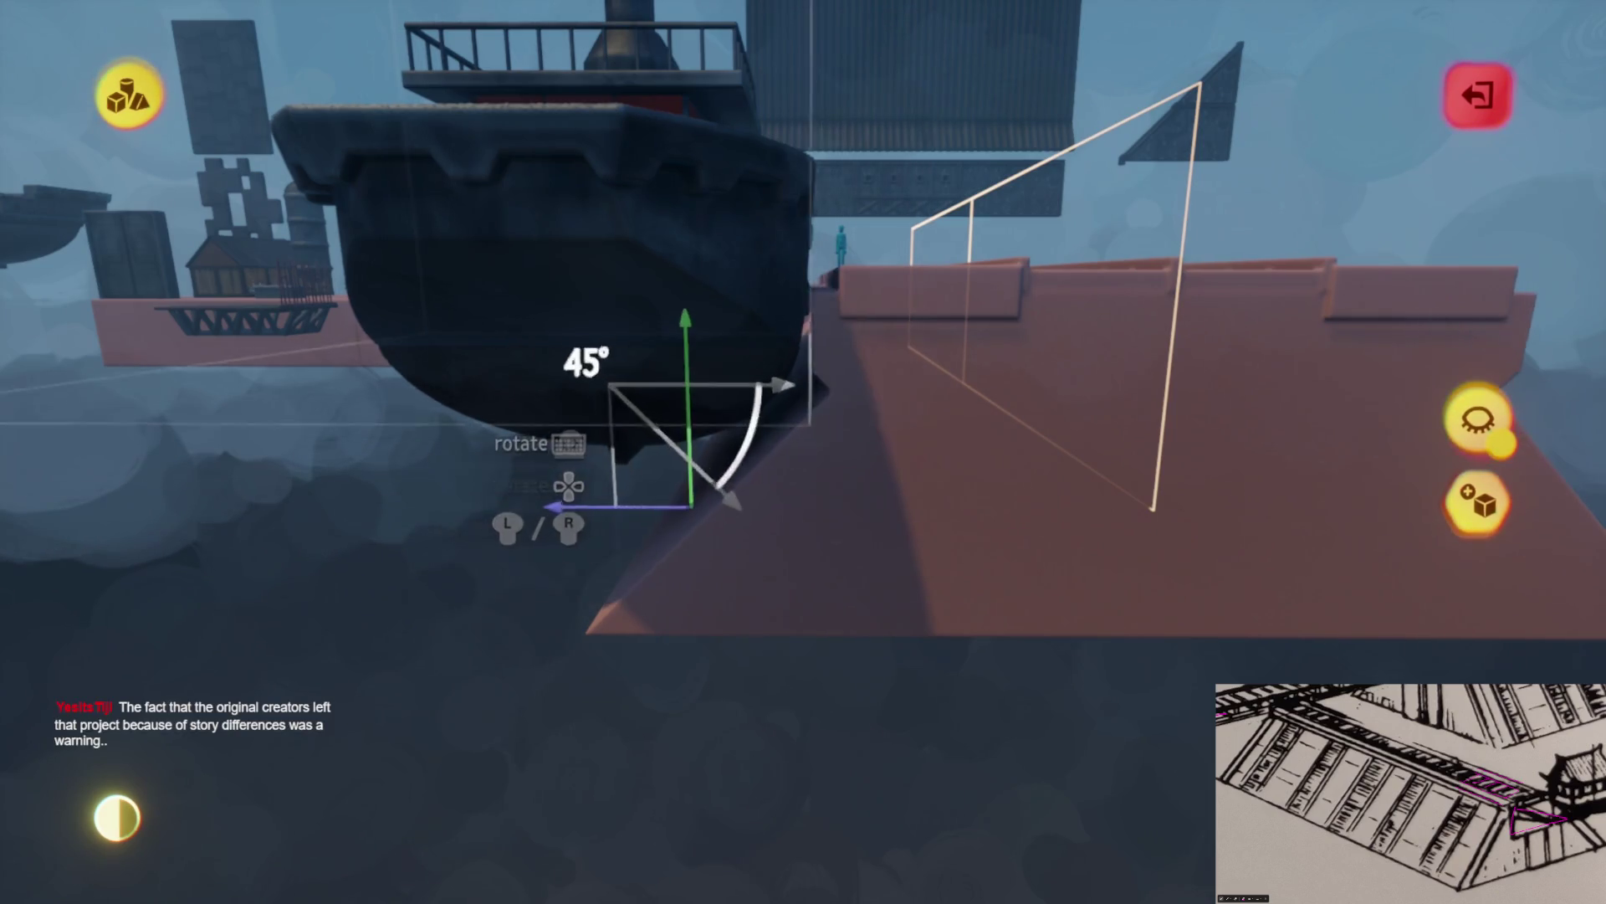
scroll(686, 419, "up", 5)
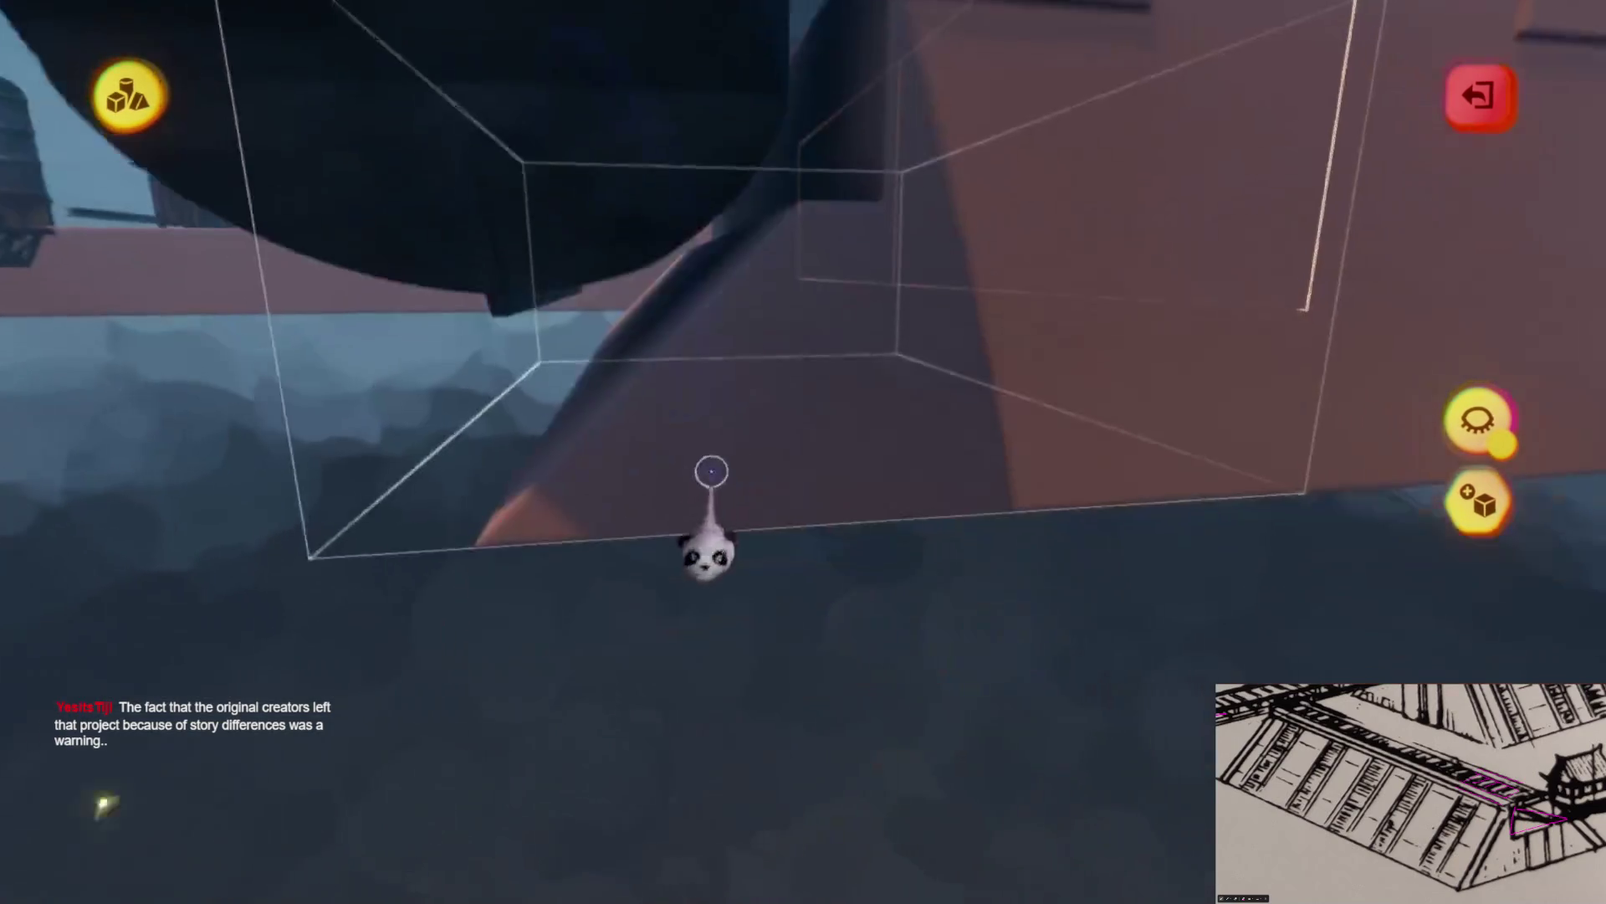
Re-enter sculpting, stretch the box beside the ship, and exit to view the deck
left_click(707, 538)
left_click(523, 94)
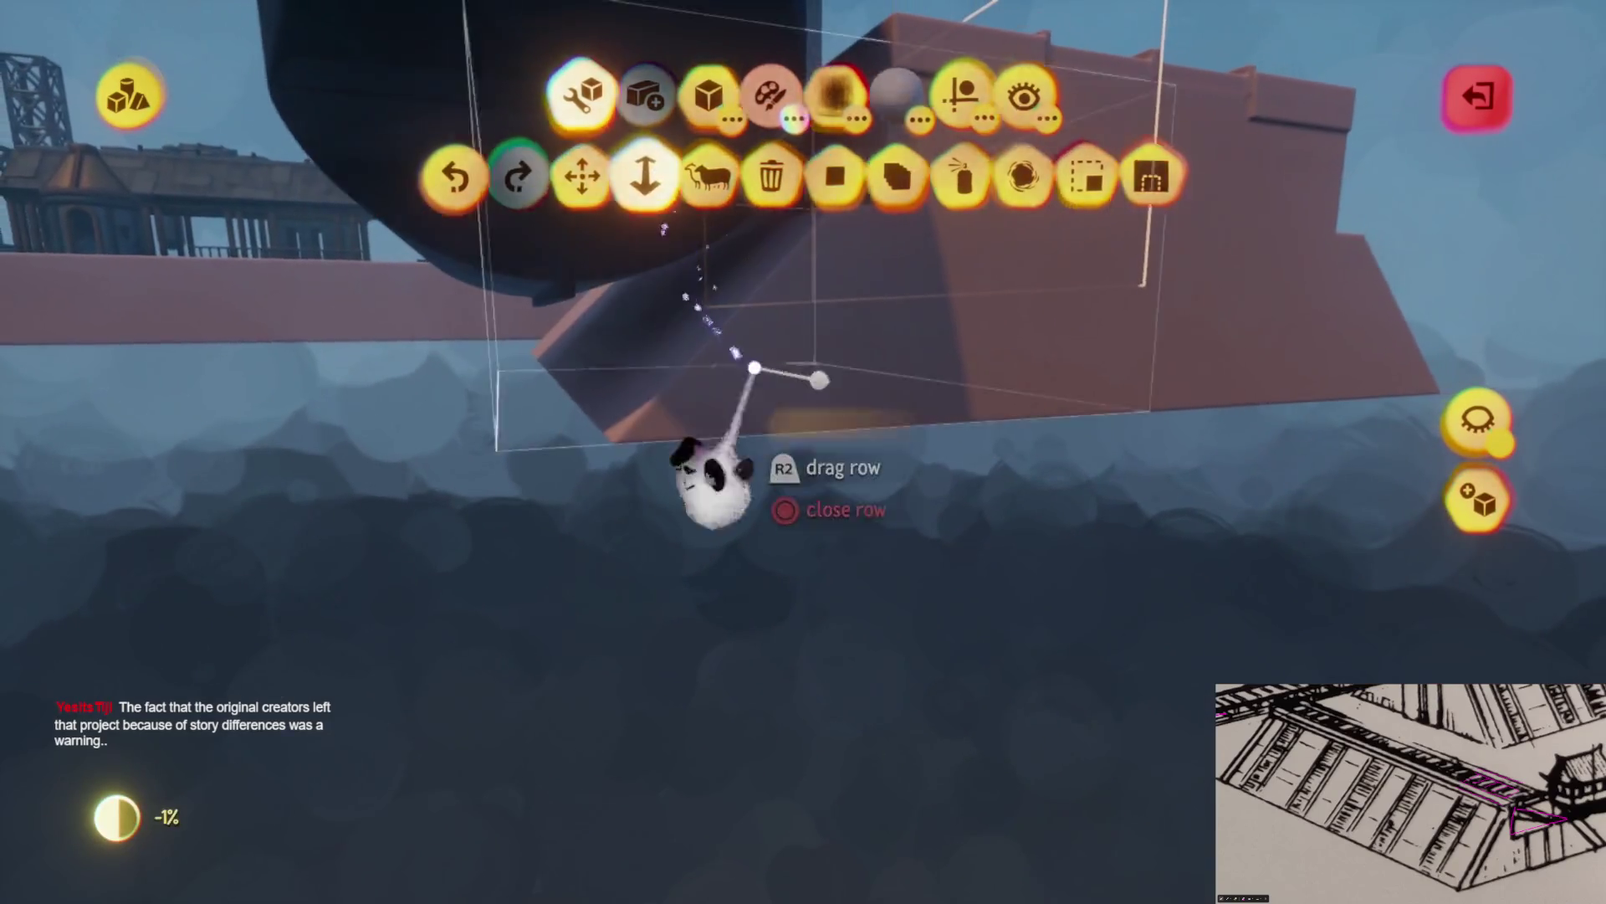
key("Escape")
left_click_drag(756, 567, 735, 502)
key("Escape")
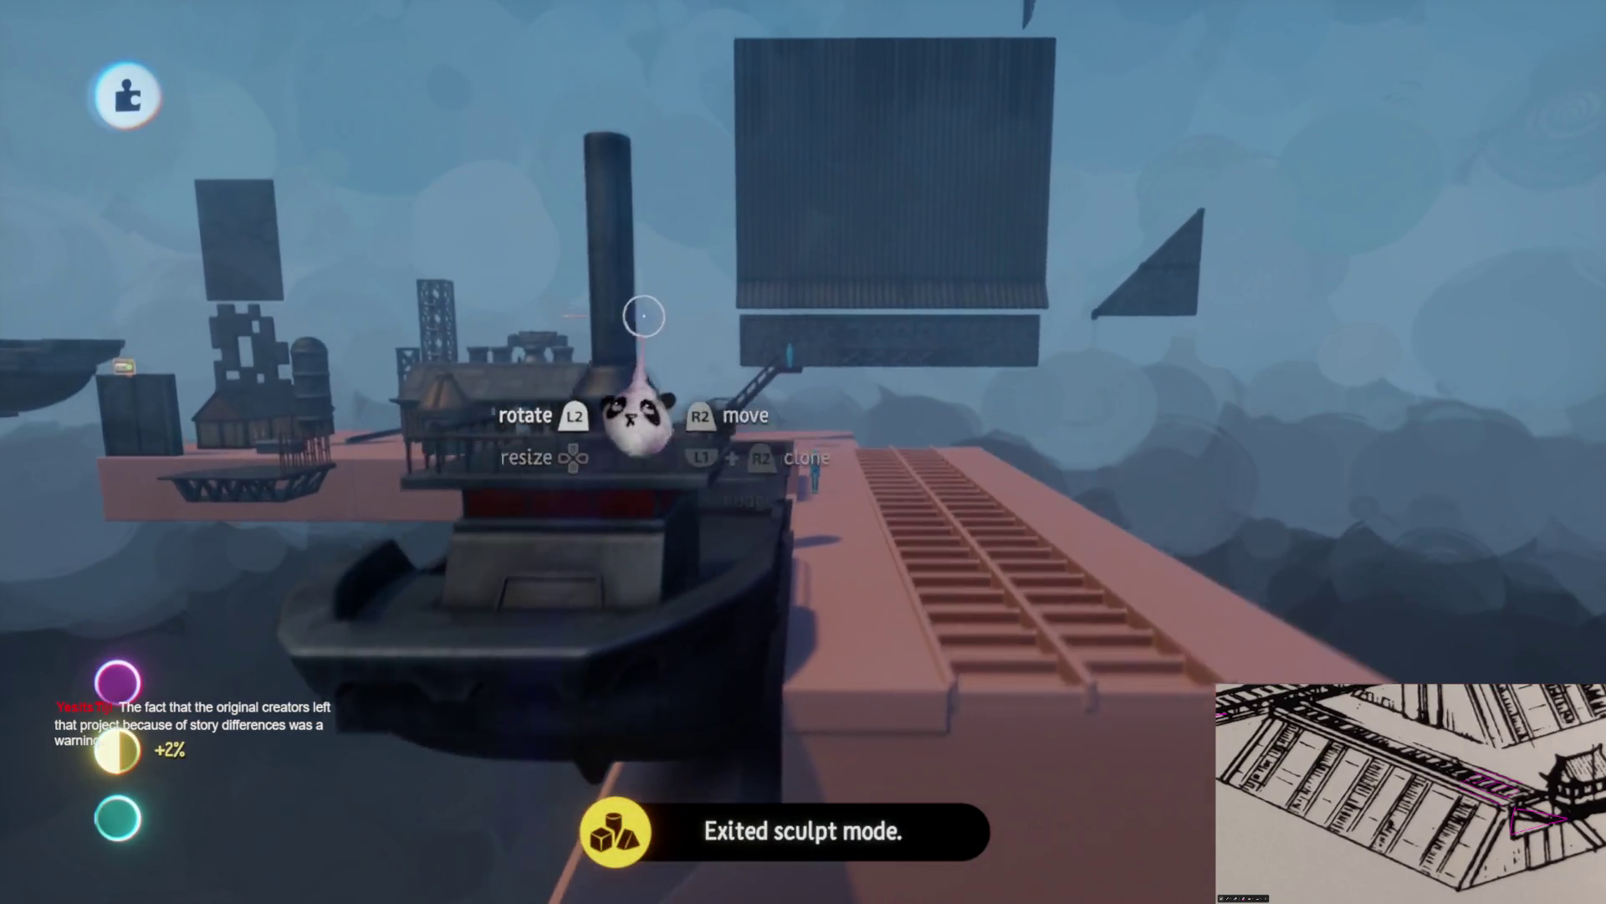
mouse_move(644, 316)
left_mouse_down()
mouse_move(567, 323)
mouse_move(789, 591)
mouse_move(799, 506)
left_mouse_up()
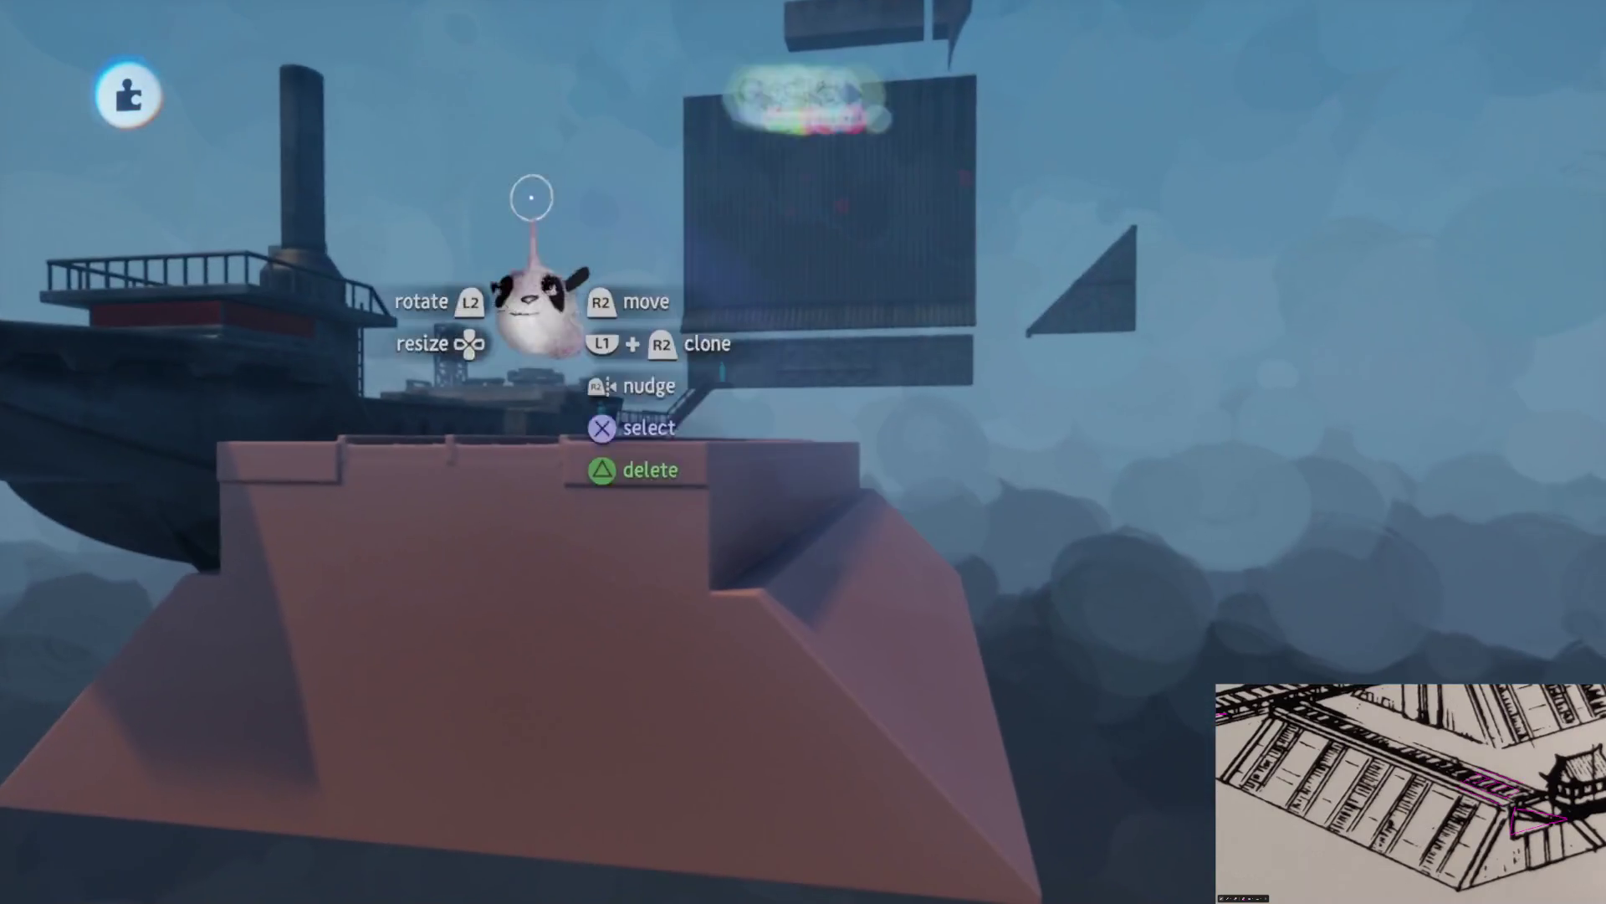
Search the collaborations for 'Zuko' and pick Zuko's Ship as a stamp
left_click(481, 94)
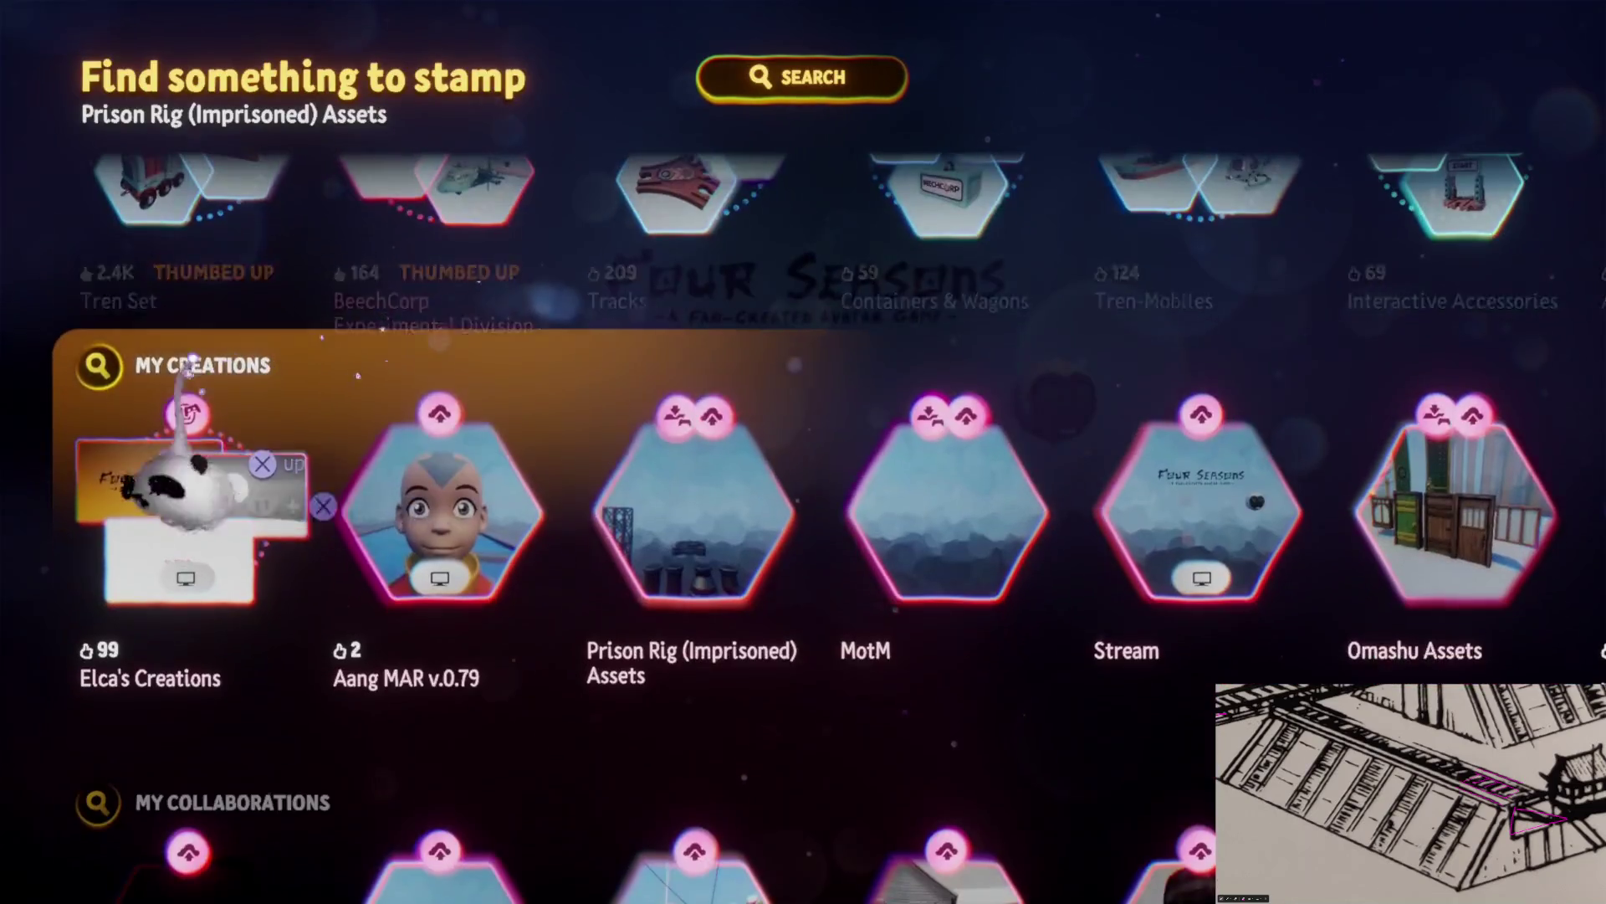
left_click(97, 366)
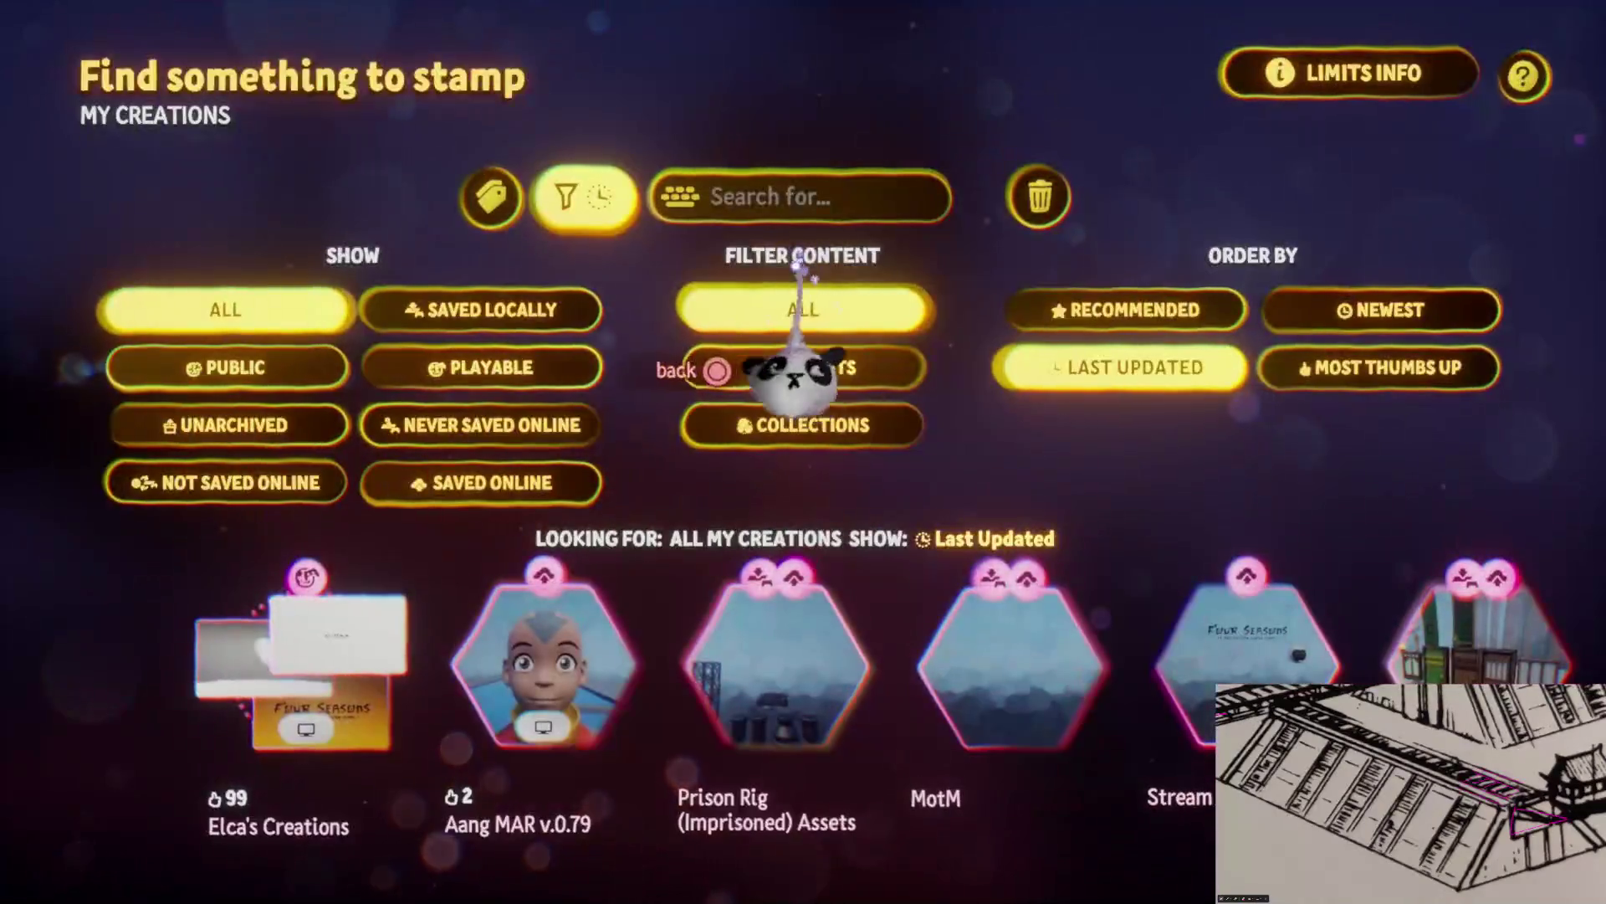
key("Escape")
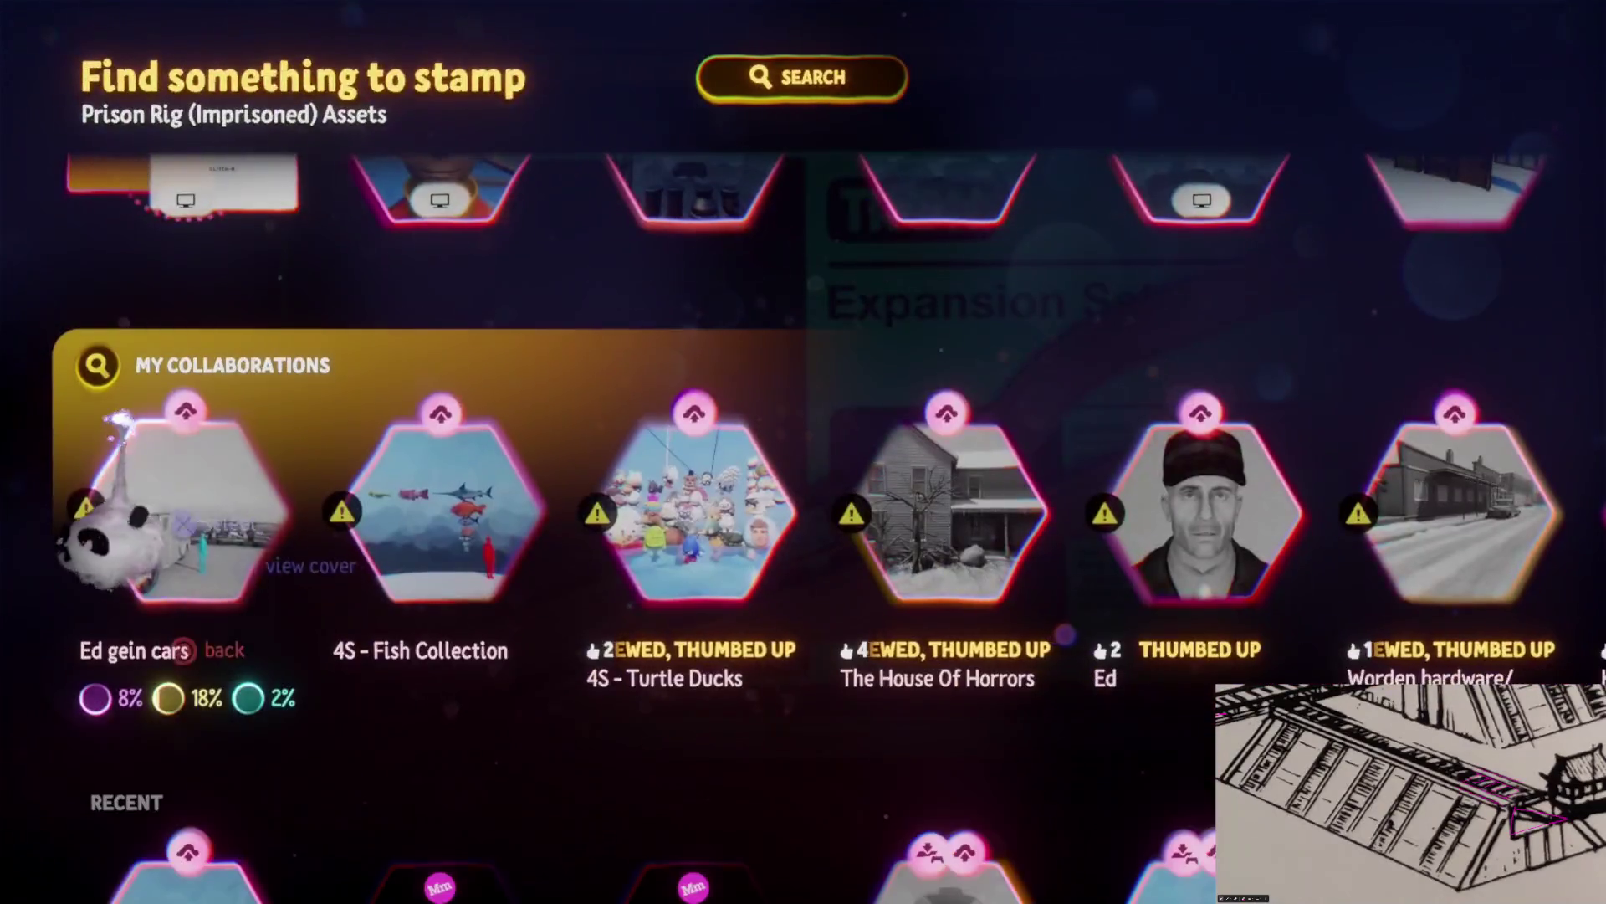
left_click(92, 365)
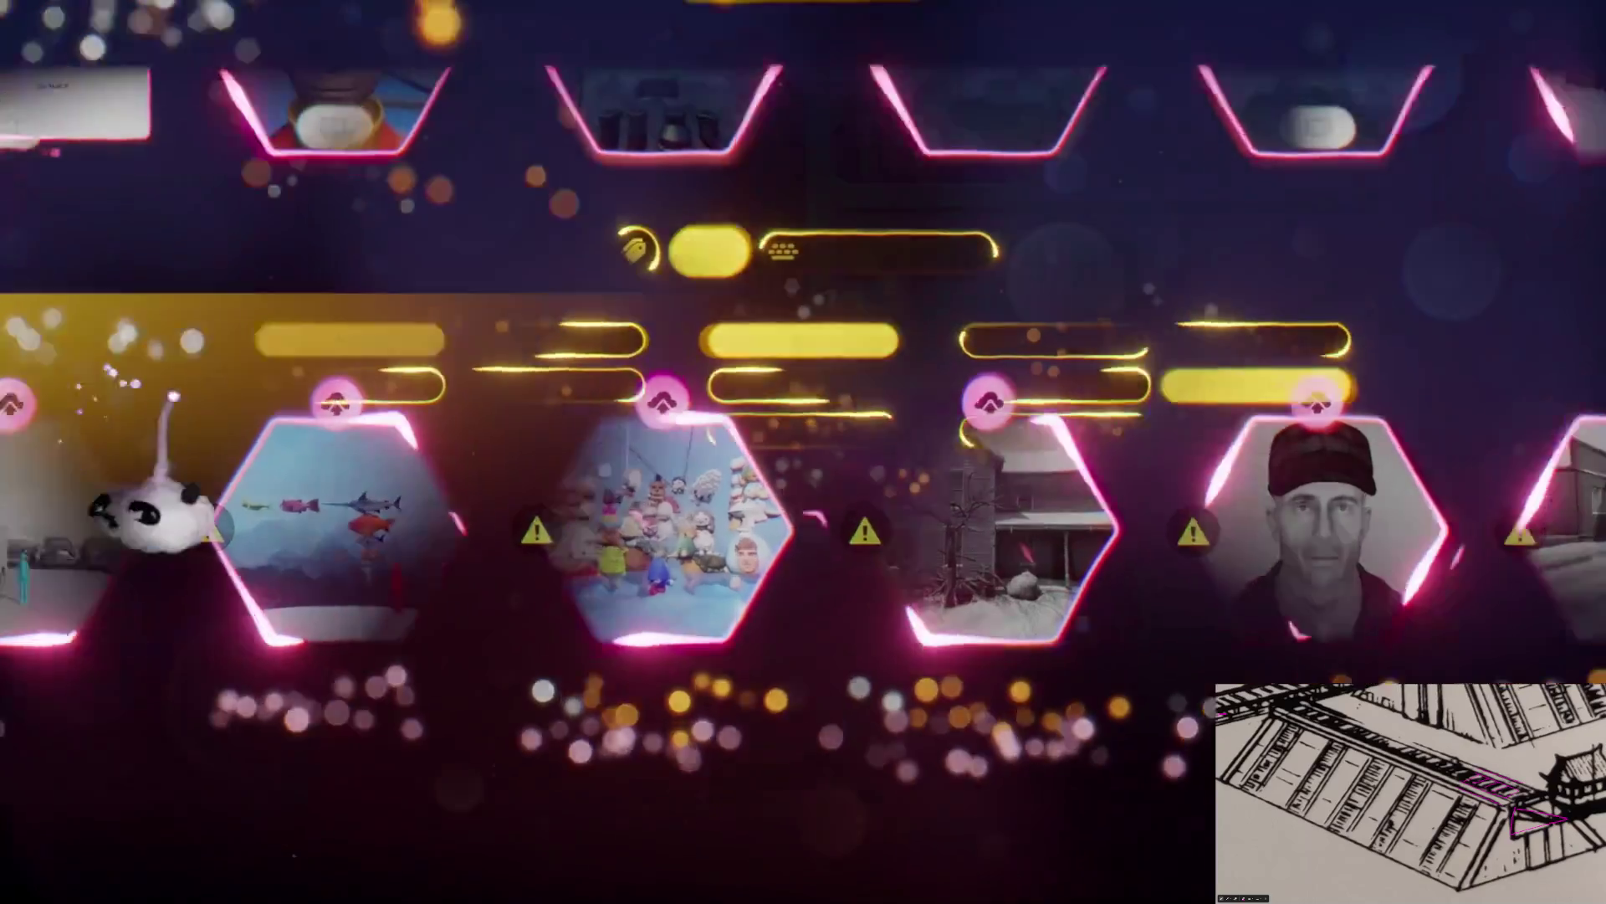
left_click(836, 201)
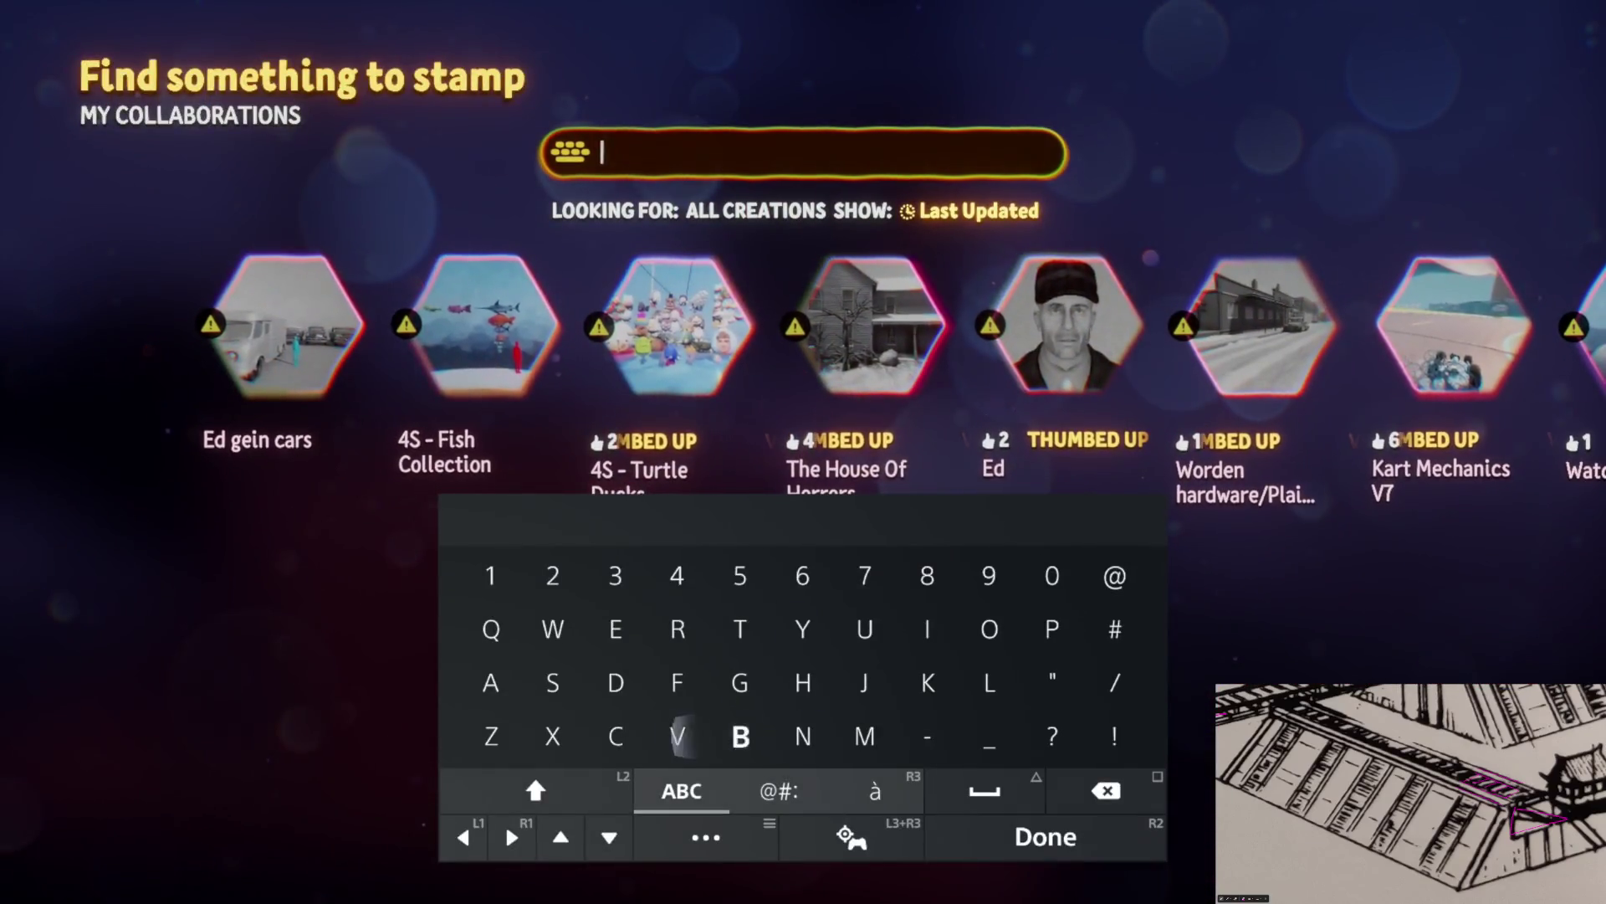
type("Zu")
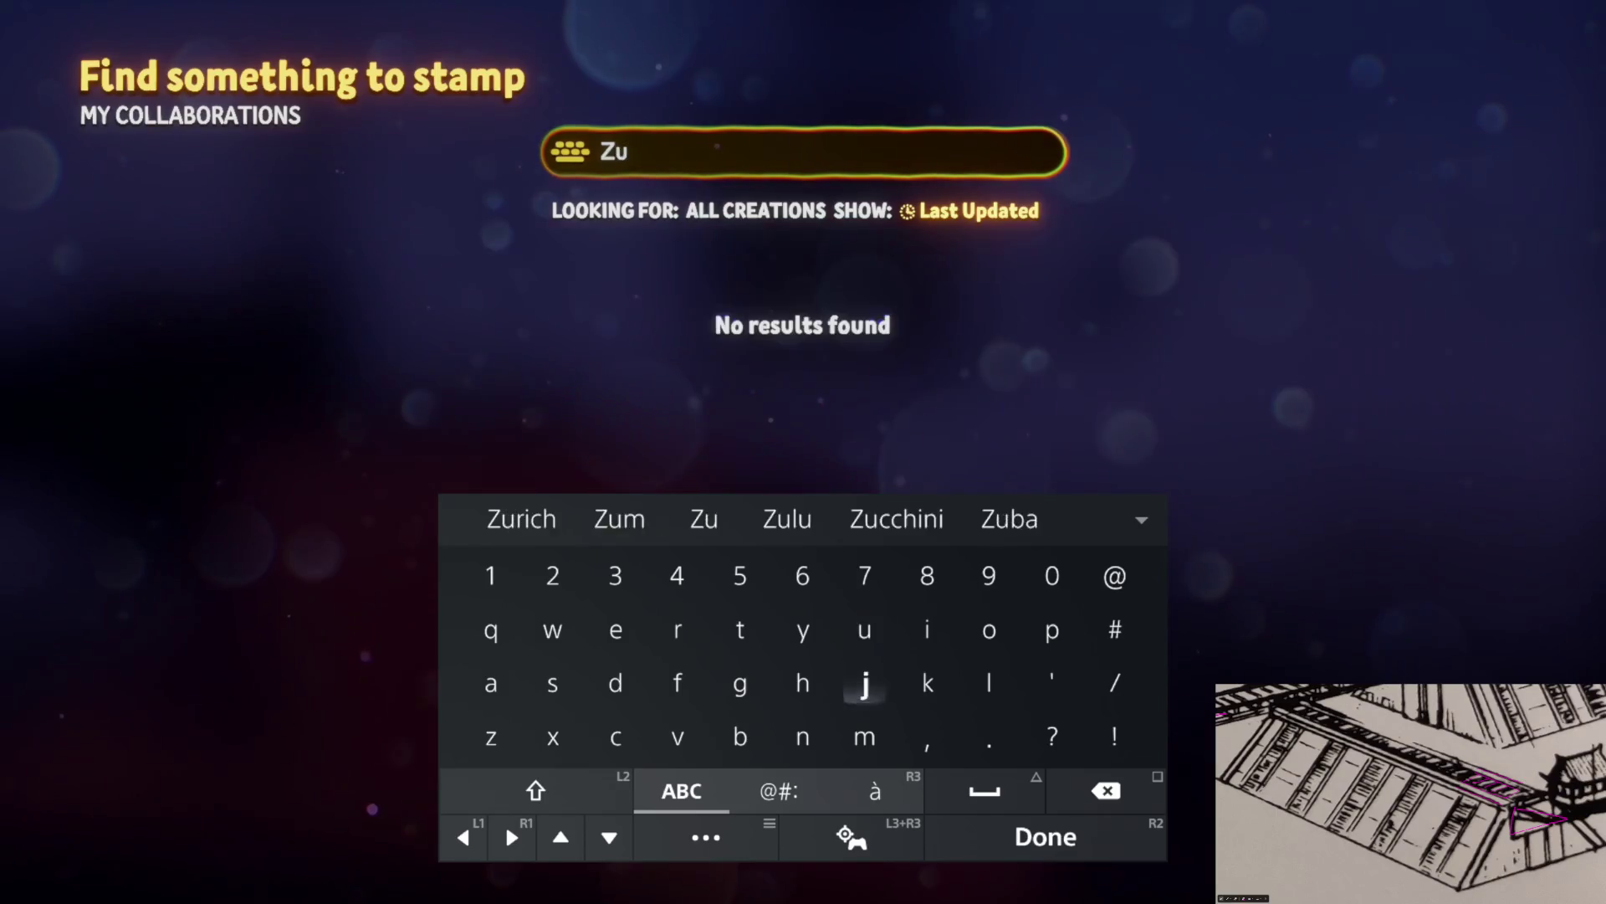
type("ko")
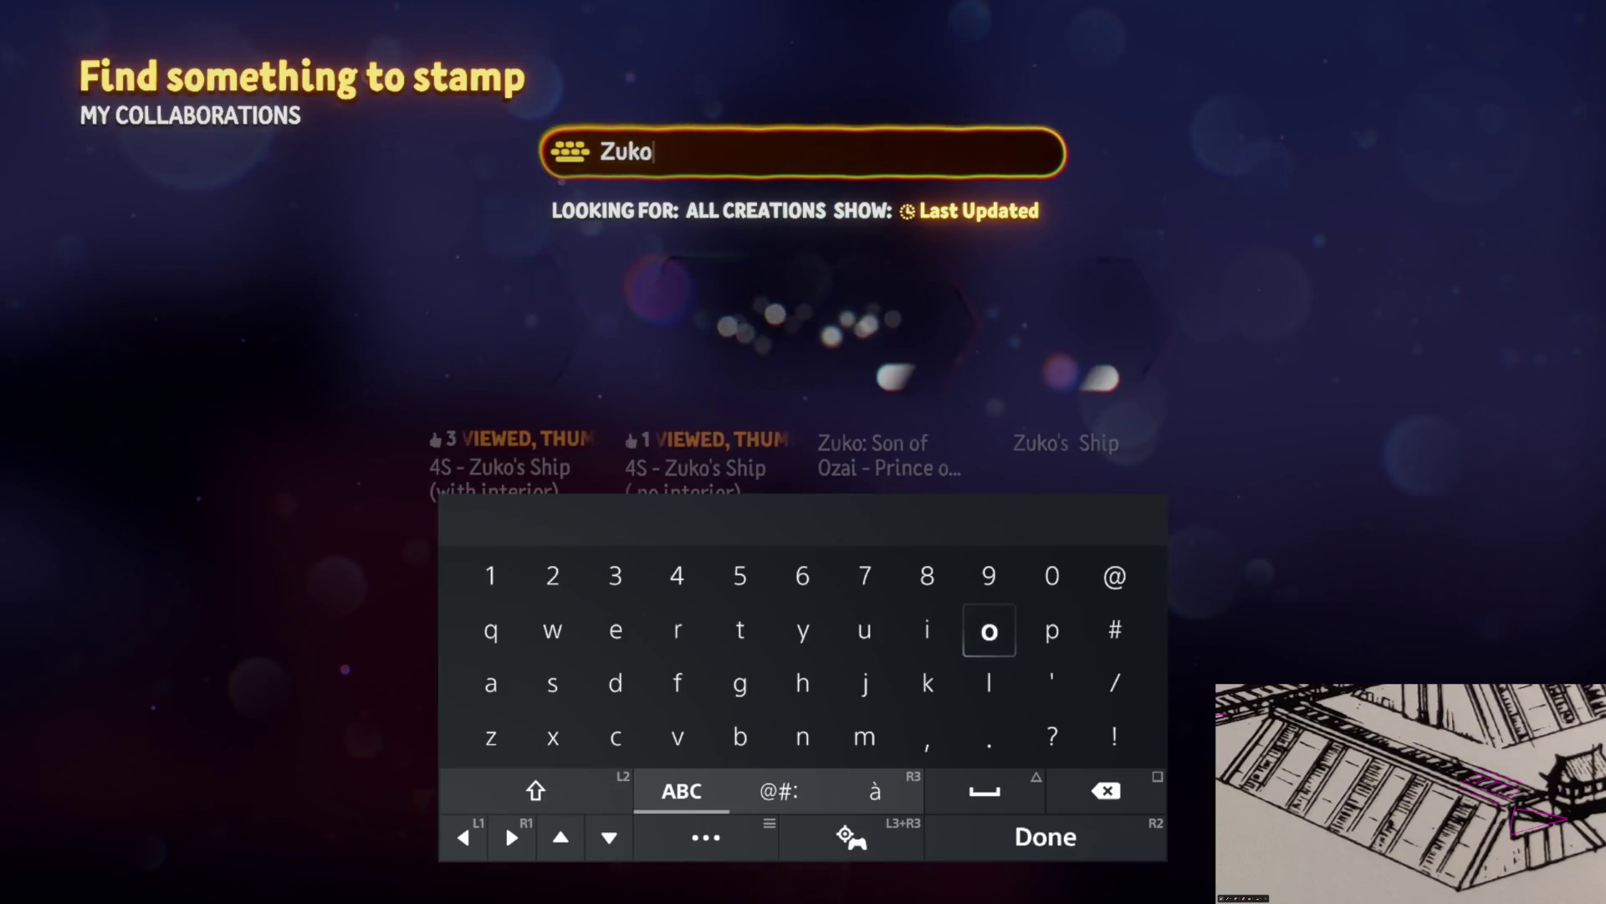
key("Return")
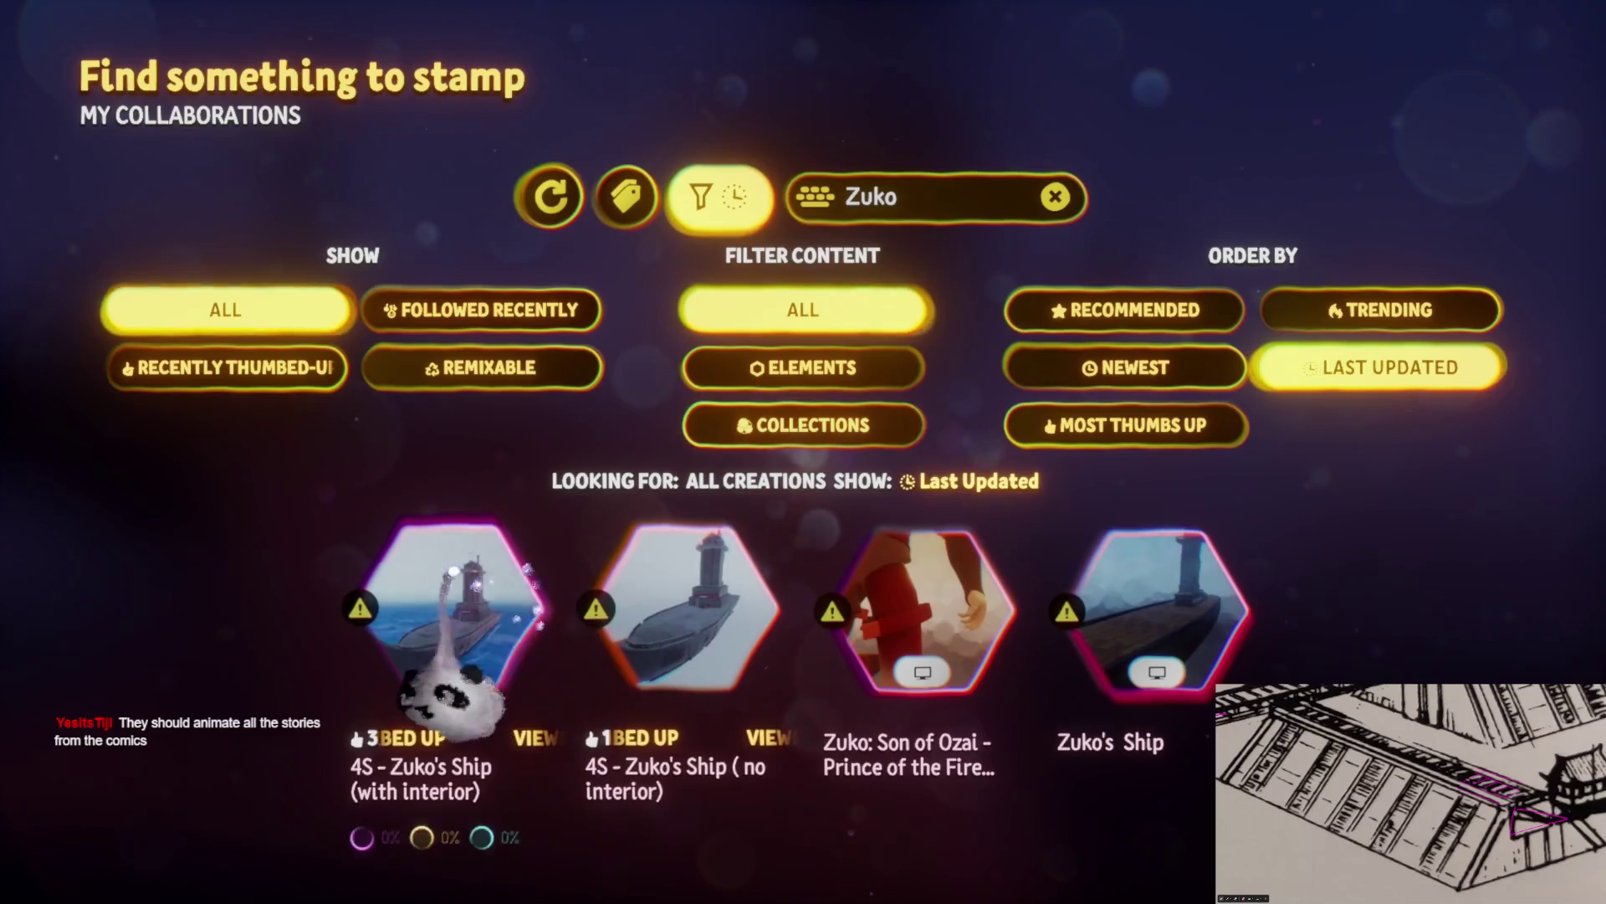
left_click(670, 698)
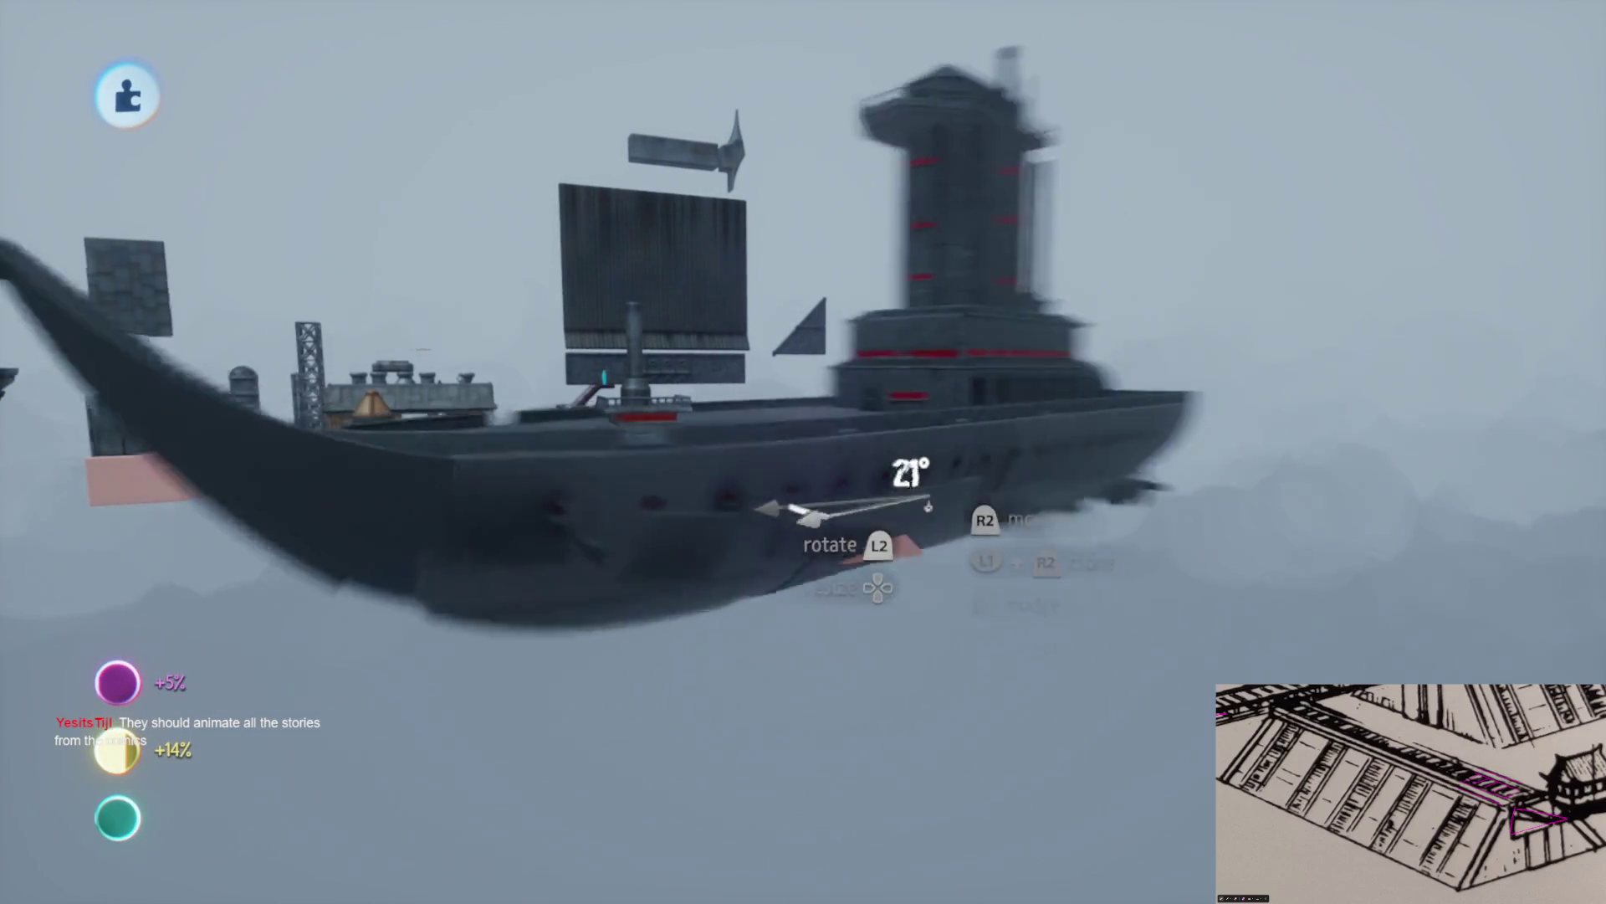
Rotate the Zuko's Ship preview to 85° and open the guide options
left_click_drag(928, 506, 1030, 527)
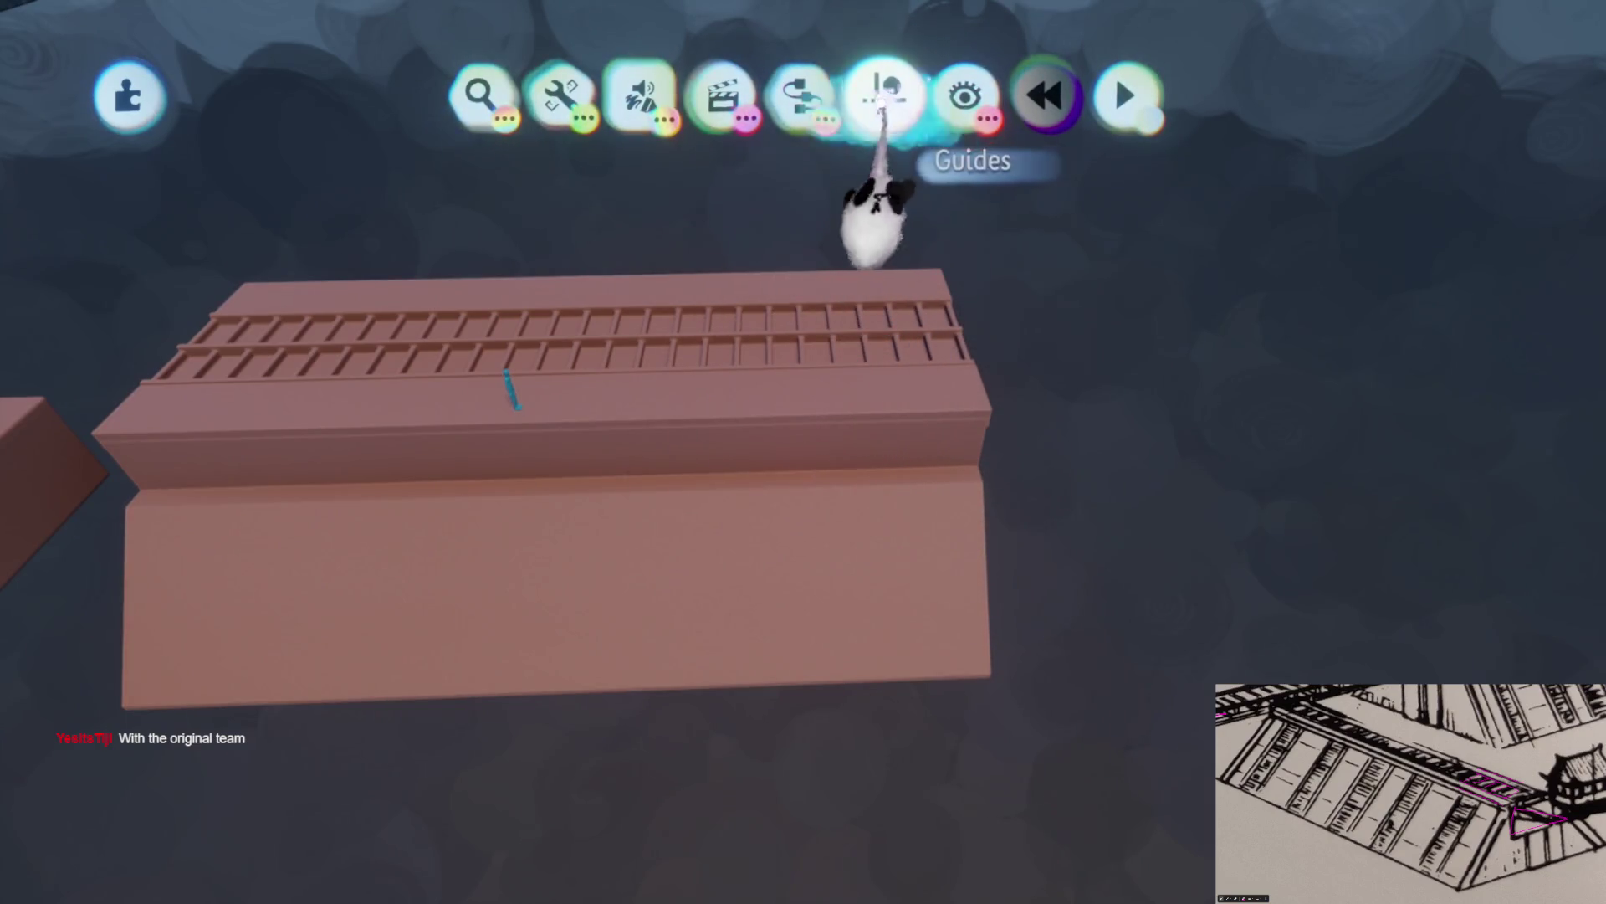
left_click(883, 101)
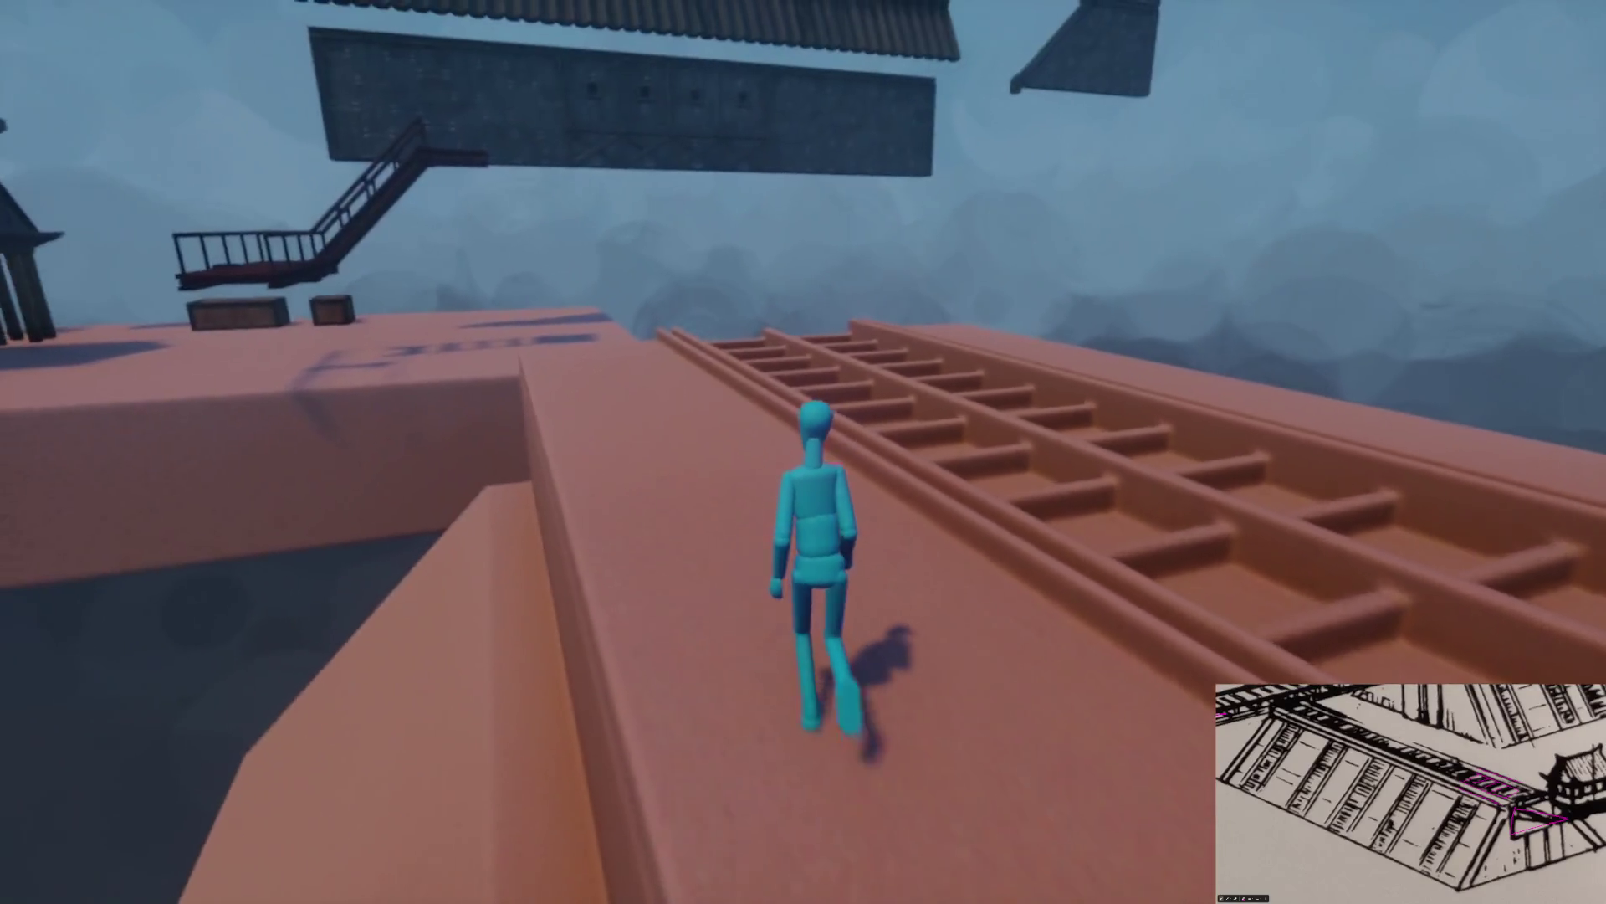
Pause the playtest, return to editing, and briefly sculpt a new shape
key("Escape")
left_click(388, 630)
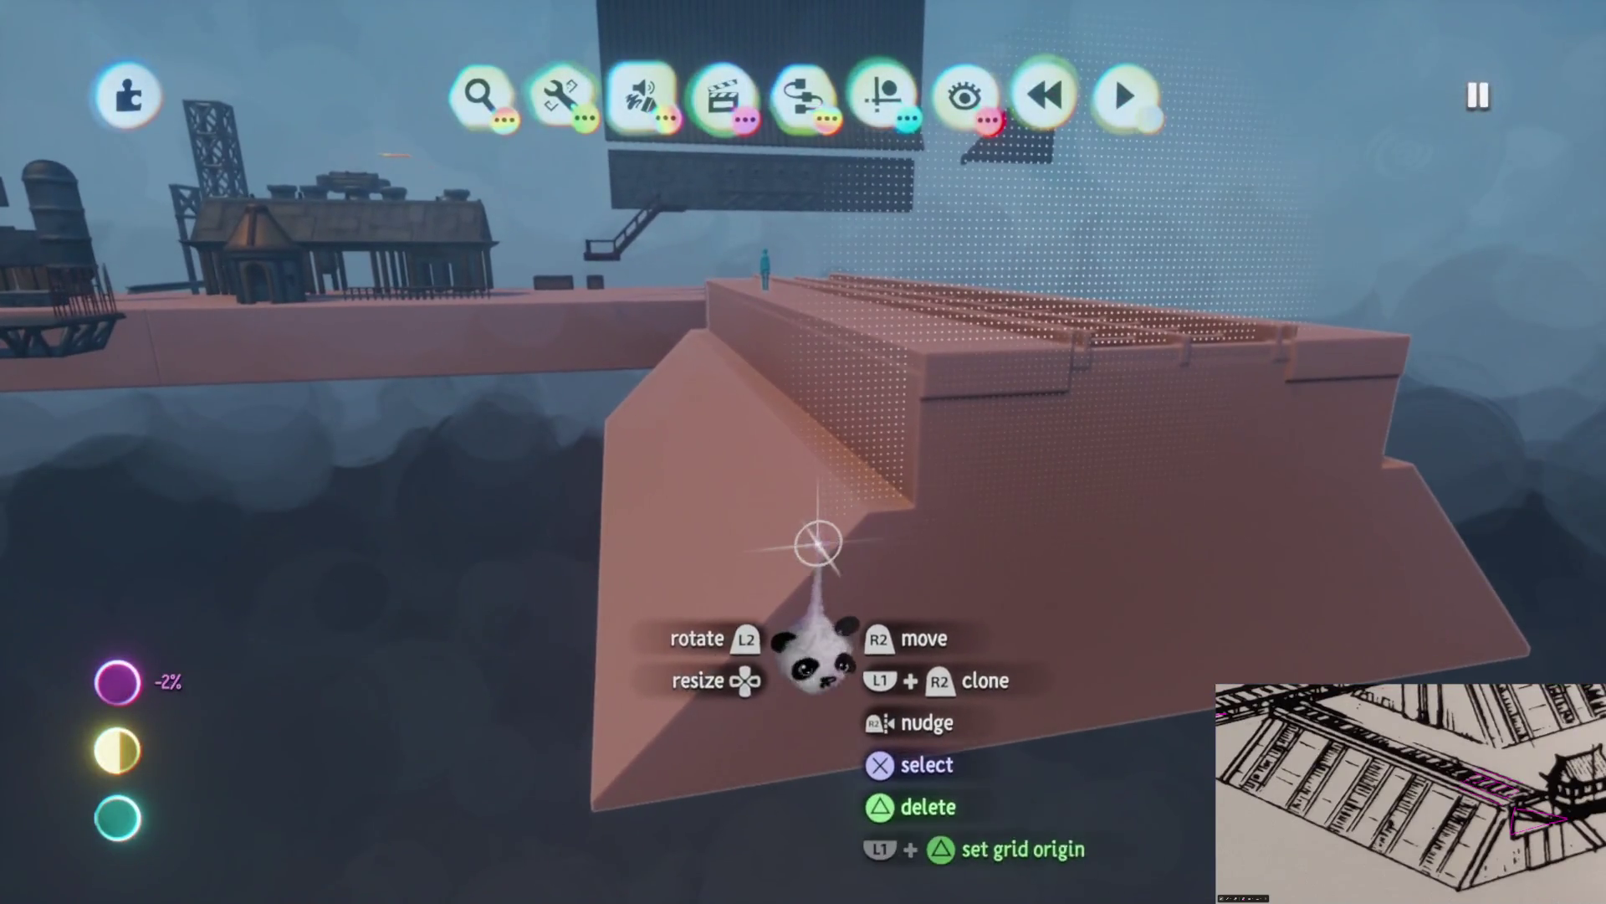
left_click(808, 298)
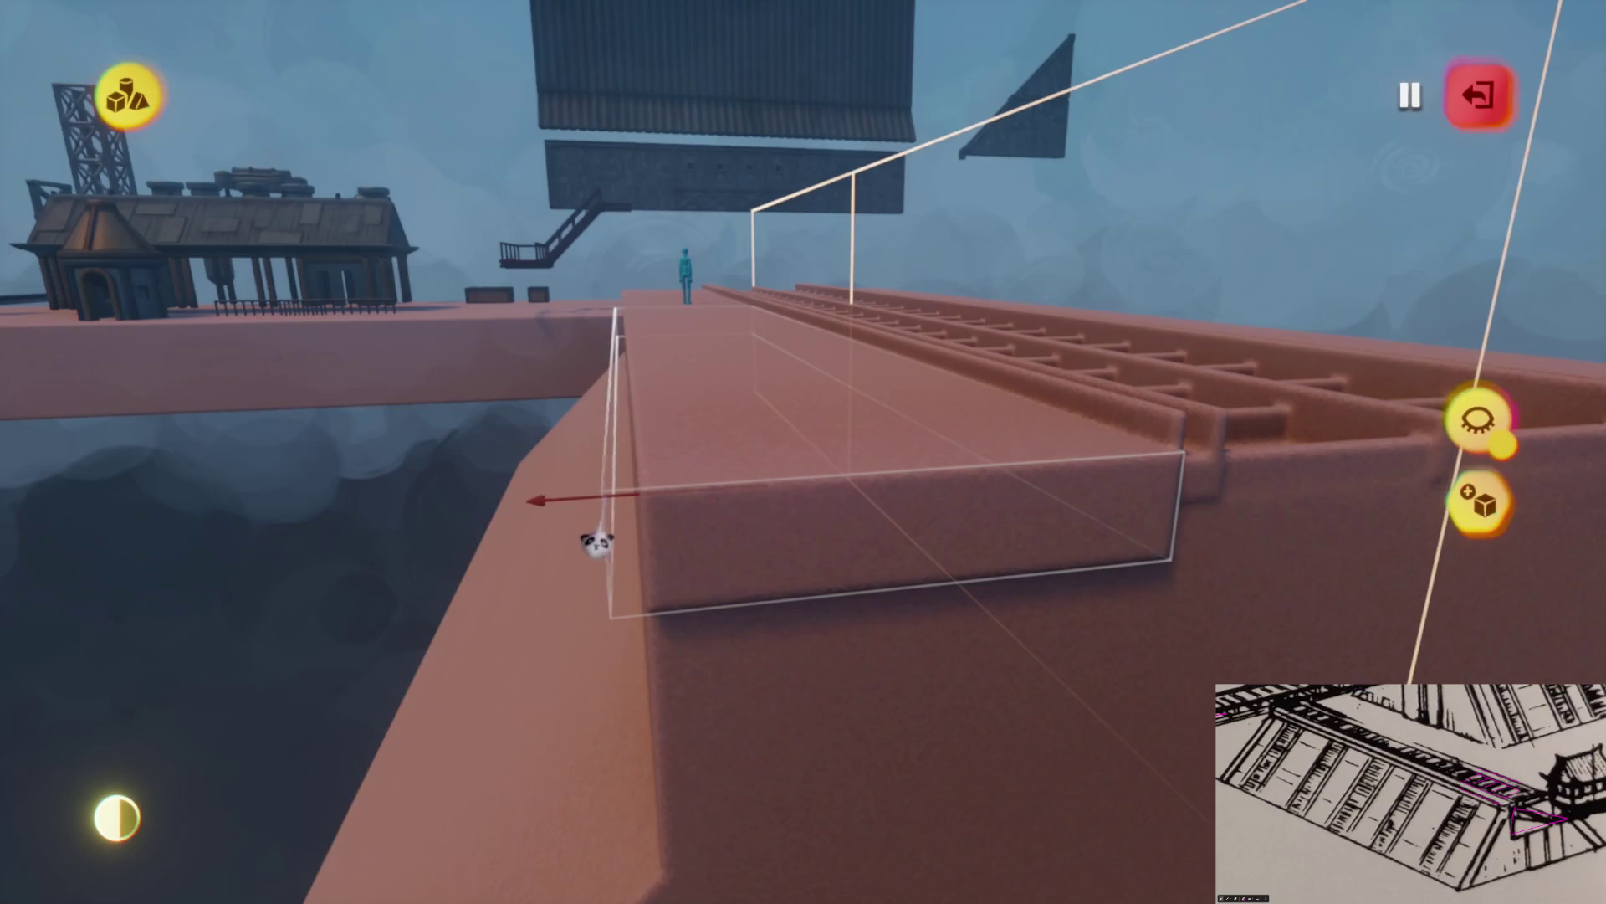
key("Escape")
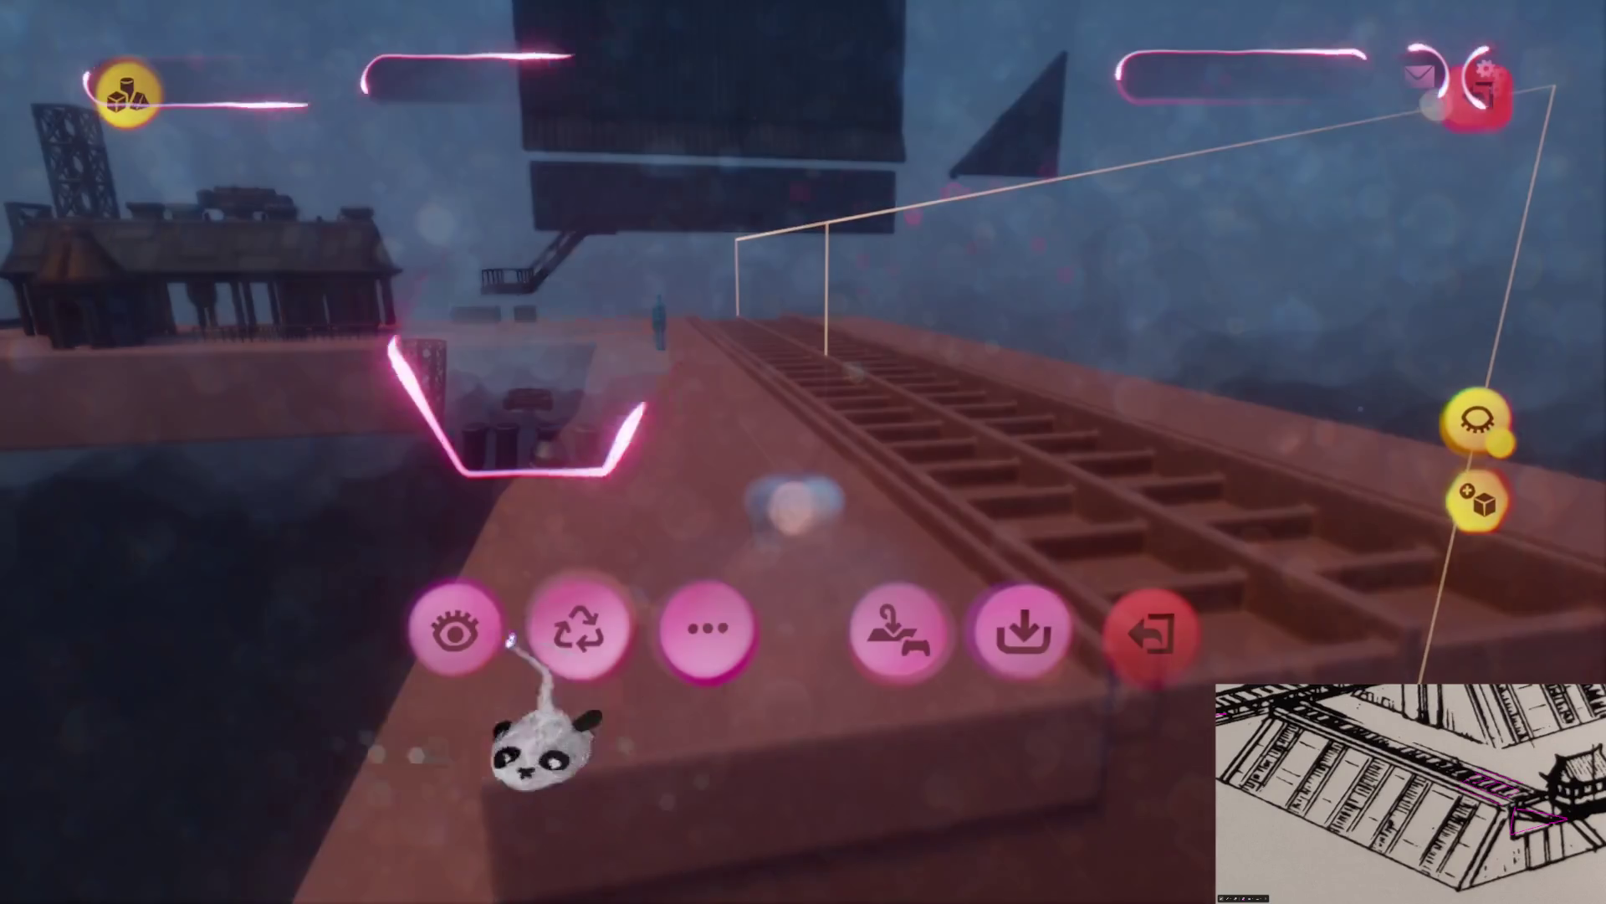
Playtest by running the puppet along the ribbed track, then return to edit mode
left_click(448, 616)
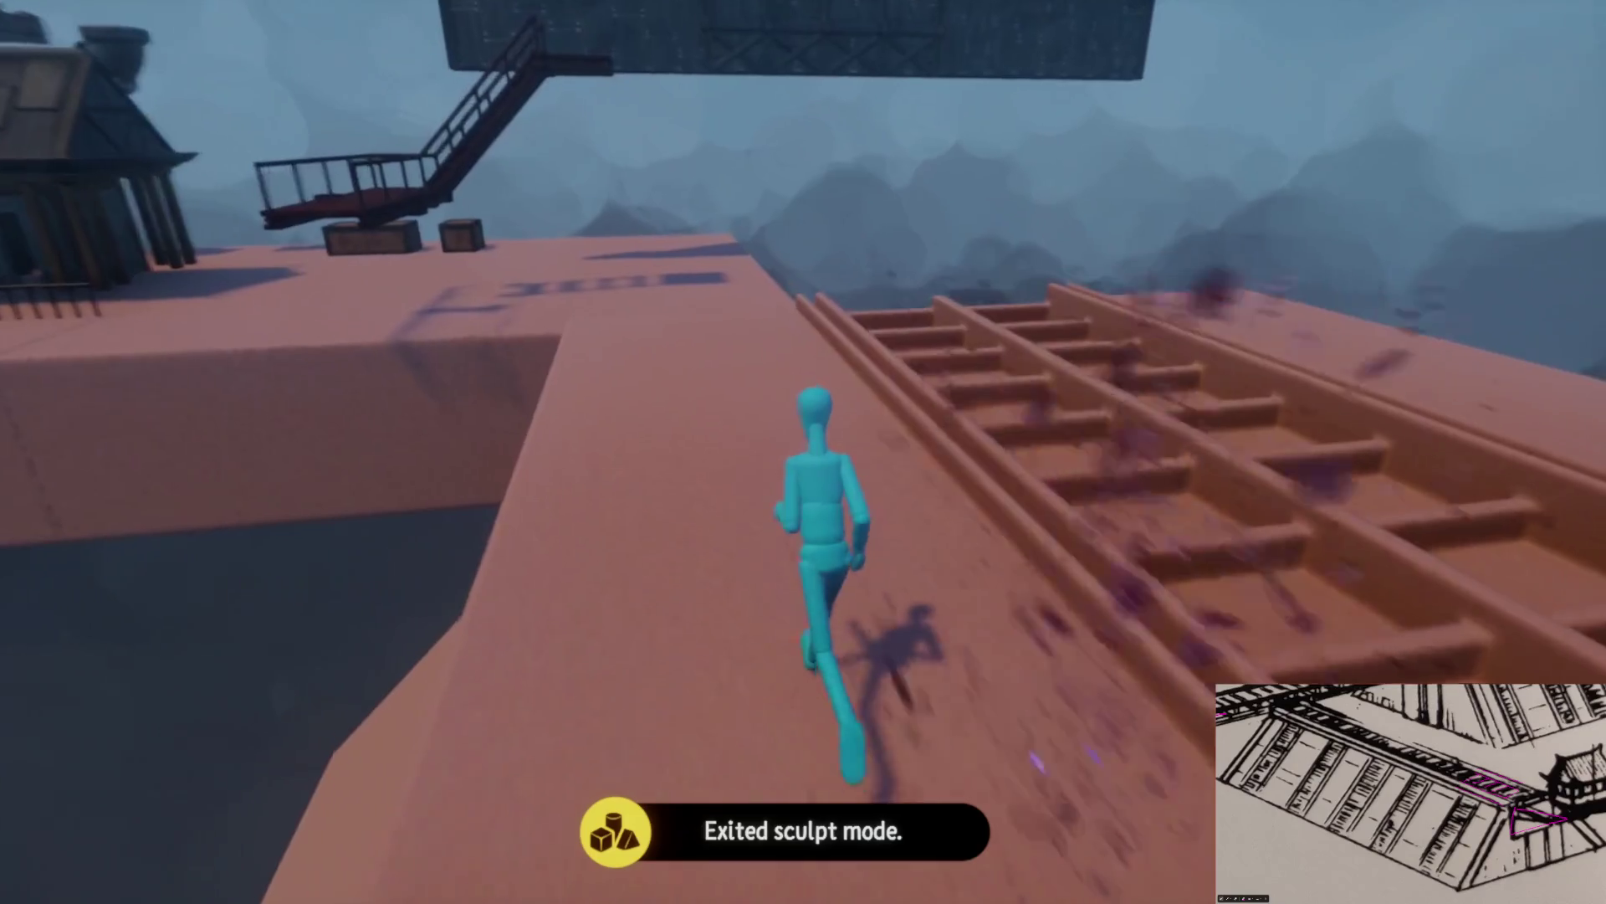
key("w")
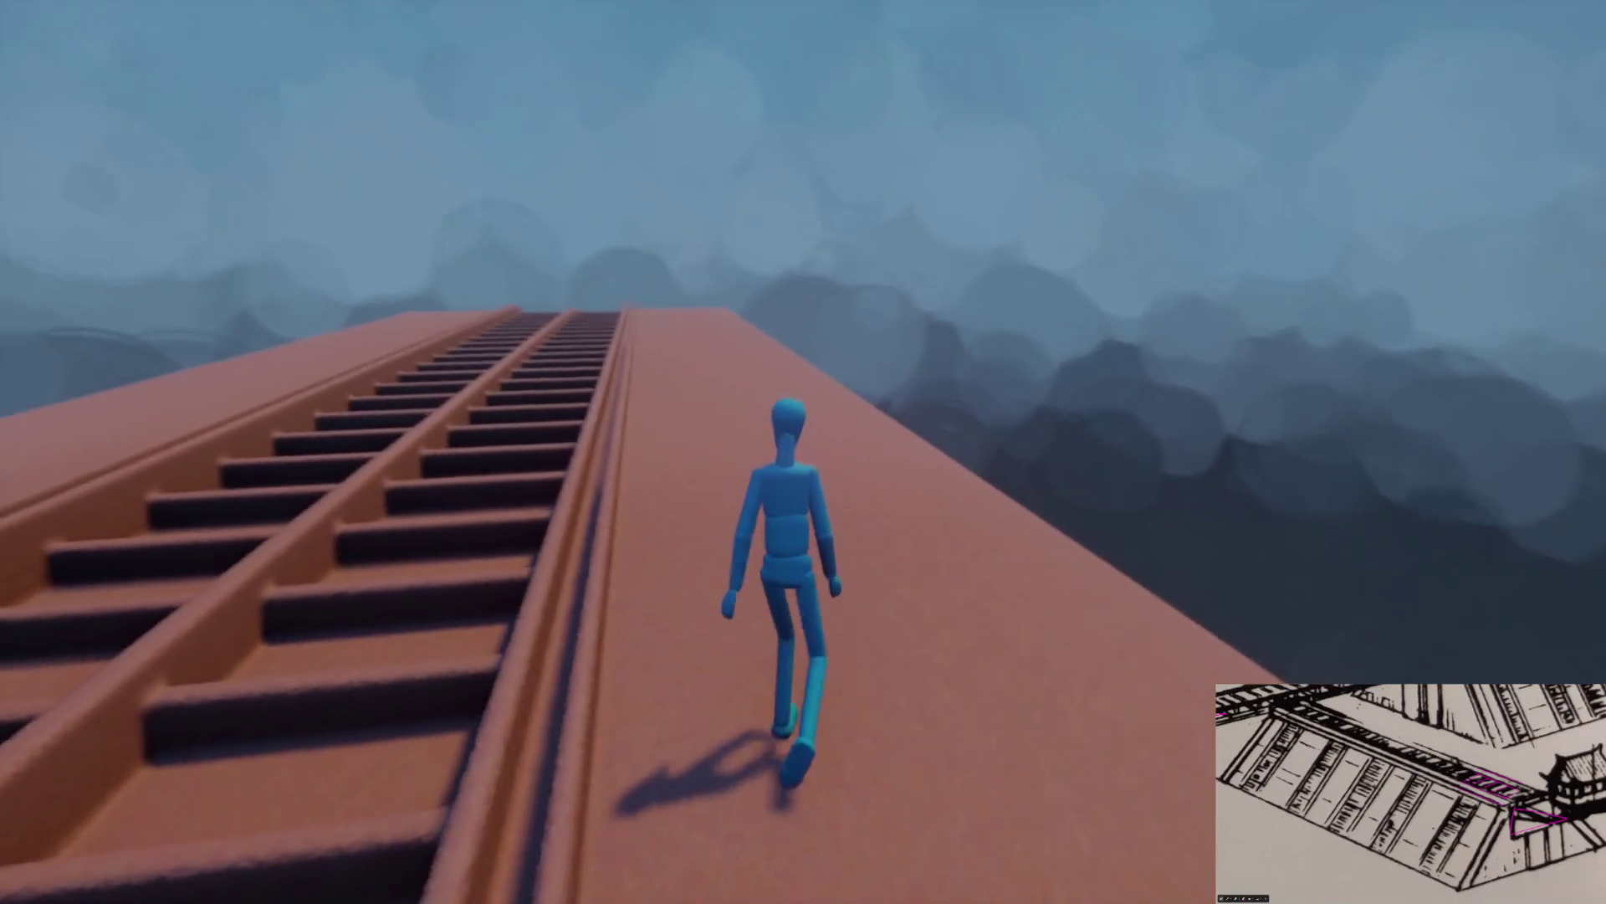
key("w")
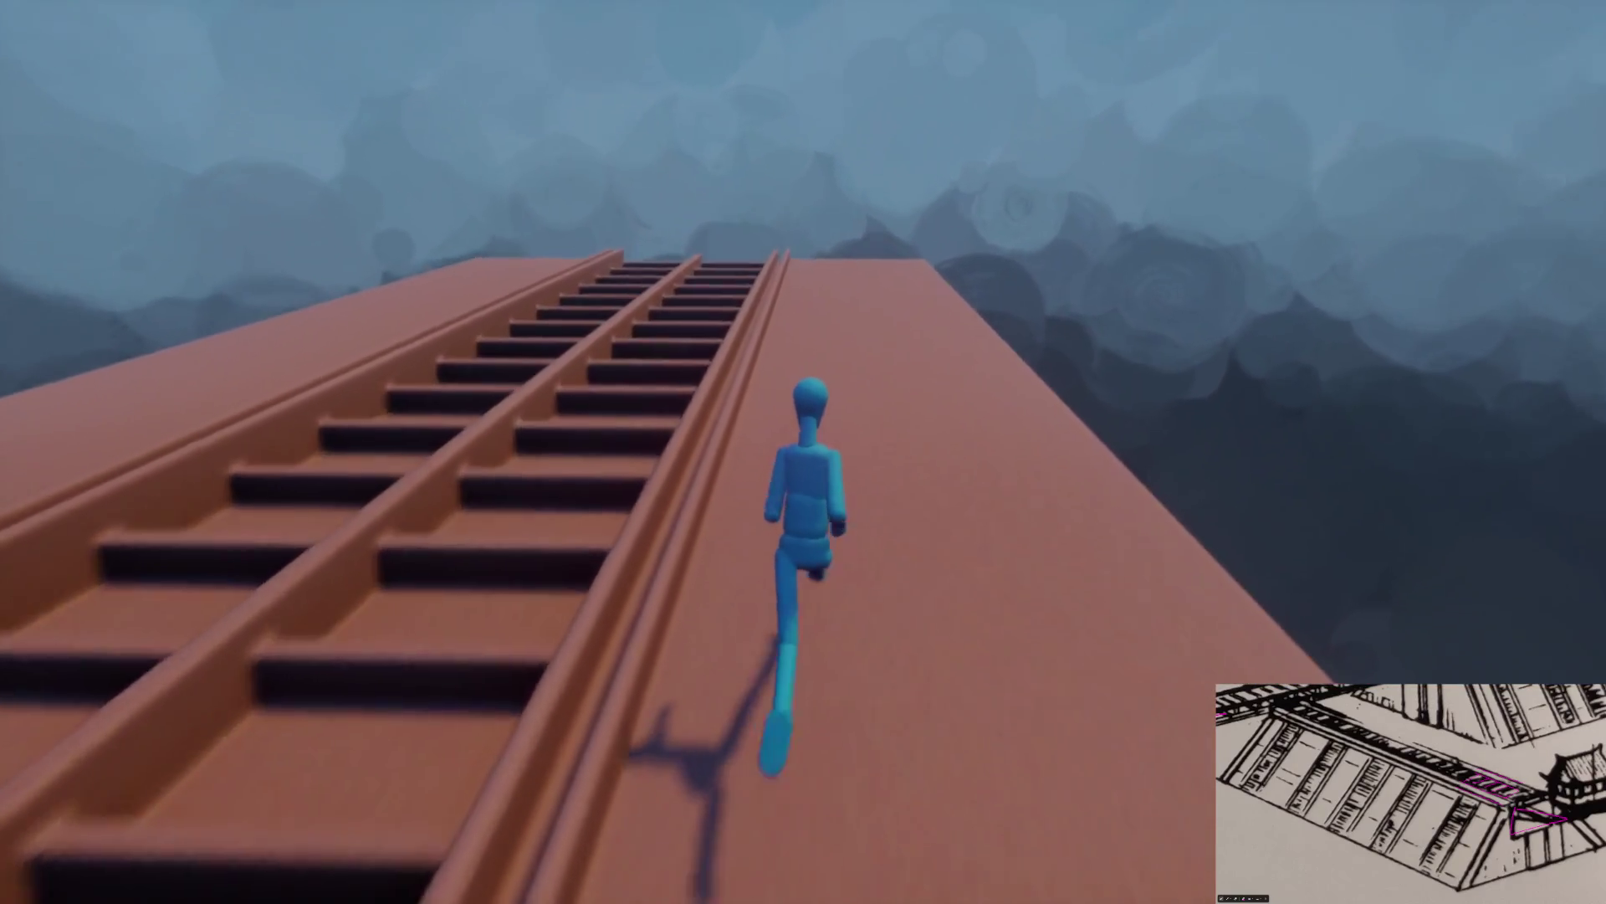
key("w")
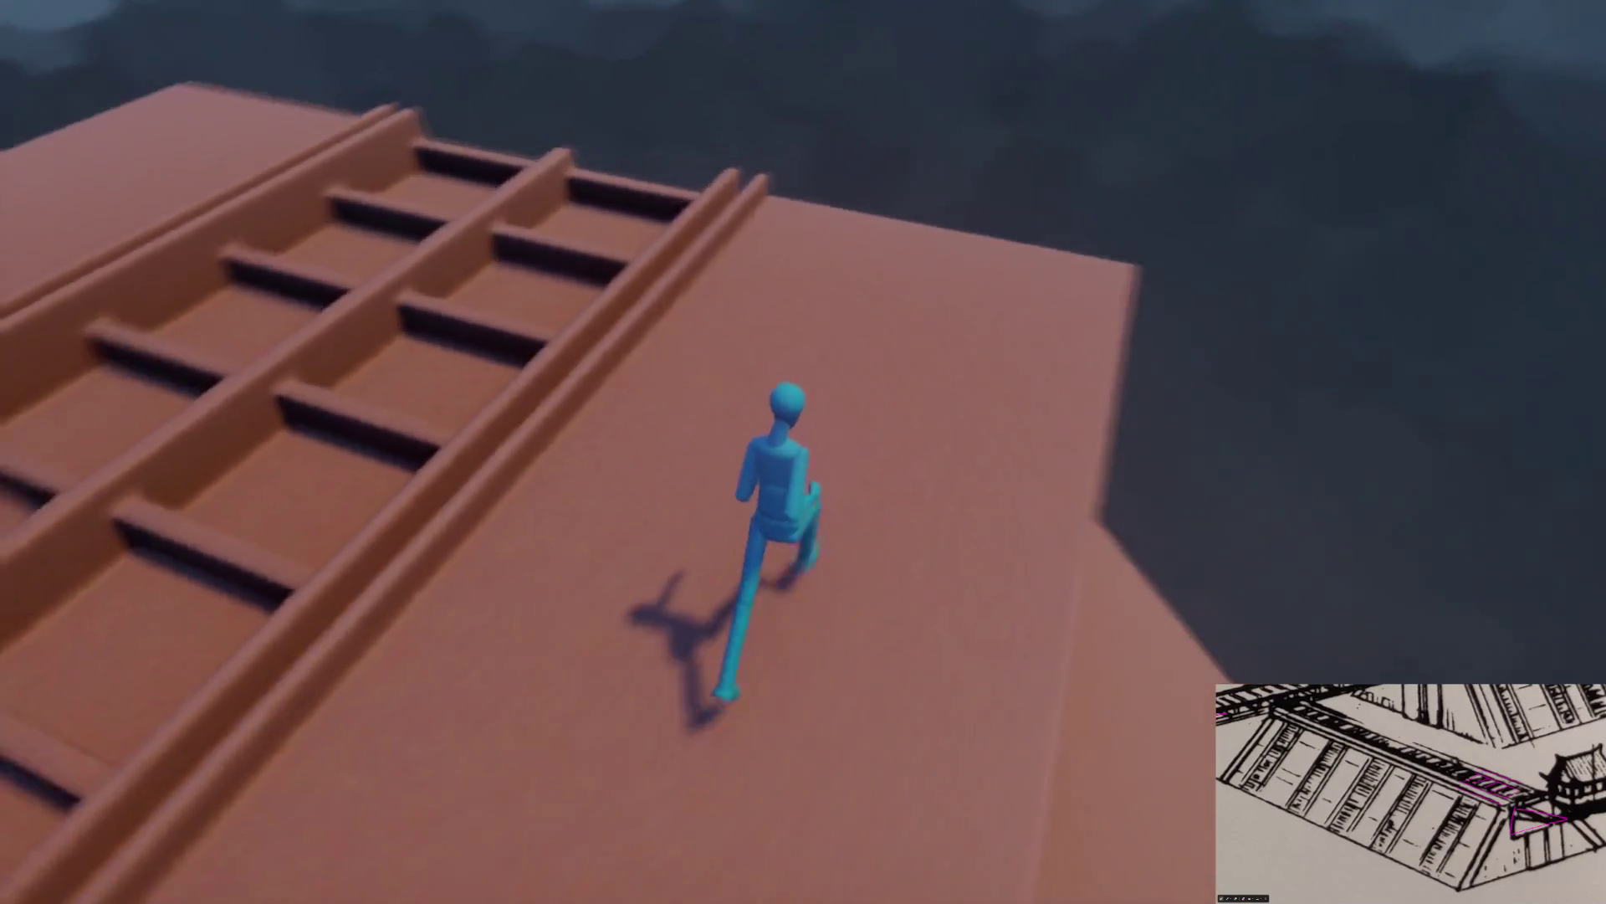
key("w")
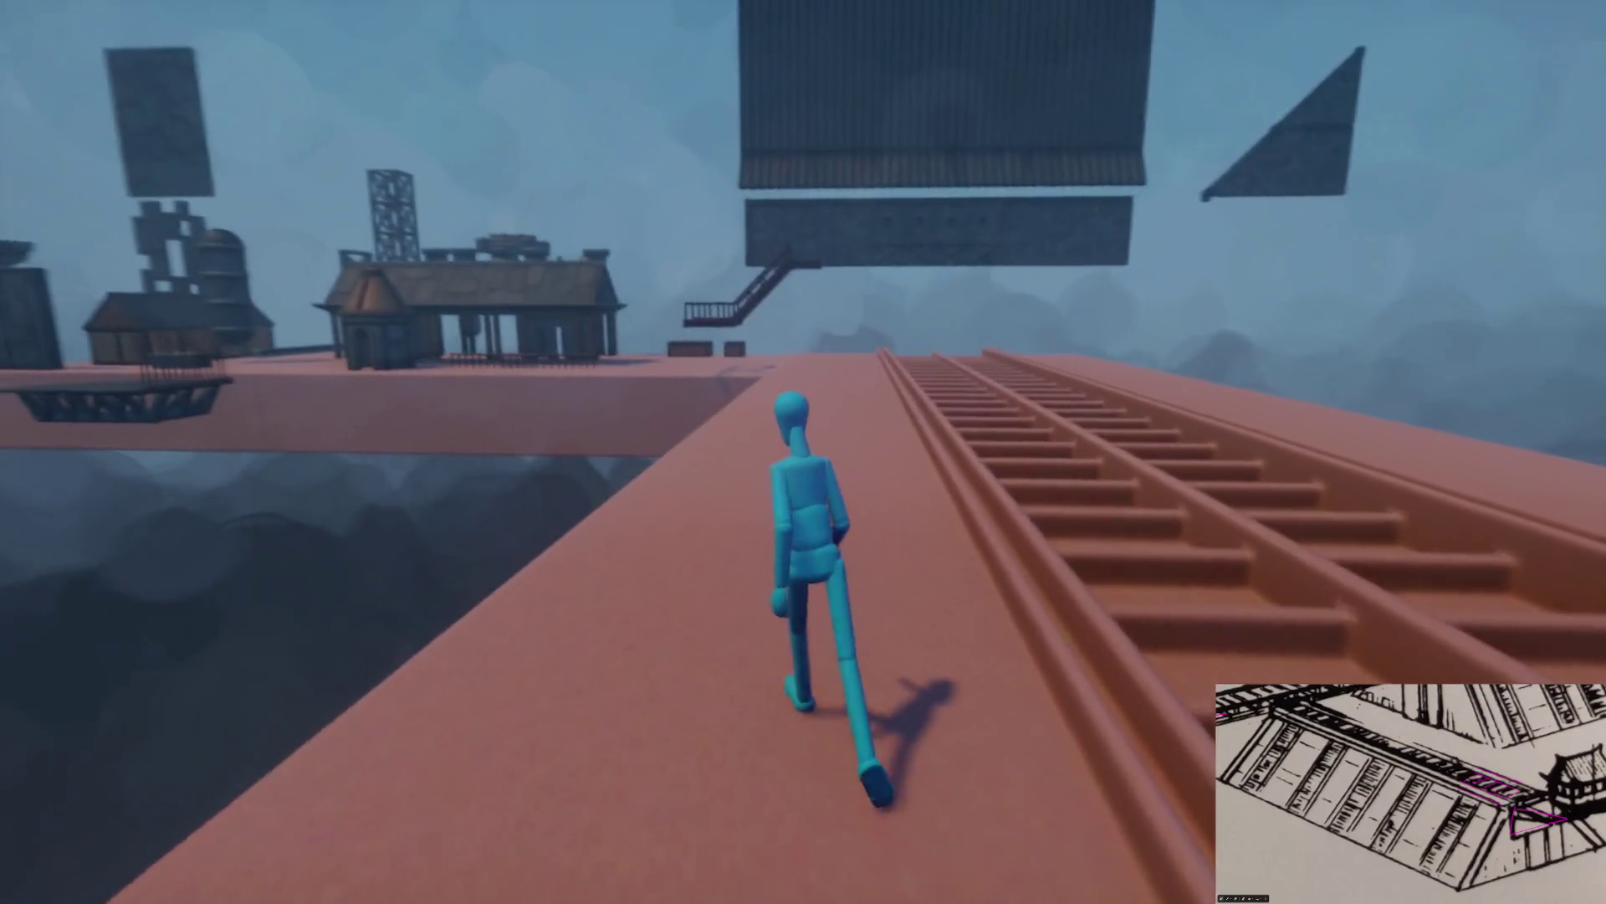
key("Escape")
key("Return")
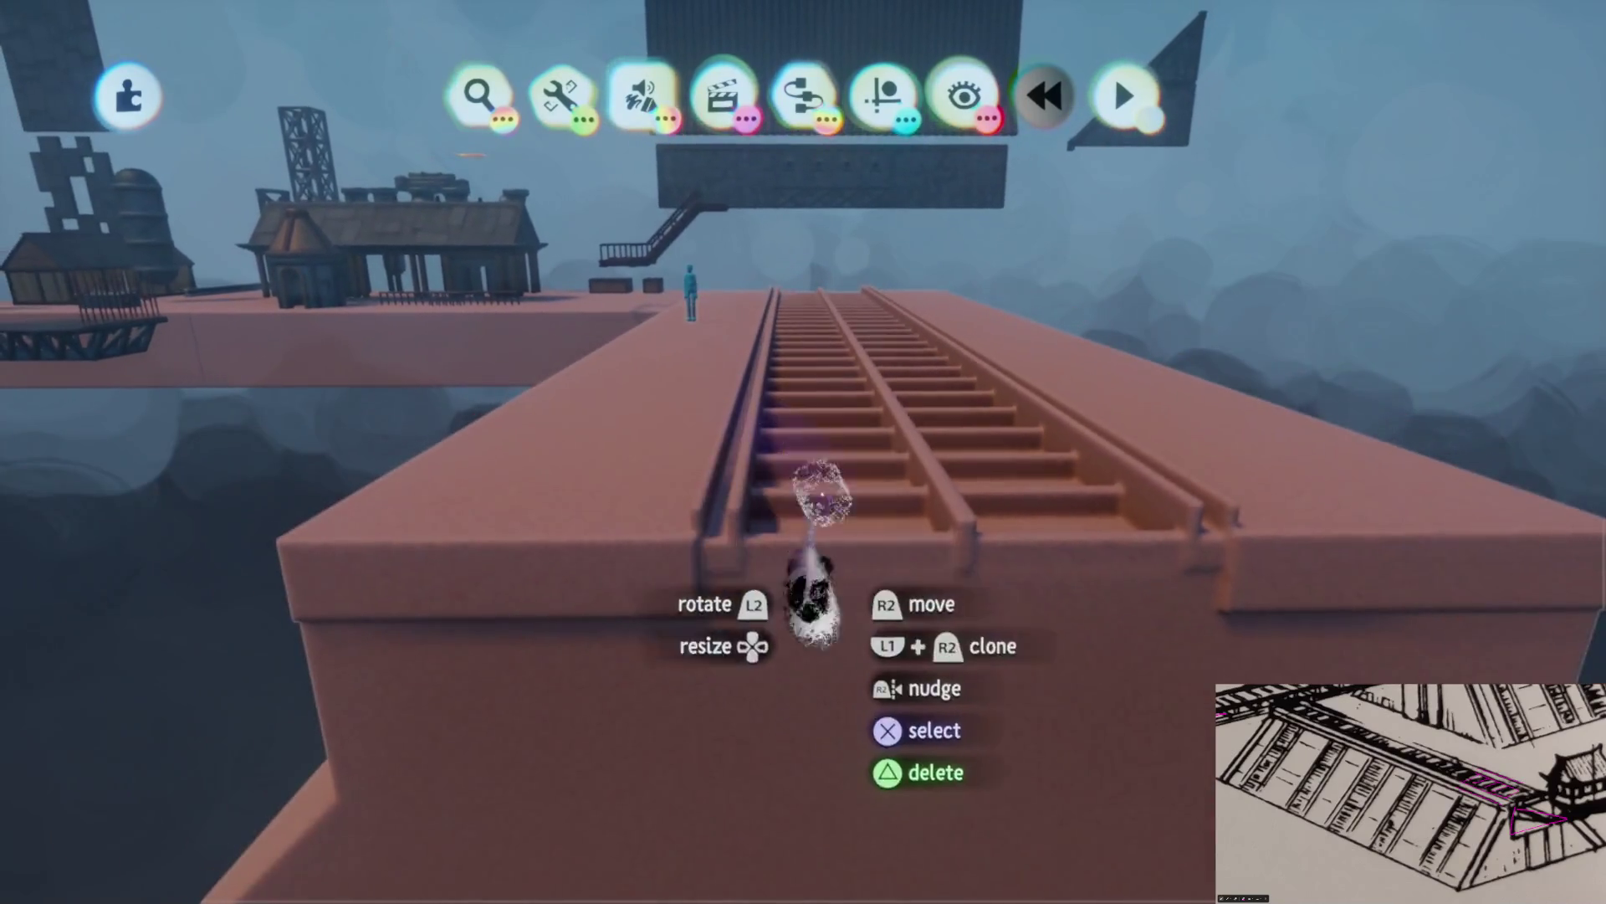
Turn on Grid Snap, start a new sculpture facing the rail bed, and enable Kaleidoscope
left_click(883, 97)
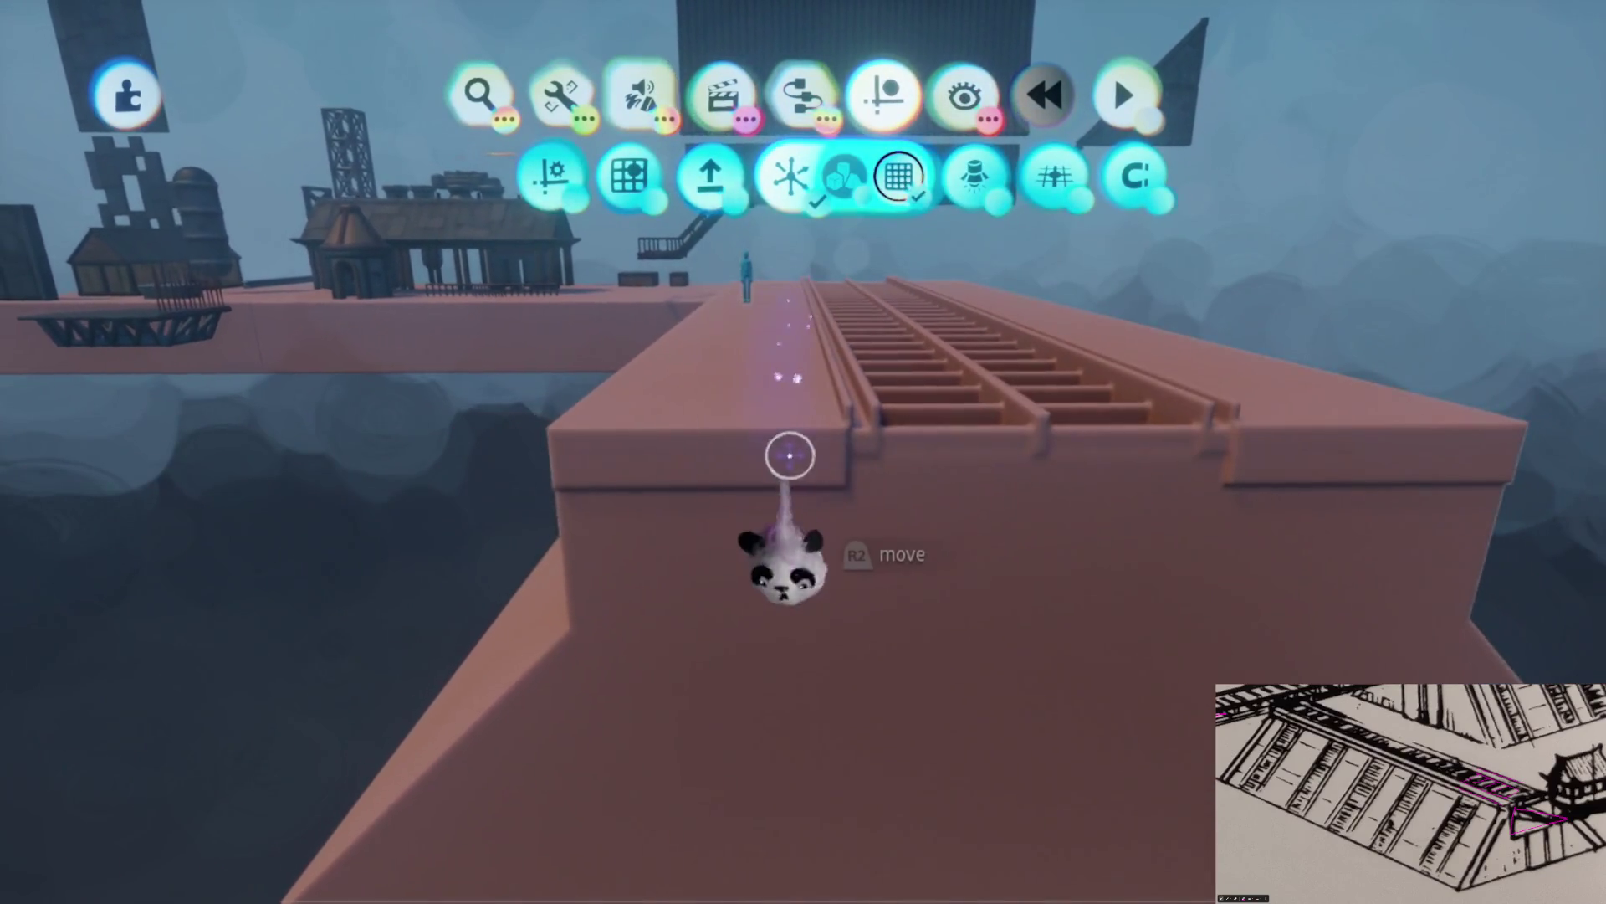
key("Escape")
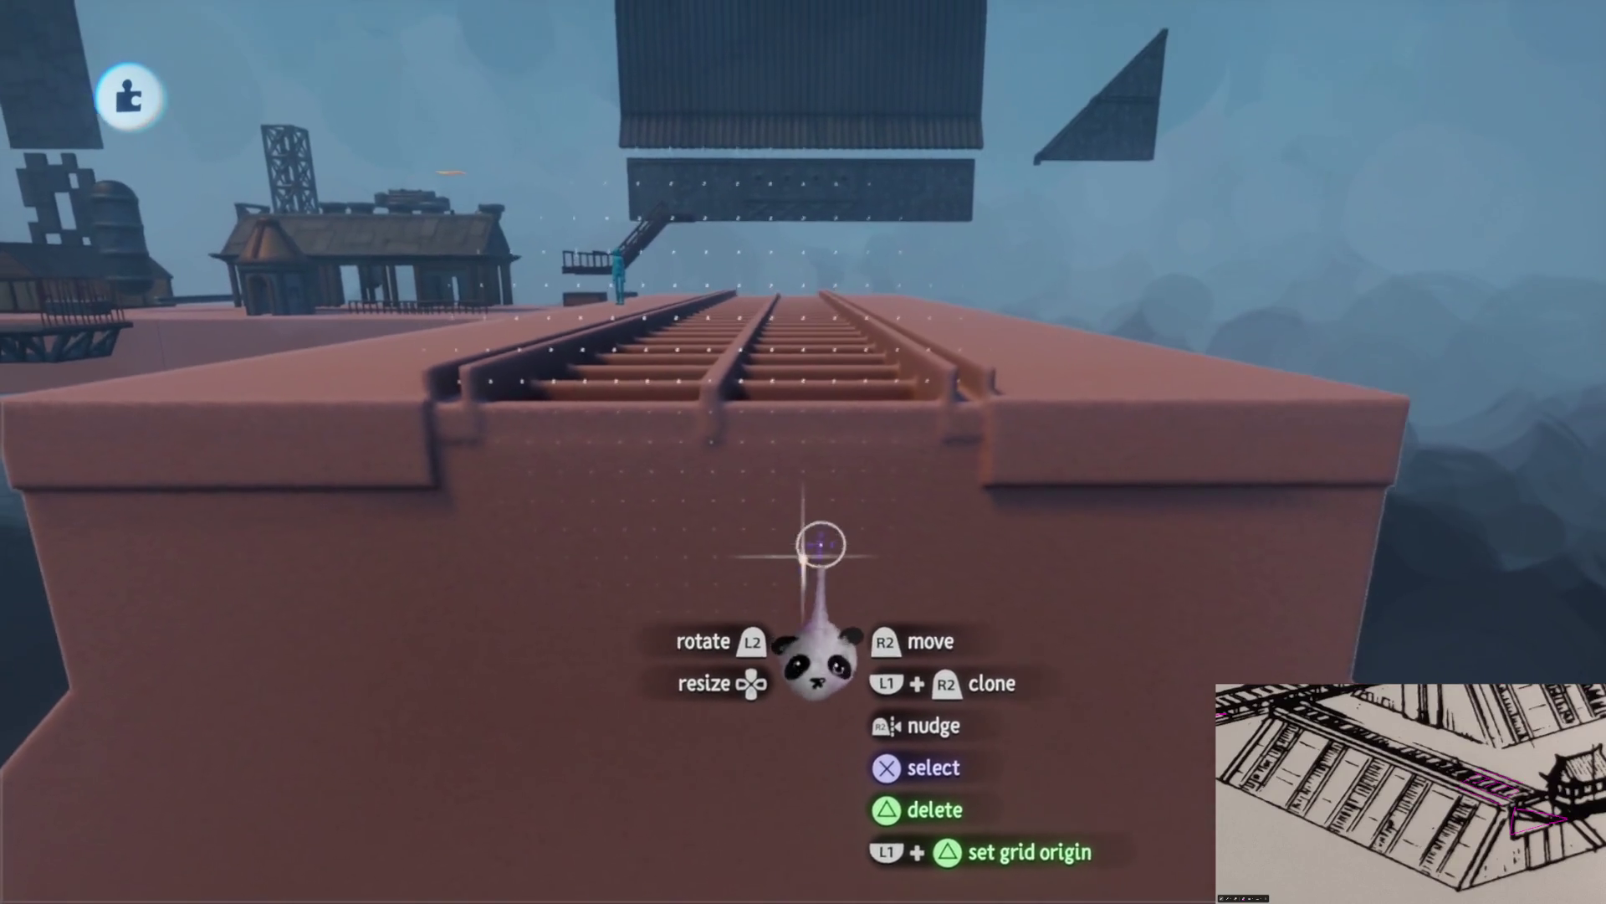
key("Tab")
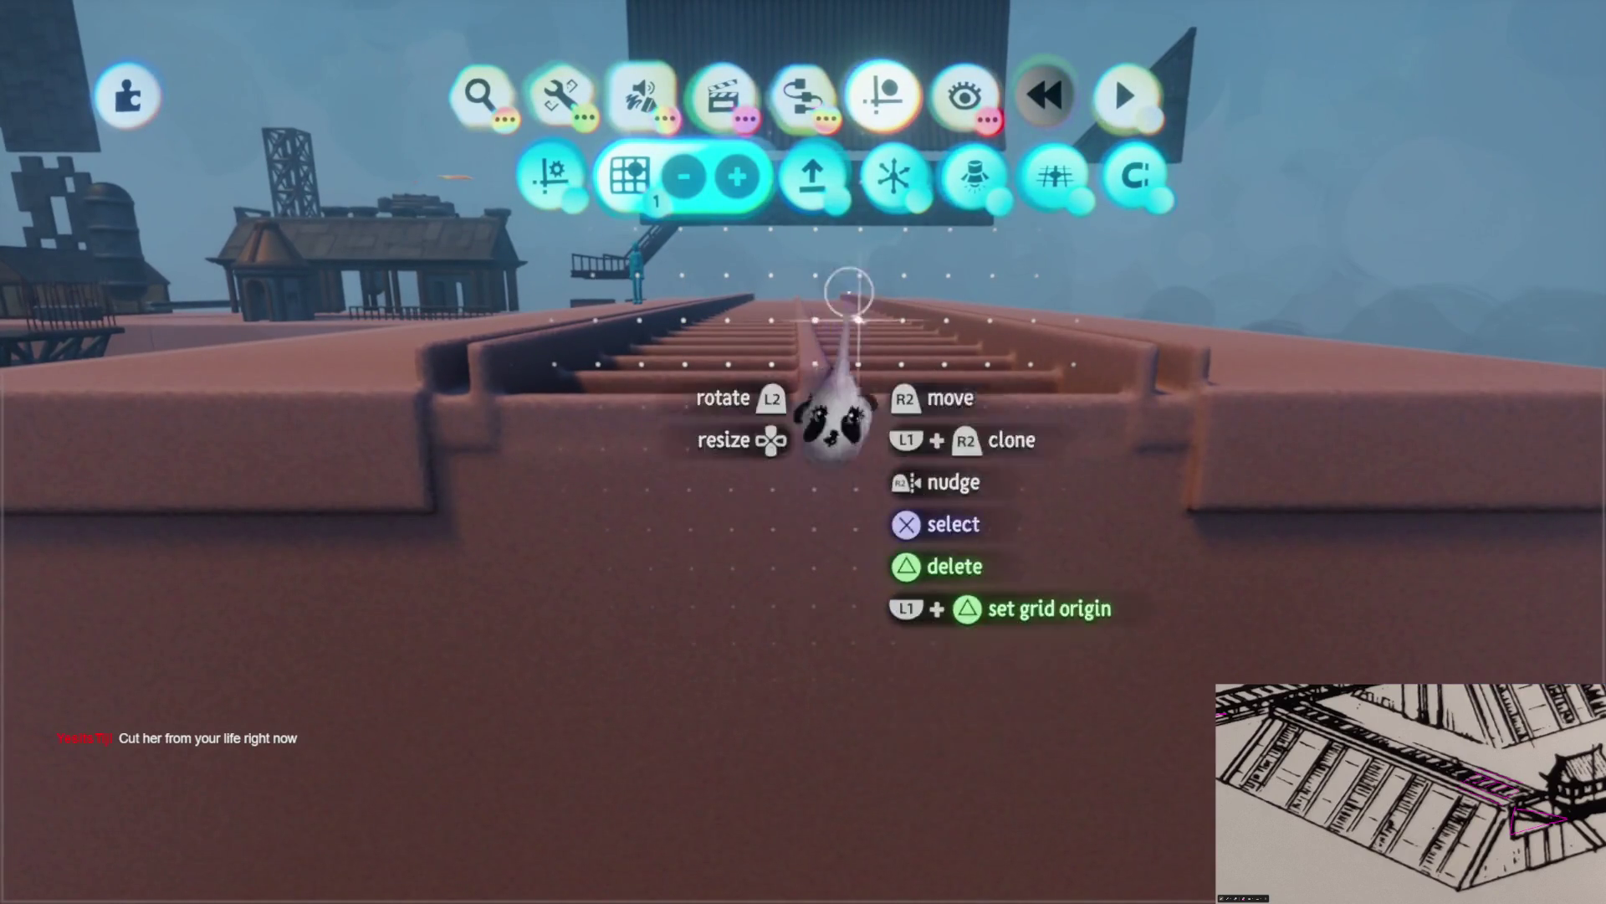
left_click(640, 94)
left_click(498, 165)
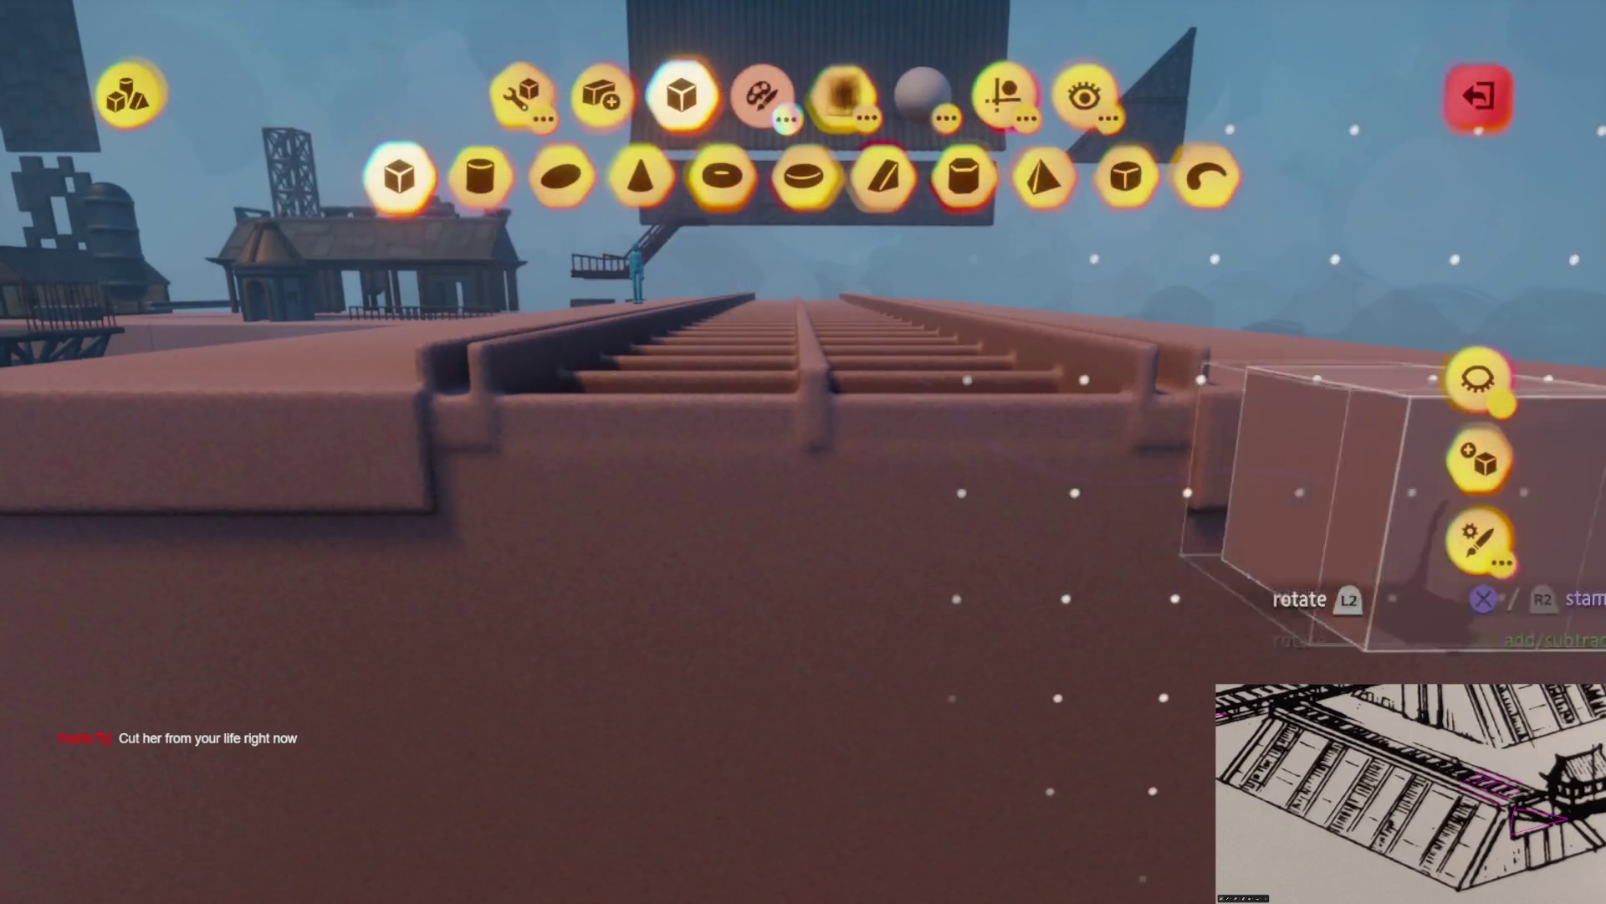
left_click(1477, 460)
mouse_move(805, 578)
left_mouse_down()
mouse_move(815, 674)
mouse_move(839, 635)
mouse_move(832, 518)
mouse_move(815, 502)
mouse_move(828, 543)
left_mouse_up()
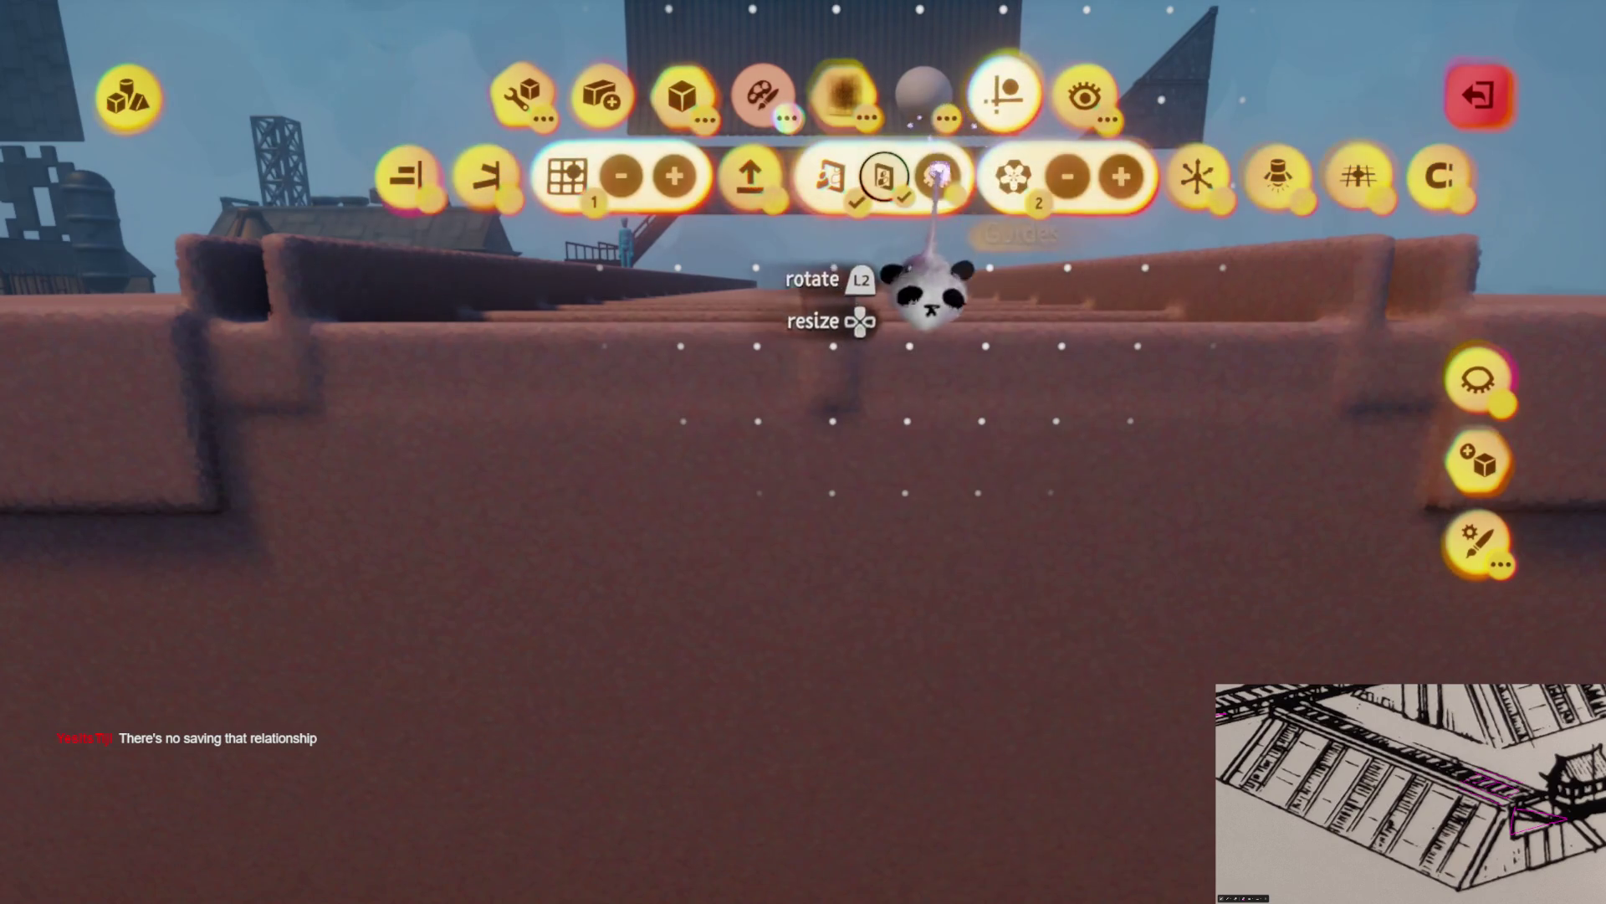
left_click(1004, 180)
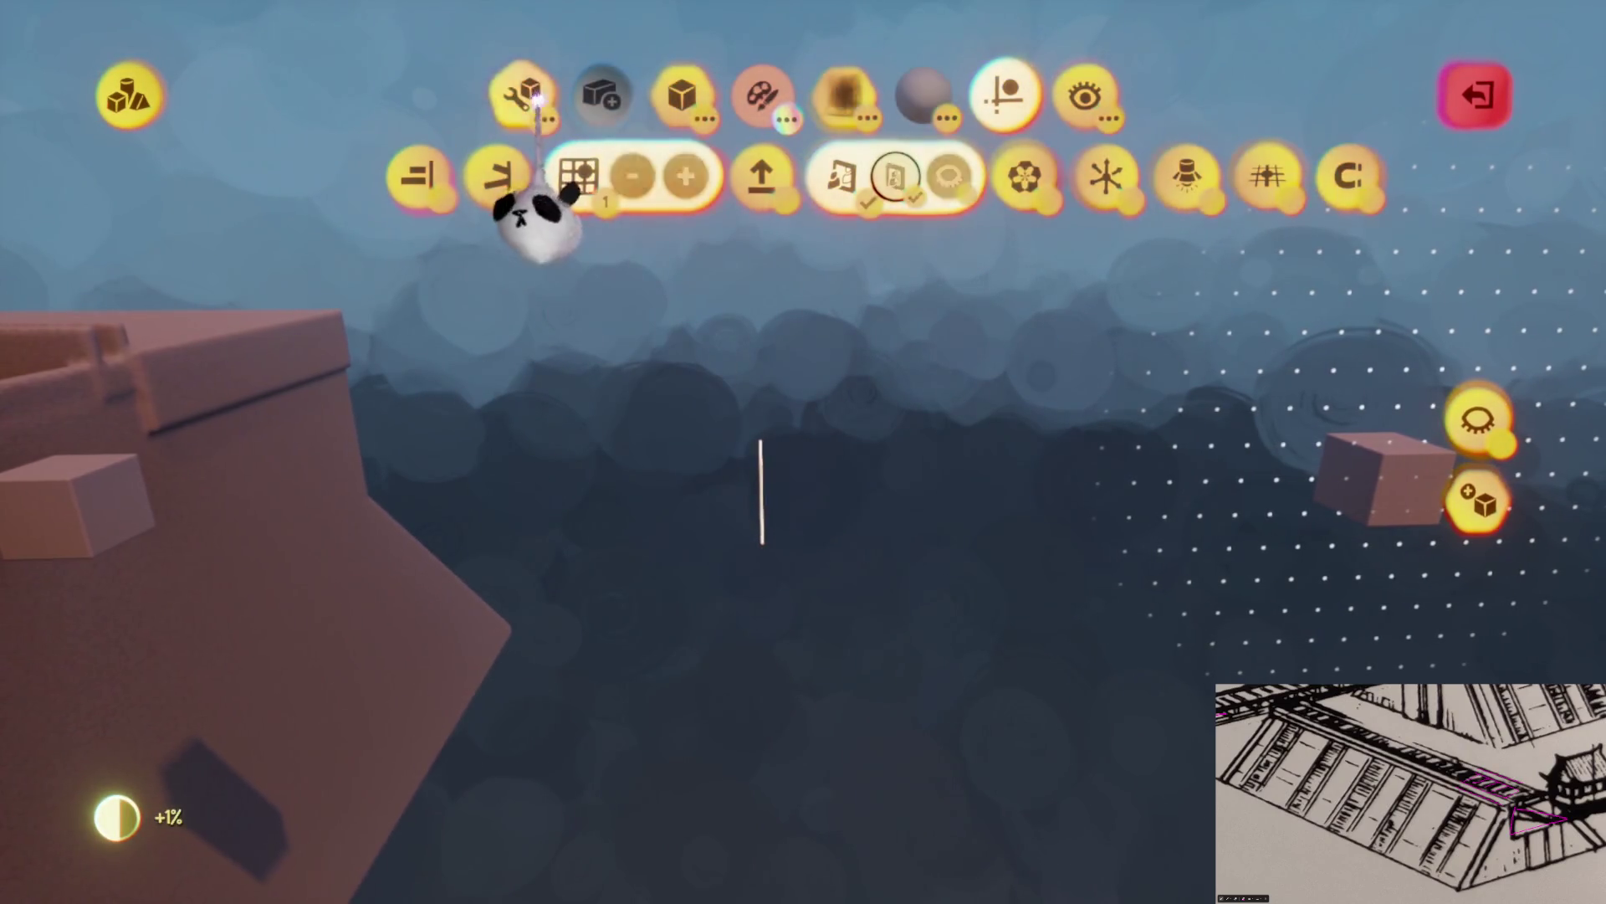
Stretch and rotate the cube into a tall wall block with a sloped wedge side
left_click(602, 176)
mouse_move(945, 603)
left_mouse_down()
mouse_move(955, 593)
mouse_move(803, 506)
mouse_move(728, 491)
mouse_move(868, 466)
mouse_move(718, 513)
mouse_move(763, 484)
mouse_move(736, 518)
mouse_move(818, 502)
left_mouse_up()
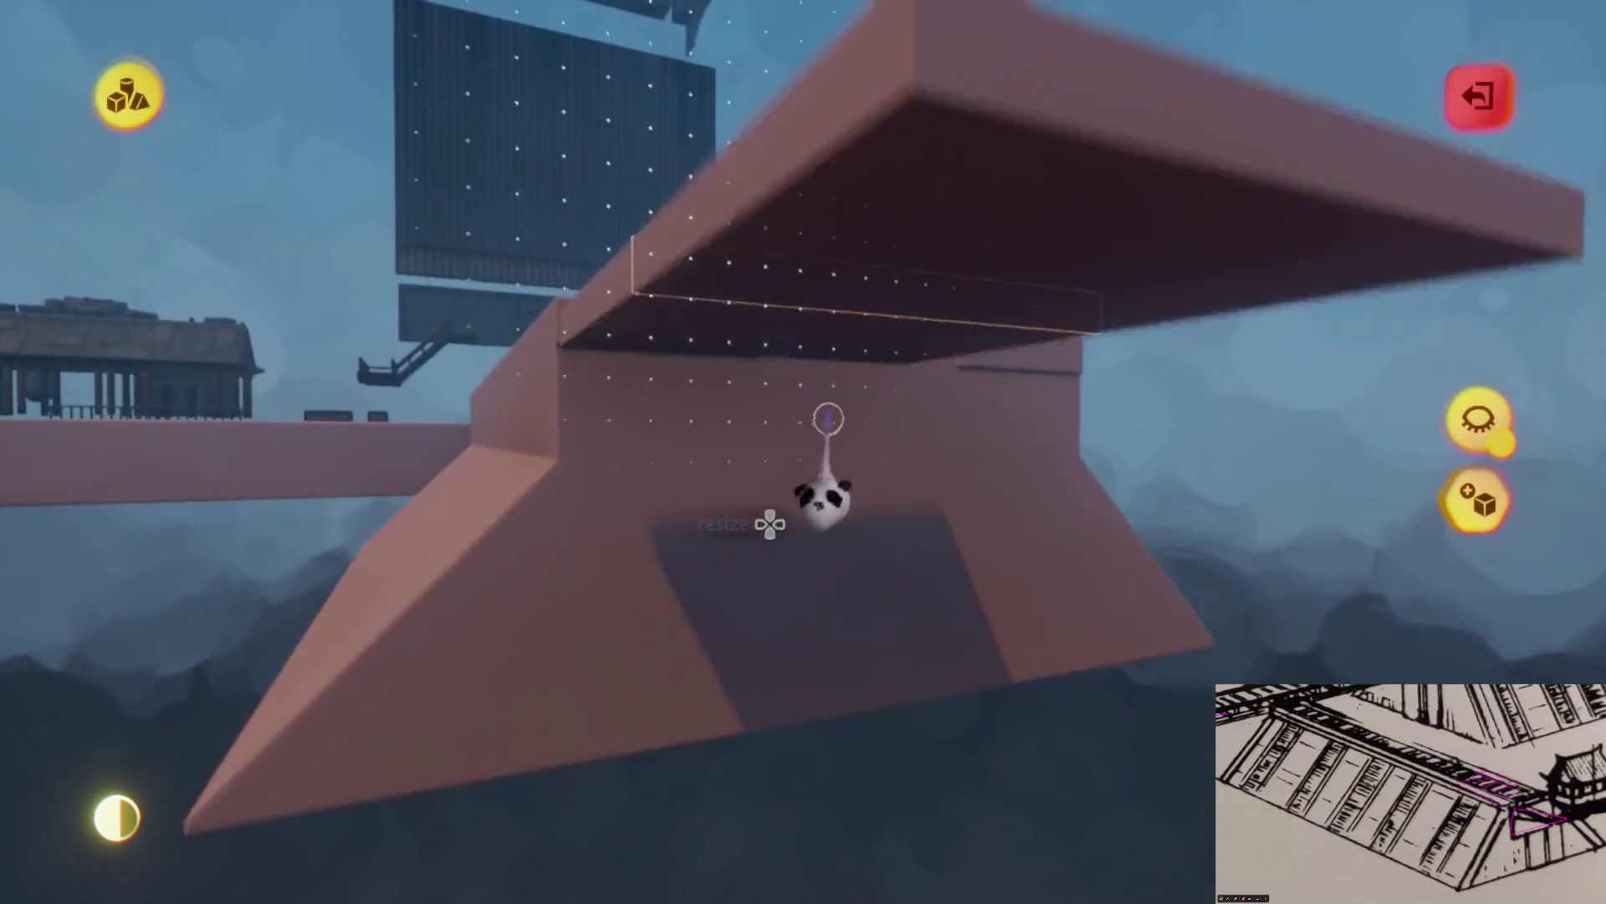
mouse_move(841, 275)
left_mouse_down()
mouse_move(835, 512)
mouse_move(825, 484)
mouse_move(817, 513)
mouse_move(859, 515)
mouse_move(703, 538)
mouse_move(726, 543)
left_mouse_up()
left_click_drag(664, 492, 689, 513)
left_click(599, 171)
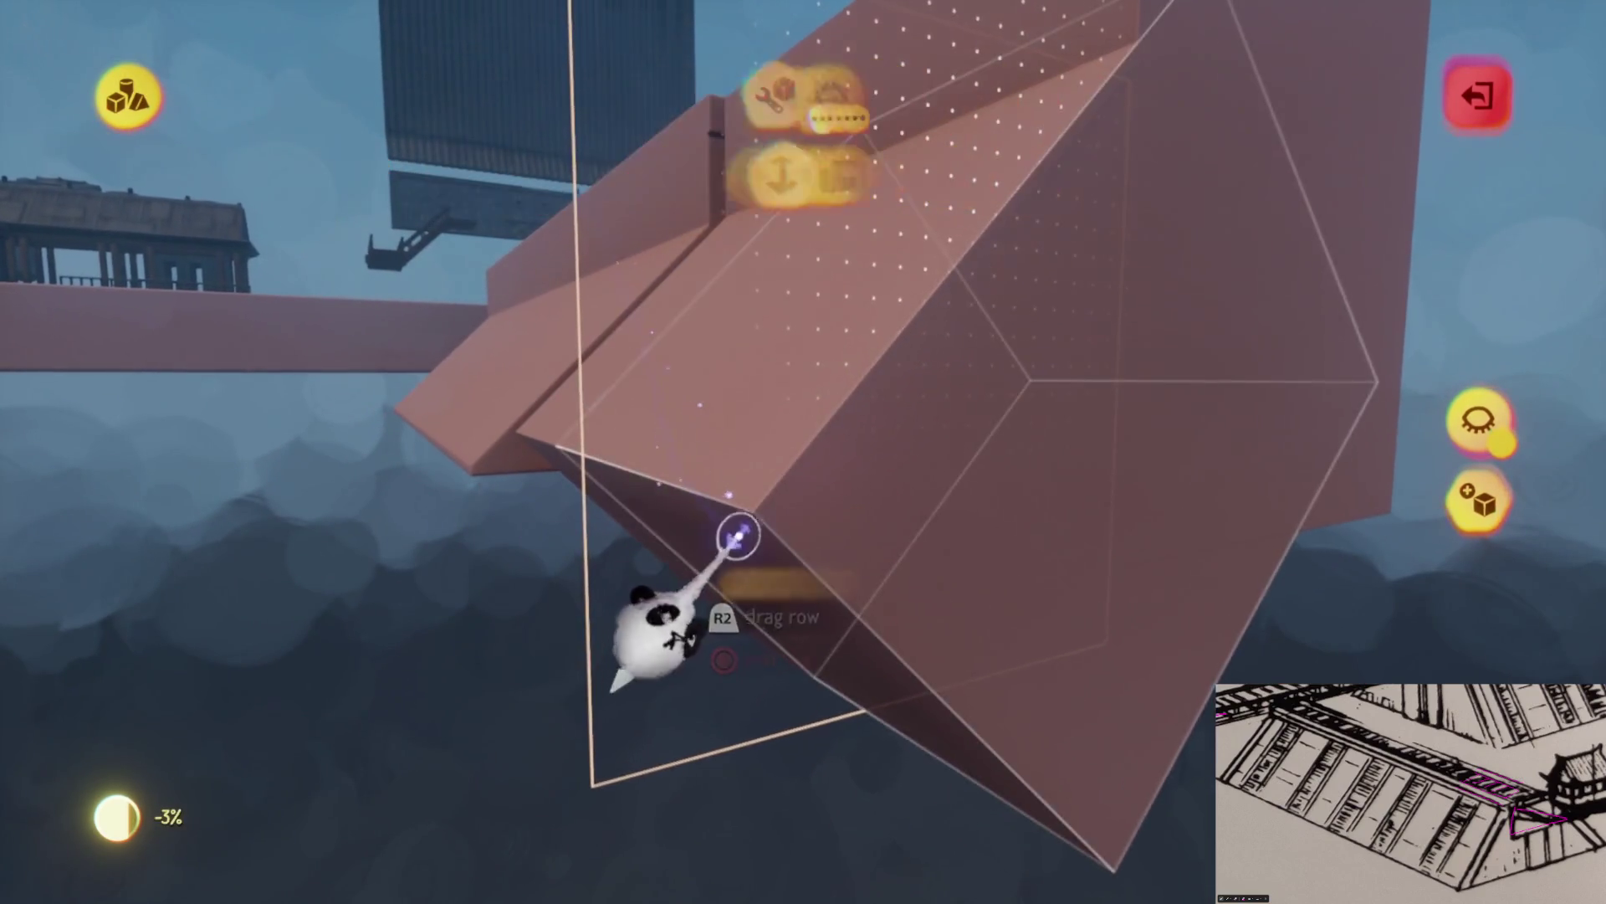
mouse_move(636, 670)
left_mouse_down()
mouse_move(742, 549)
mouse_move(795, 602)
left_mouse_up()
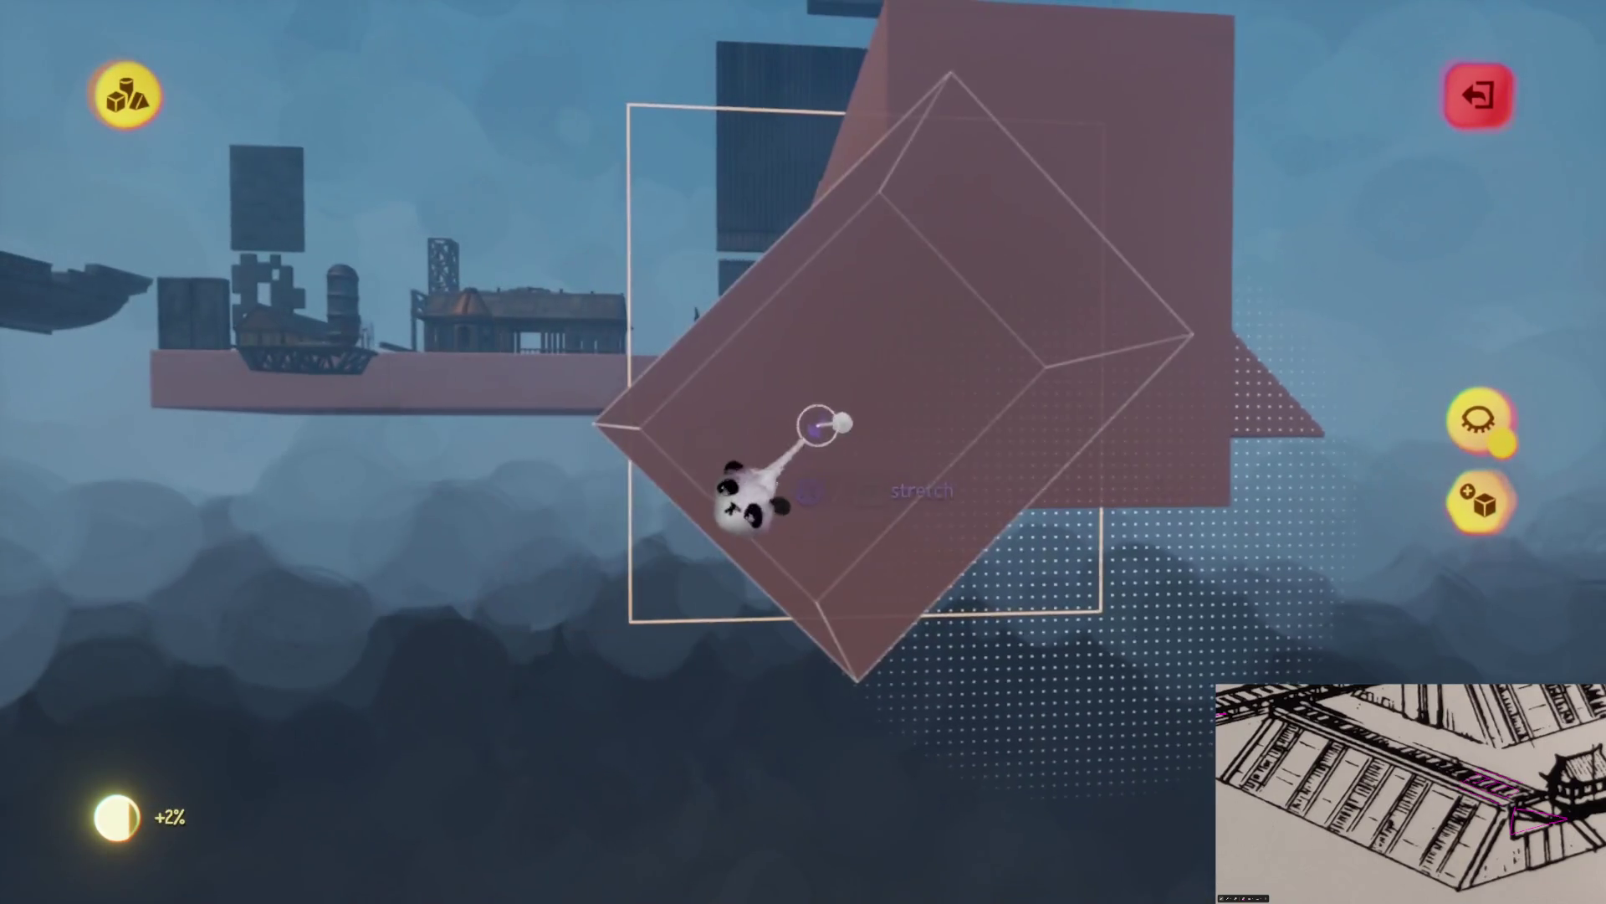
key("Escape")
Stamp the wedge block in place beside the ribbed platform and exit sculpt mode
left_click_drag(790, 598, 797, 646)
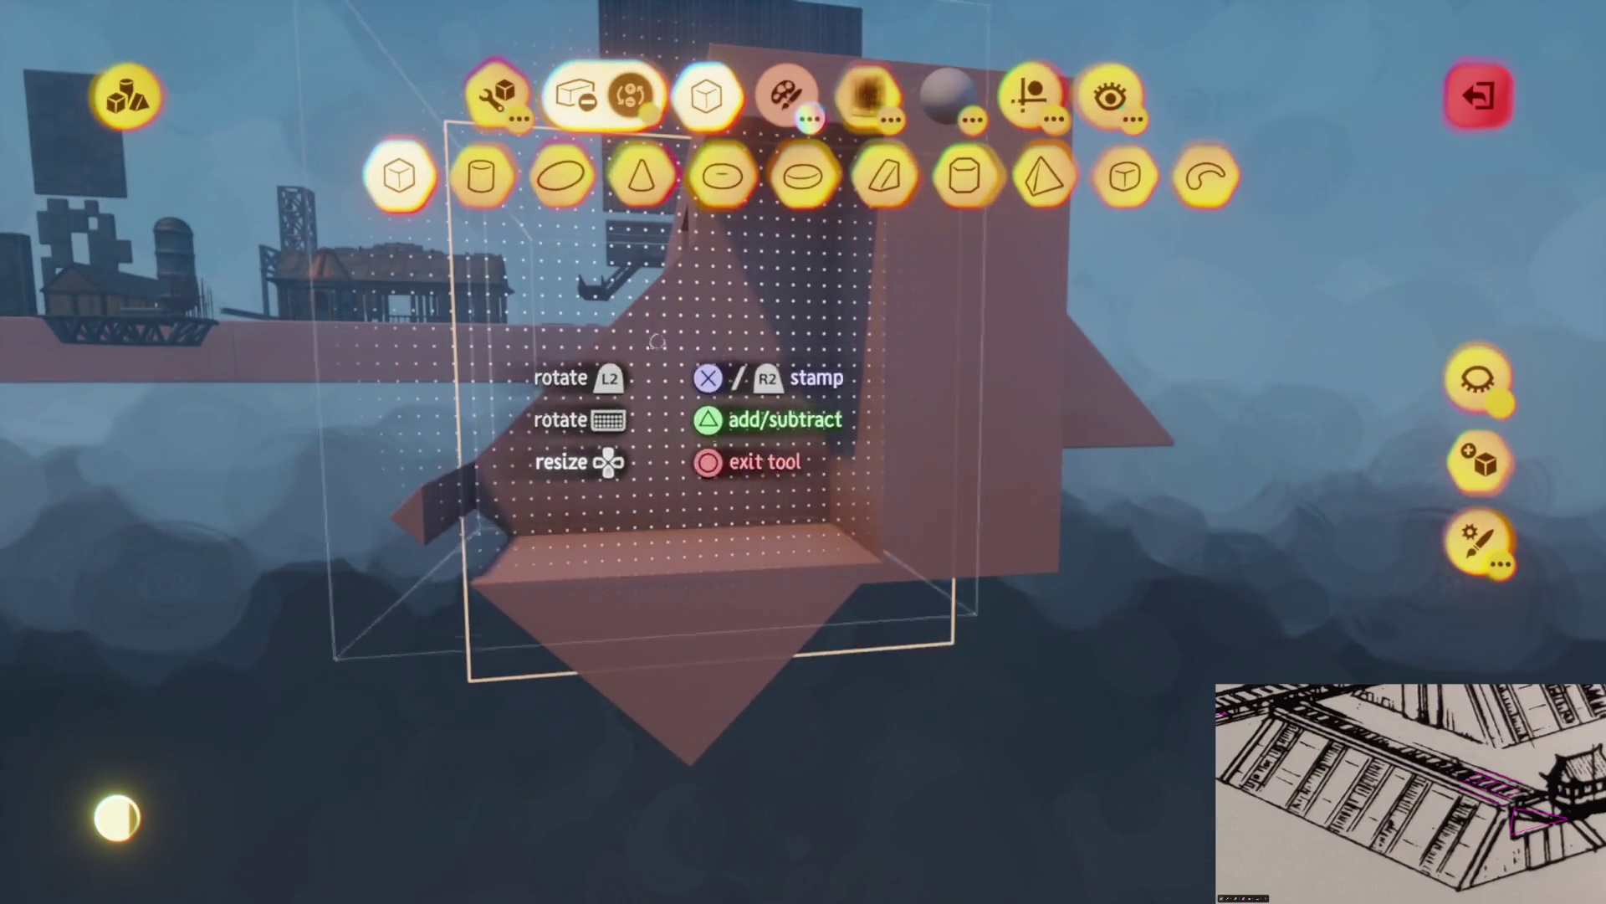
mouse_move(831, 735)
left_mouse_down()
mouse_move(841, 782)
mouse_move(884, 830)
left_mouse_up()
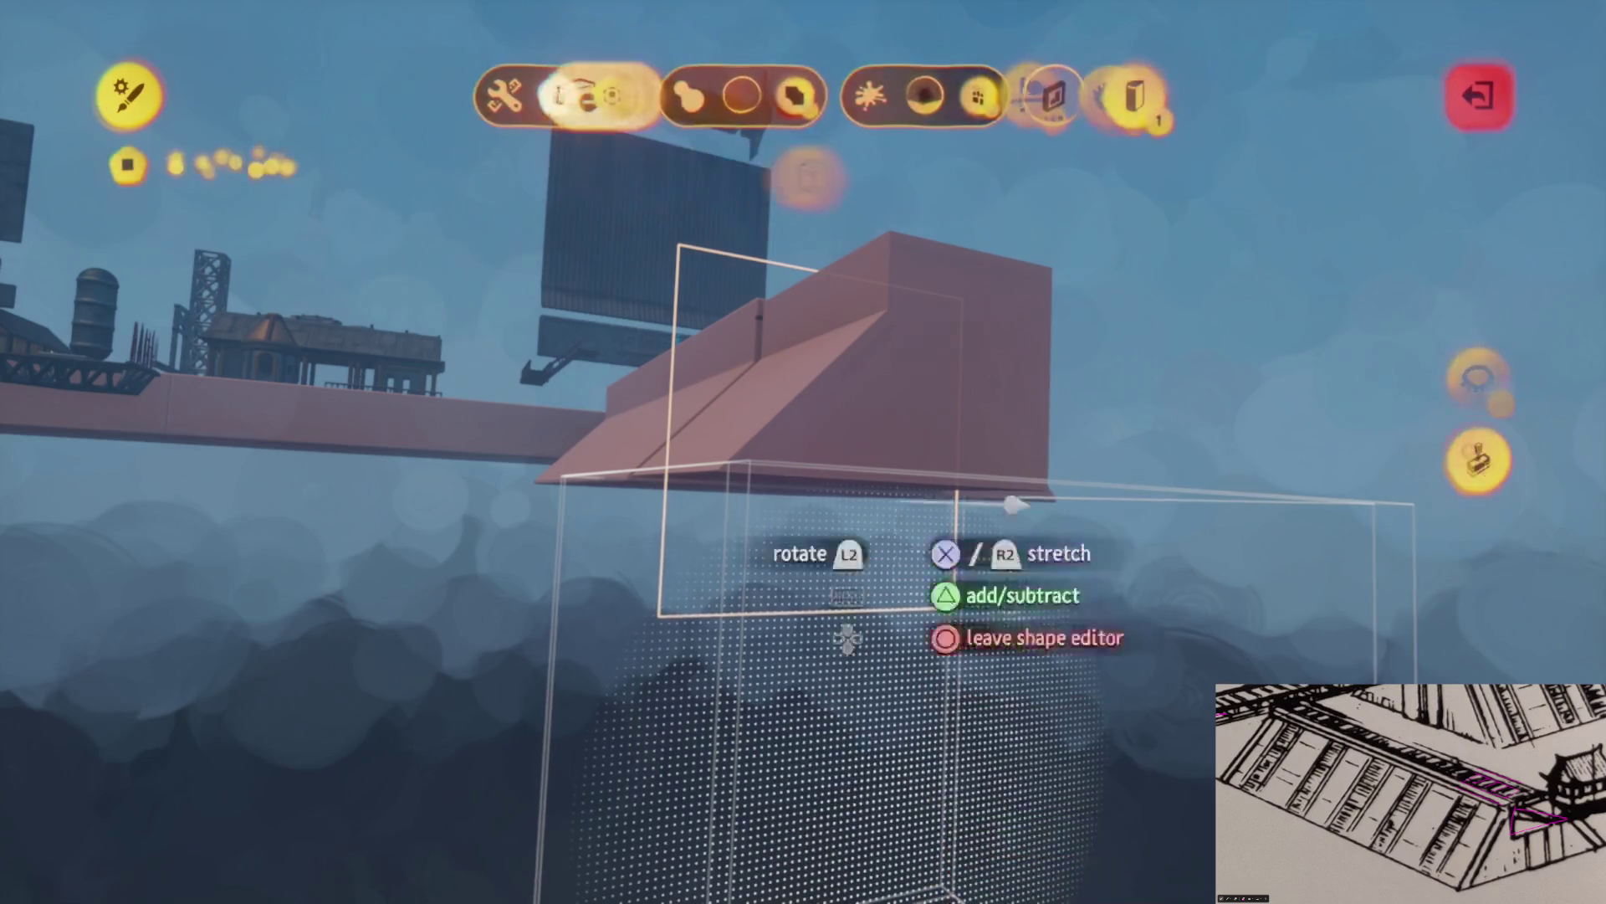
key("Escape")
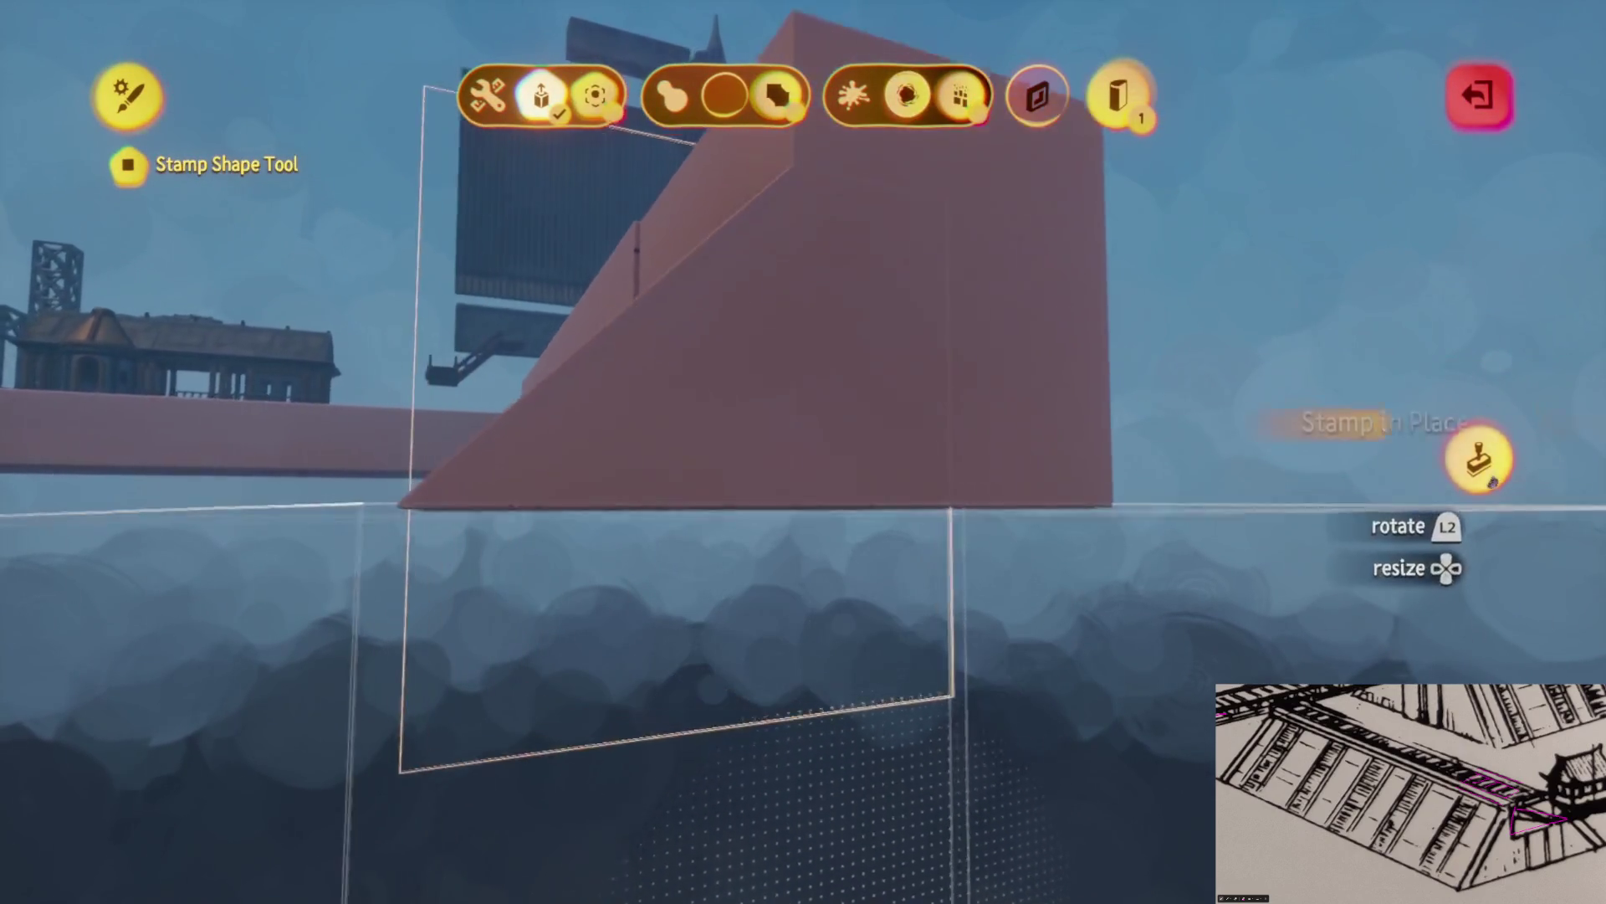
left_click(1476, 459)
key("Escape")
key("Escape")
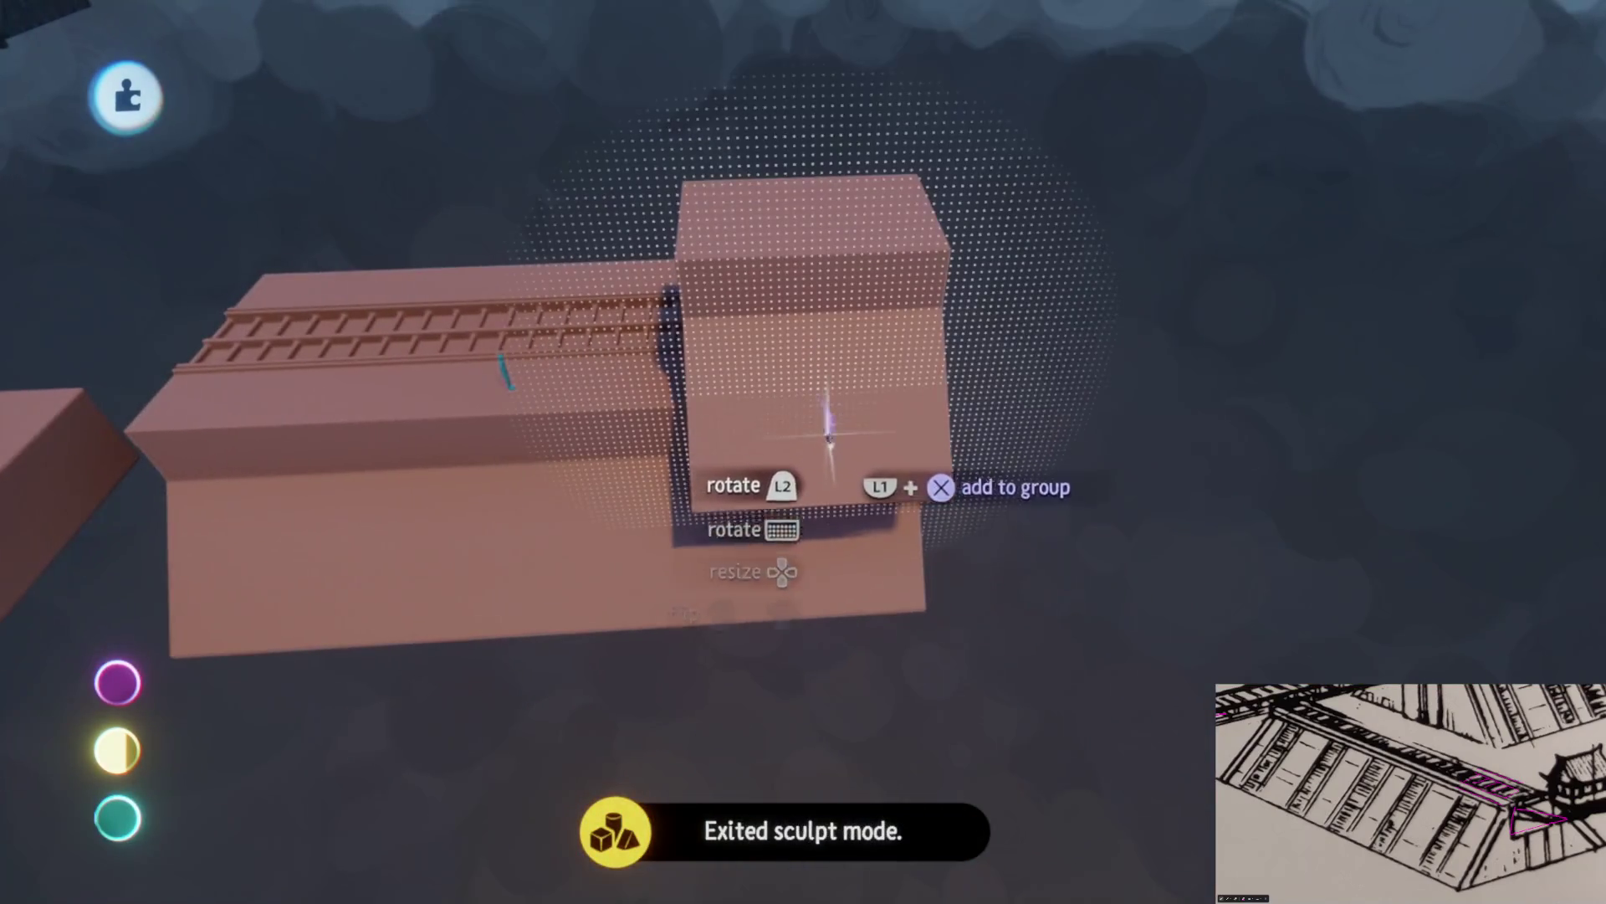
Undo the wall block's last move and frame its face up close
key("ctrl+z")
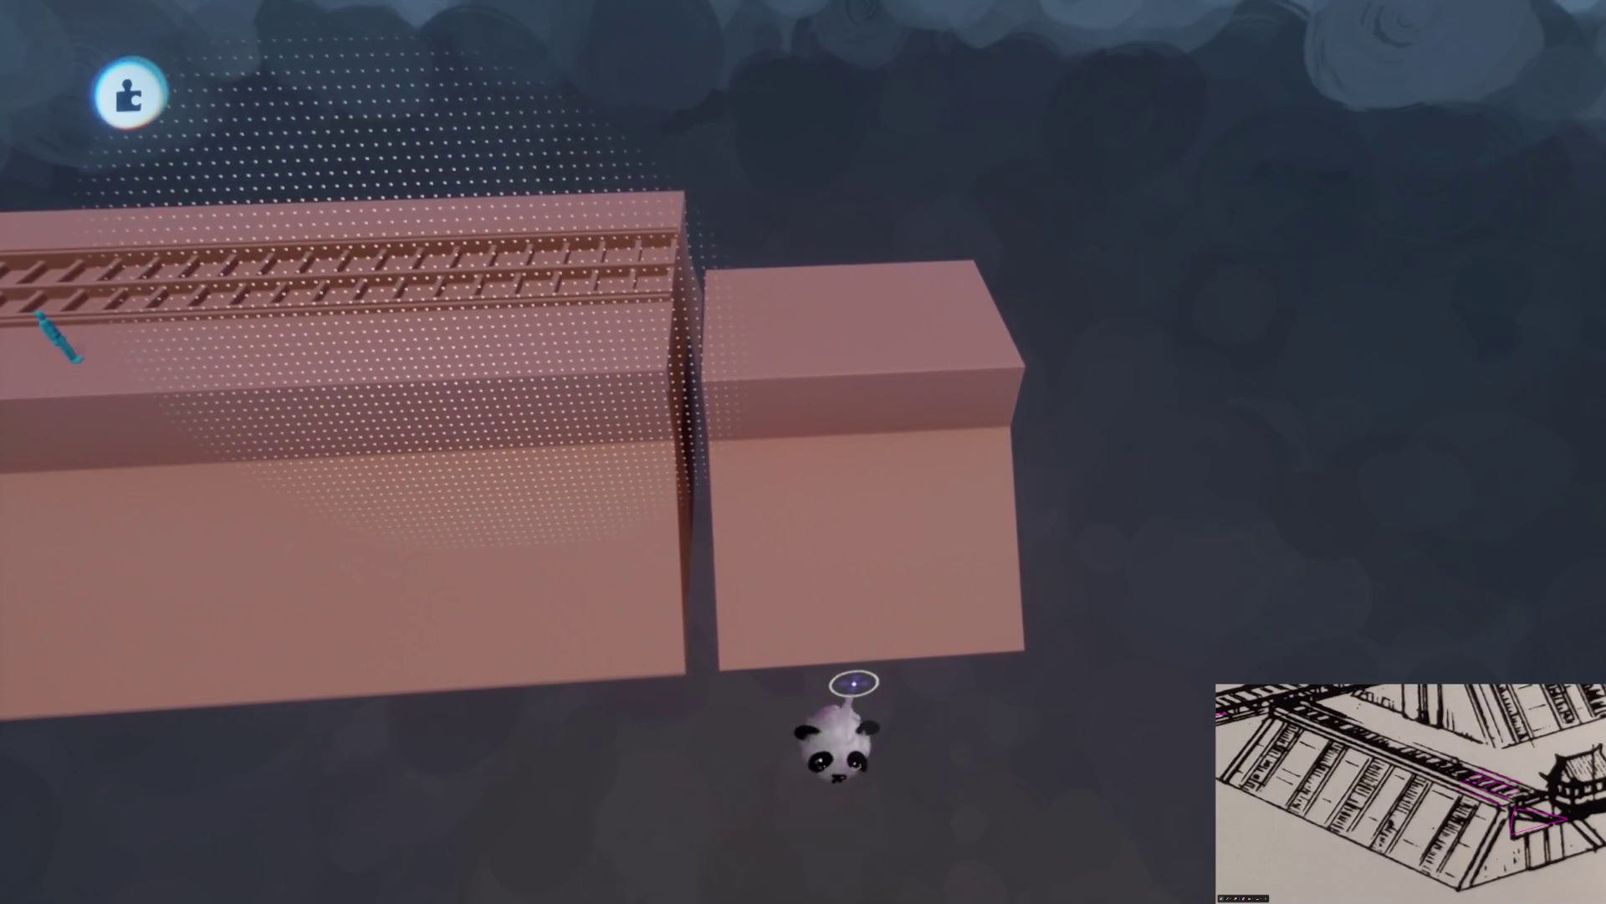
mouse_move(808, 435)
left_mouse_down()
mouse_move(820, 531)
mouse_move(764, 402)
mouse_move(780, 400)
mouse_move(771, 477)
mouse_move(808, 572)
mouse_move(830, 310)
left_mouse_up()
mouse_move(756, 431)
left_mouse_down()
mouse_move(728, 365)
mouse_move(735, 255)
left_mouse_up()
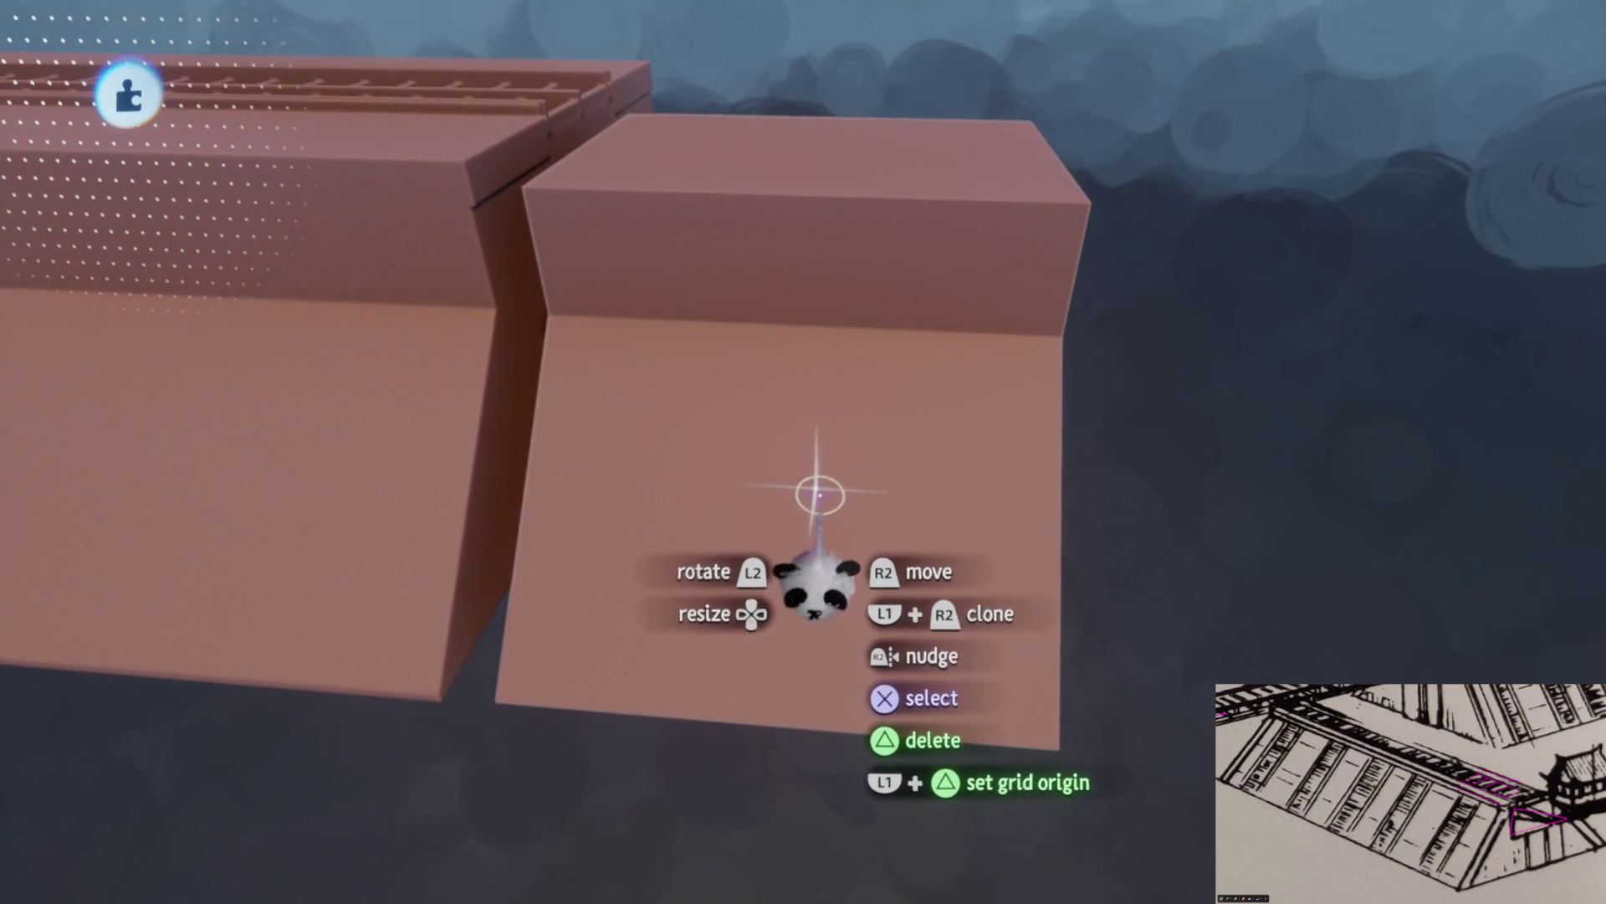
mouse_move(823, 506)
left_mouse_down()
mouse_move(825, 646)
mouse_move(853, 592)
mouse_move(850, 461)
mouse_move(811, 430)
mouse_move(864, 413)
mouse_move(900, 452)
left_mouse_up()
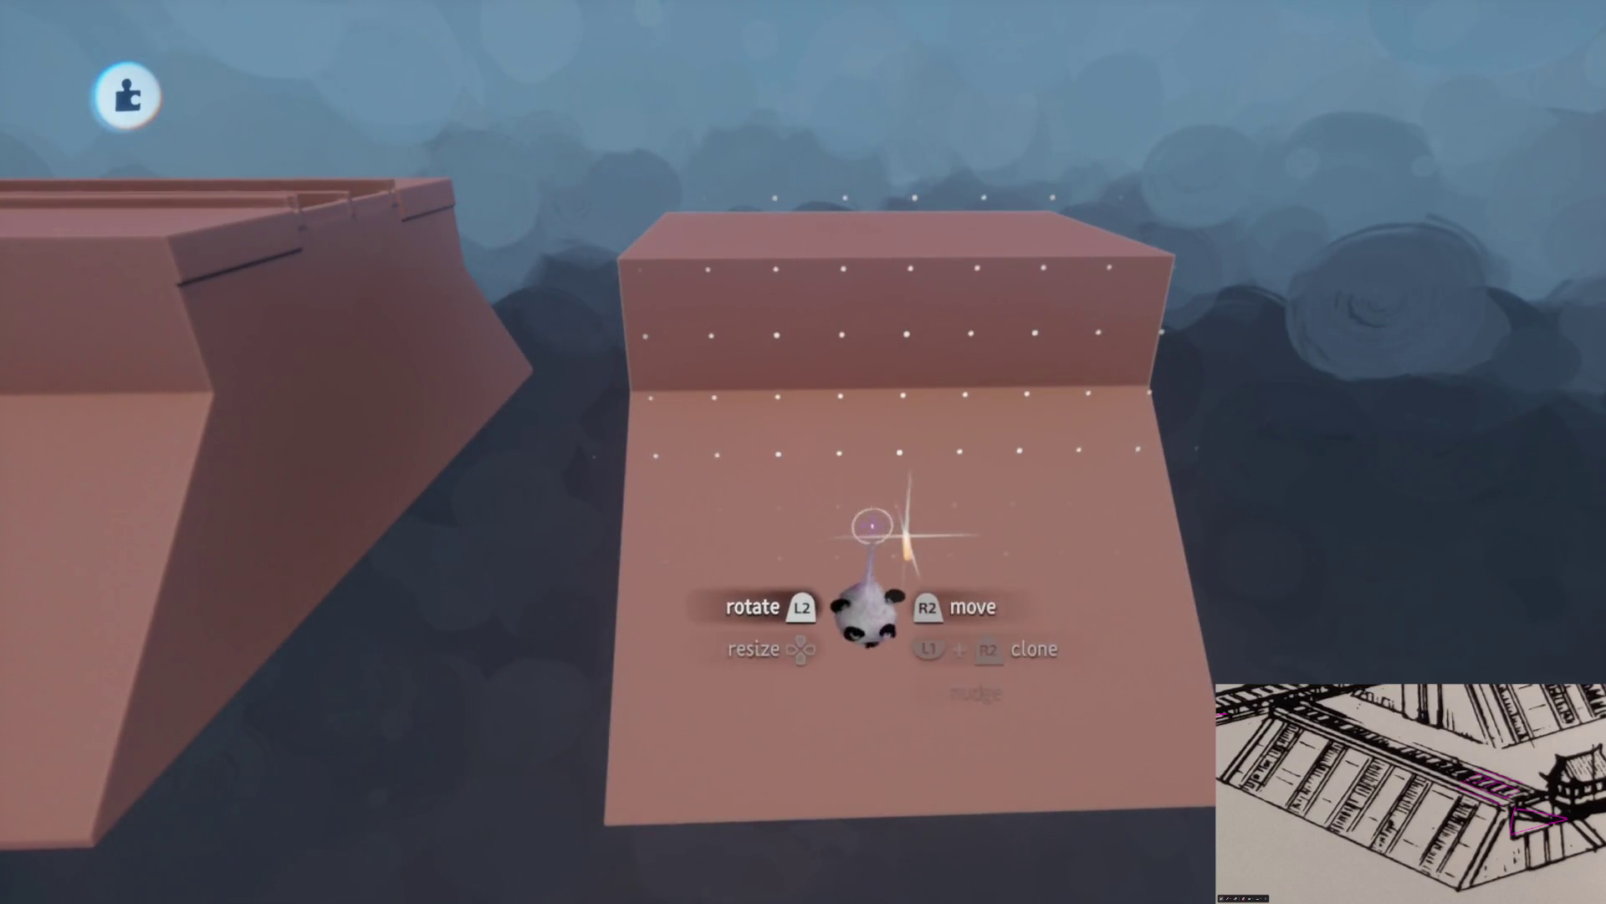
mouse_move(873, 525)
left_mouse_down()
mouse_move(871, 574)
mouse_move(821, 527)
mouse_move(825, 459)
mouse_move(835, 536)
left_mouse_up()
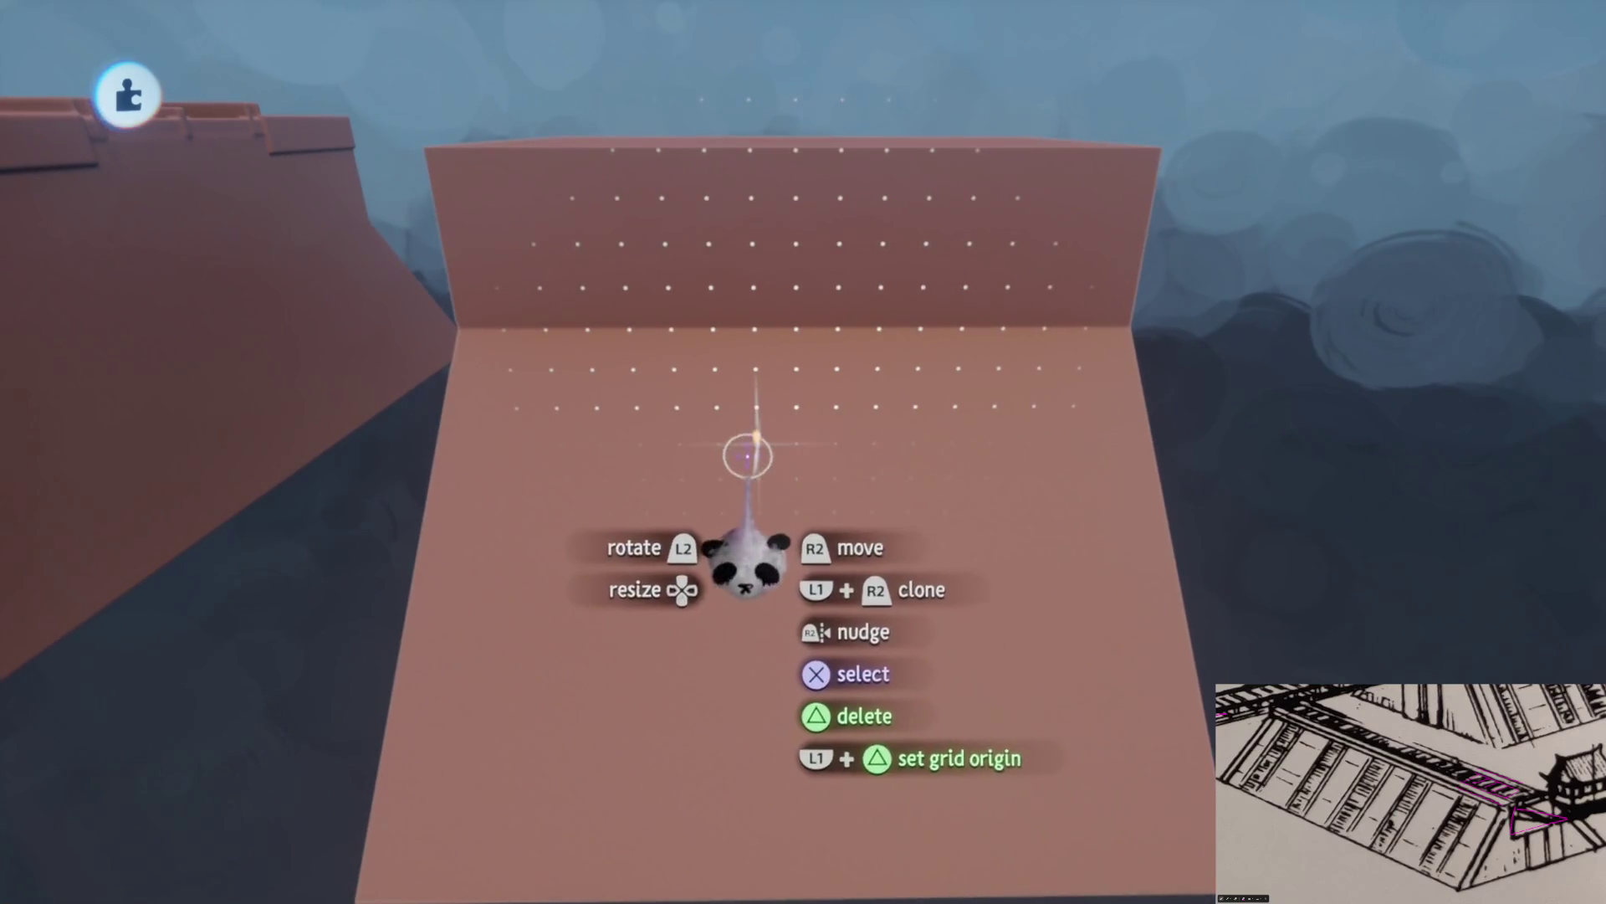
mouse_move(803, 452)
left_mouse_down()
mouse_move(882, 502)
mouse_move(929, 379)
mouse_move(796, 179)
mouse_move(832, 201)
mouse_move(619, 216)
left_mouse_up()
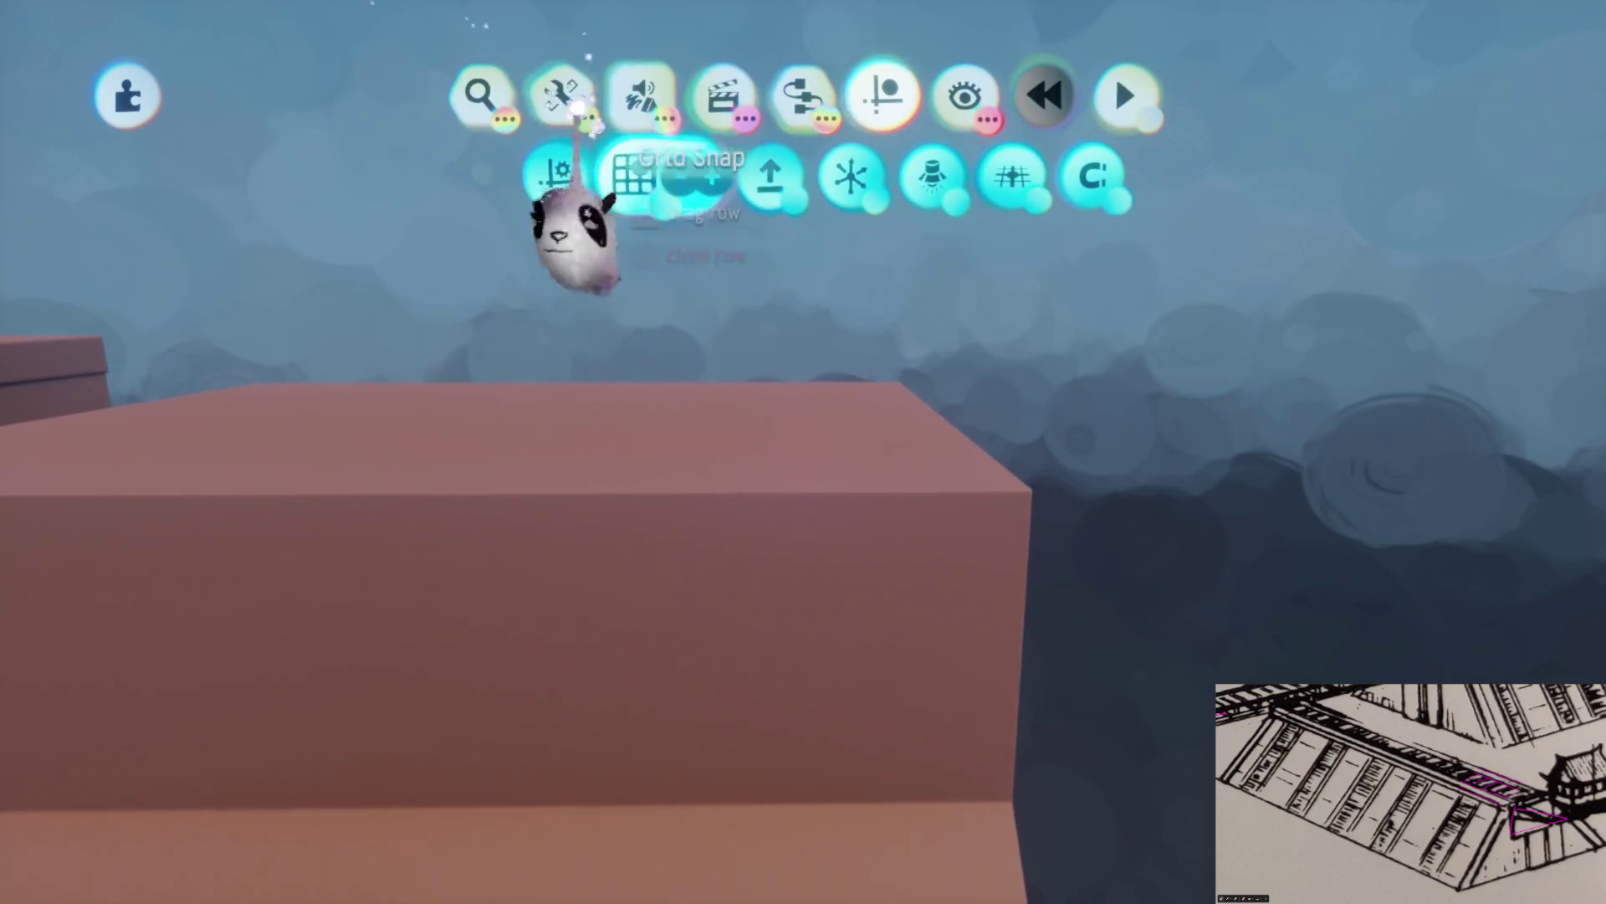
left_click(640, 94)
Set up black paint with Surface Snap on, discarding a stray test stroke
left_click(574, 176)
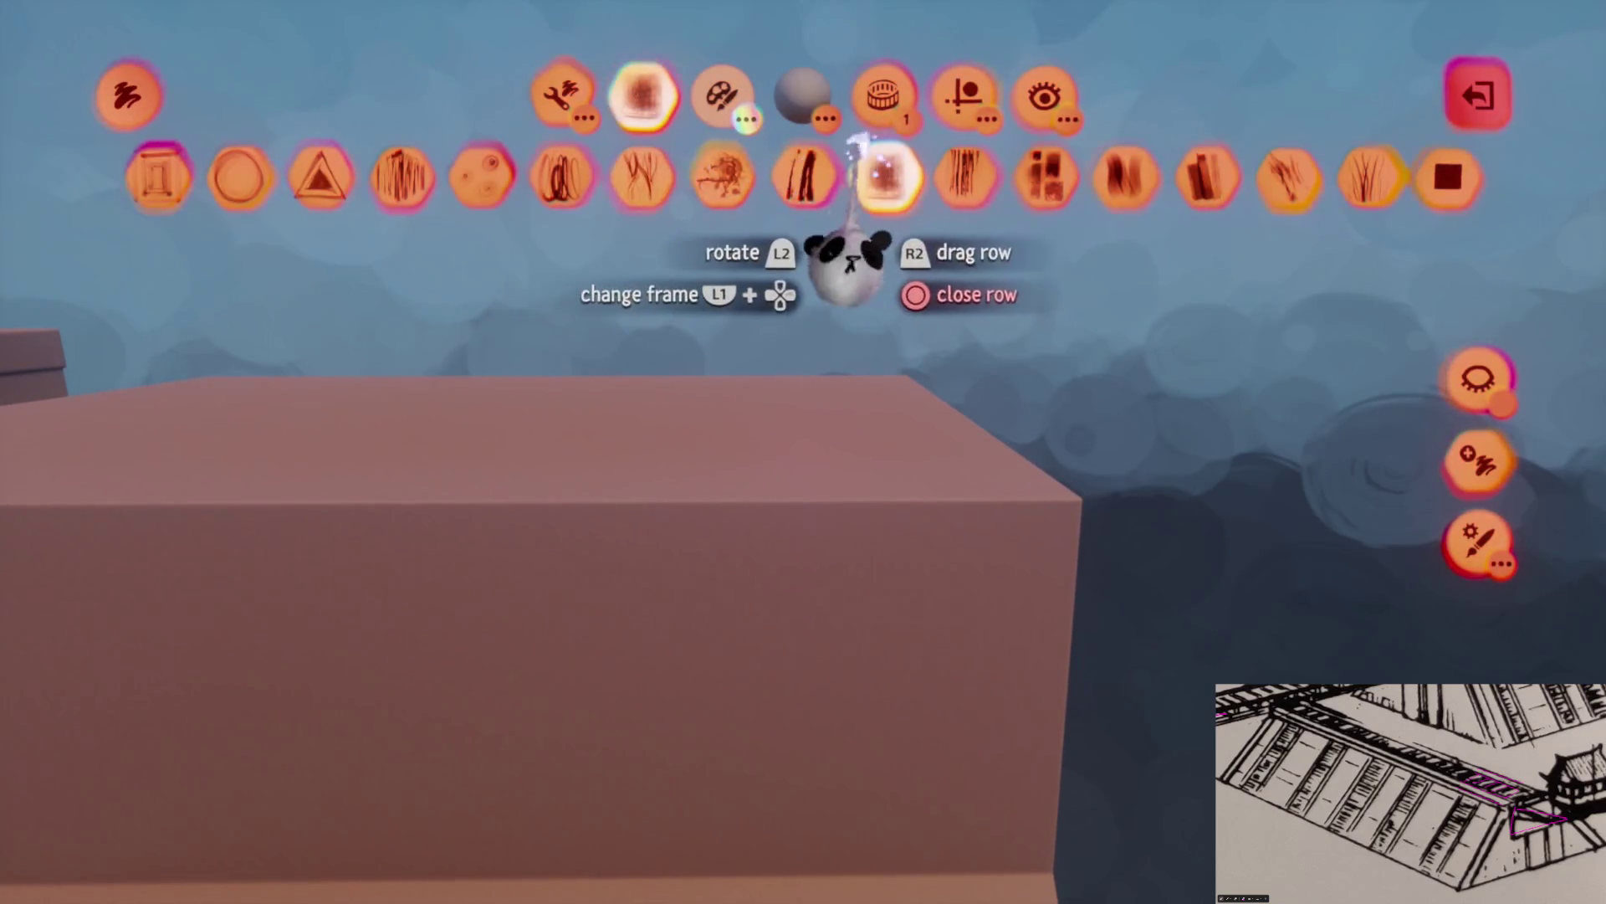
left_click(721, 94)
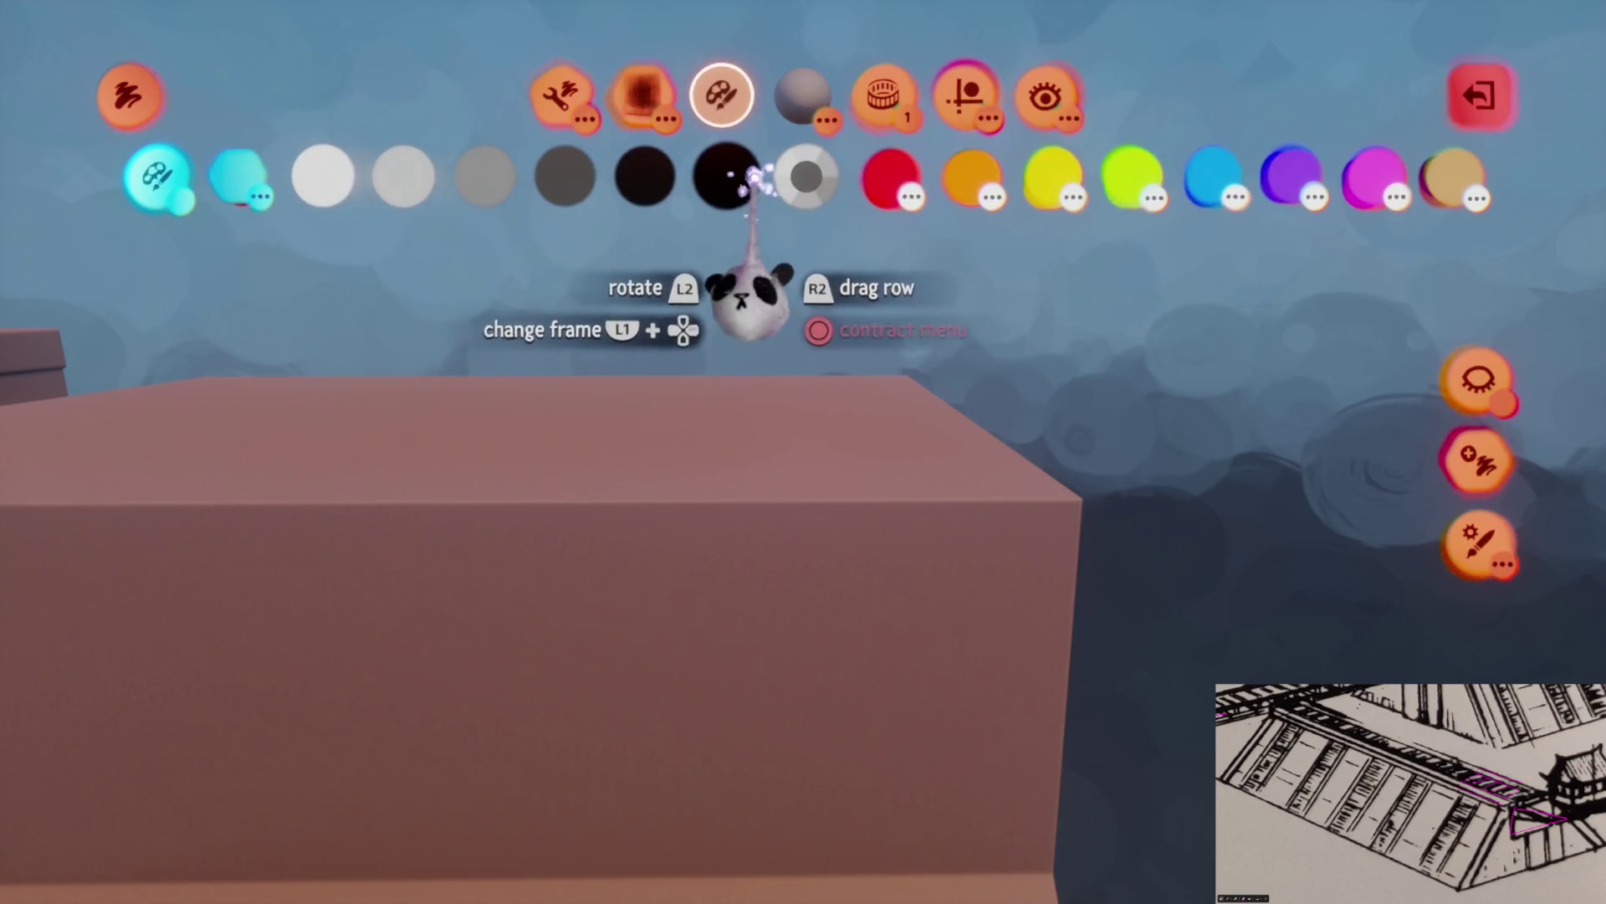
left_click(964, 95)
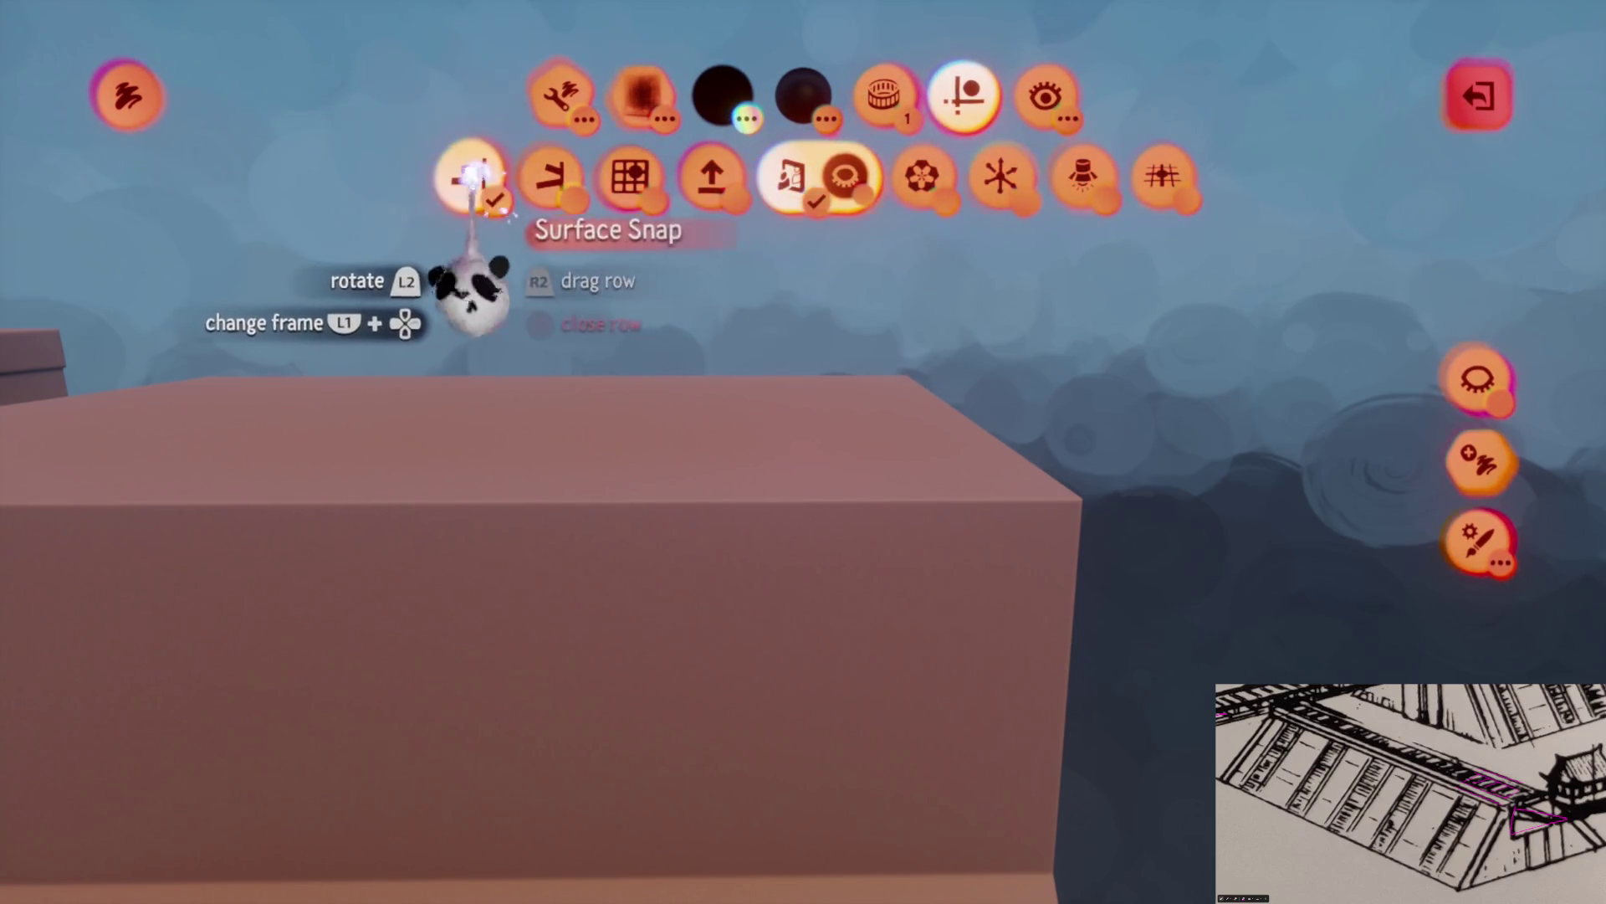
left_click(466, 172)
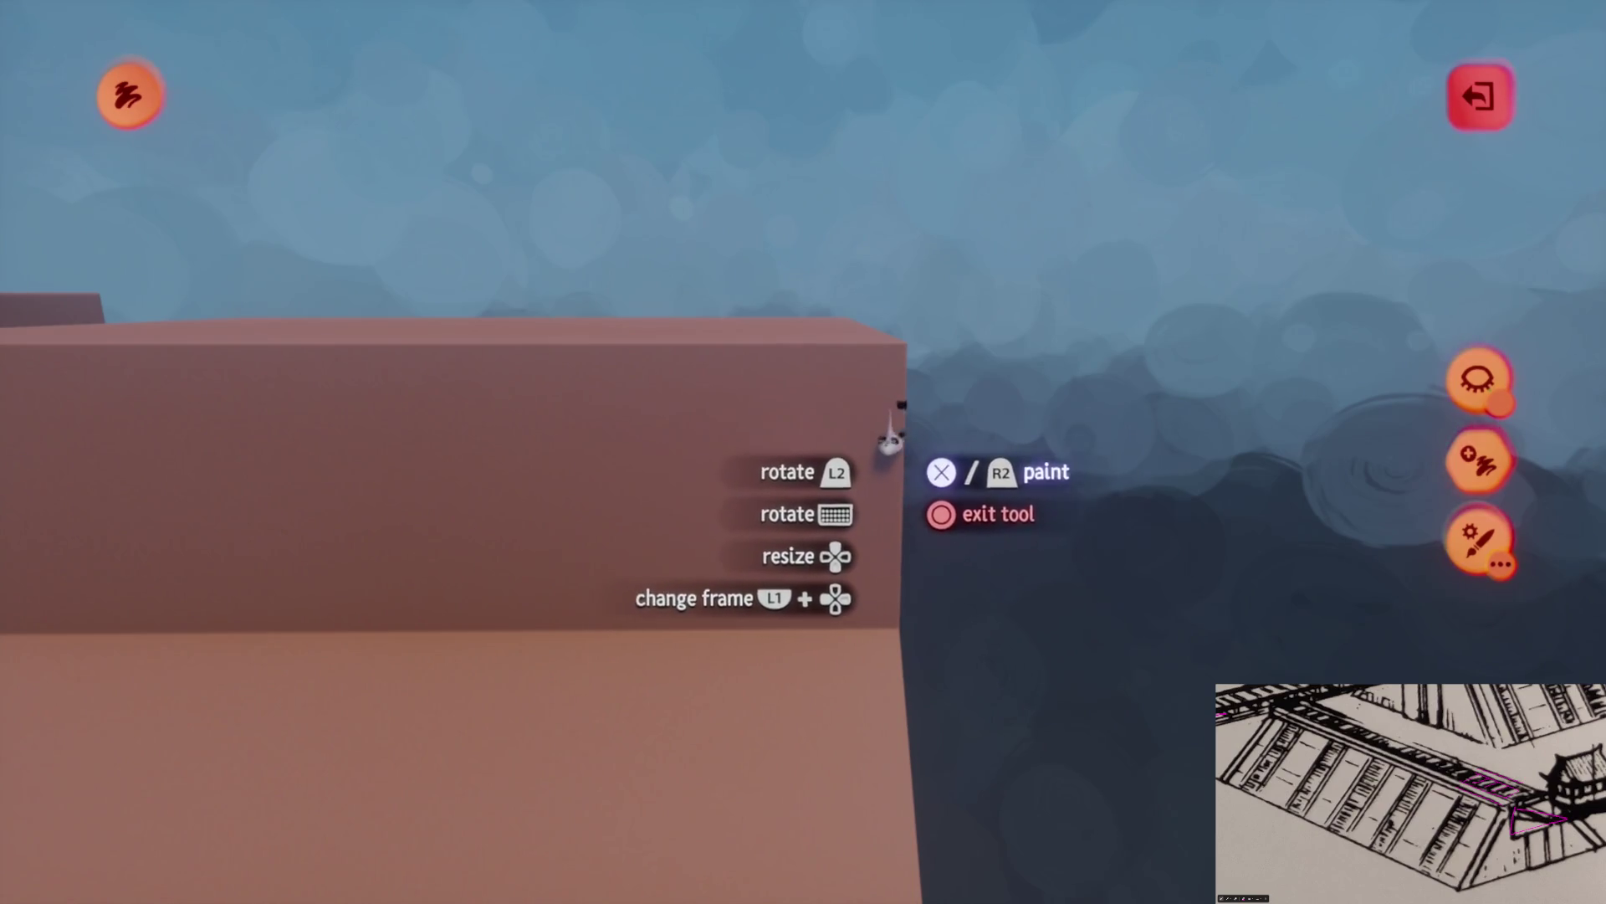
left_click_drag(1112, 410, 761, 423)
key("ctrl+z")
Paint black bracket lines and tick marks along the wall's base seam at the ramp edge
key("Tab")
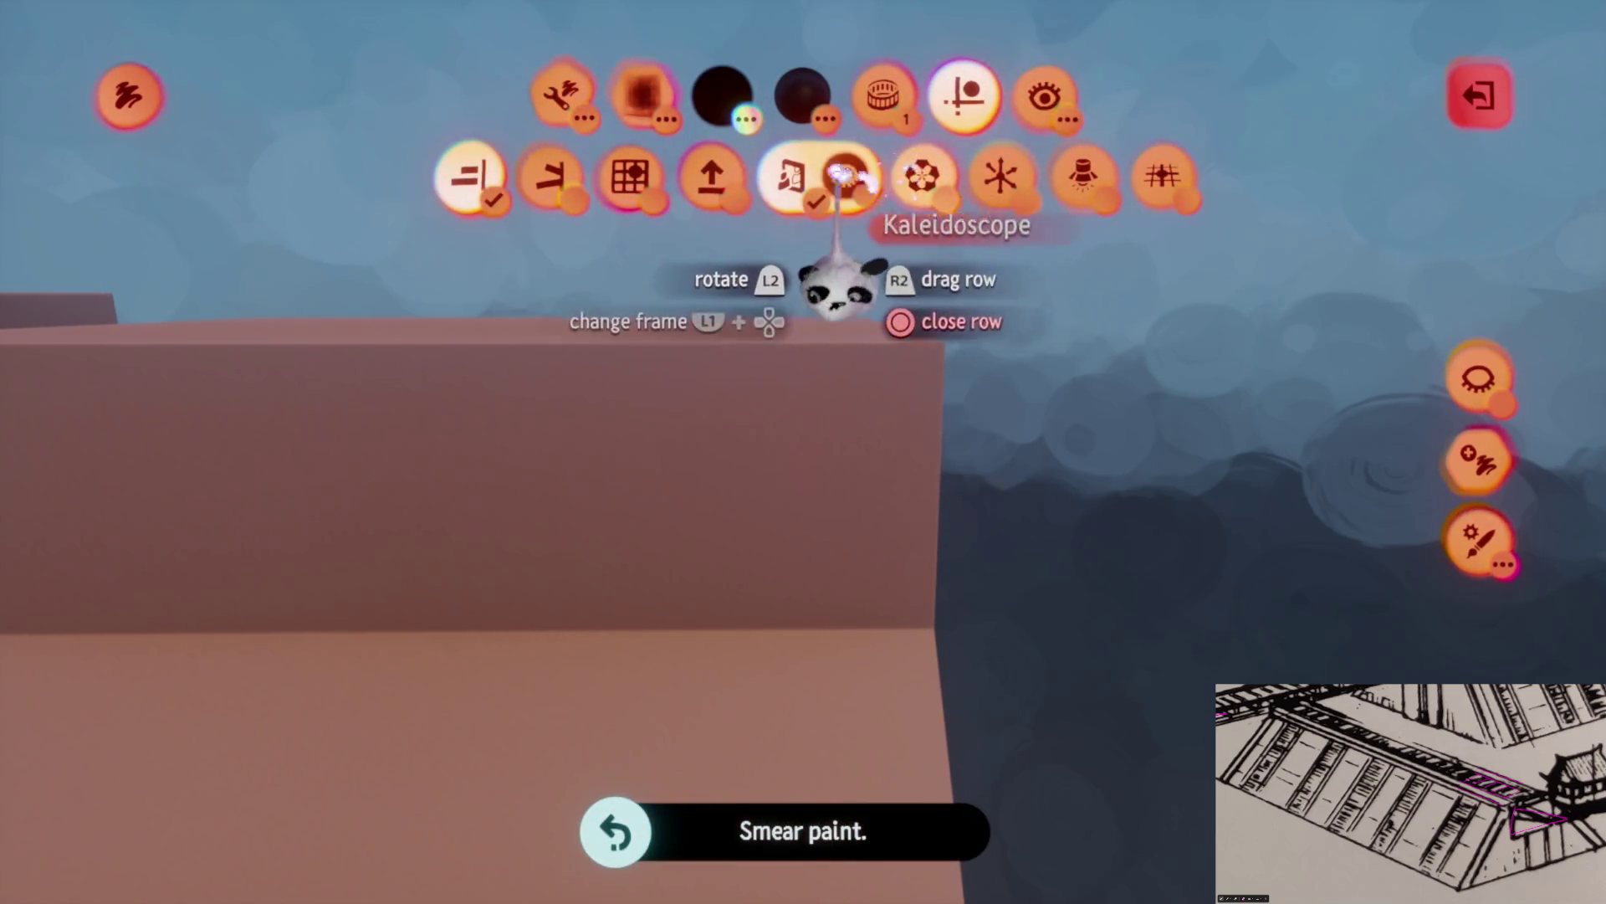
left_click(560, 93)
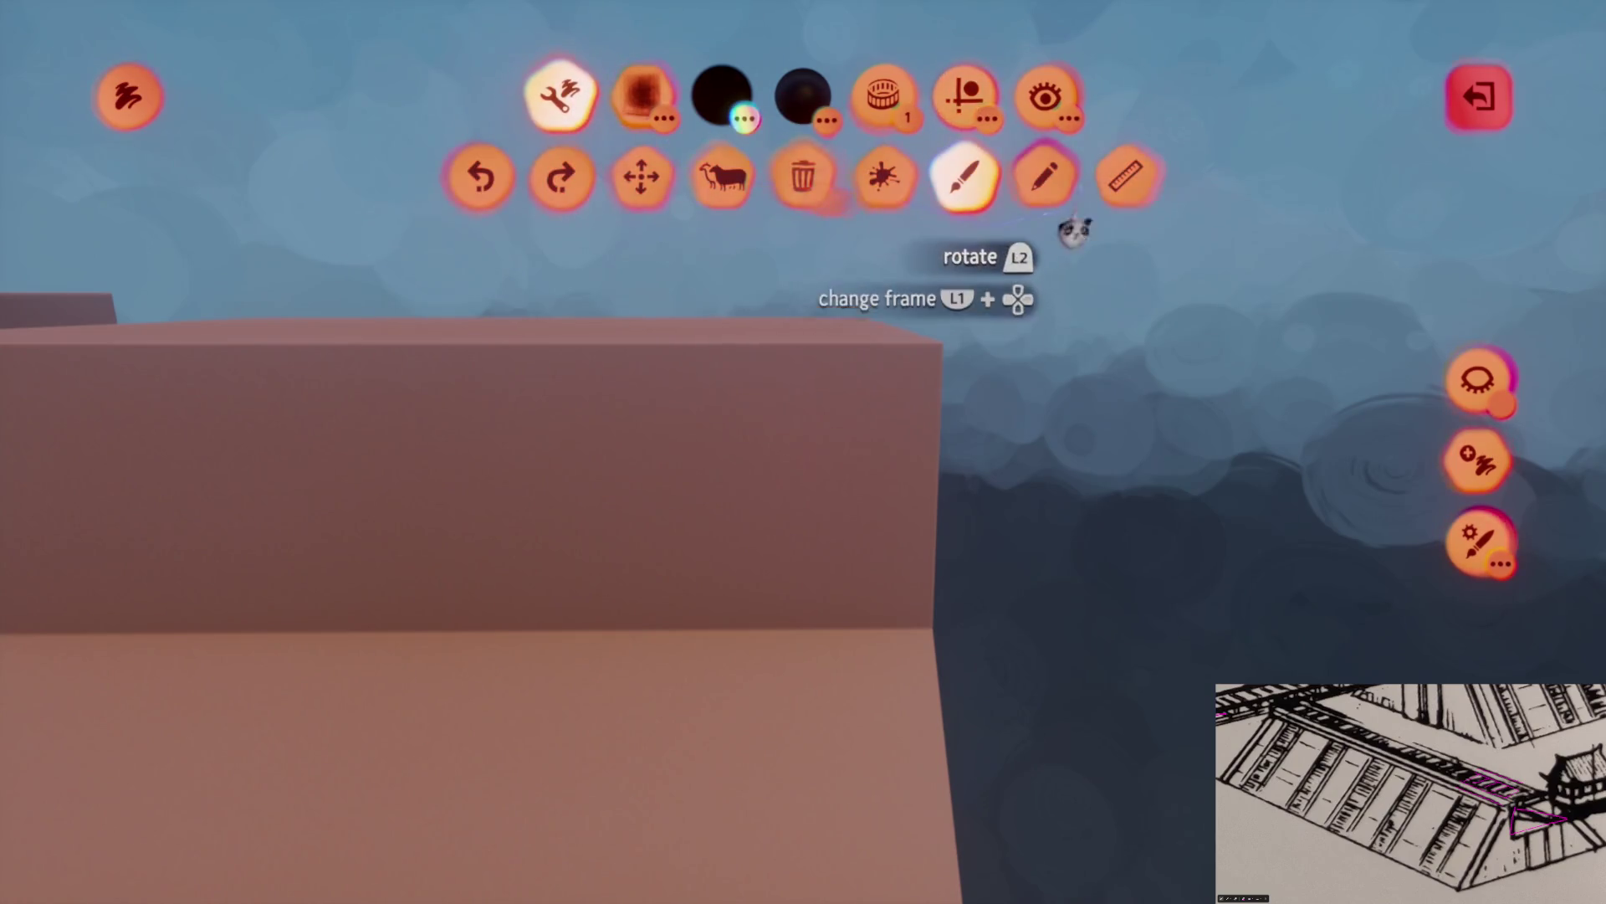
key("Tab")
left_click_drag(917, 586, 765, 602)
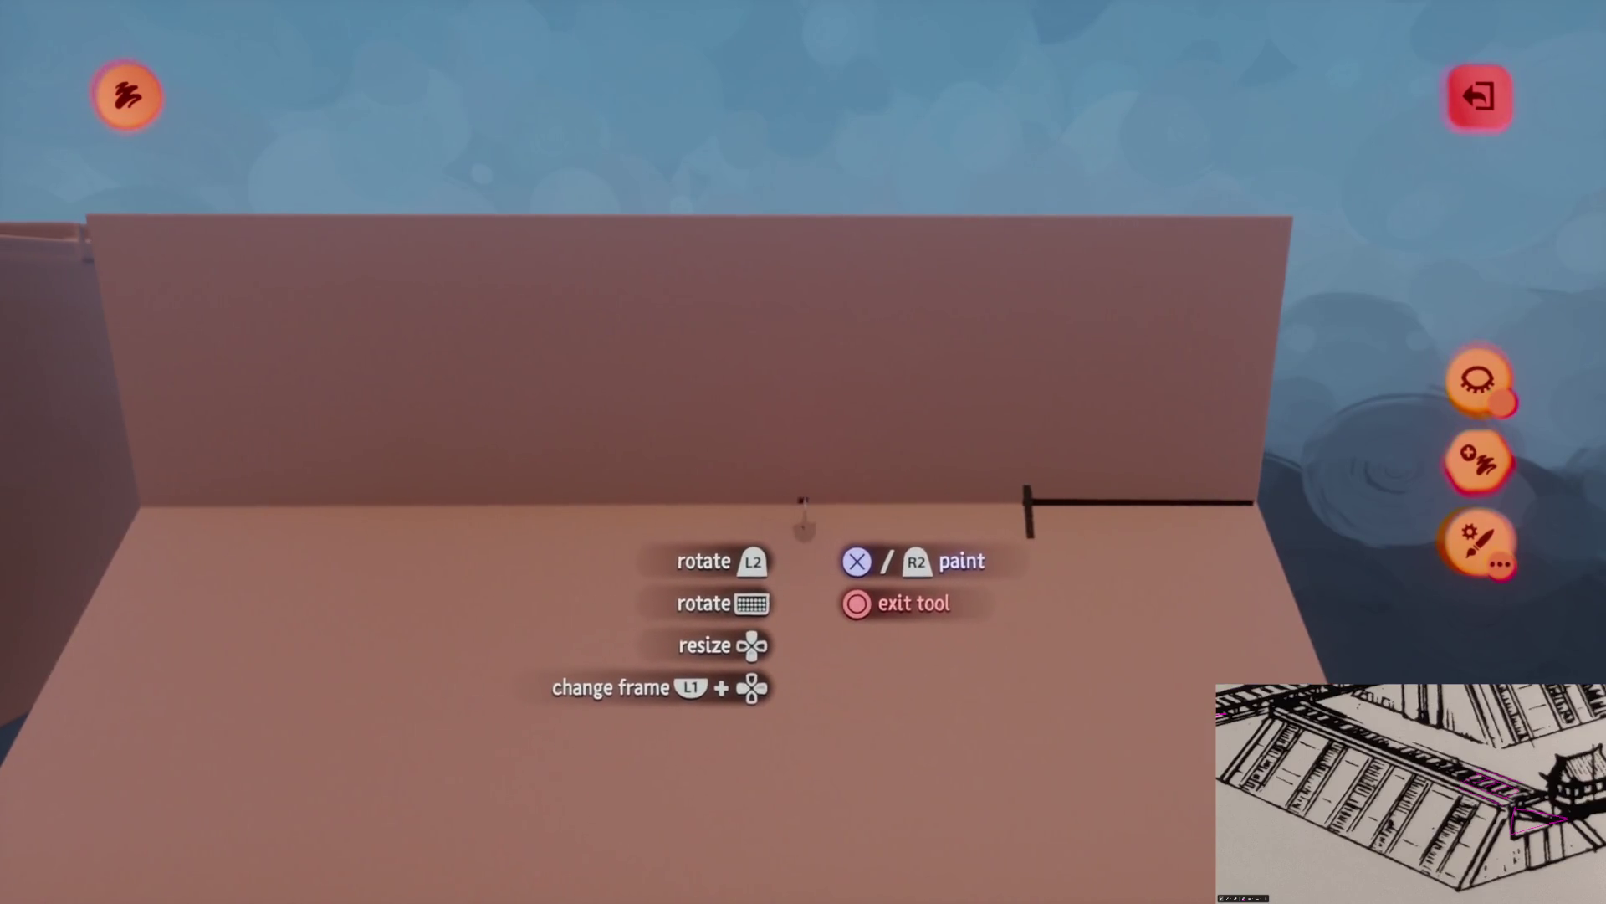
left_click_drag(799, 527, 807, 535)
left_click_drag(841, 535, 792, 540)
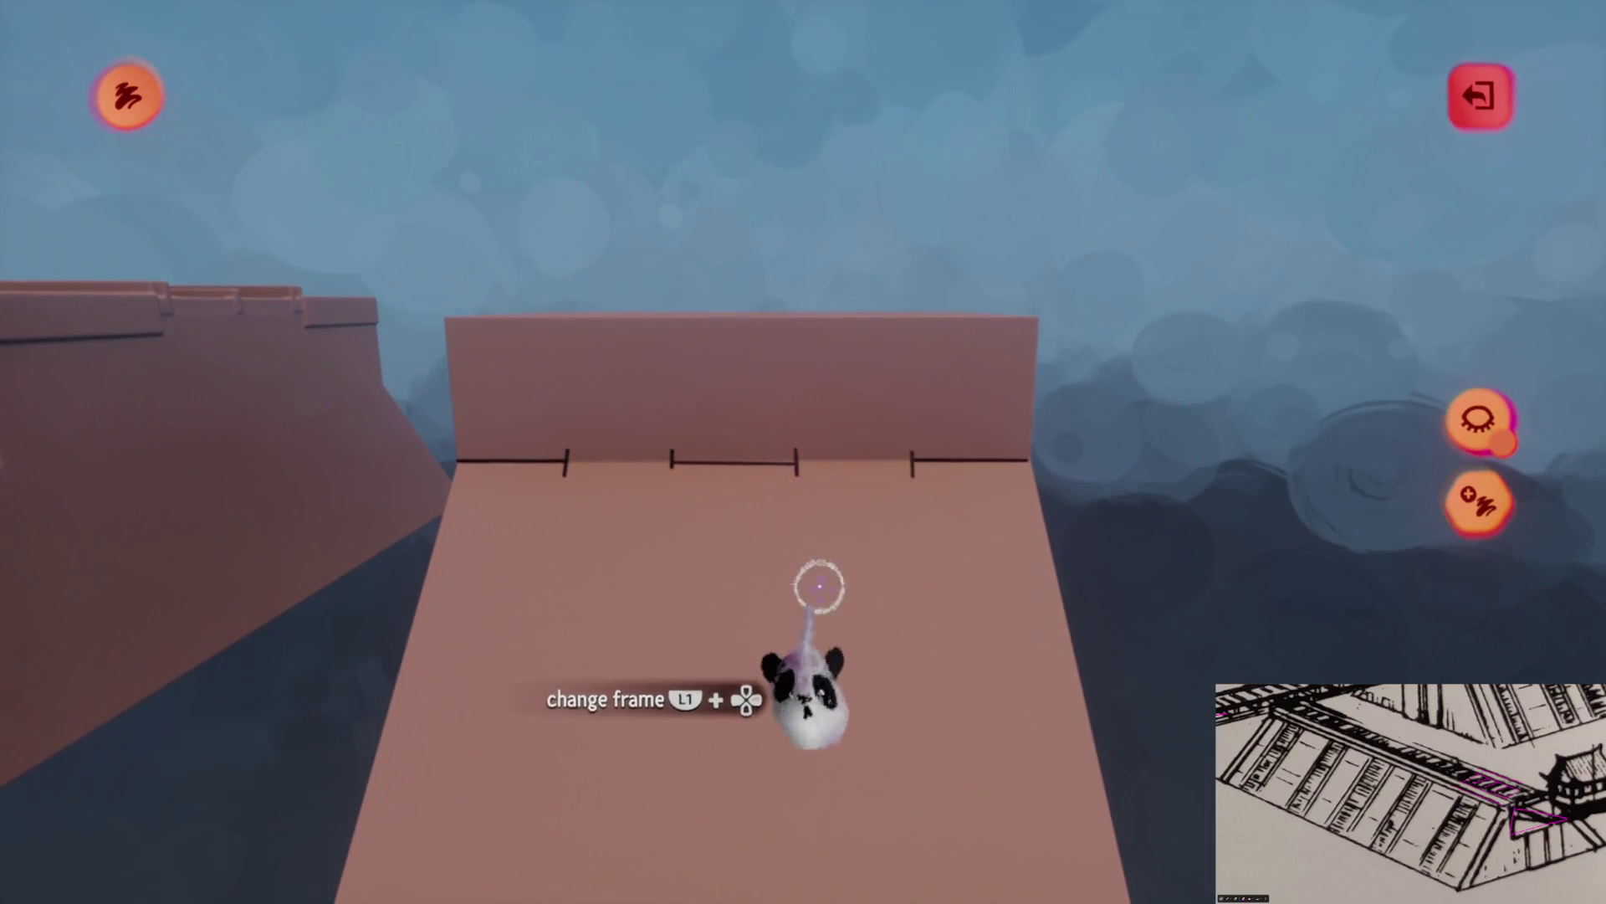
key("Escape")
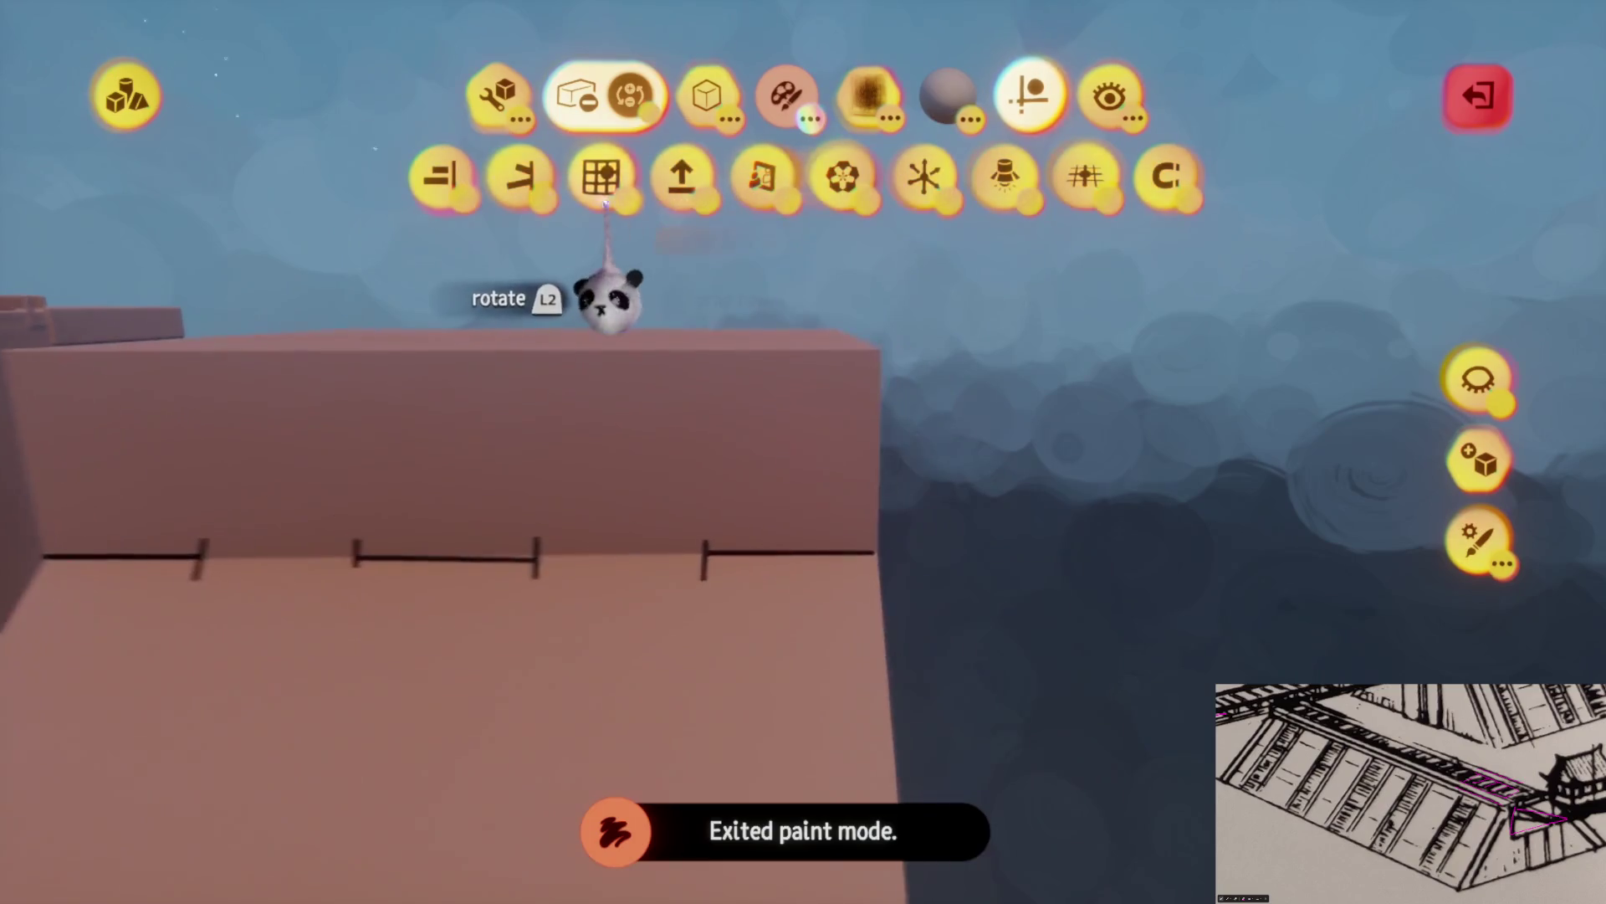
Stretch the sloped ramp block to a new size
left_click(604, 180)
key("Escape")
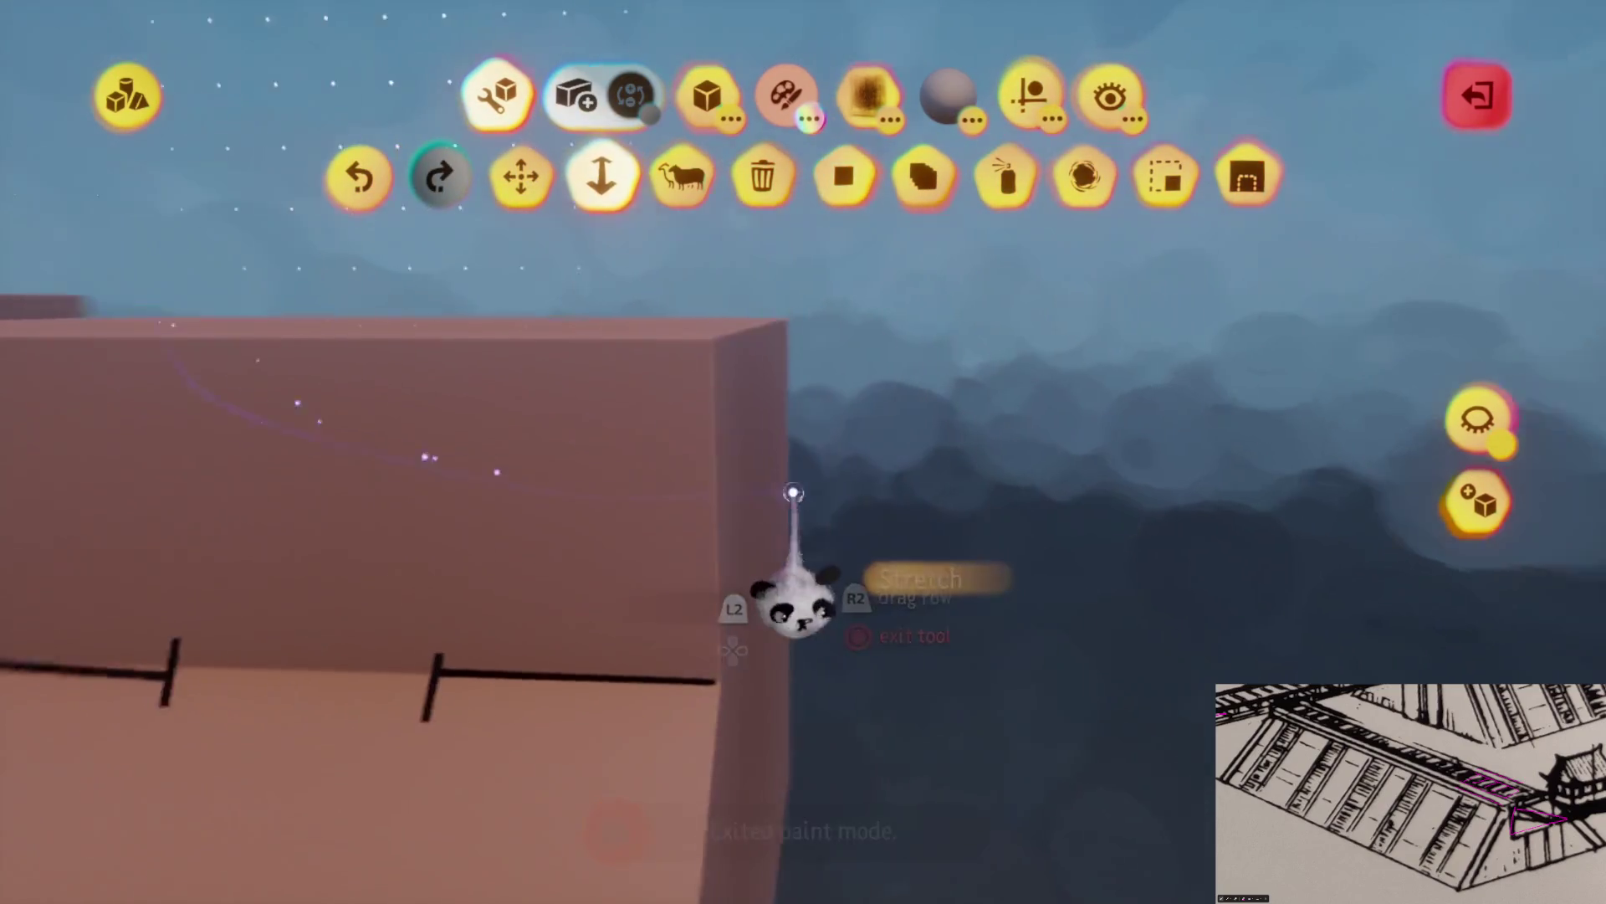
mouse_move(744, 443)
left_mouse_down()
mouse_move(818, 502)
mouse_move(911, 520)
mouse_move(919, 492)
mouse_move(914, 534)
left_mouse_up()
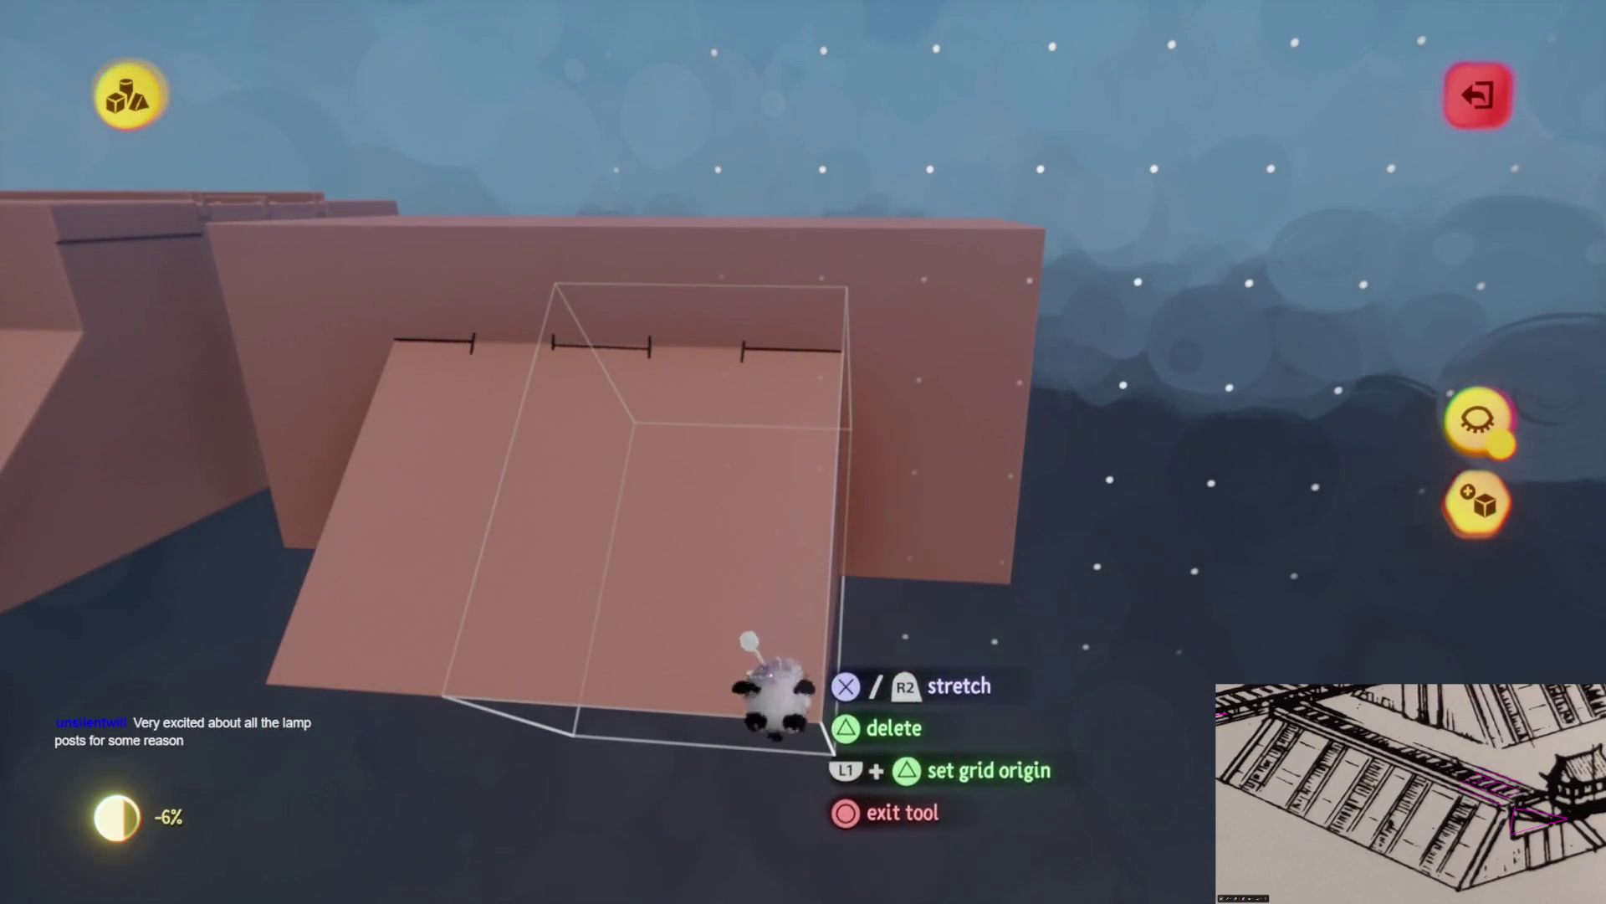
mouse_move(761, 473)
left_mouse_down()
mouse_move(948, 527)
mouse_move(950, 577)
mouse_move(807, 520)
left_mouse_up()
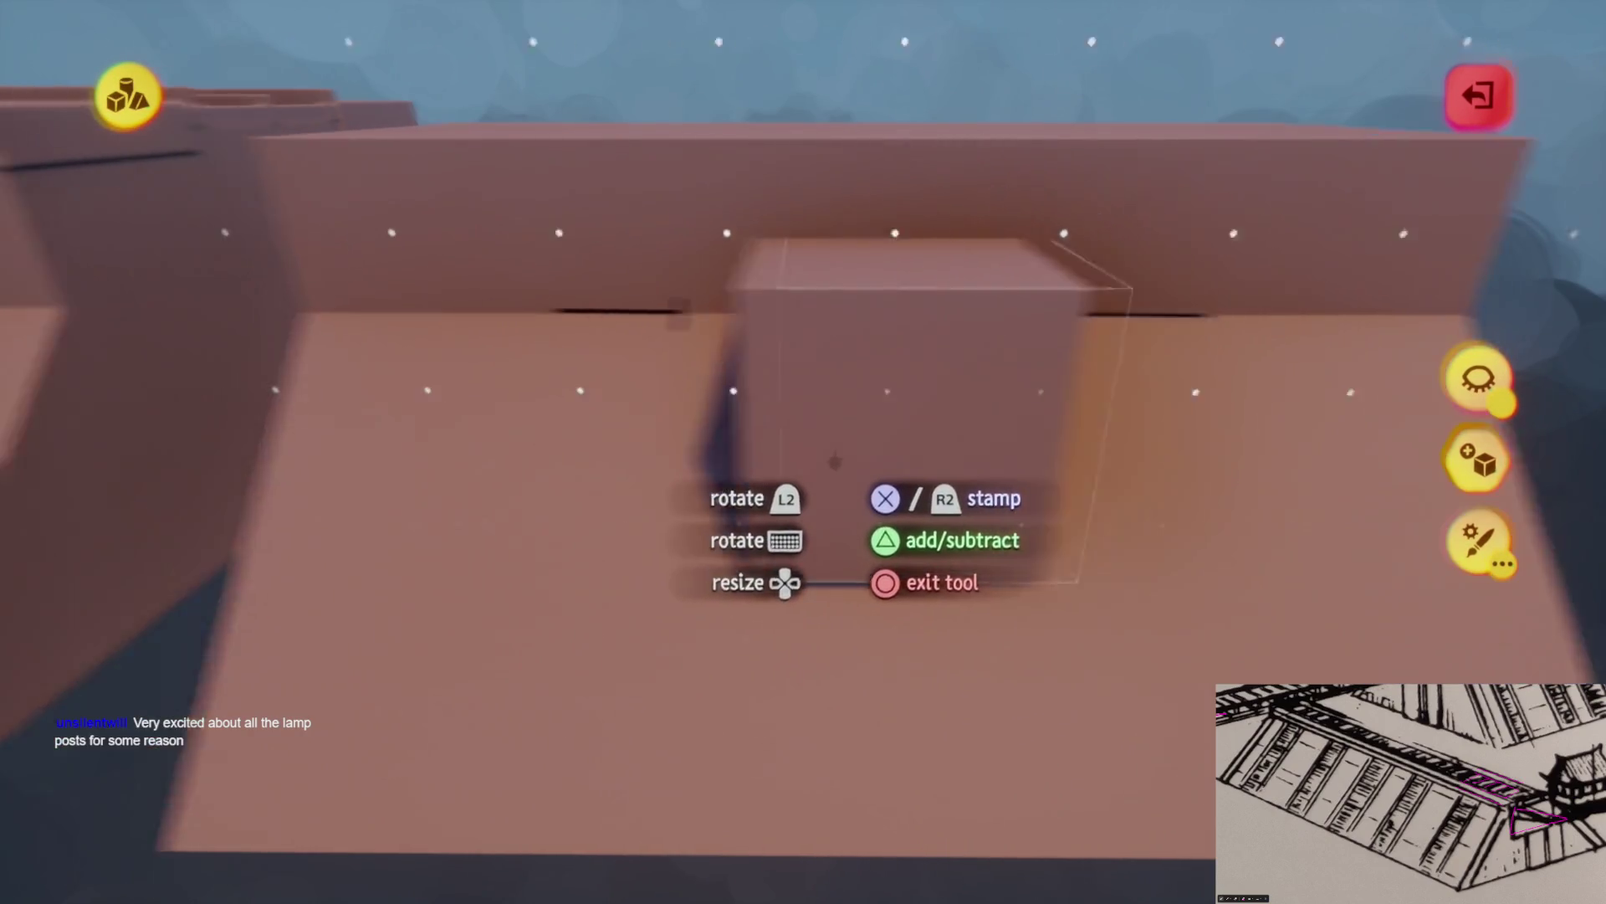
Turn on Mirror guides and stamp mirrored blocks at the painted marks
left_click(1004, 92)
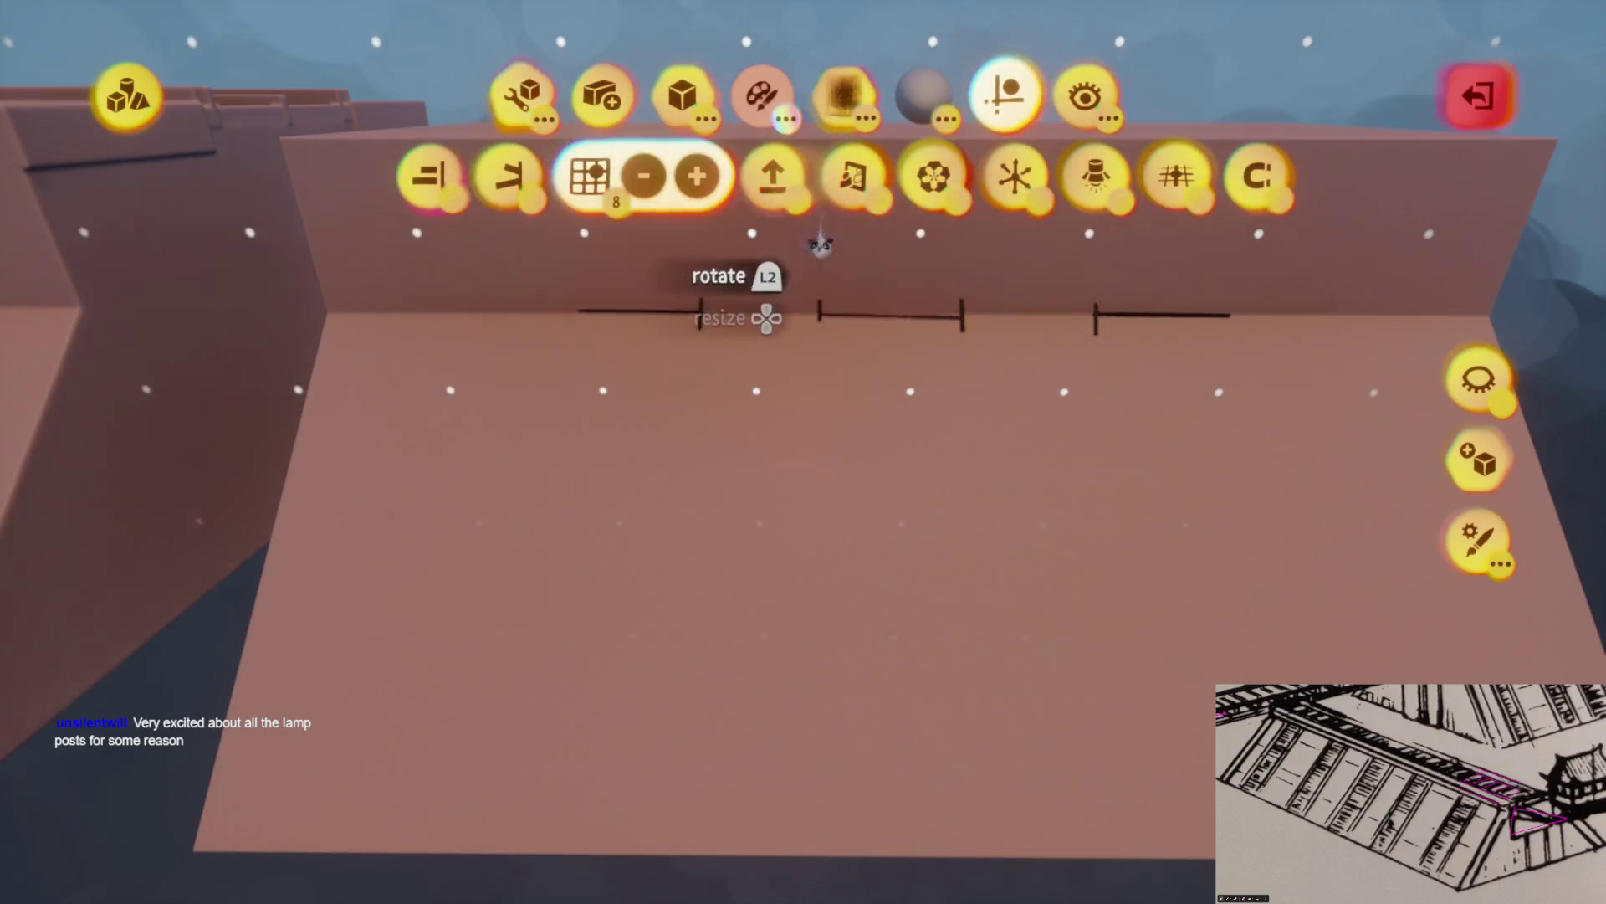
left_click(845, 180)
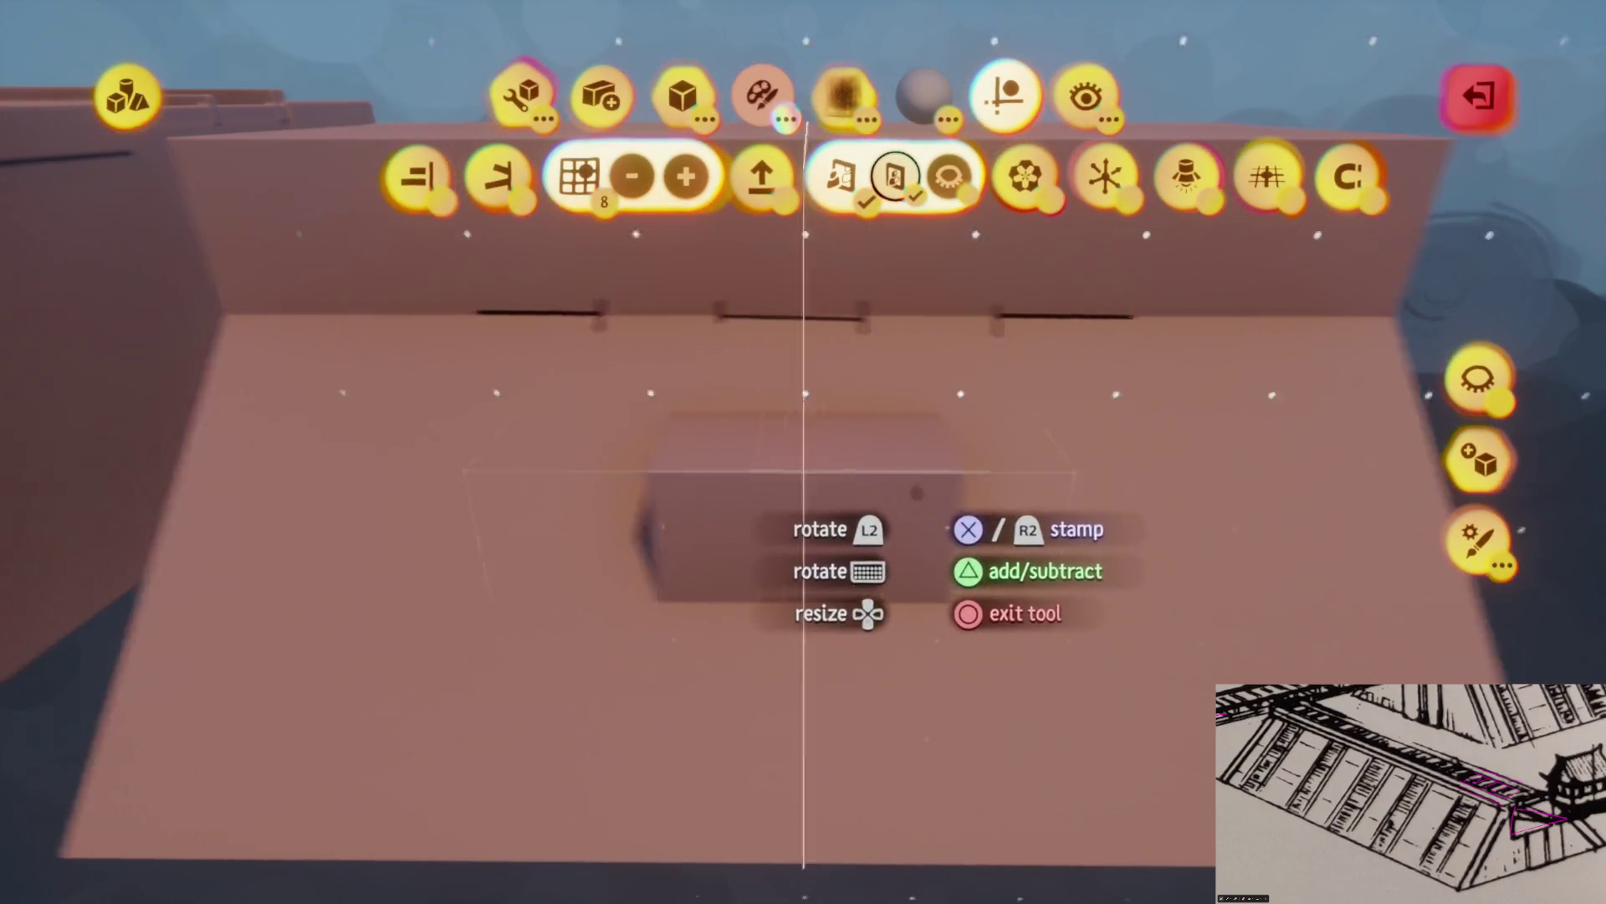
left_click(615, 393)
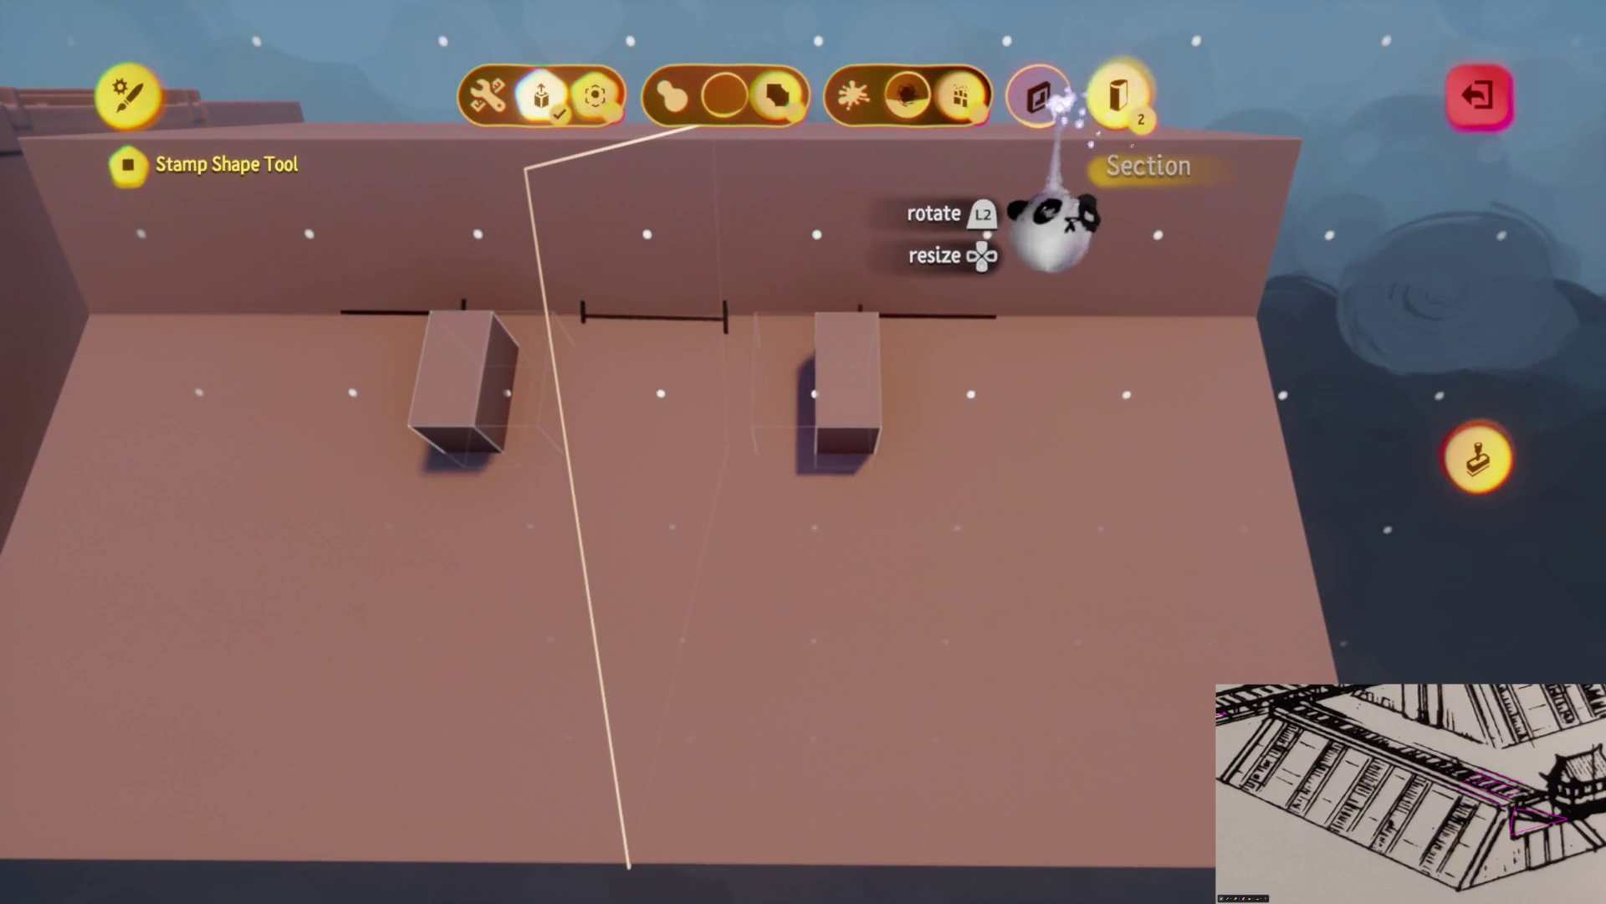
key("Escape")
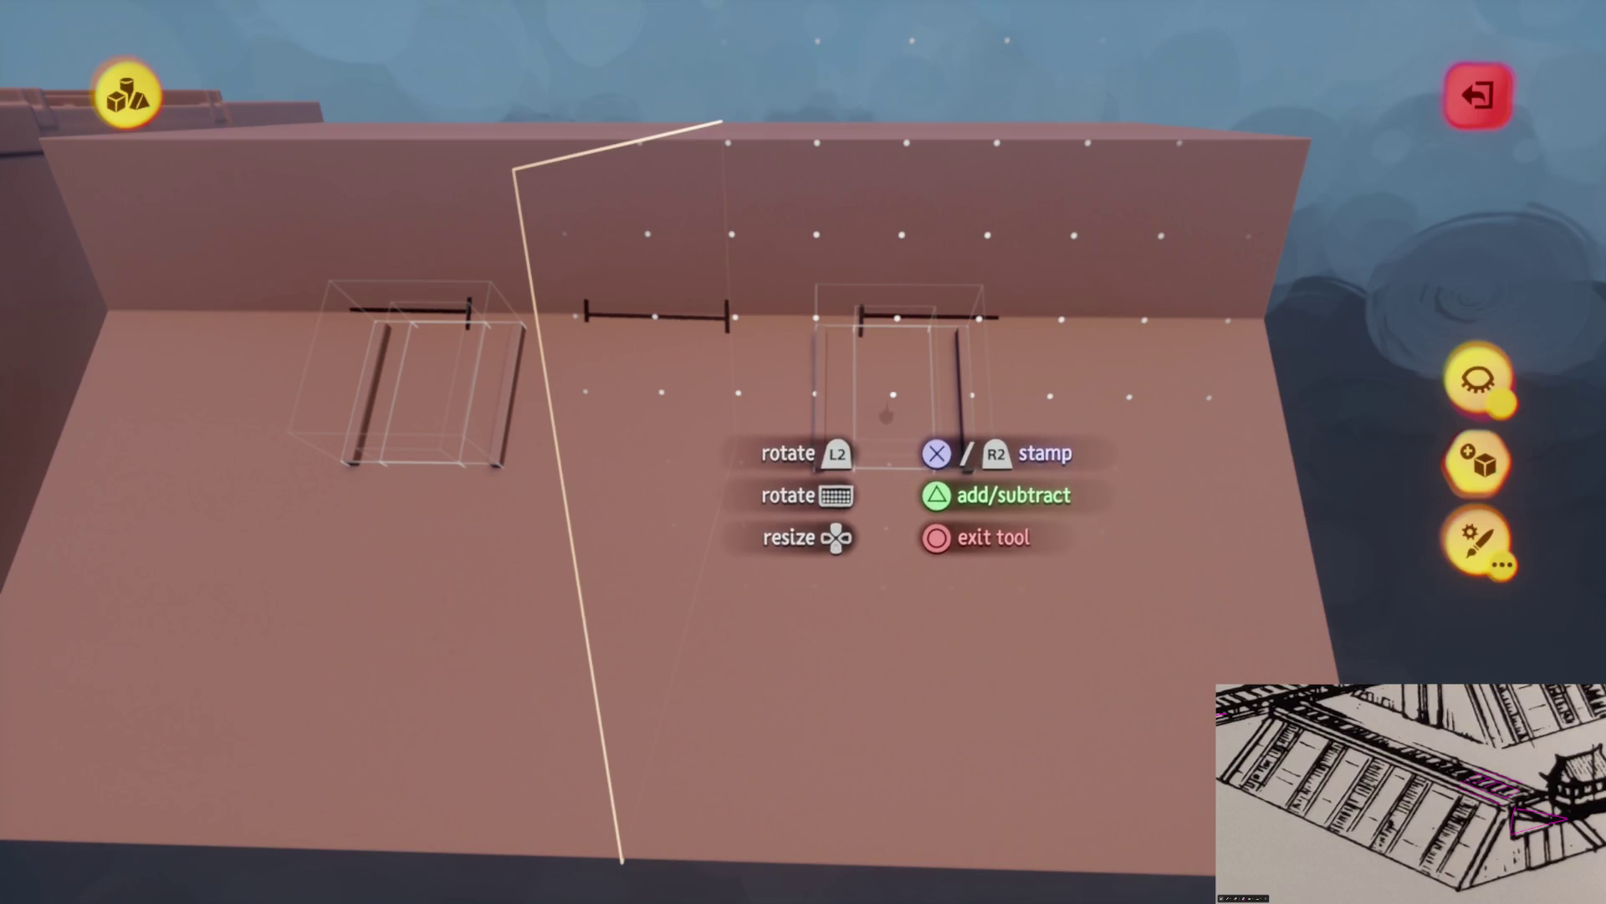
key("Escape")
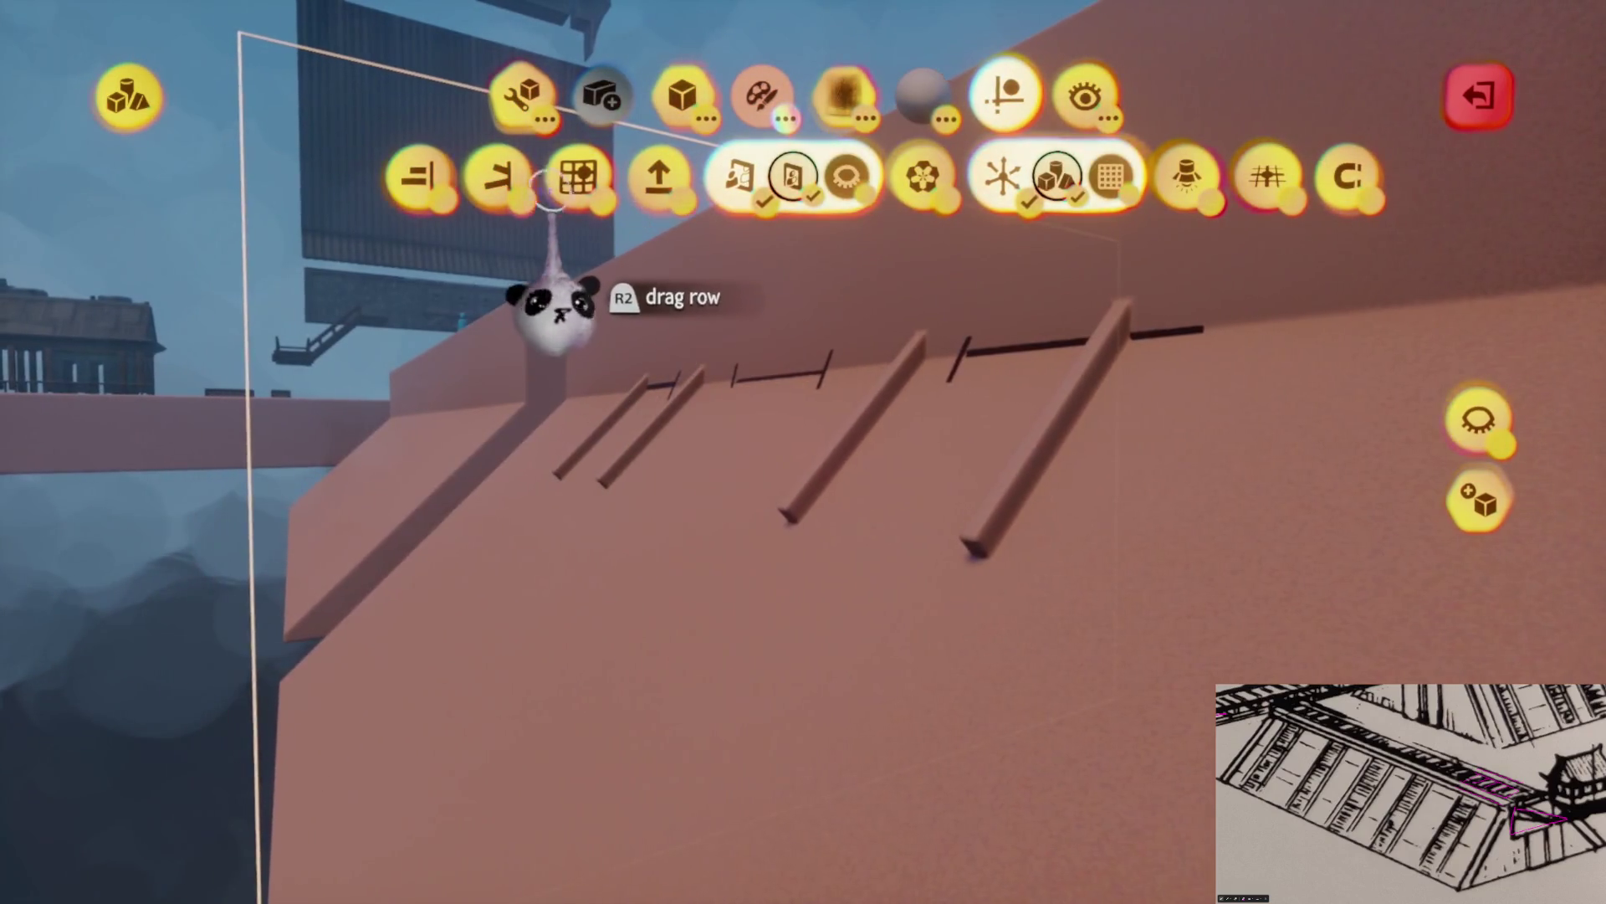
Stretch the stamped blocks down the ramp into four long raised ribs
left_click(520, 94)
left_click(601, 178)
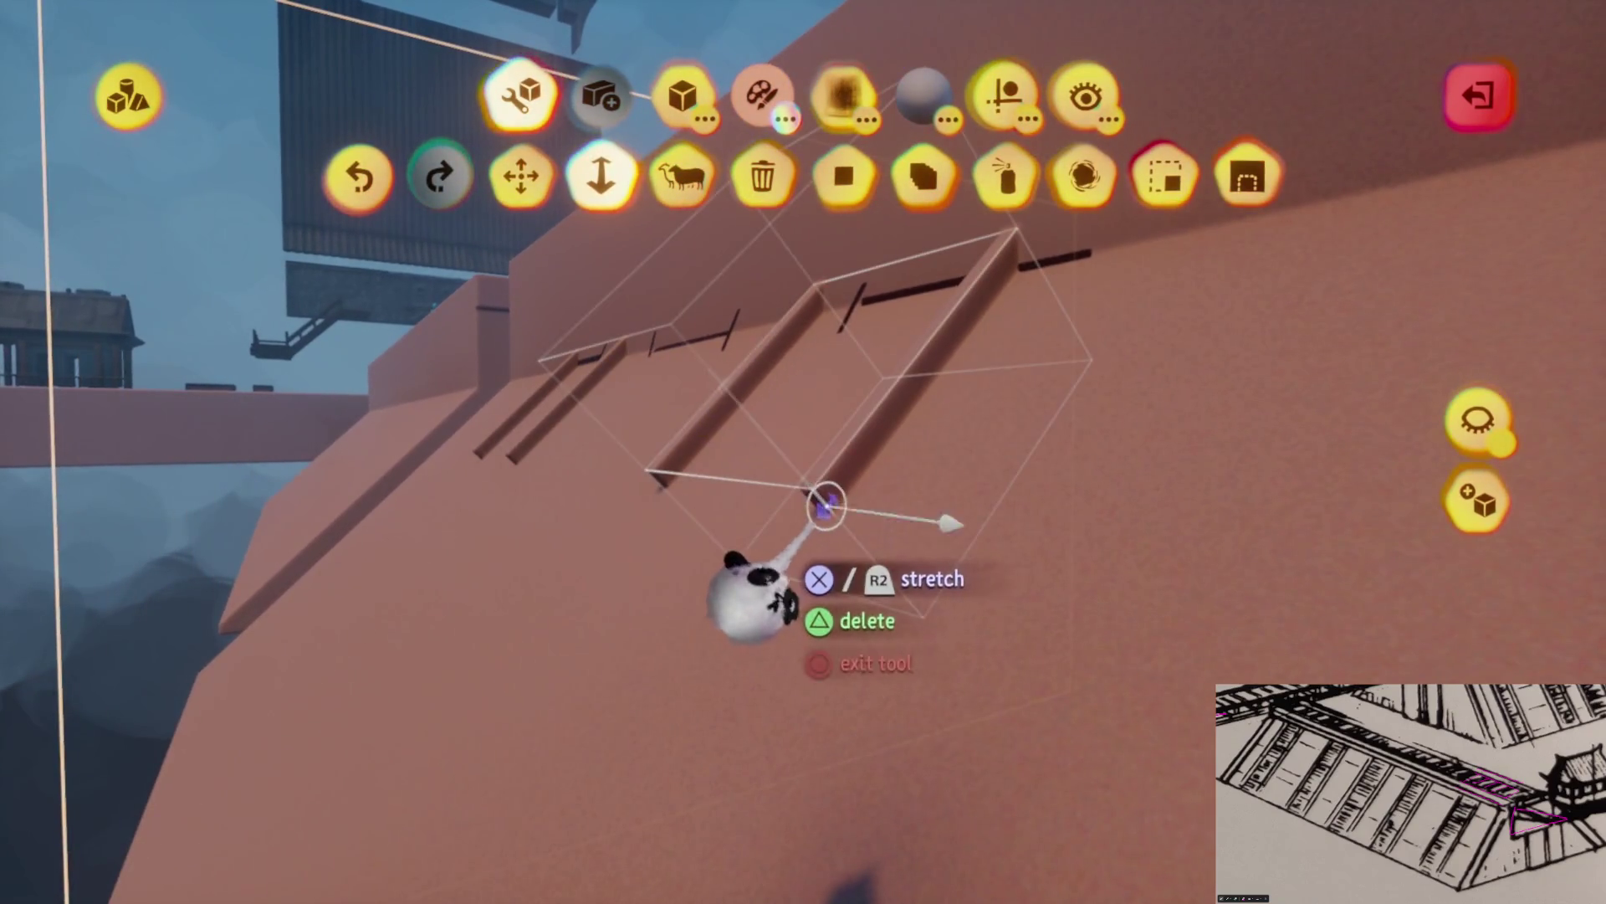
left_click_drag(771, 567, 735, 762)
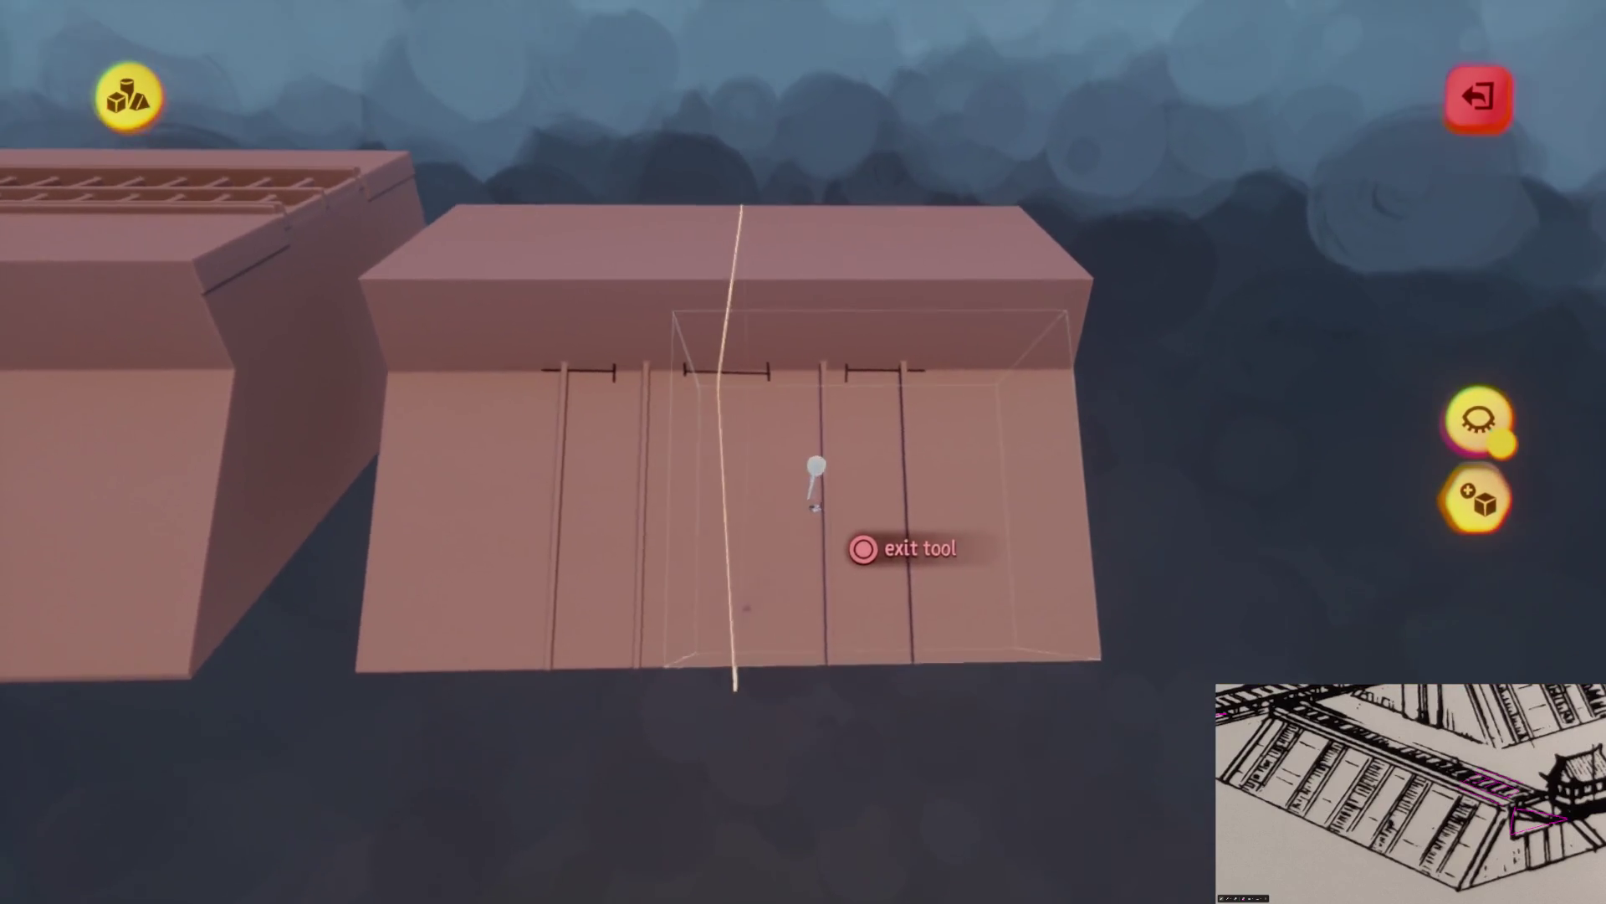
key("Escape")
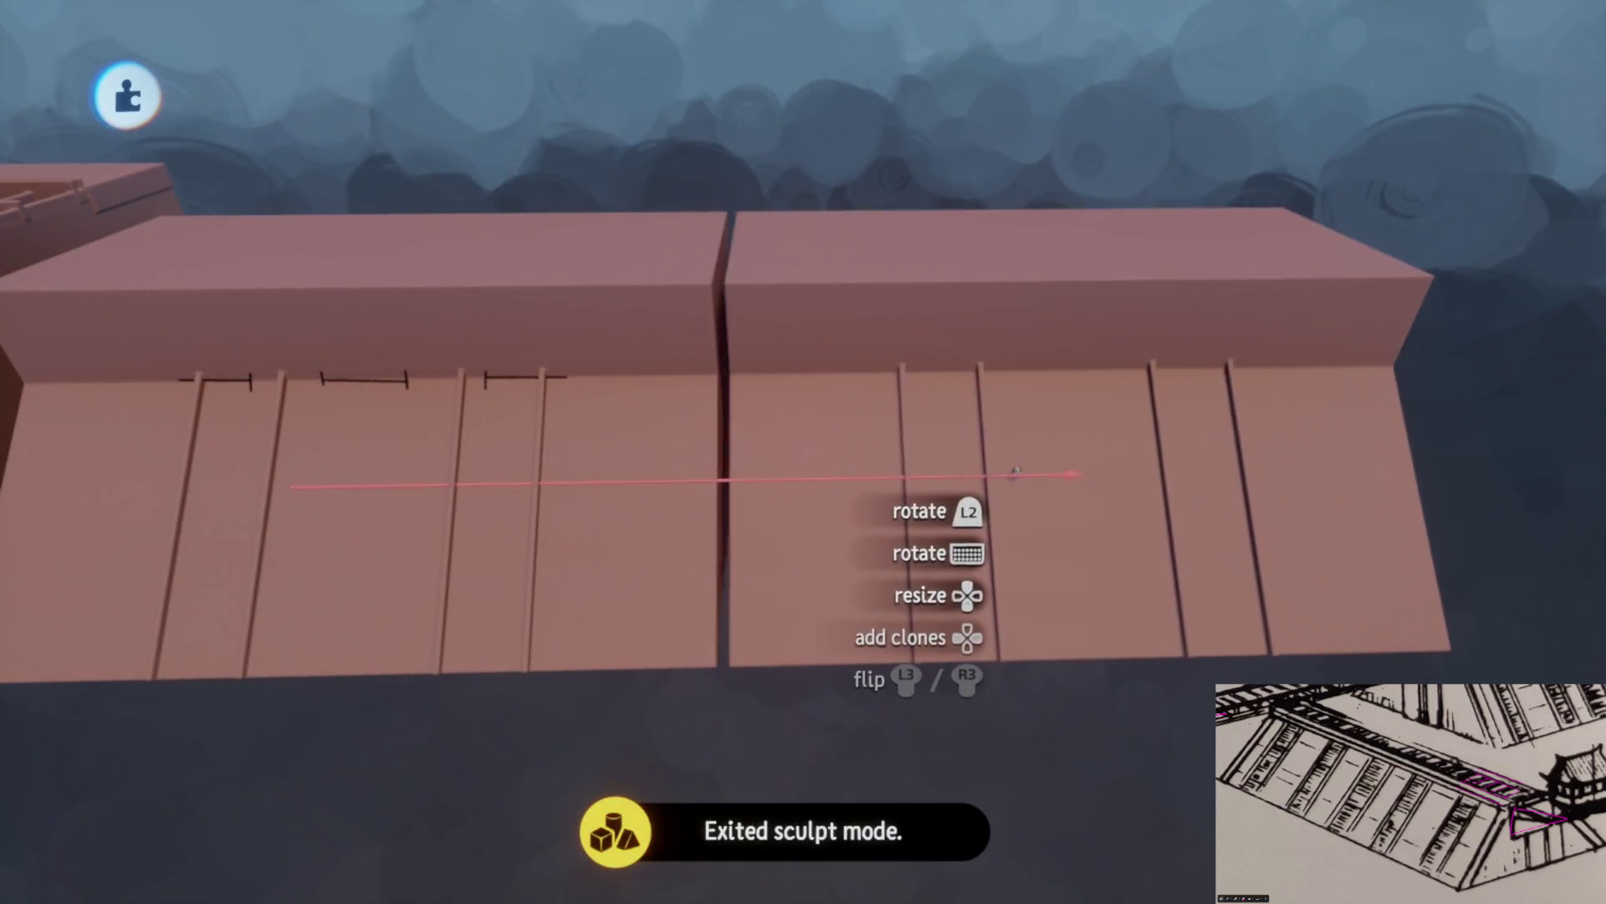
Undo the cloned ramp copy and stretch the wall block further to the right
key("ctrl+z")
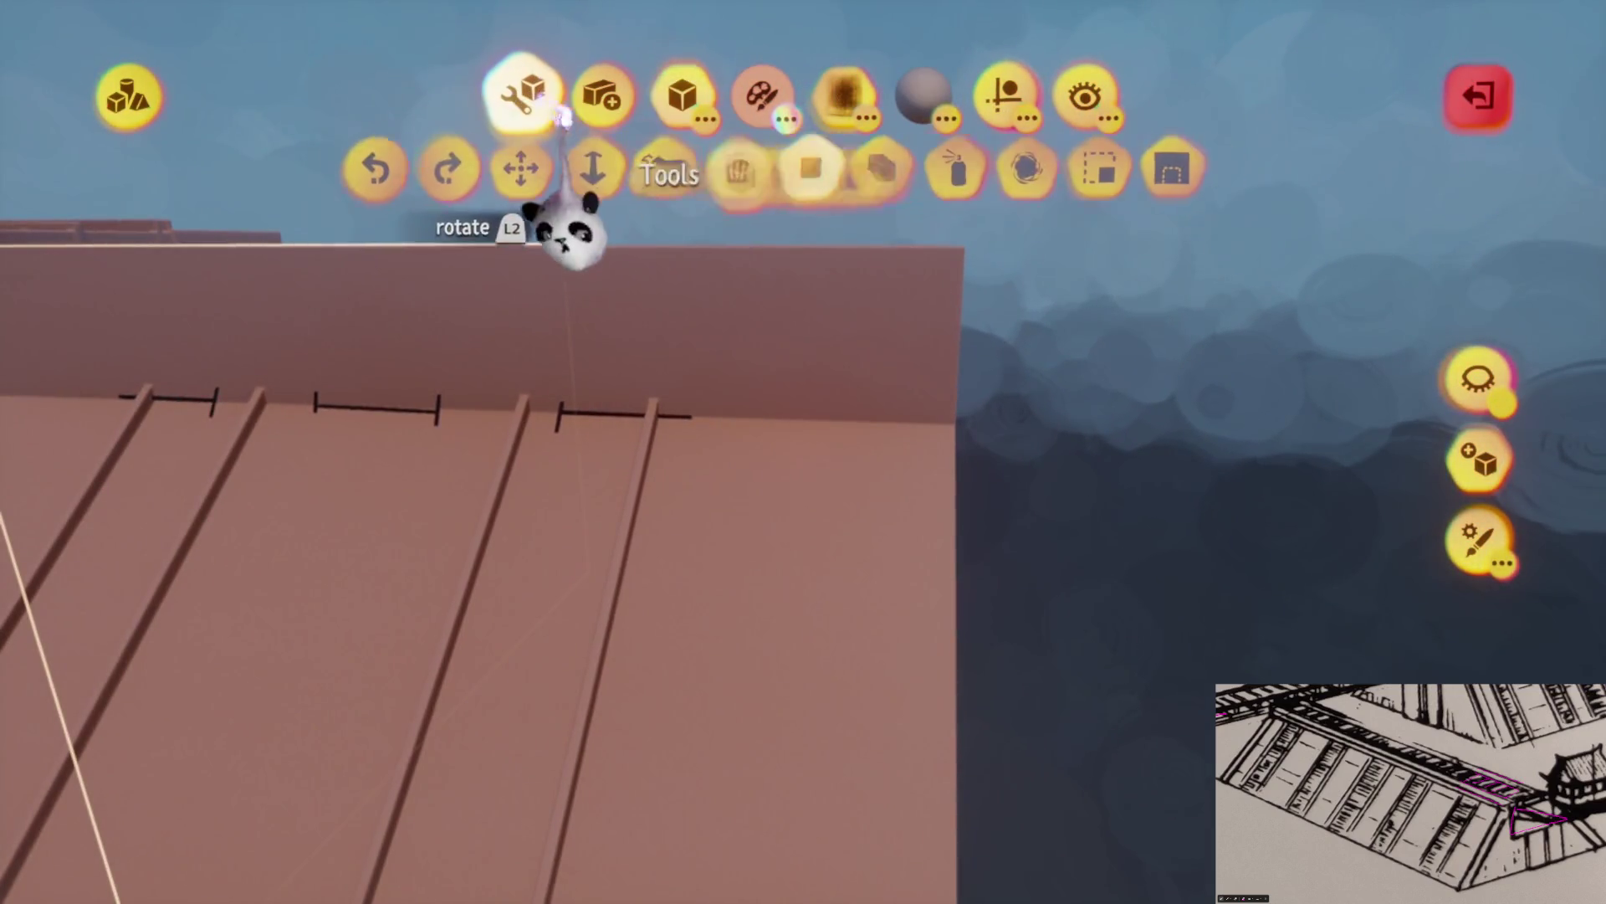
left_click(1008, 92)
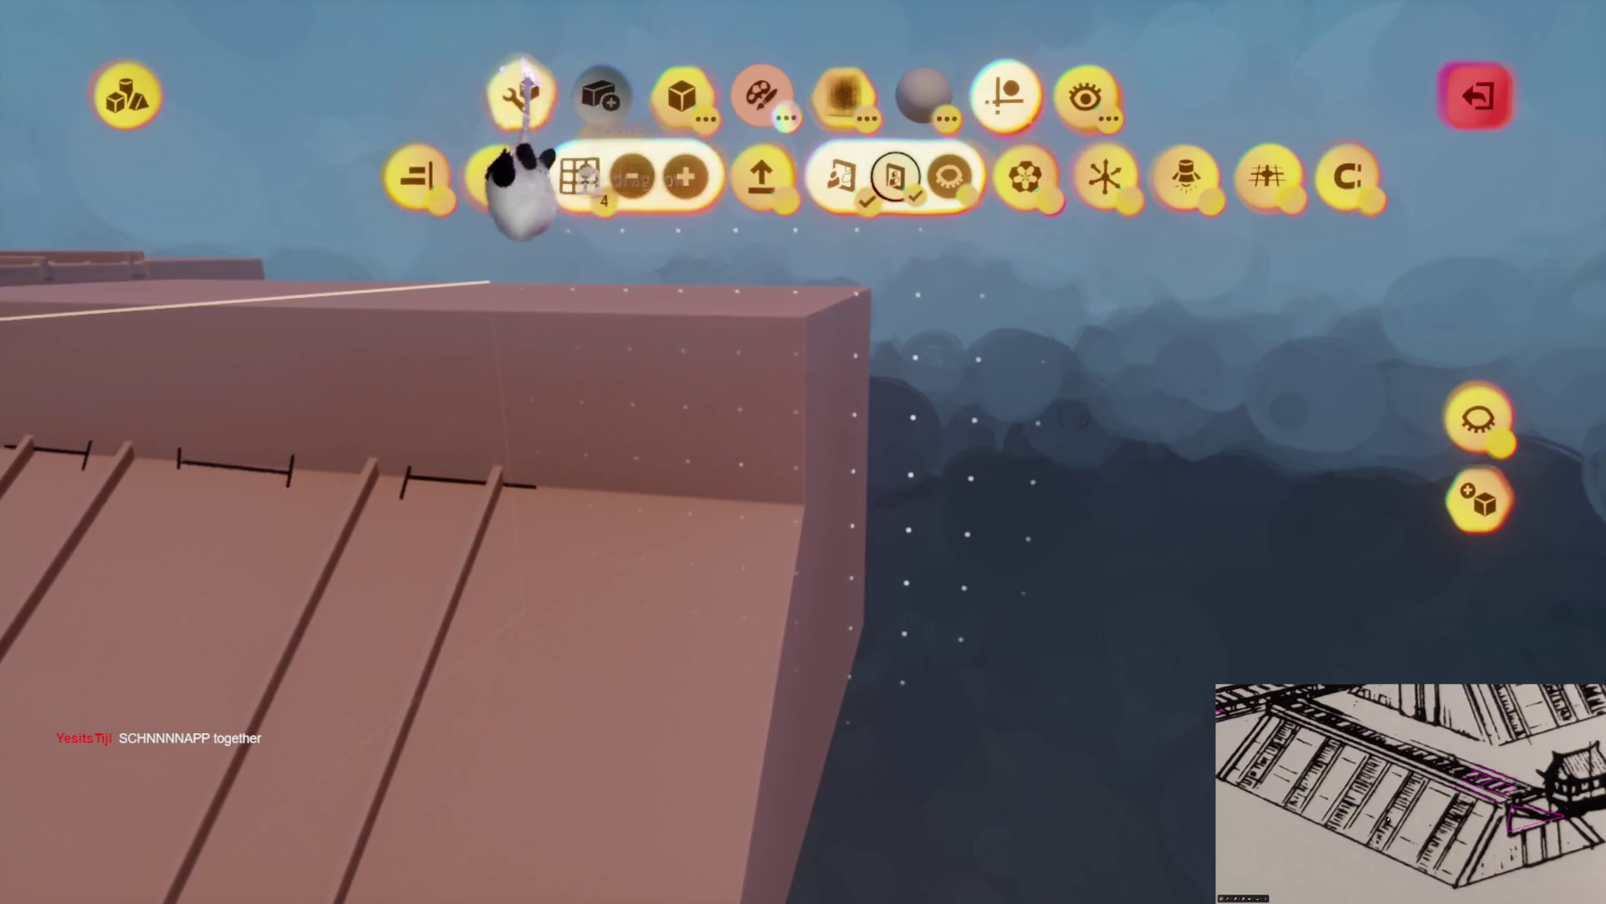
left_click(521, 94)
left_click(601, 176)
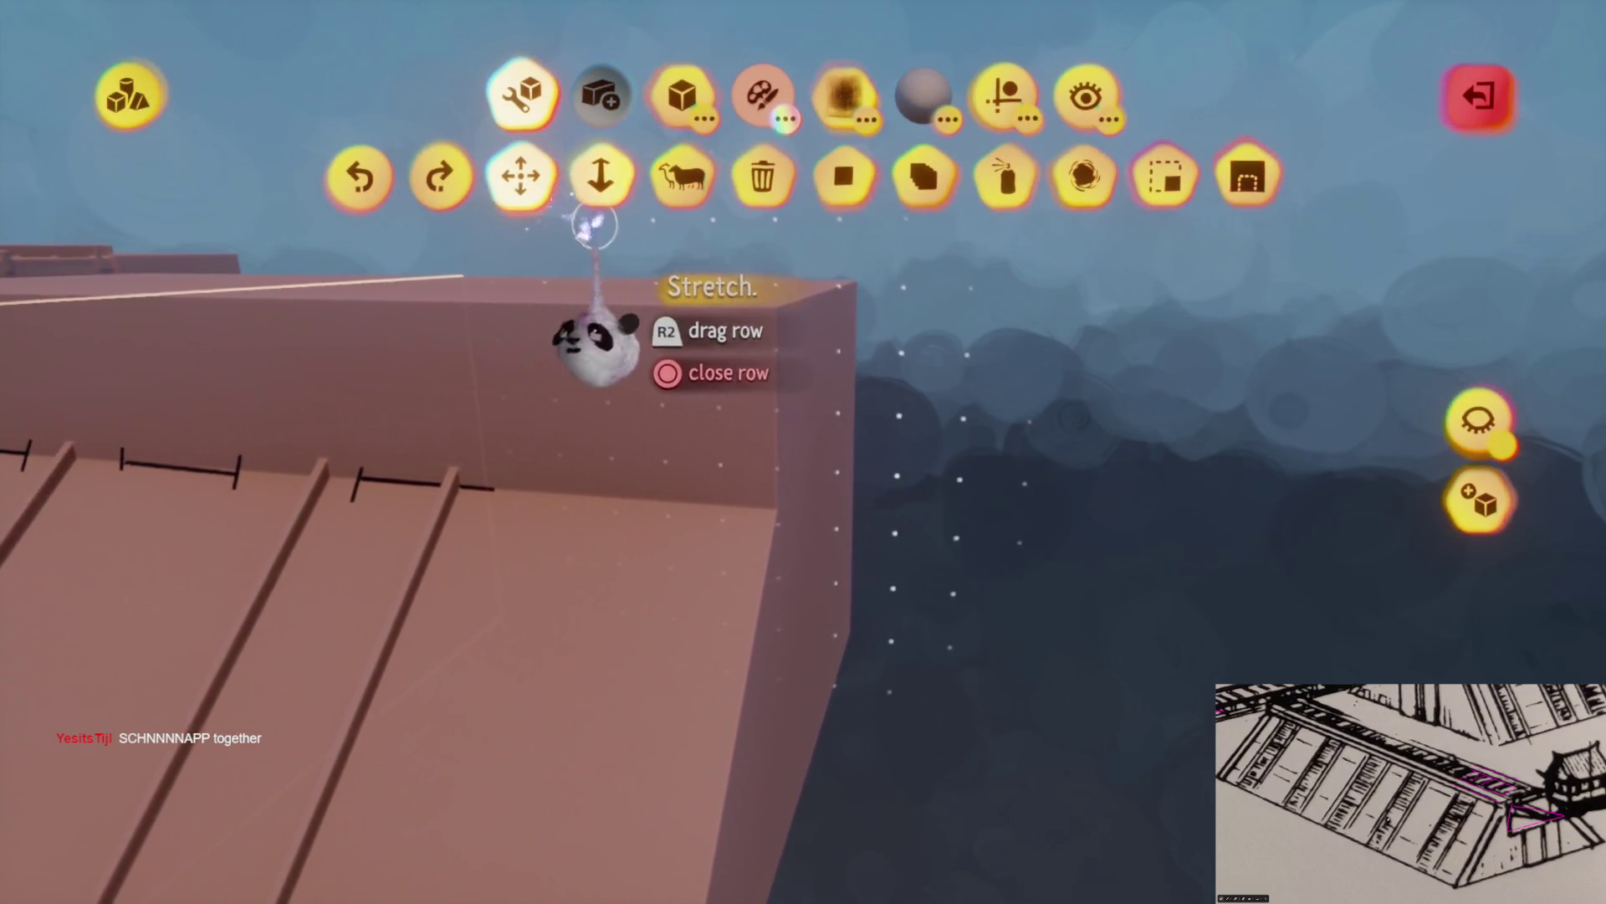
mouse_move(770, 411)
left_mouse_down()
mouse_move(756, 434)
mouse_move(730, 433)
mouse_move(850, 544)
mouse_move(717, 538)
mouse_move(717, 423)
mouse_move(771, 531)
mouse_move(940, 463)
mouse_move(962, 530)
mouse_move(871, 555)
mouse_move(887, 603)
mouse_move(860, 339)
mouse_move(577, 243)
left_mouse_up()
key("Escape")
Stamp a cylinder into the ramp top where the ribs begin, carving a curved hollow
double_click(810, 515)
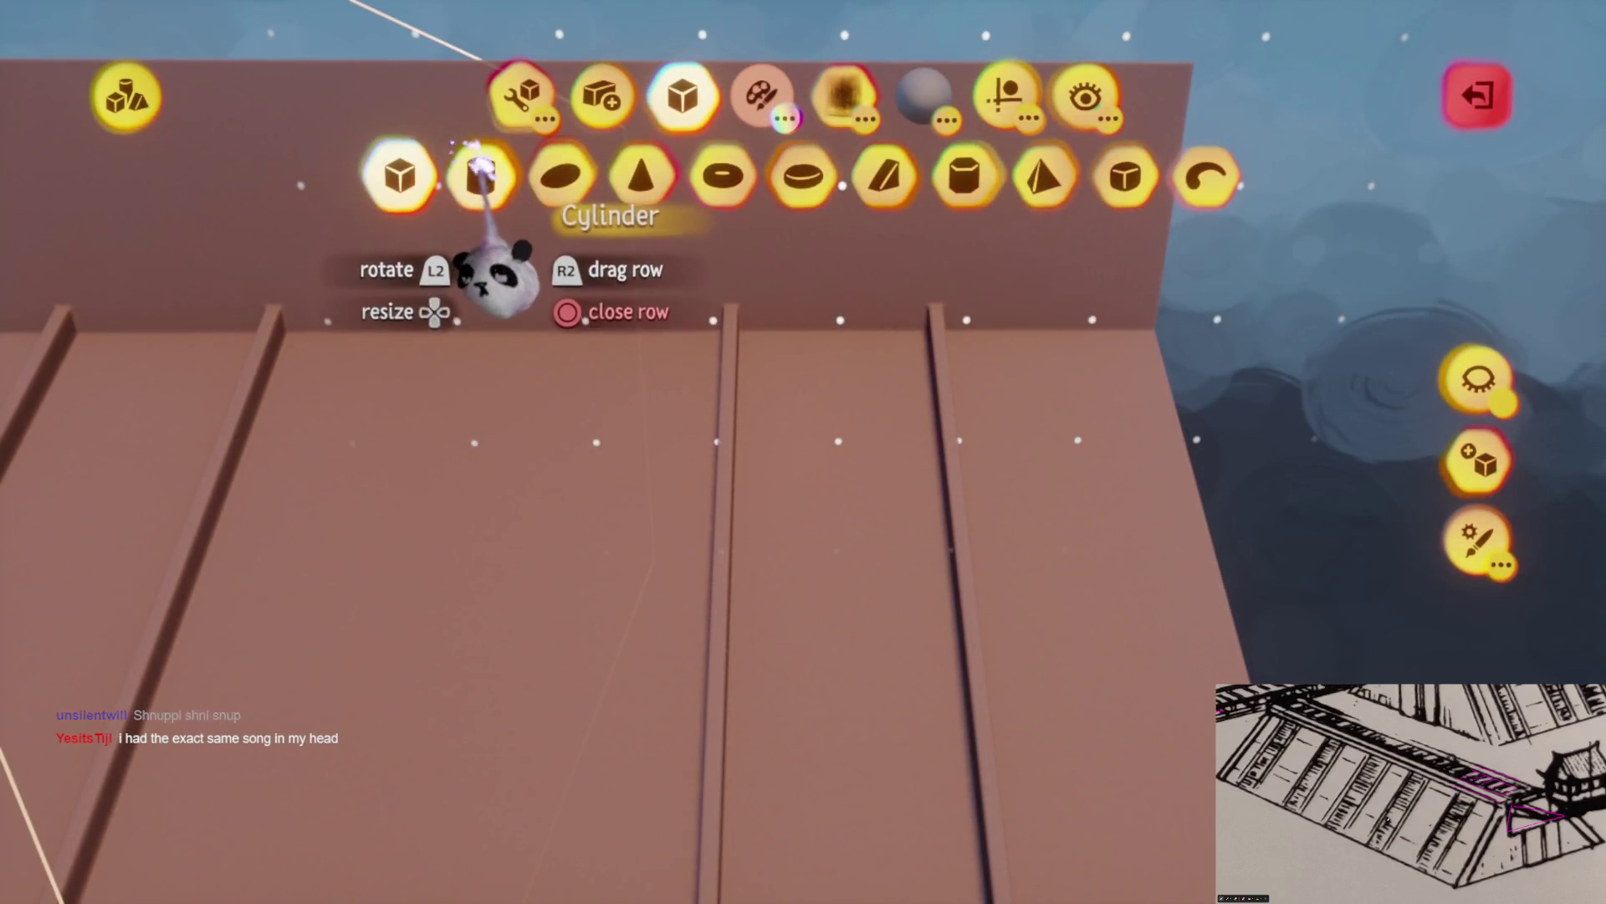
left_click(406, 173)
mouse_move(853, 483)
left_mouse_down()
mouse_move(806, 510)
mouse_move(815, 499)
left_mouse_up()
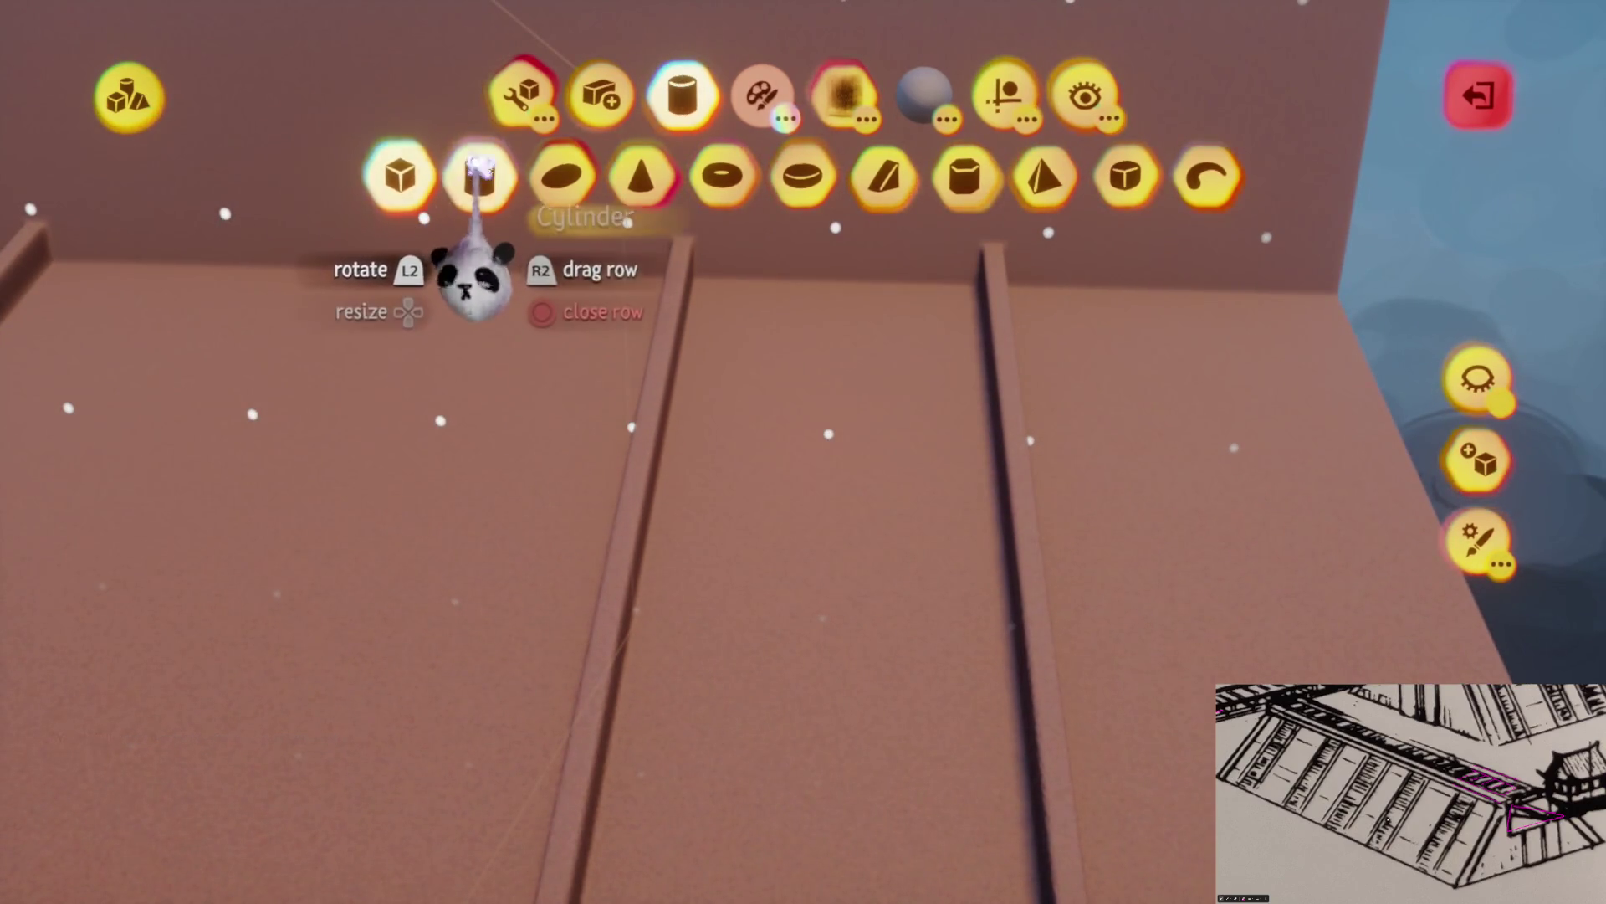
key("Escape")
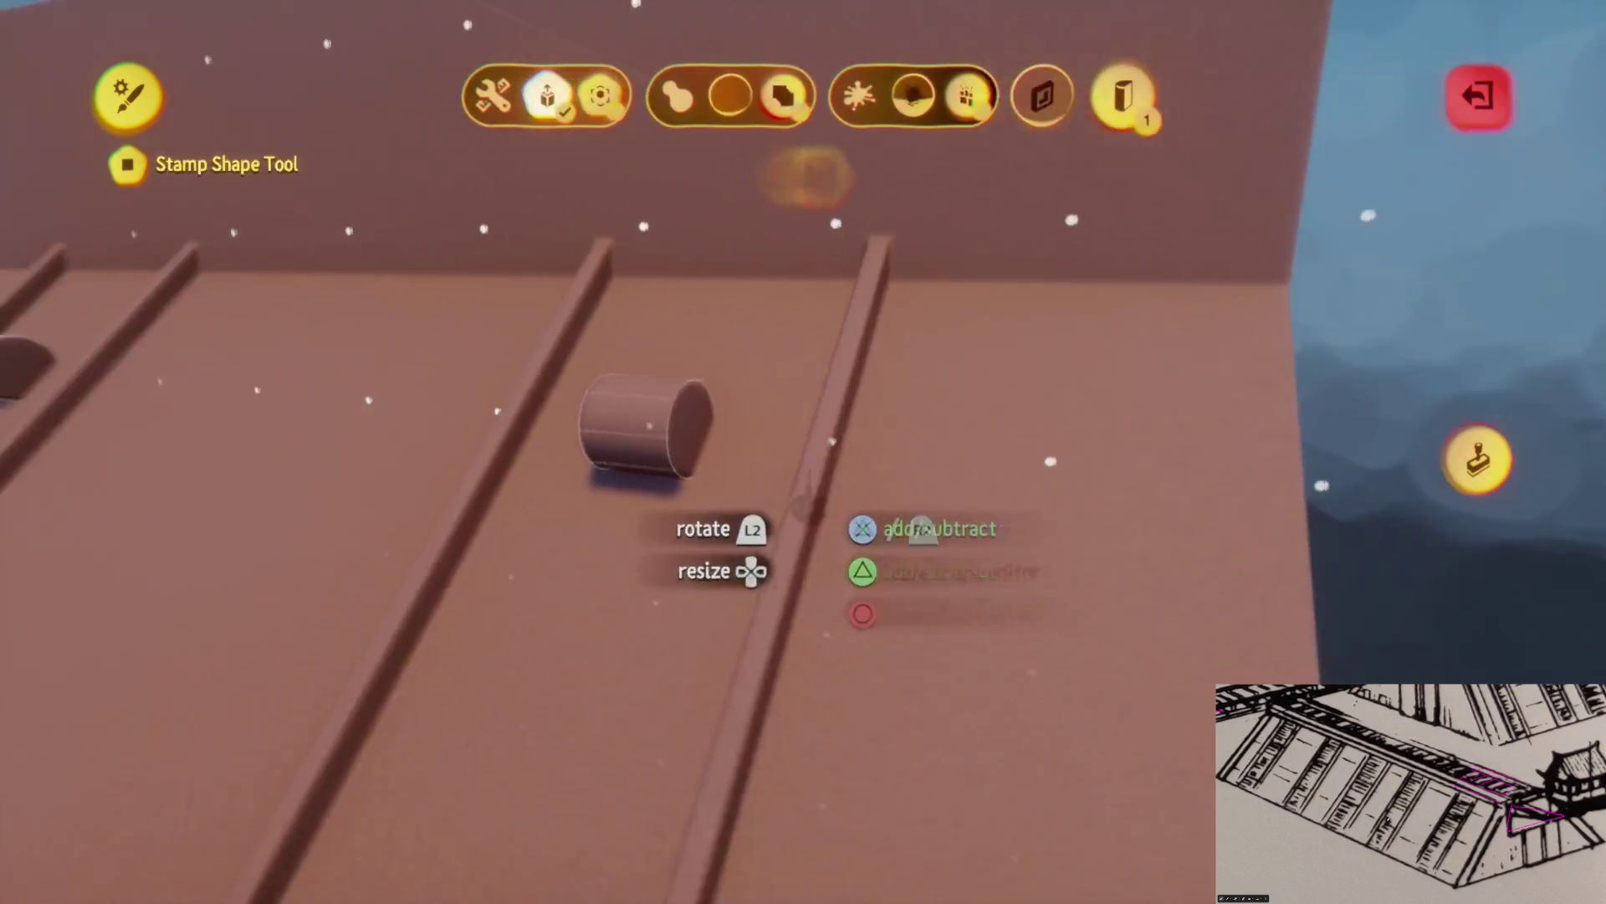
key("Escape")
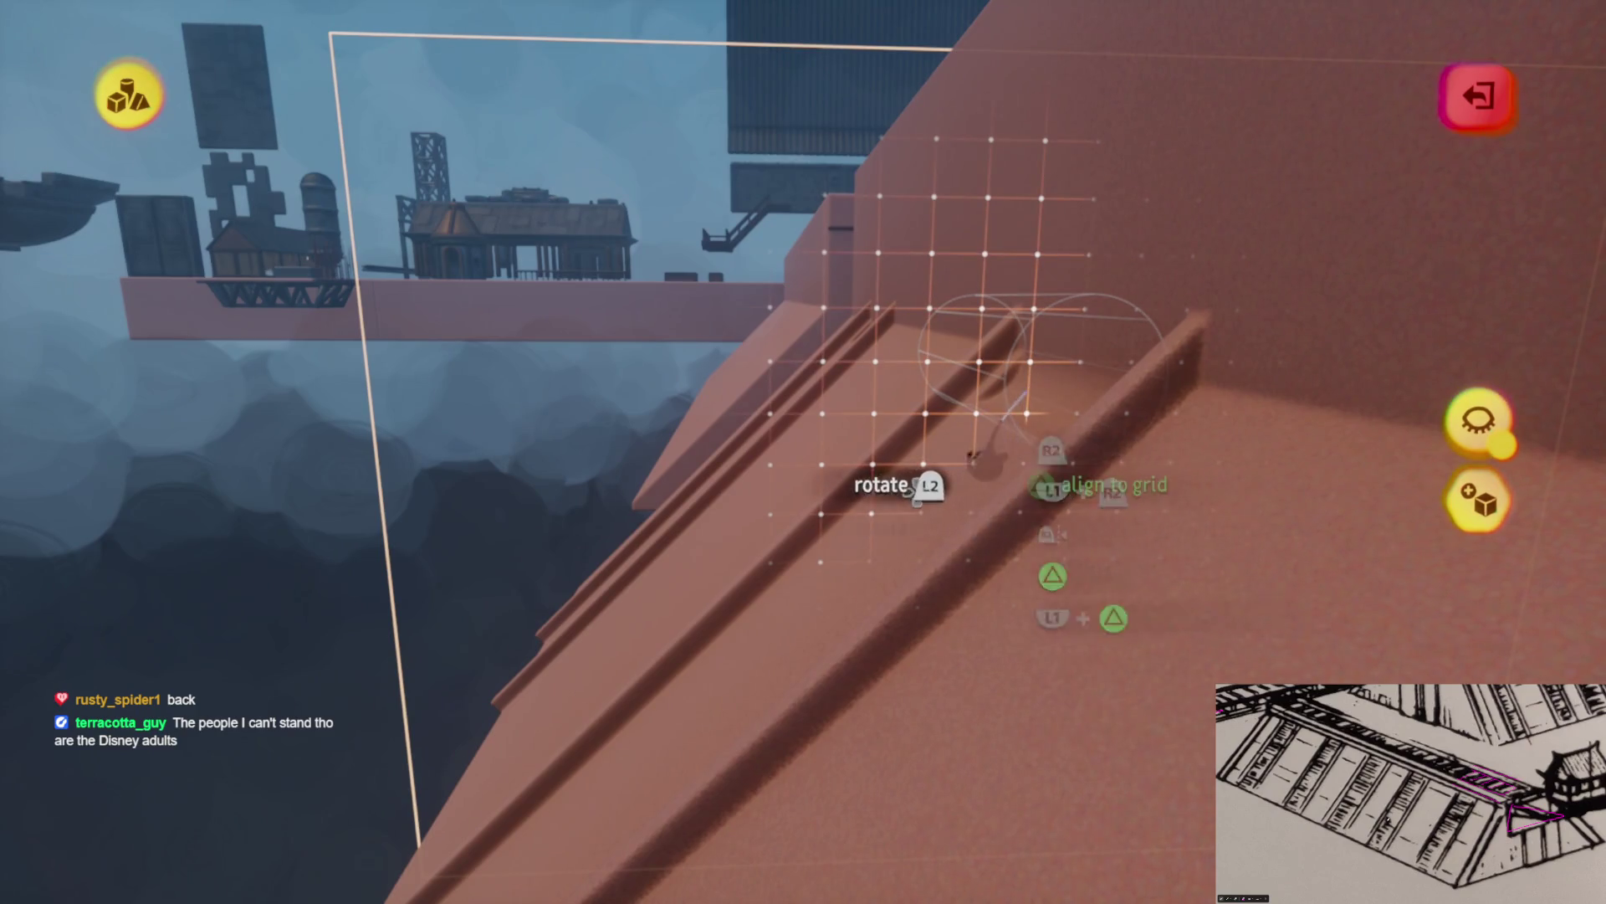
Place the ladder piece on the sloped platform beside the other ladder and check it from several angles
mouse_move(975, 418)
left_mouse_down()
mouse_move(961, 502)
mouse_move(835, 586)
mouse_move(842, 566)
mouse_move(843, 585)
mouse_move(835, 502)
mouse_move(821, 513)
mouse_move(846, 520)
mouse_move(836, 574)
mouse_move(853, 619)
left_mouse_up()
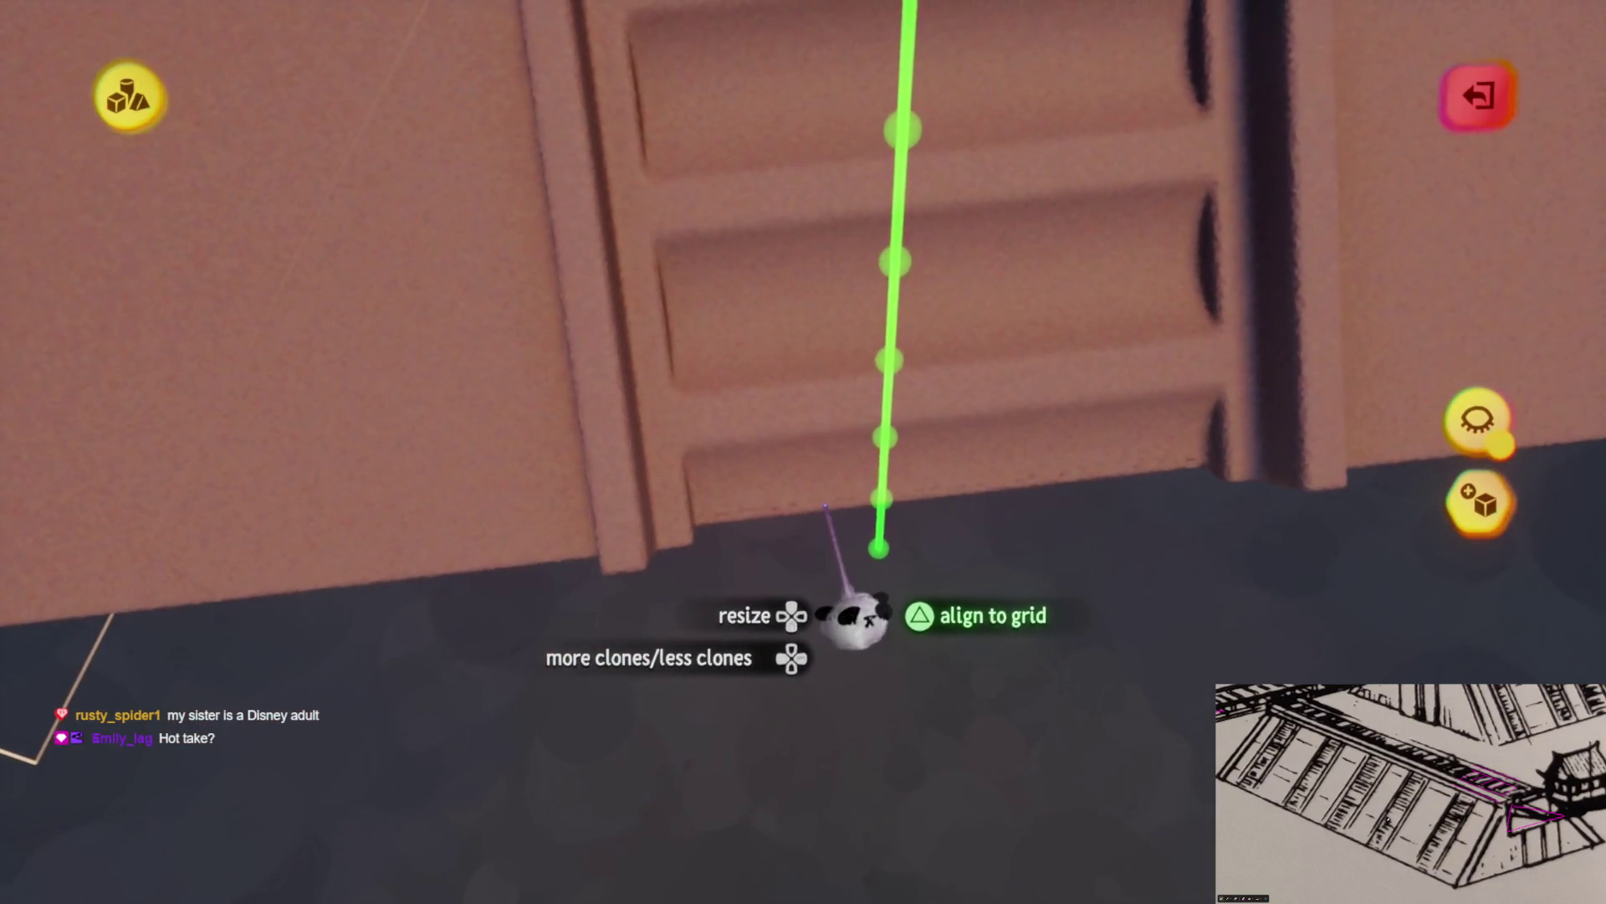
left_click_drag(826, 506, 835, 530)
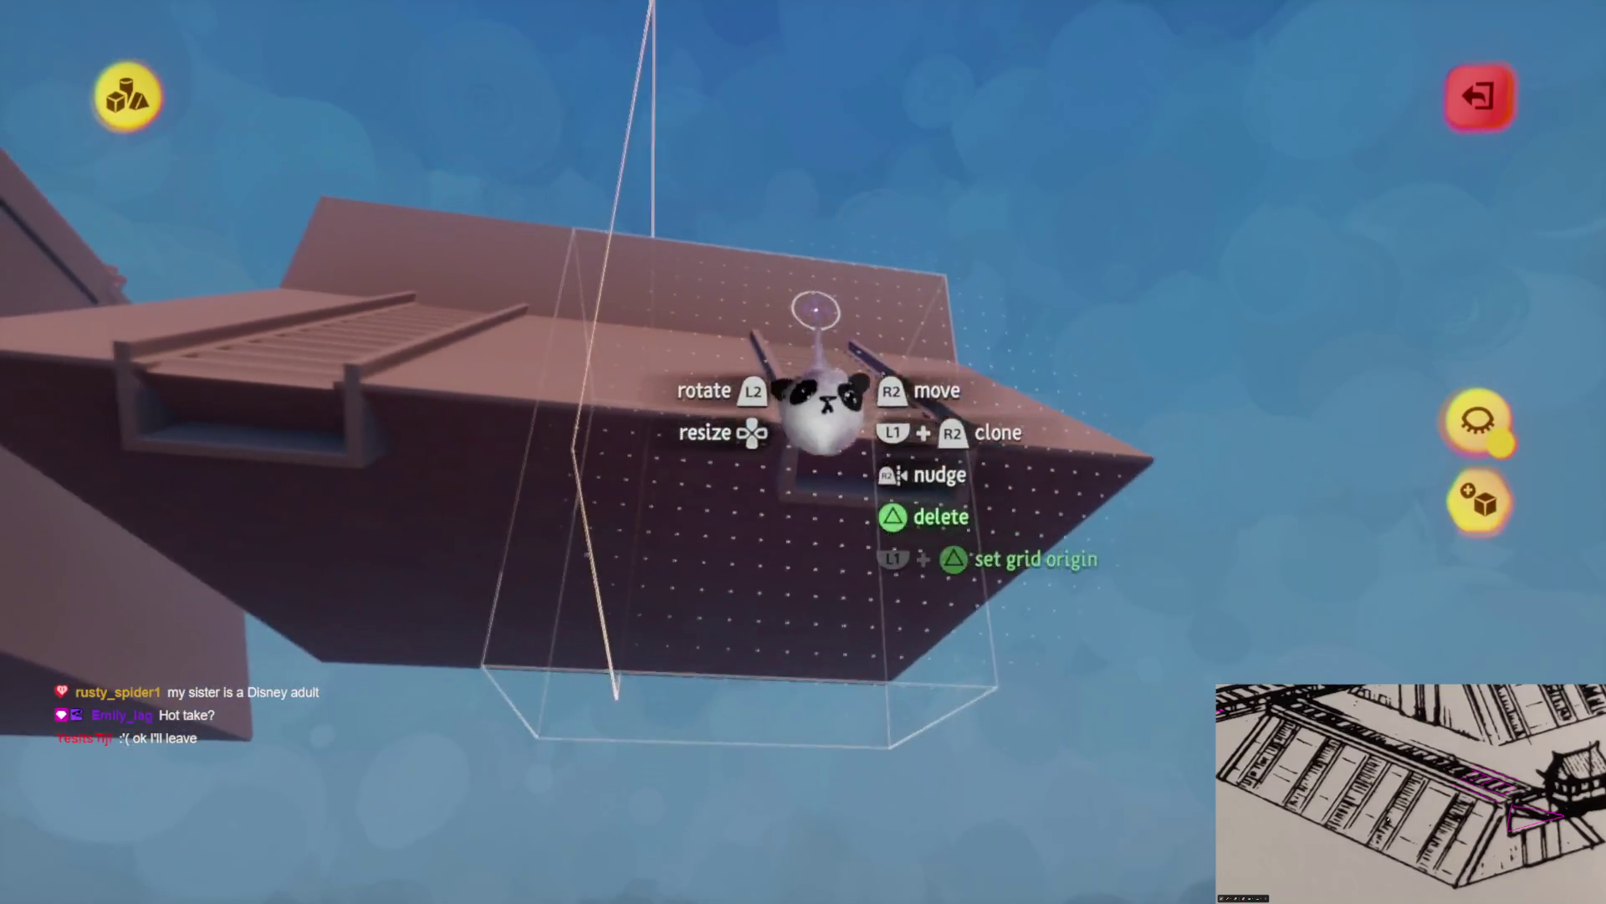
mouse_move(831, 644)
left_mouse_down()
mouse_move(839, 655)
mouse_move(779, 477)
mouse_move(783, 327)
left_mouse_up()
mouse_move(793, 663)
left_mouse_down()
mouse_move(810, 520)
mouse_move(796, 531)
mouse_move(822, 452)
mouse_move(734, 455)
mouse_move(717, 421)
mouse_move(770, 563)
mouse_move(835, 613)
mouse_move(886, 419)
mouse_move(868, 459)
mouse_move(884, 456)
mouse_move(851, 447)
mouse_move(814, 617)
mouse_move(806, 383)
mouse_move(803, 451)
left_mouse_up()
mouse_move(808, 531)
left_mouse_down()
mouse_move(850, 645)
mouse_move(789, 549)
mouse_move(708, 294)
left_mouse_up()
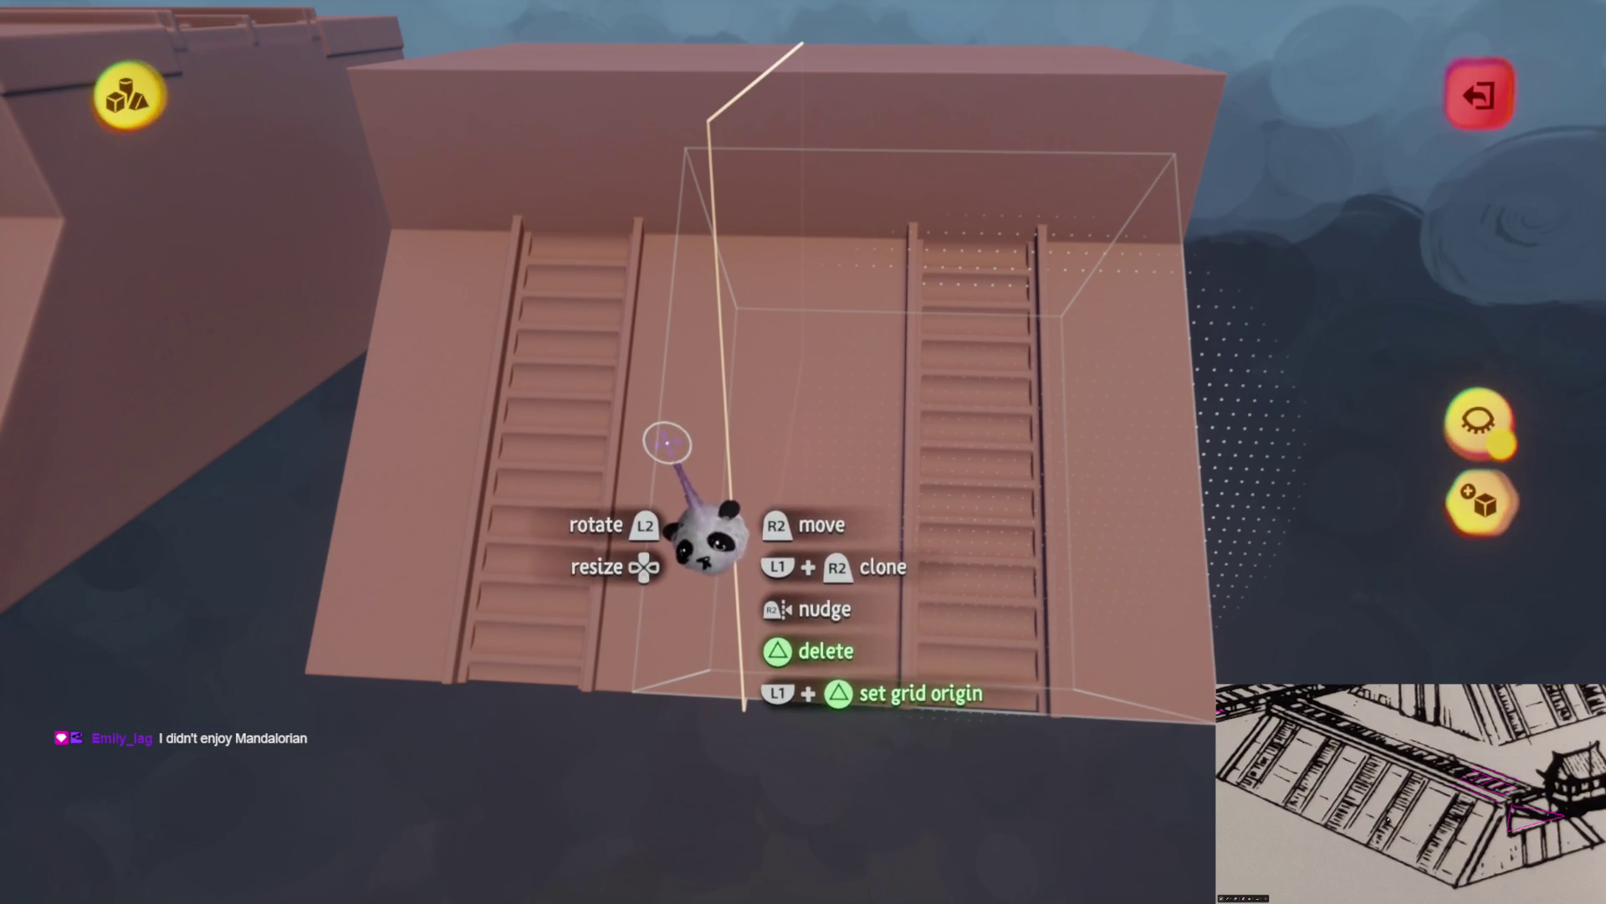
Zoom in on the right ladder track of the sloped ramp
scroll(624, 416, "up", 5)
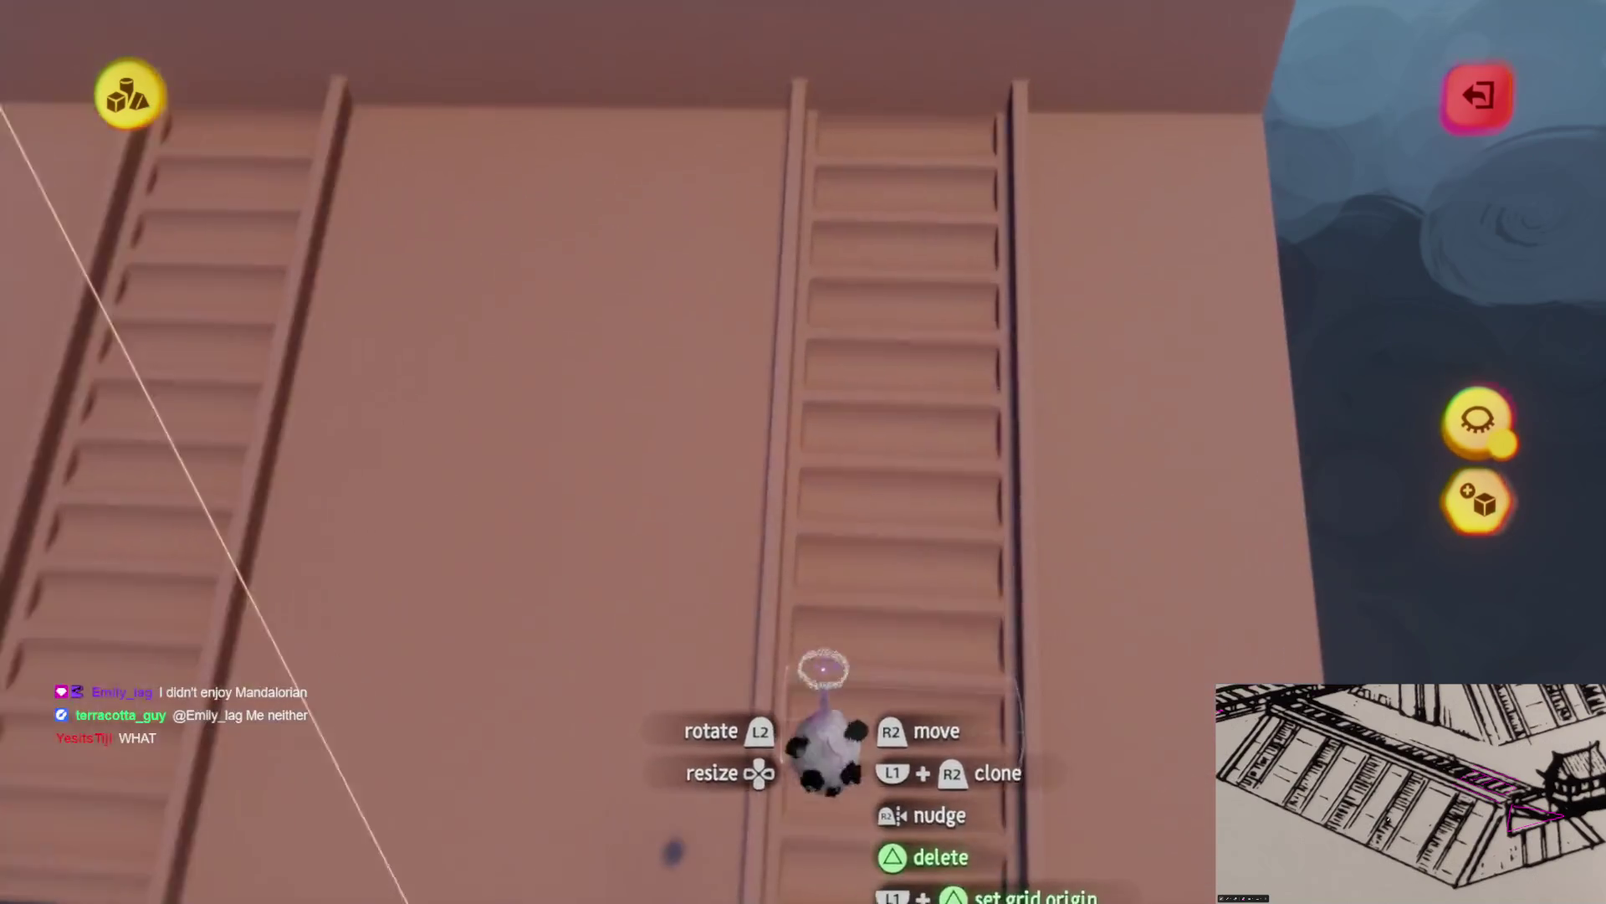
scroll(827, 344, "down", 5)
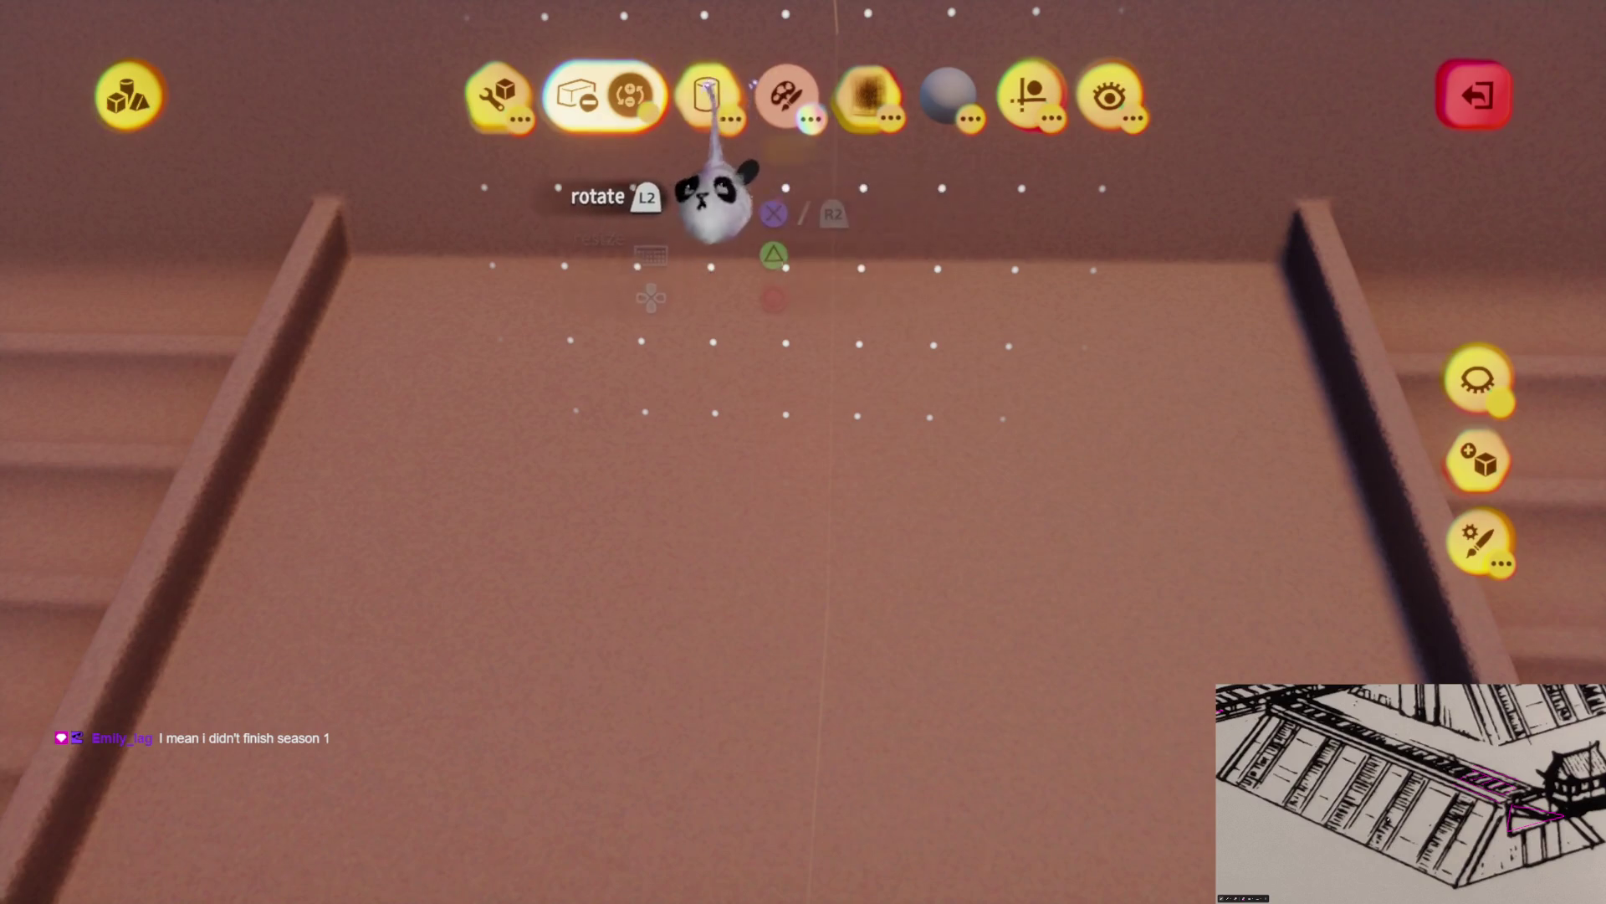
Stamp a cube and stretch it into a long flat crossbar across one ladder's rails
left_click(400, 175)
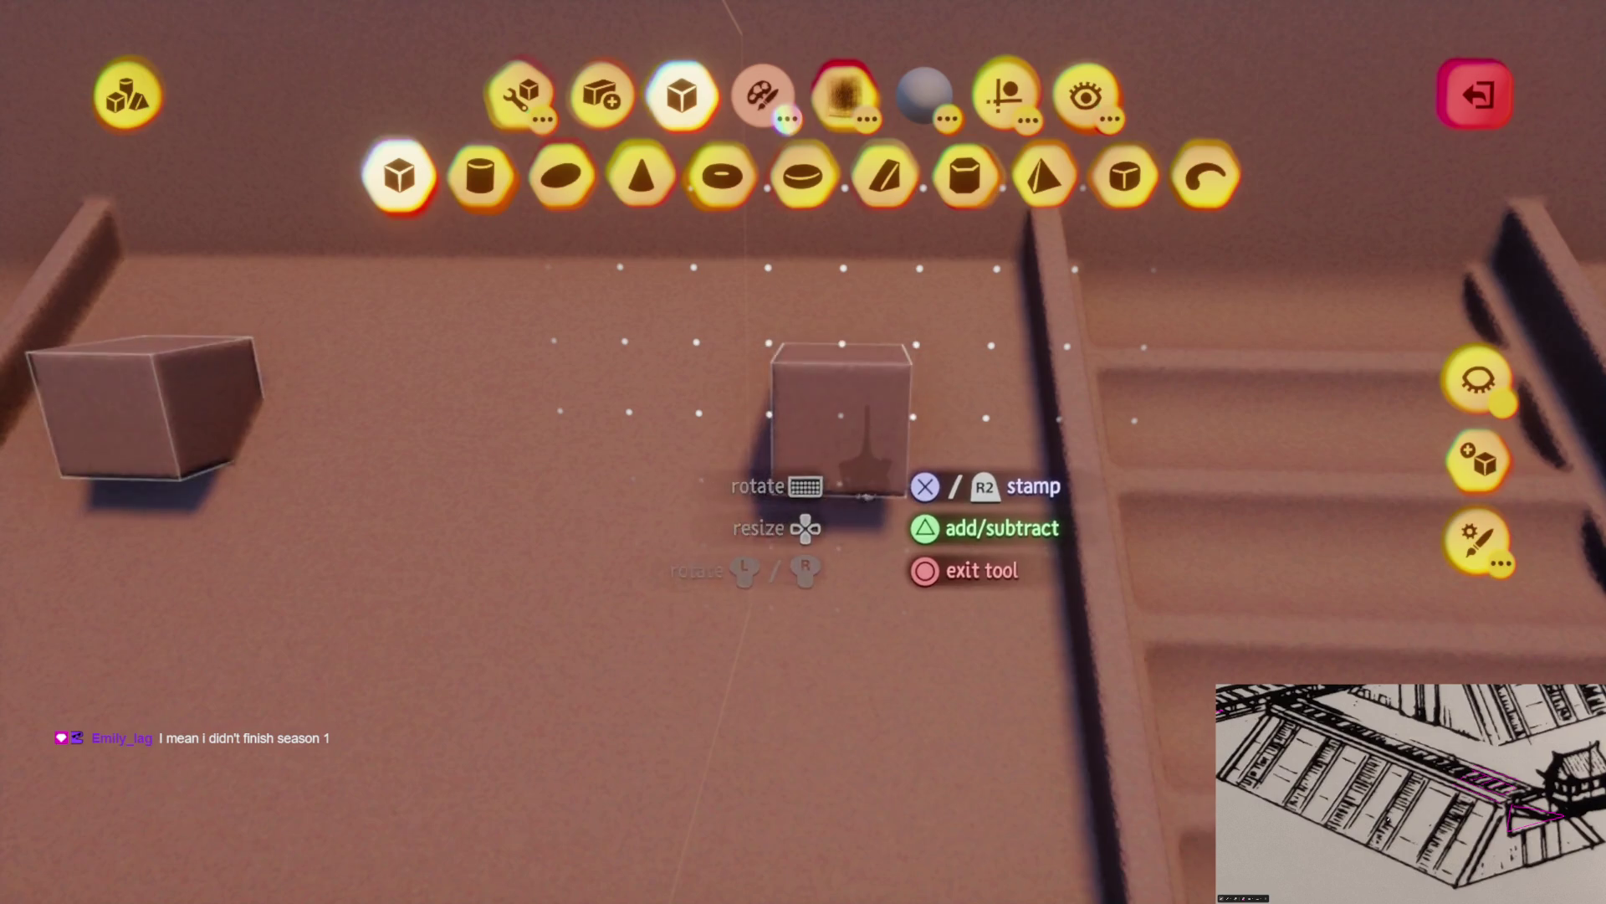
left_click(862, 470)
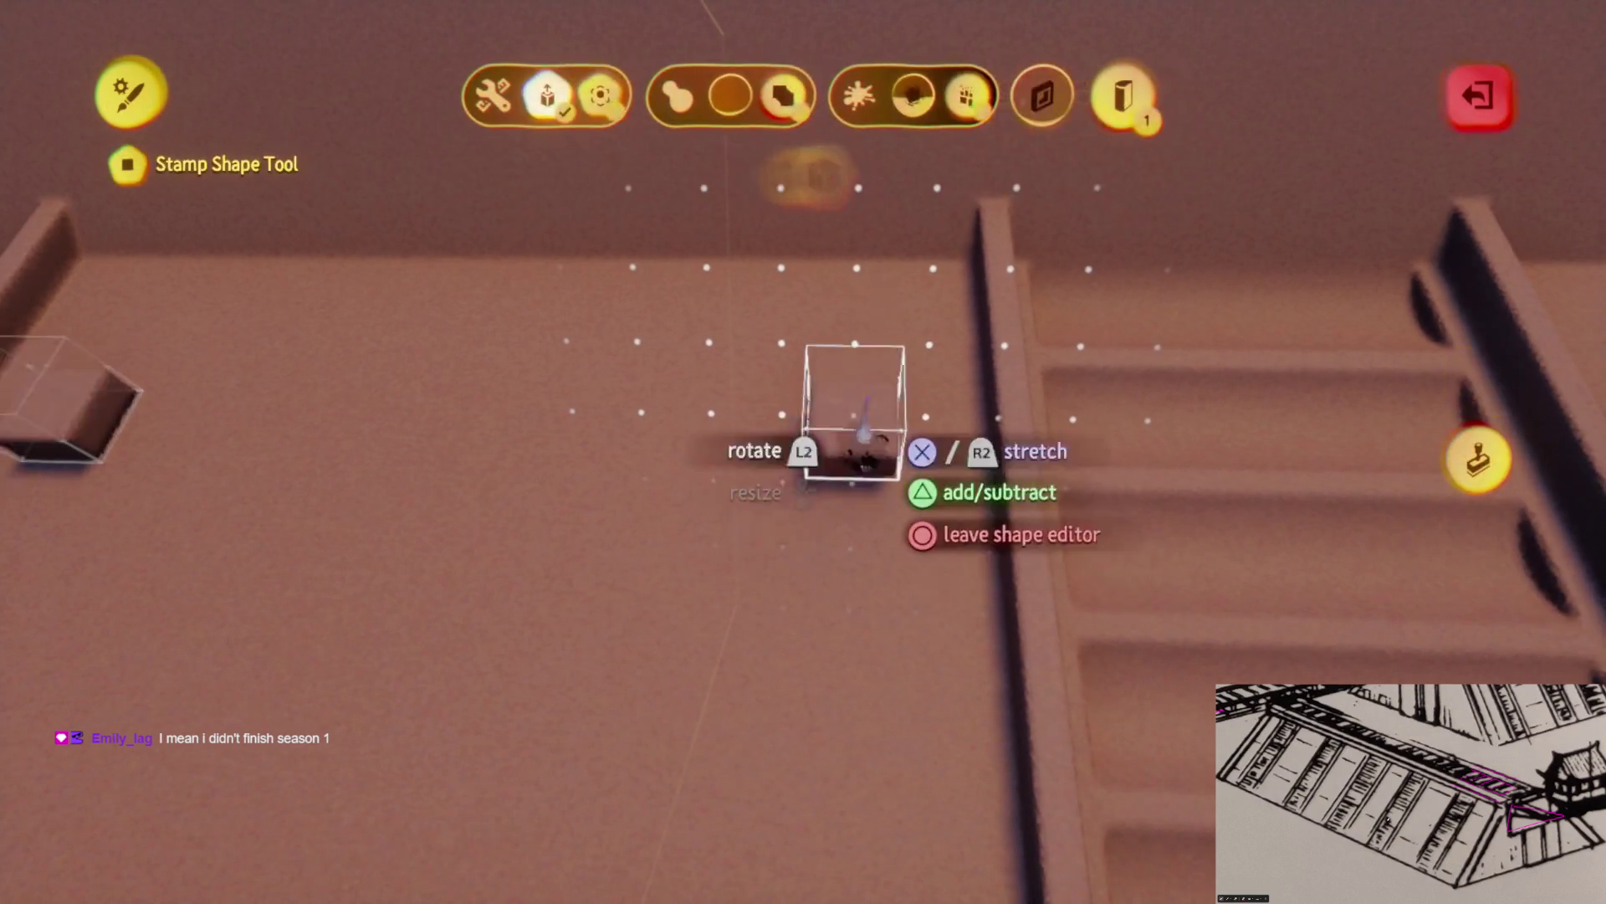
key("Escape")
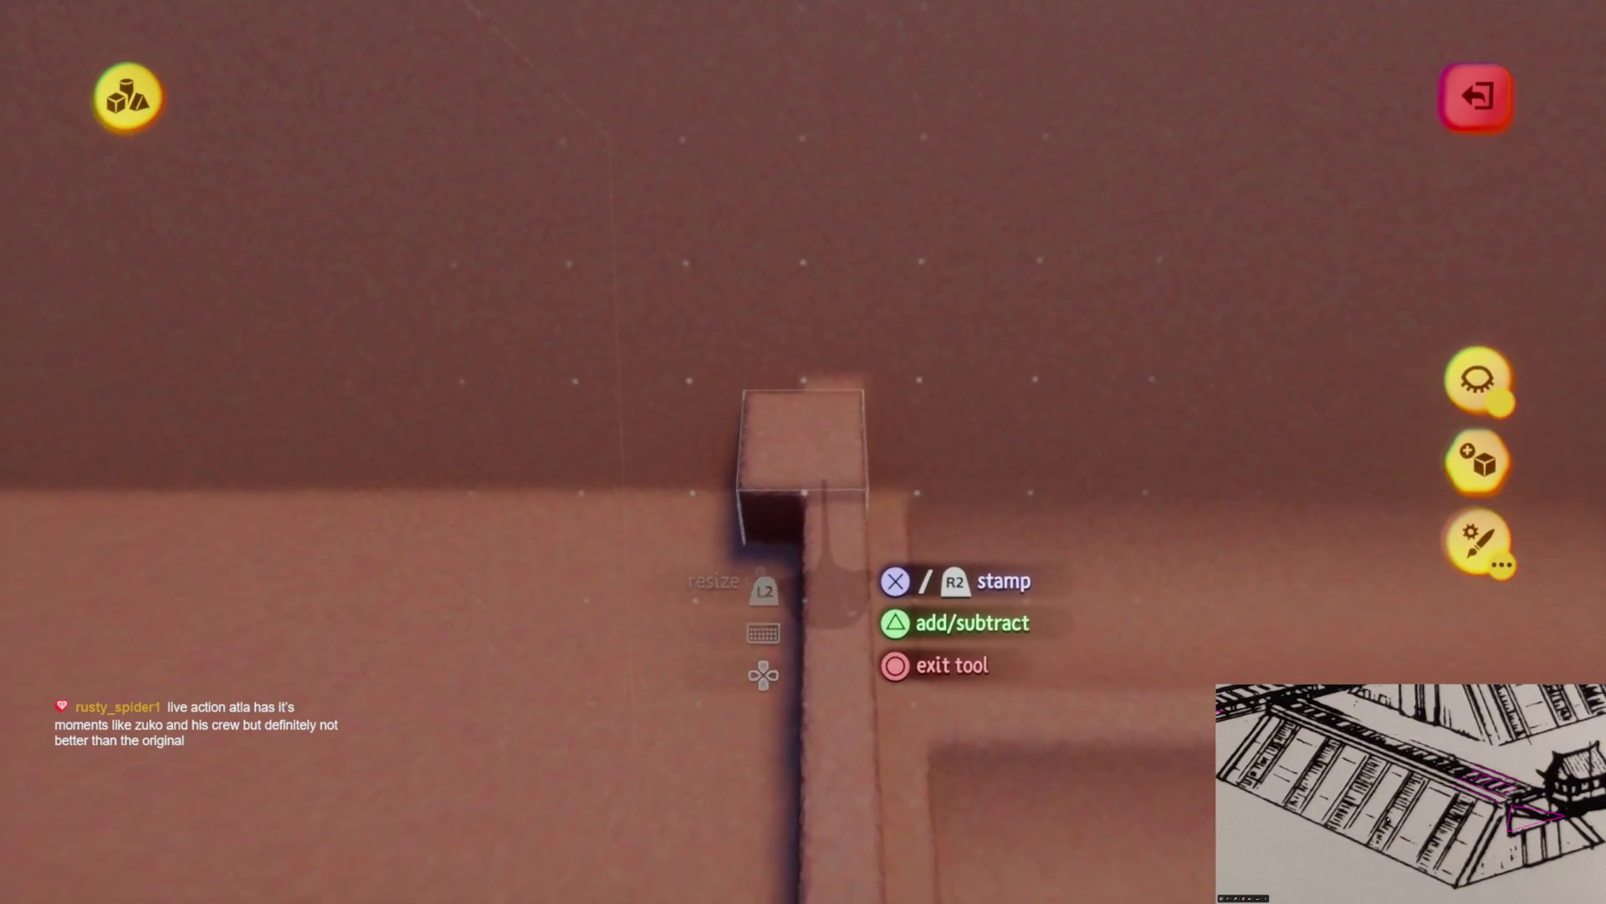
key("Escape")
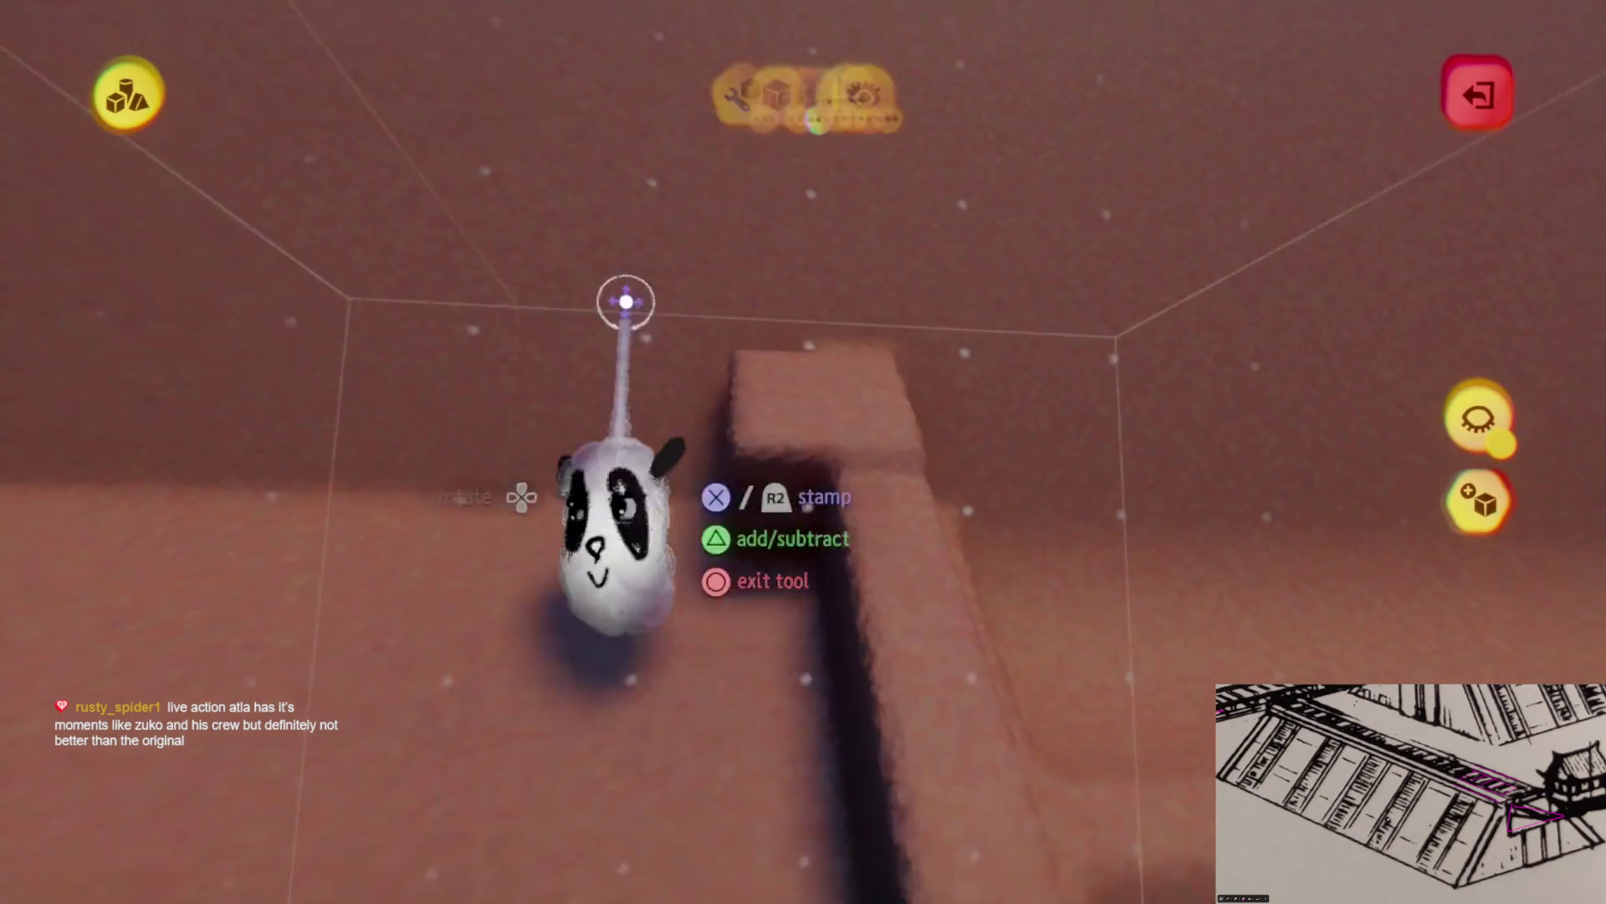
left_click(509, 84)
left_click(601, 176)
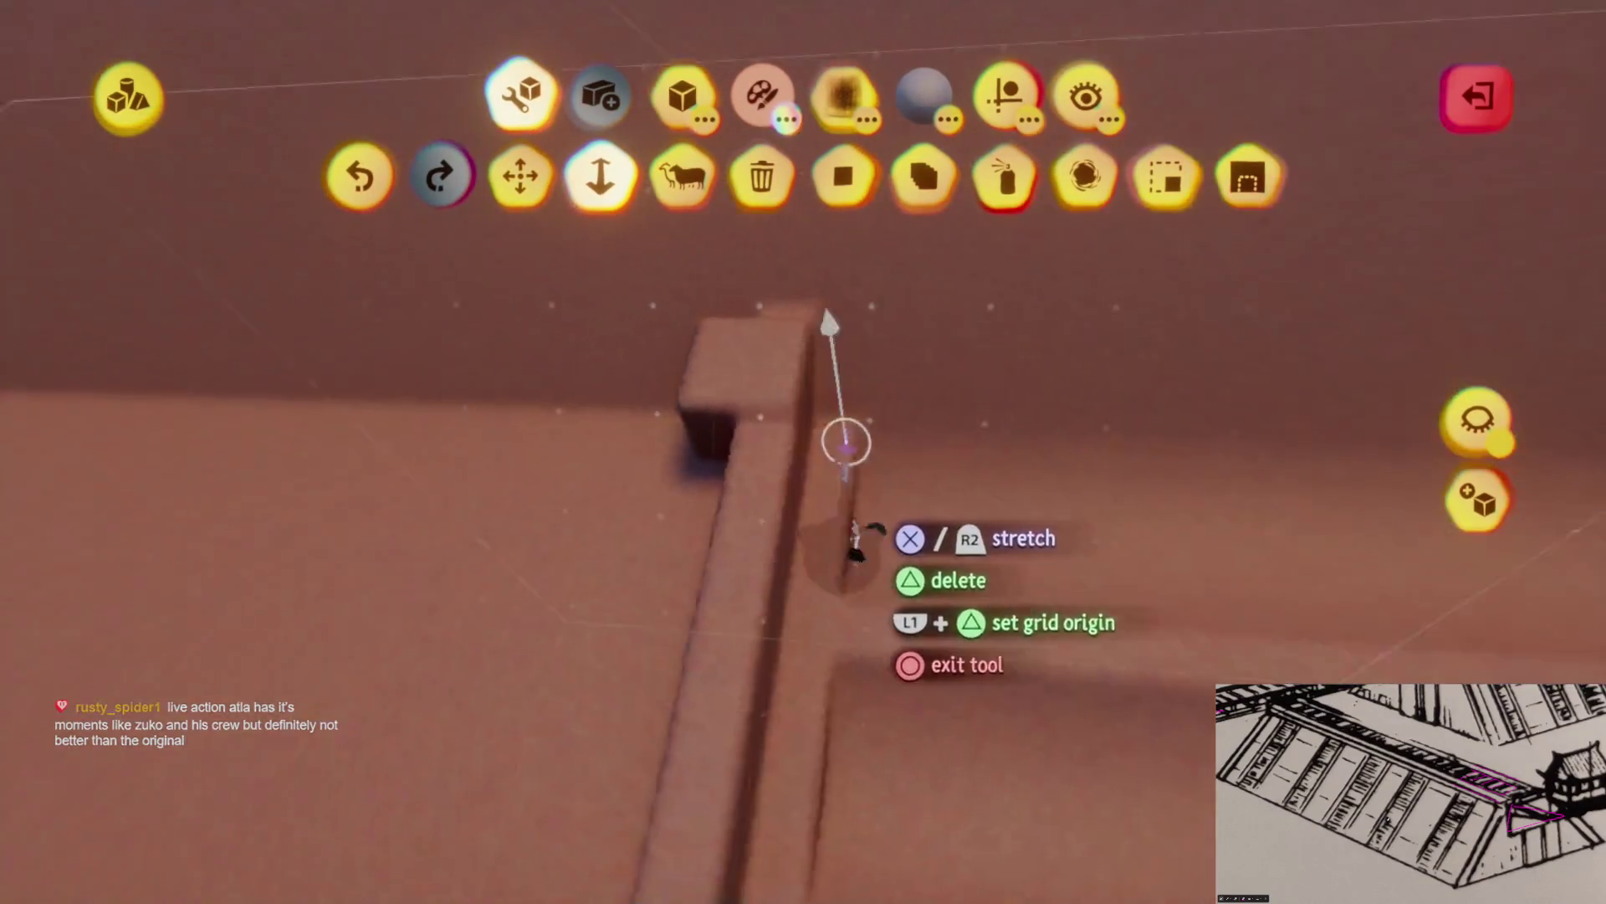
key("Escape")
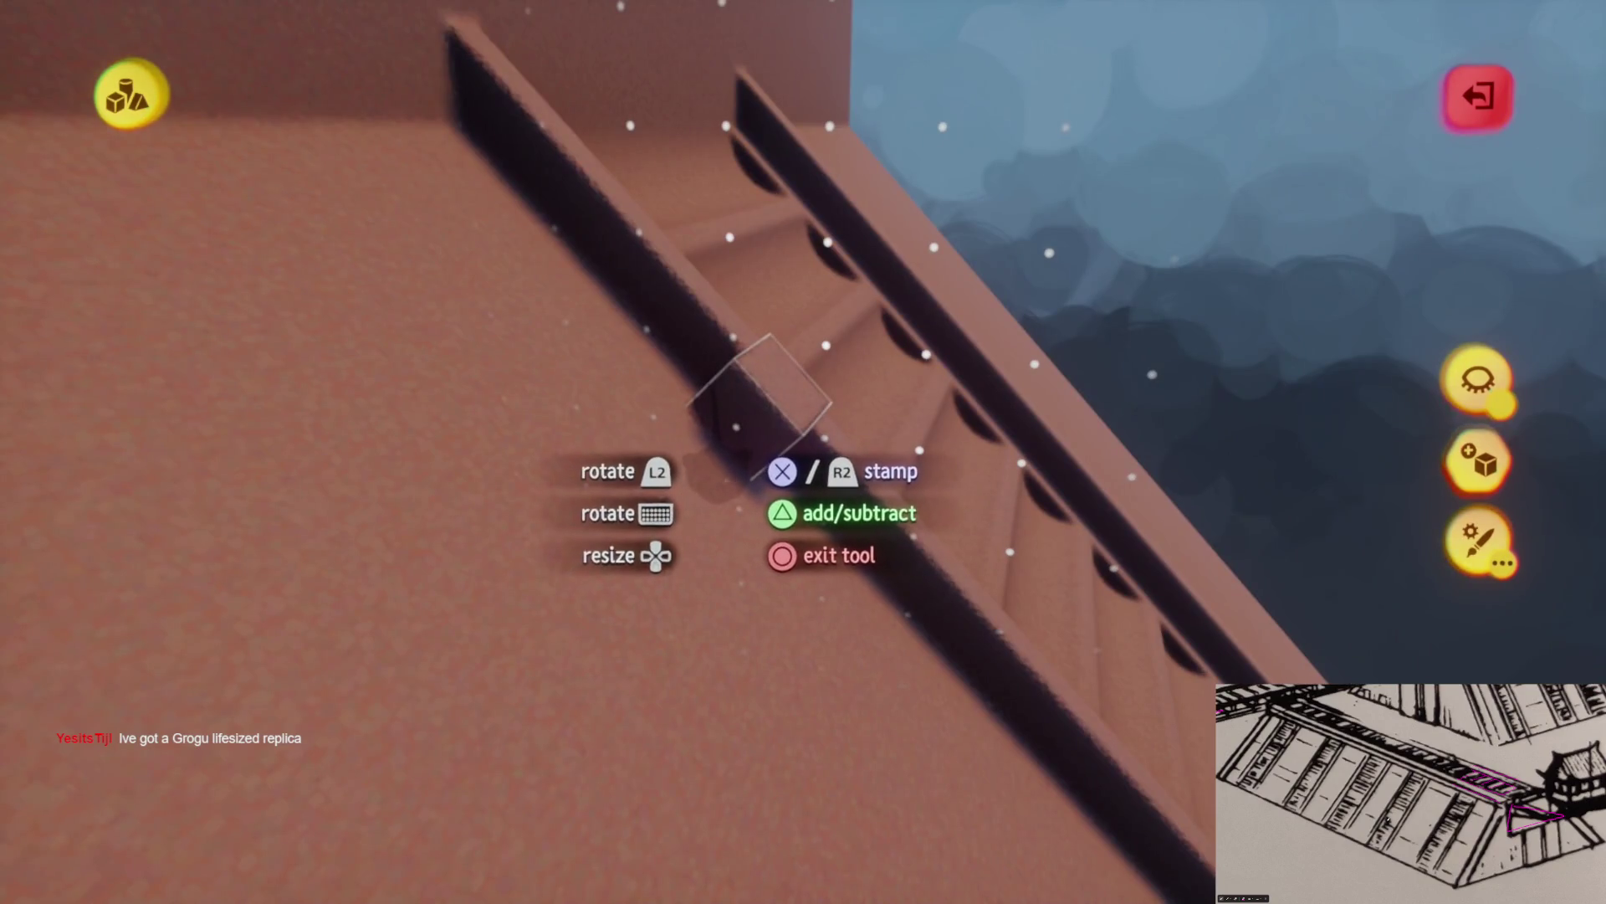
key("Escape")
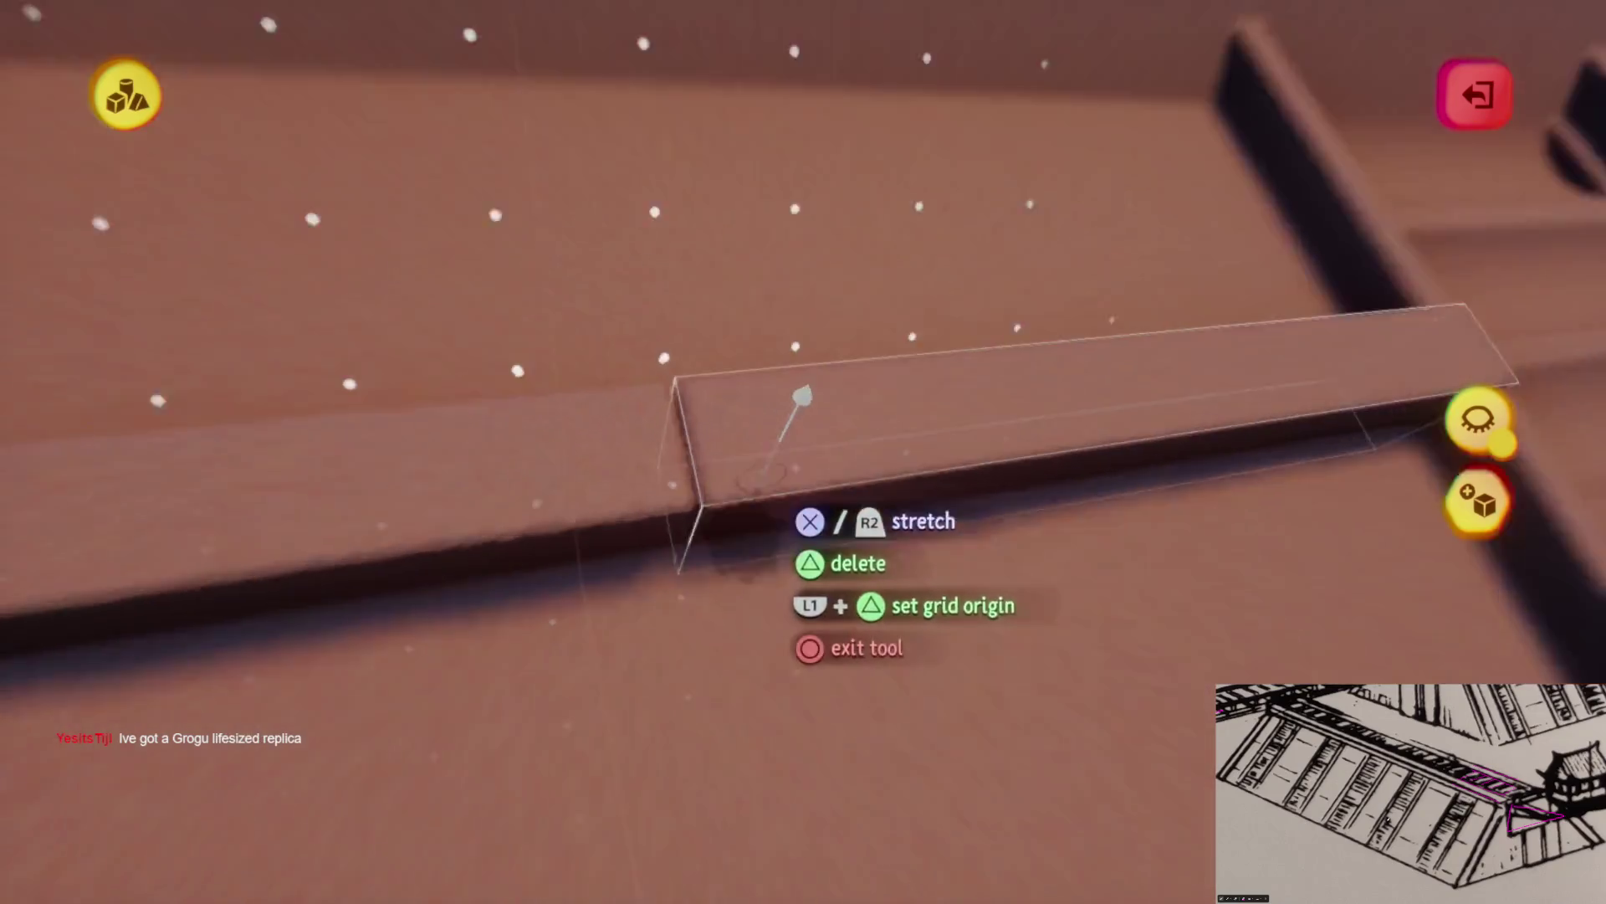
Stretch the beam longer so it spans across between the ladders
mouse_move(690, 468)
left_mouse_down()
mouse_move(699, 502)
mouse_move(459, 531)
mouse_move(796, 540)
left_mouse_up()
mouse_move(987, 431)
left_mouse_down()
mouse_move(700, 502)
mouse_move(592, 343)
left_mouse_up()
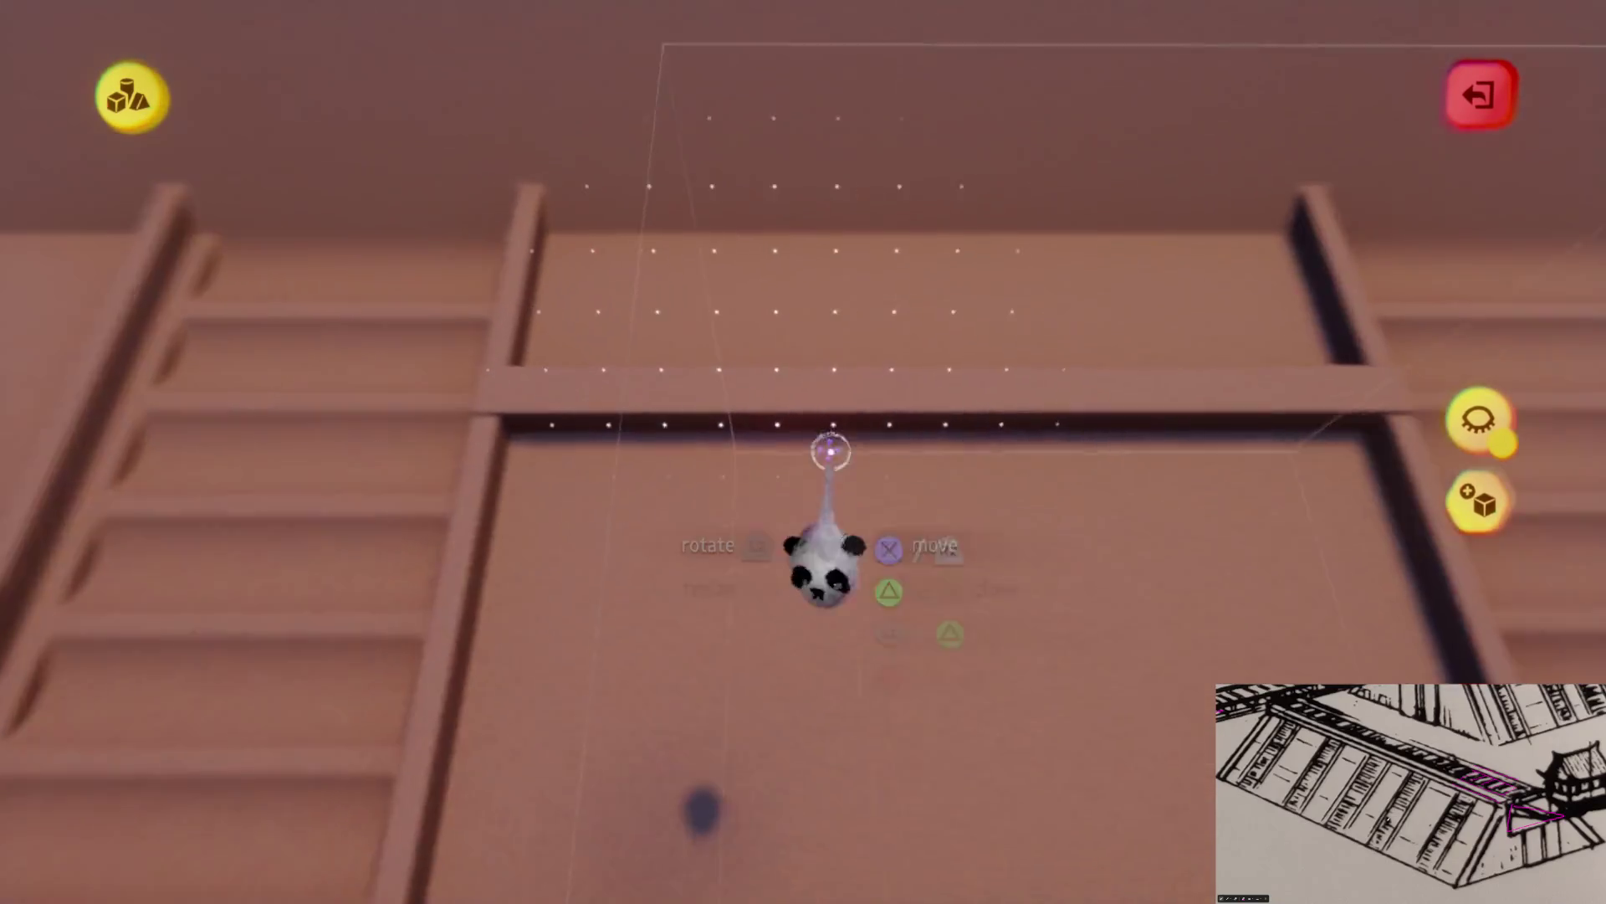
mouse_move(764, 410)
left_mouse_down()
mouse_move(810, 452)
mouse_move(736, 460)
left_mouse_up()
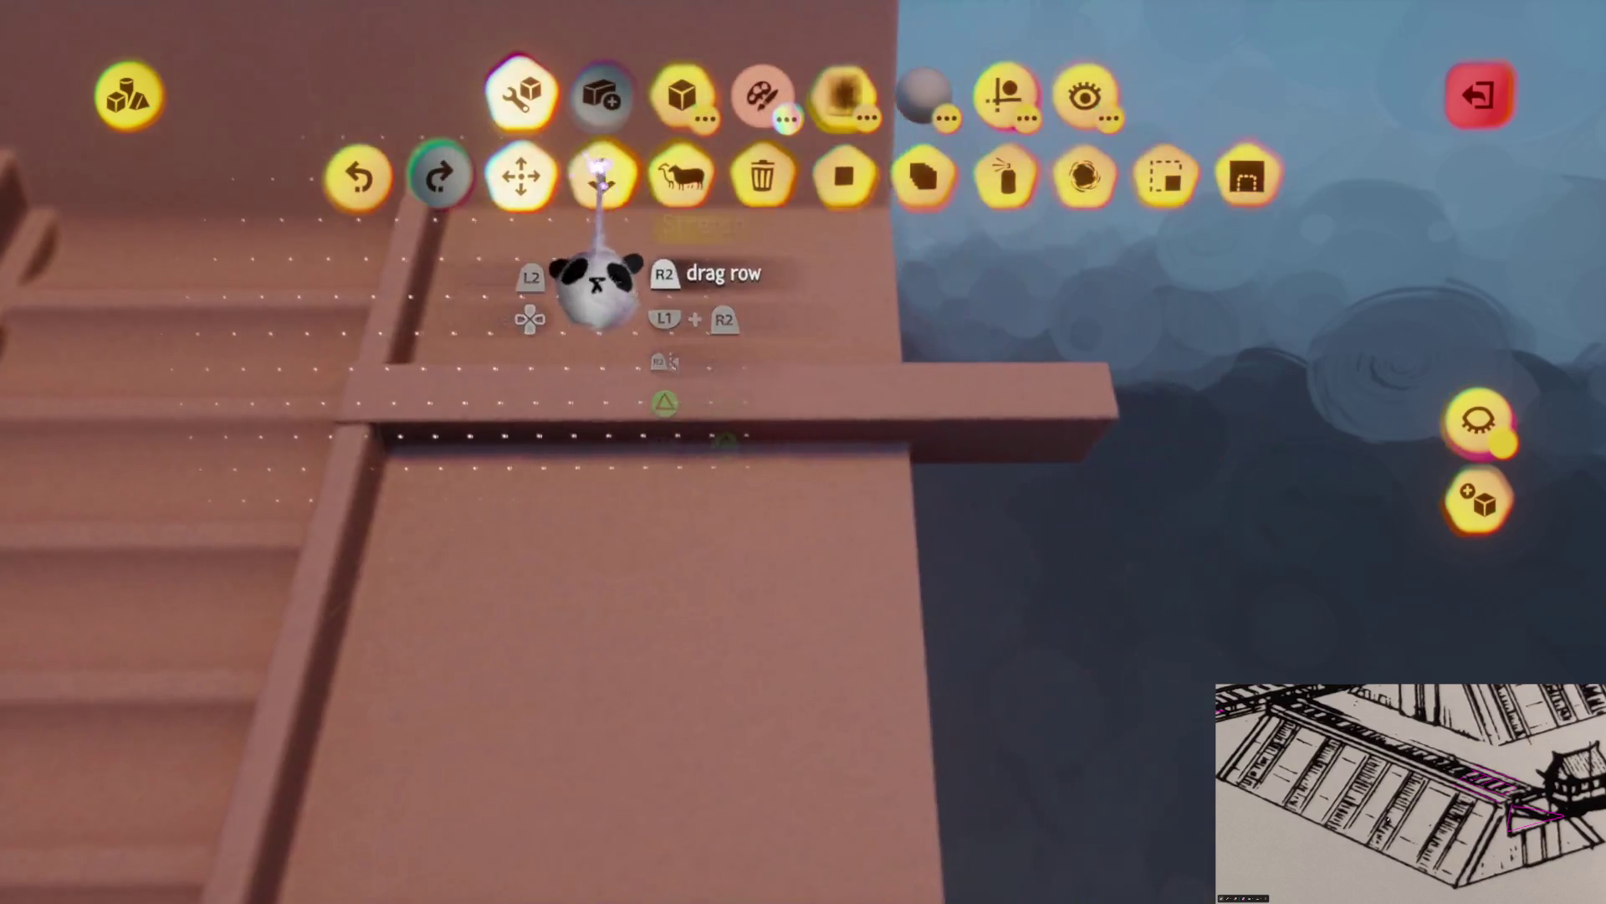
left_click(600, 175)
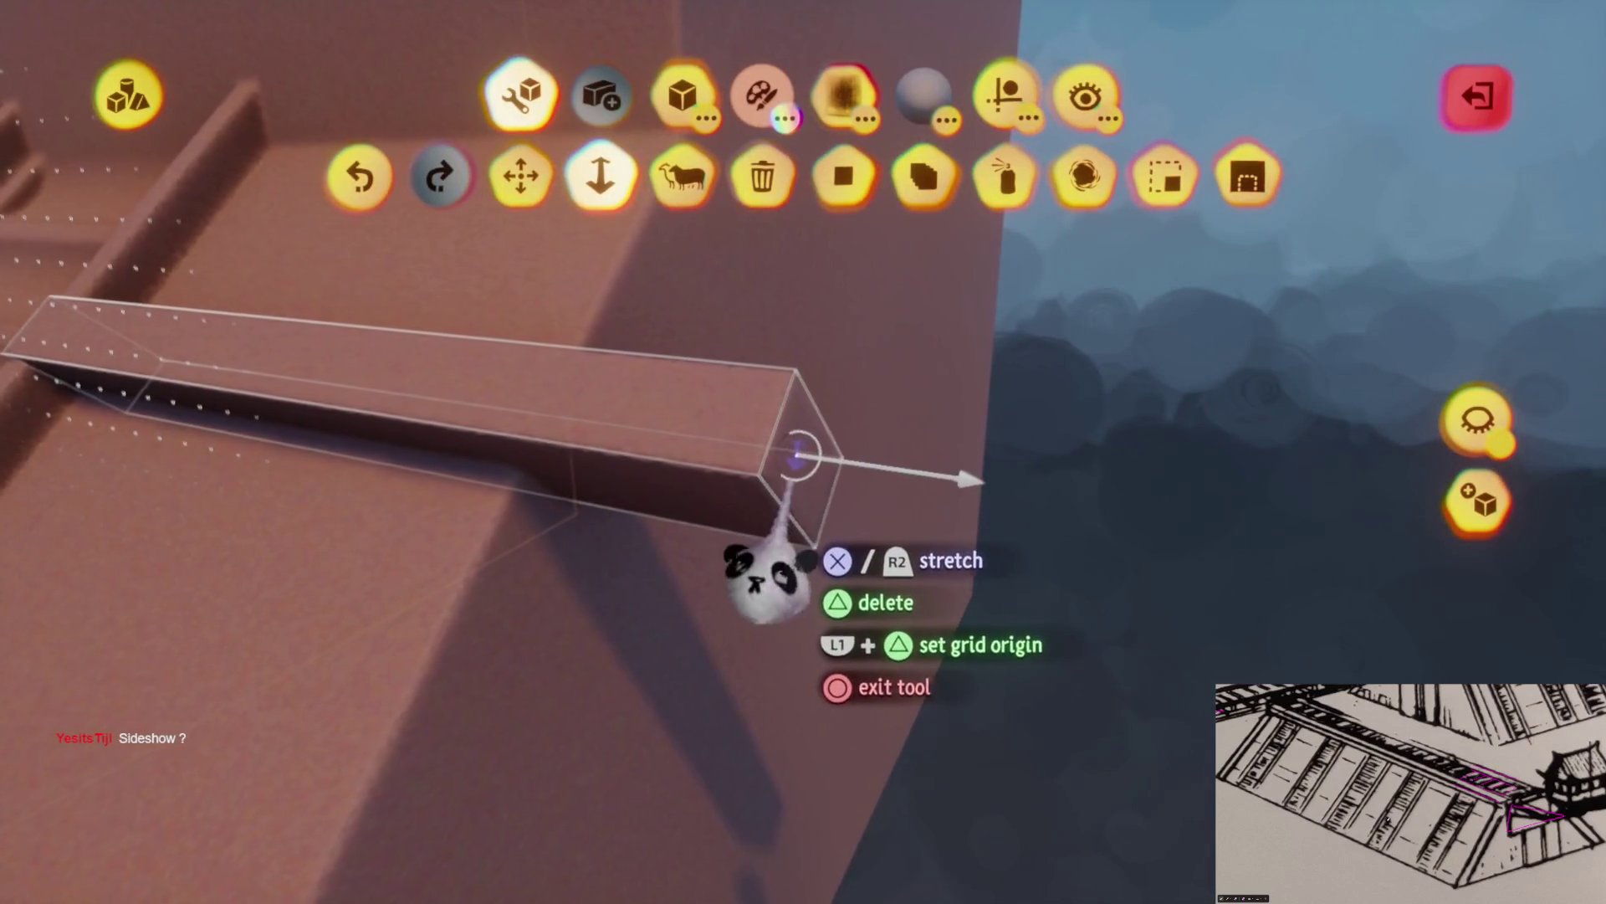
mouse_move(737, 574)
left_mouse_down()
mouse_move(687, 628)
mouse_move(817, 736)
left_mouse_up()
Move the tall block up into place against the sloped ramp
mouse_move(557, 586)
left_mouse_down()
mouse_move(753, 682)
mouse_move(743, 628)
mouse_move(797, 502)
mouse_move(797, 449)
mouse_move(829, 490)
mouse_move(816, 427)
mouse_move(766, 489)
left_mouse_up()
left_click_drag(753, 640, 759, 582)
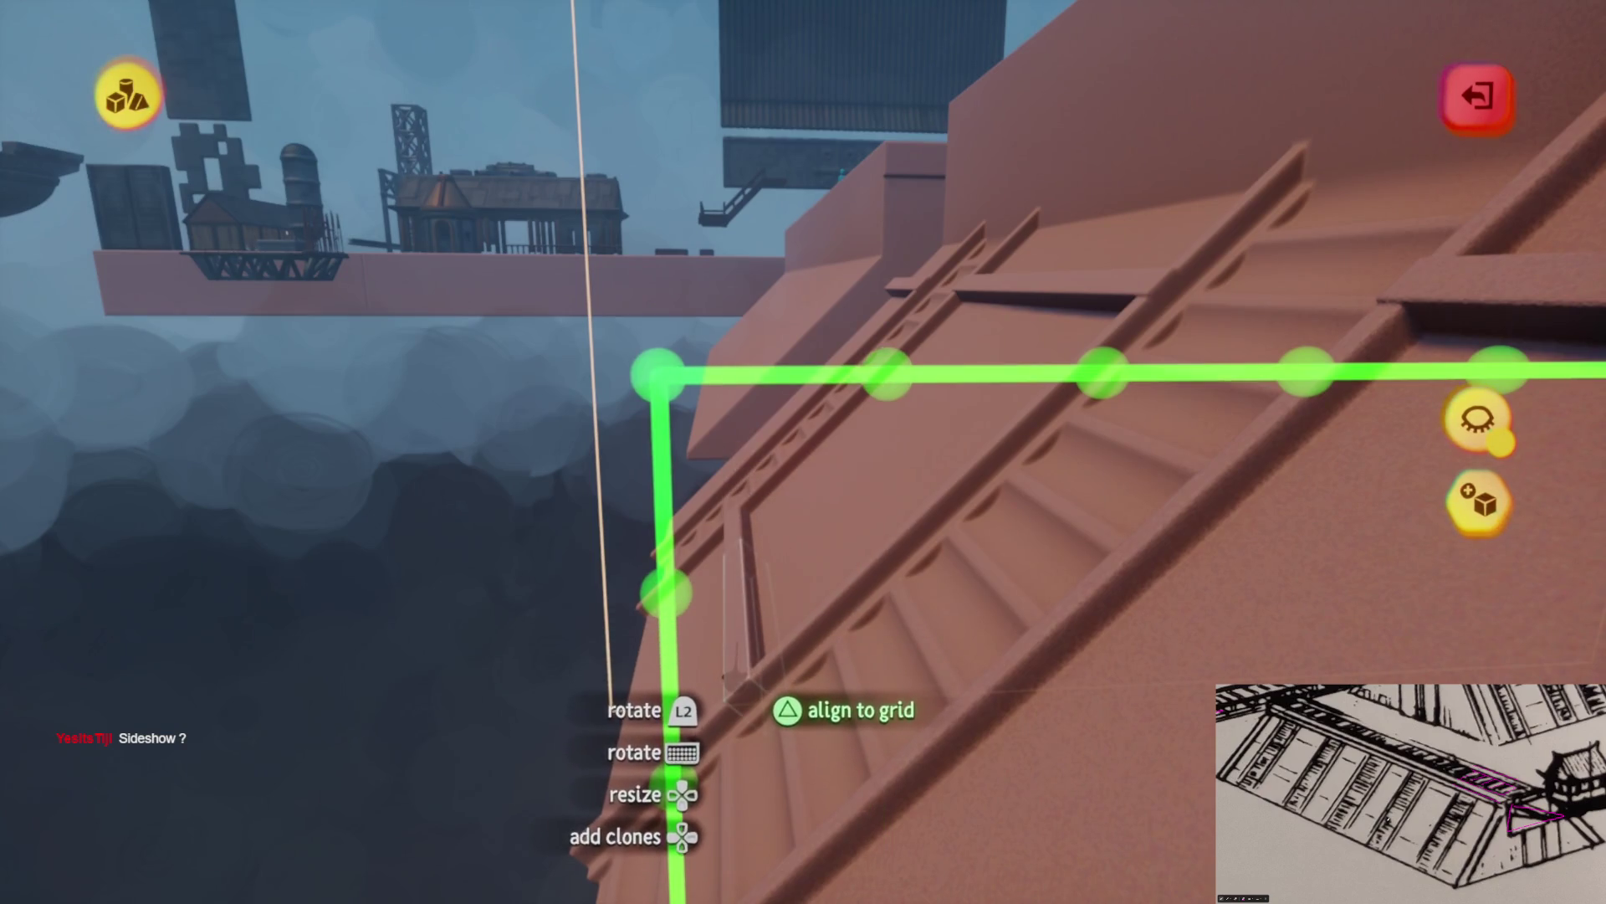
mouse_move(729, 684)
left_mouse_down()
mouse_move(817, 538)
mouse_move(878, 519)
mouse_move(743, 657)
mouse_move(764, 699)
mouse_move(735, 717)
mouse_move(753, 742)
mouse_move(742, 706)
mouse_move(780, 615)
mouse_move(710, 470)
mouse_move(817, 531)
mouse_move(841, 465)
mouse_move(803, 452)
mouse_move(825, 431)
mouse_move(736, 287)
mouse_move(803, 456)
mouse_move(817, 443)
mouse_move(815, 321)
mouse_move(758, 228)
left_mouse_up()
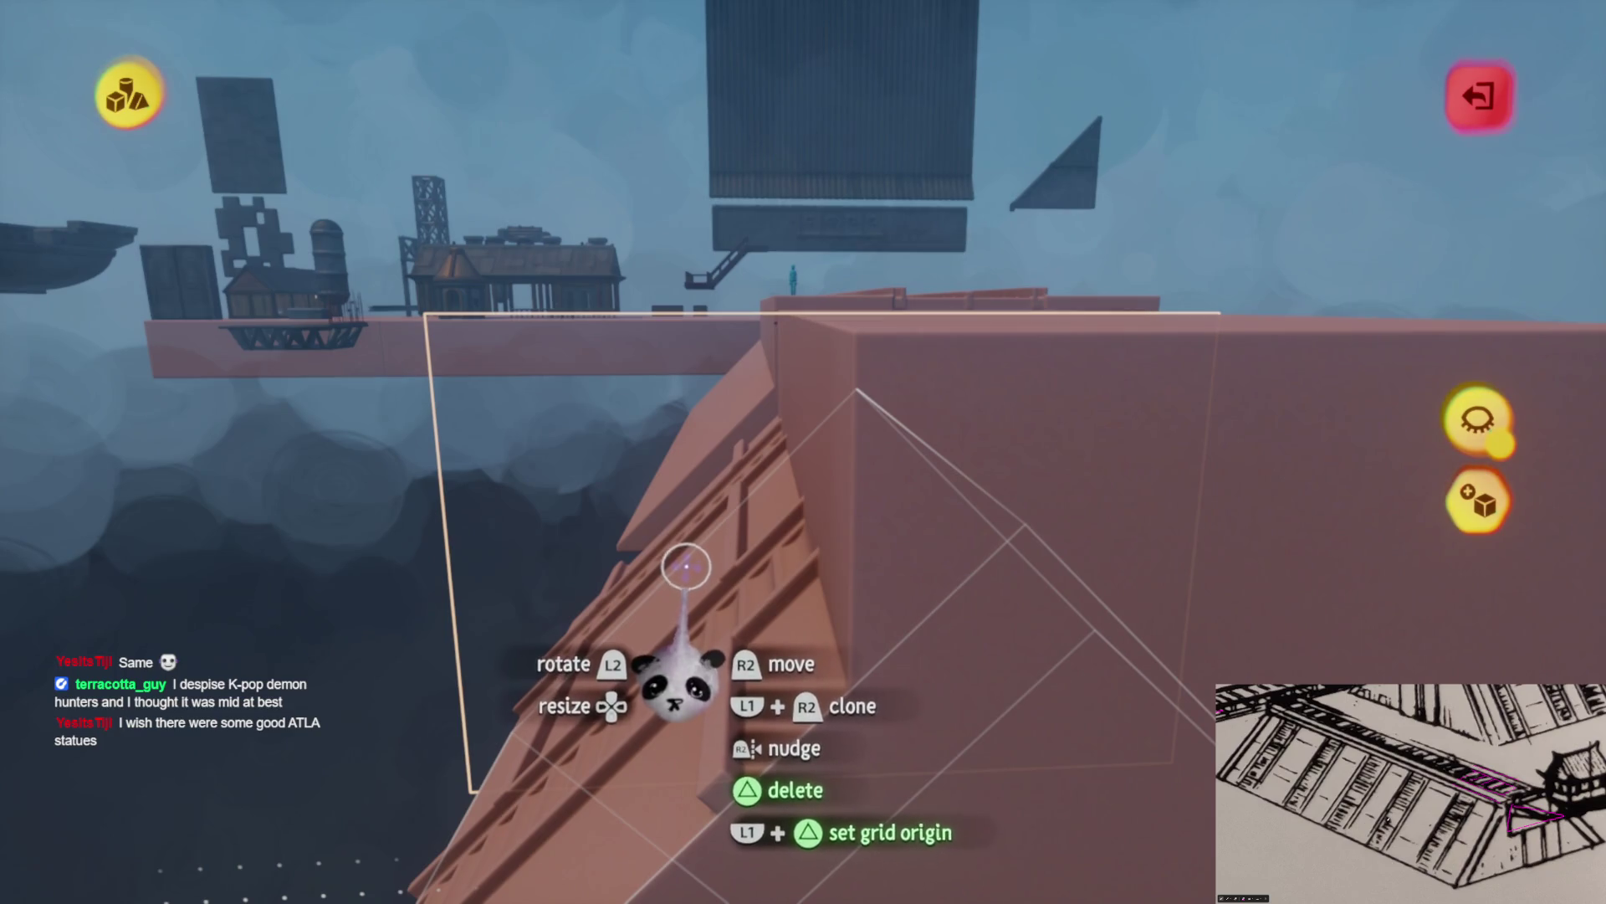
mouse_move(714, 529)
left_mouse_down()
mouse_move(745, 470)
mouse_move(778, 679)
left_mouse_up()
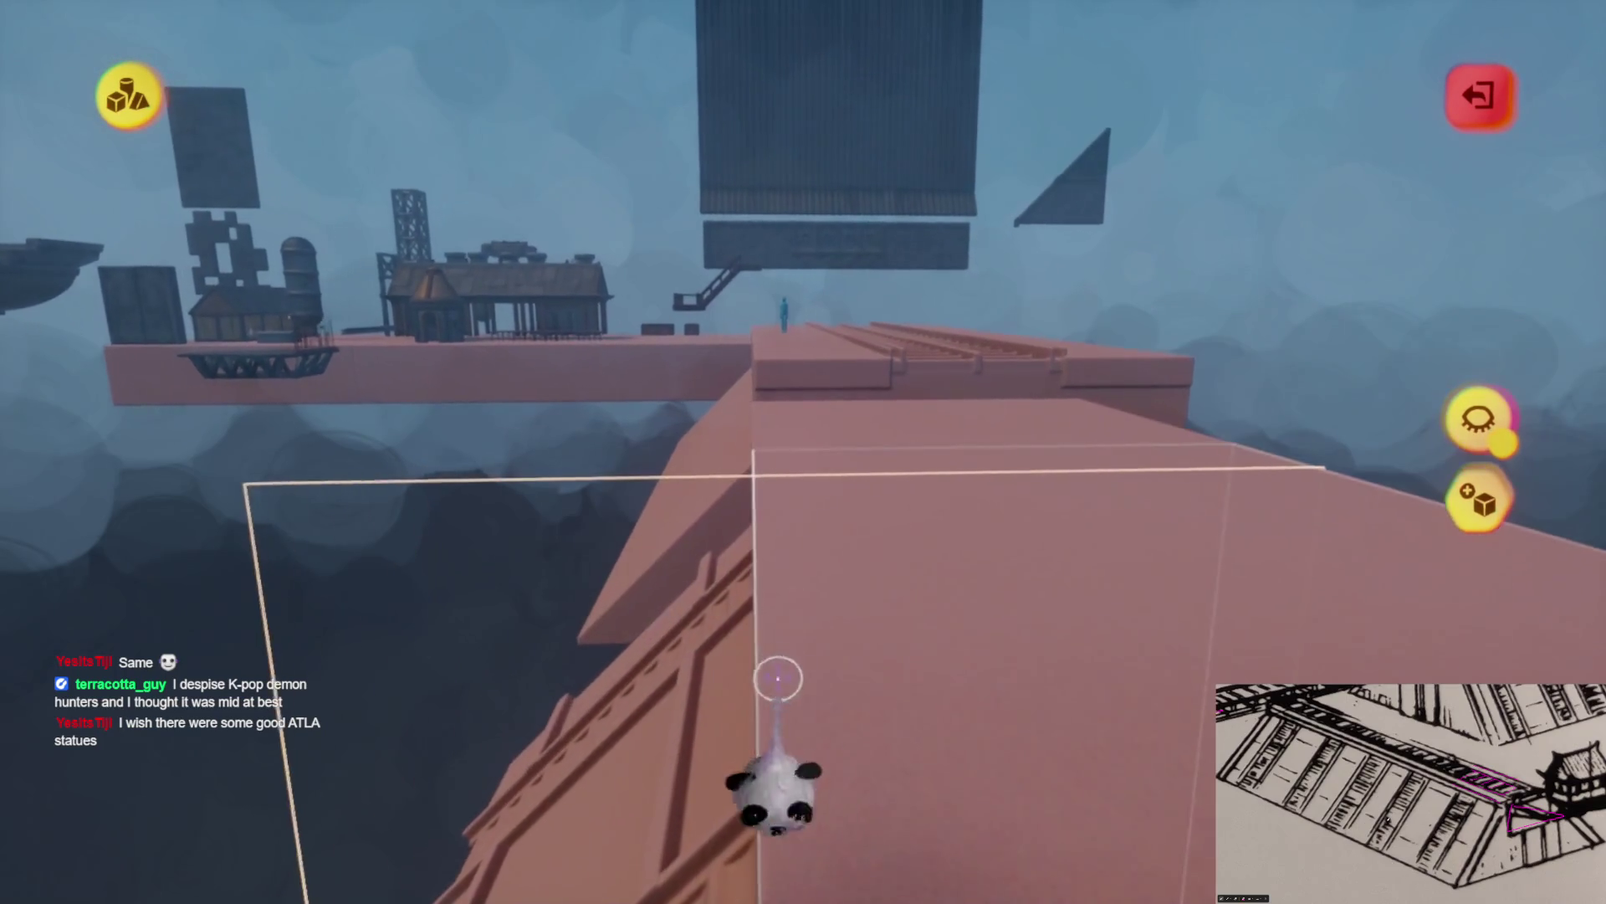
mouse_move(789, 603)
left_mouse_down()
mouse_move(774, 613)
mouse_move(691, 253)
left_mouse_up()
mouse_move(802, 452)
left_mouse_down()
mouse_move(764, 585)
mouse_move(786, 519)
mouse_move(807, 592)
mouse_move(800, 520)
mouse_move(828, 506)
mouse_move(740, 351)
left_mouse_up()
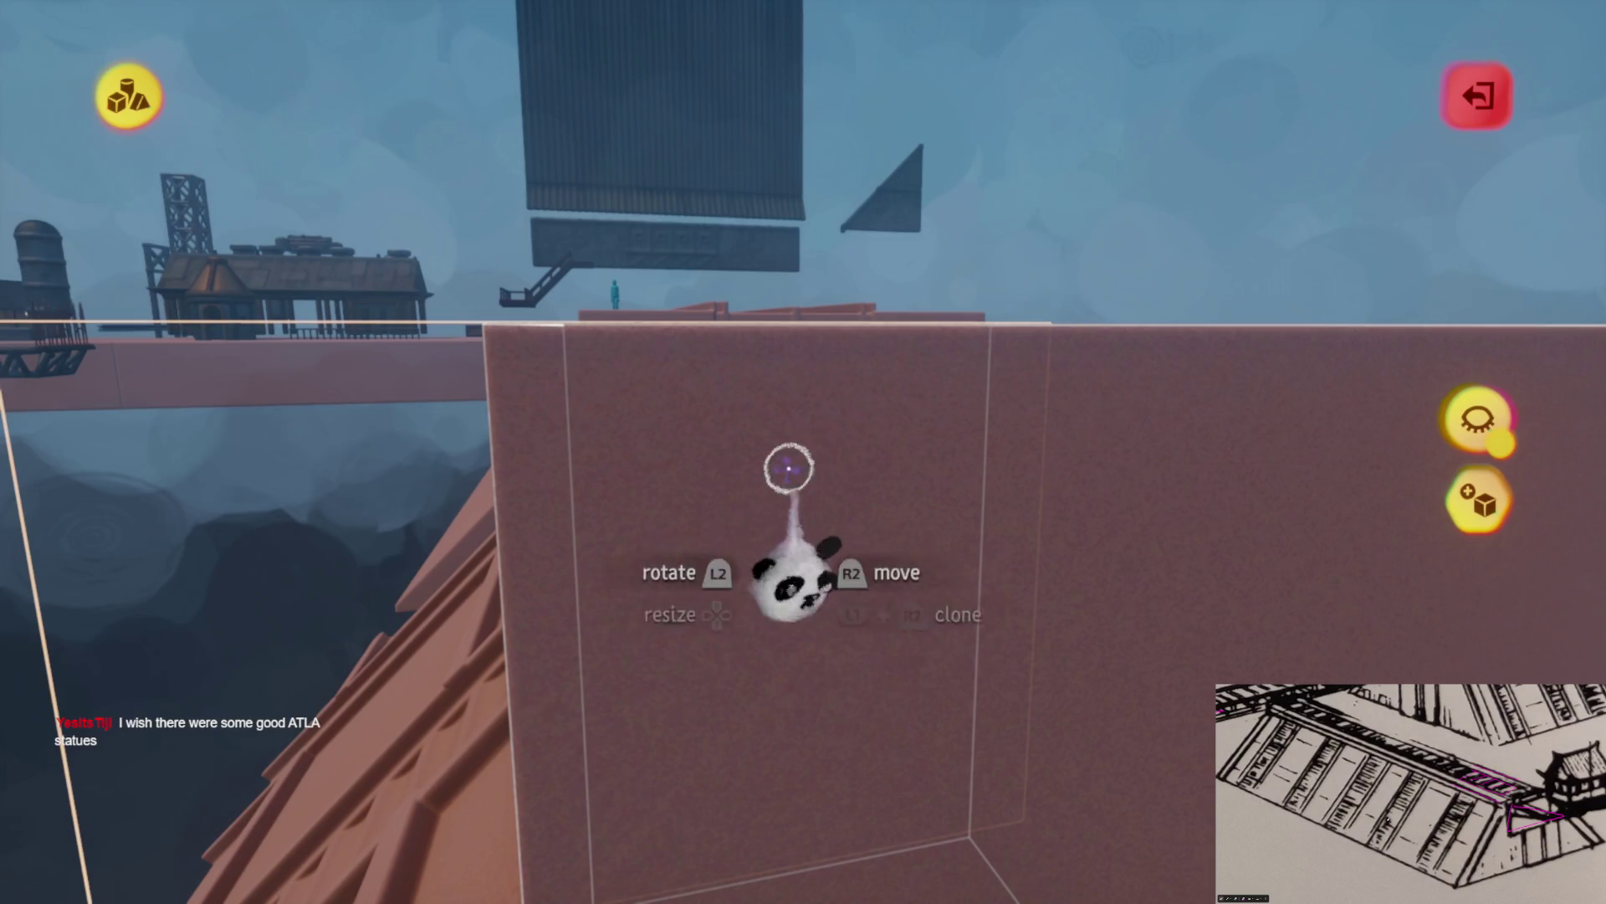
left_click_drag(754, 610, 667, 336)
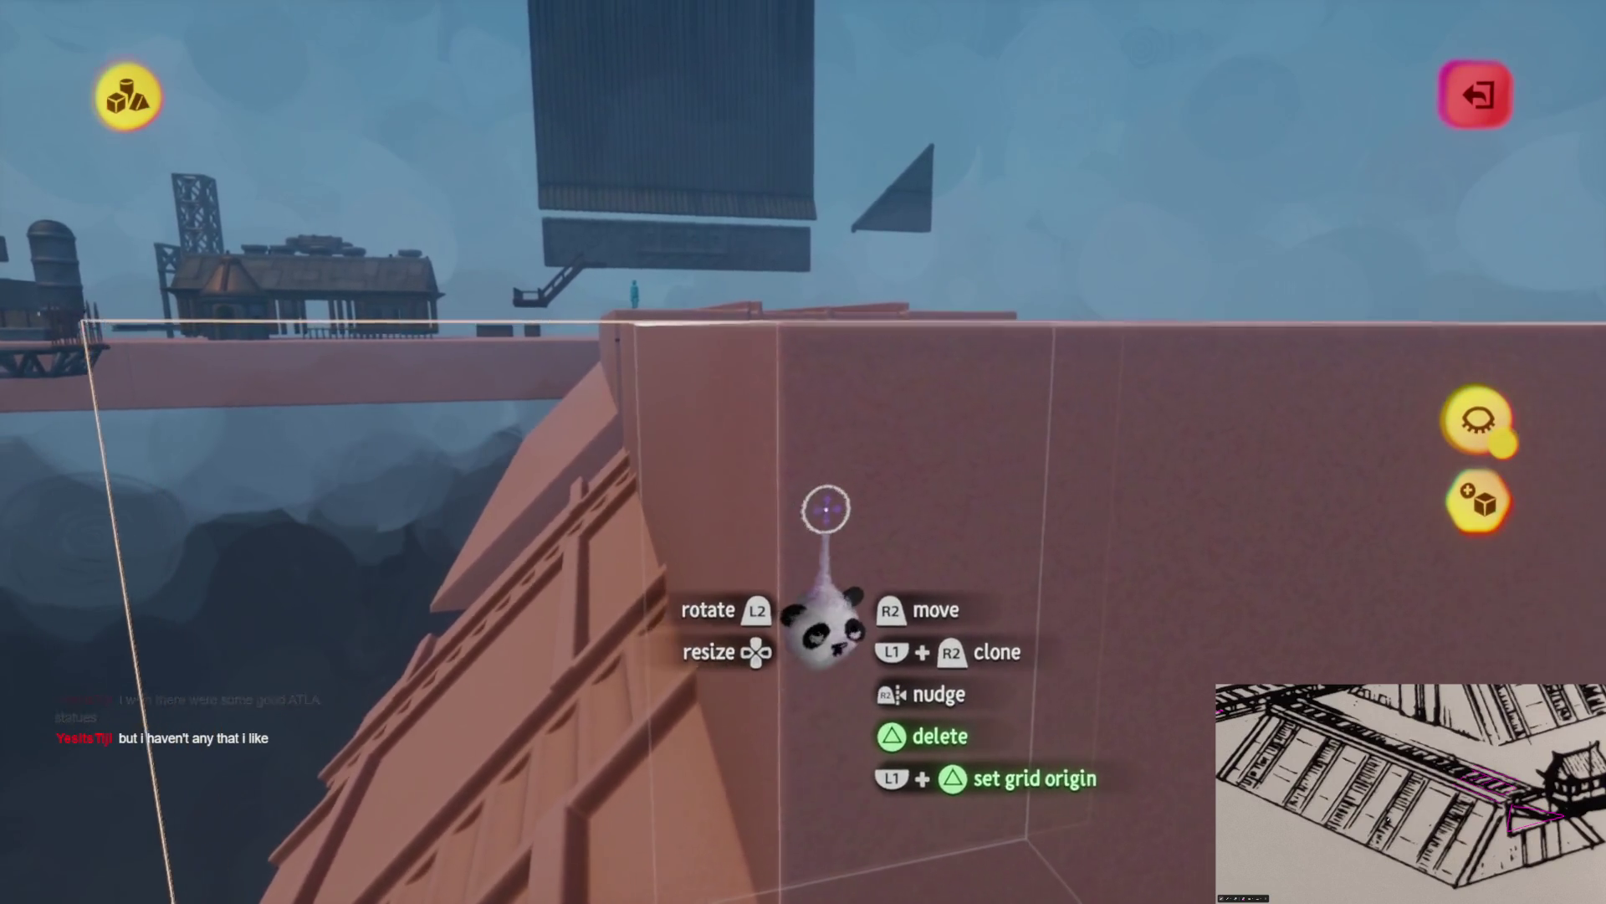
mouse_move(833, 476)
left_mouse_down()
mouse_move(812, 478)
mouse_move(814, 507)
mouse_move(832, 502)
mouse_move(841, 529)
left_mouse_up()
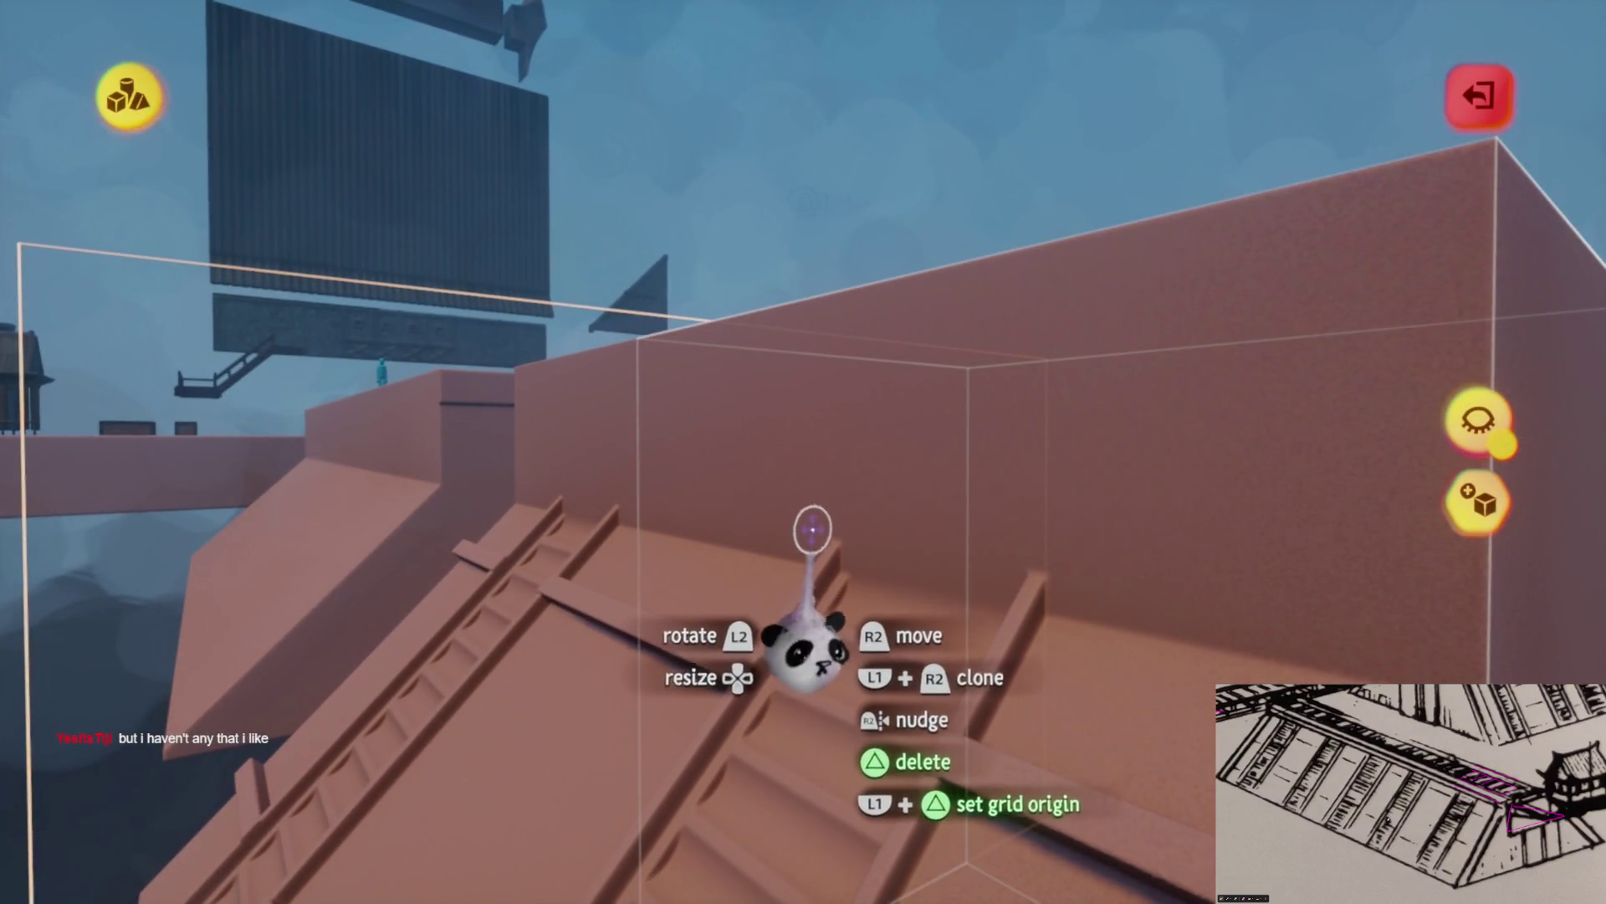
mouse_move(796, 569)
left_mouse_down()
mouse_move(807, 477)
mouse_move(786, 484)
mouse_move(817, 444)
mouse_move(824, 470)
left_mouse_up()
mouse_move(825, 408)
left_mouse_down()
mouse_move(781, 549)
mouse_move(821, 491)
mouse_move(834, 427)
left_mouse_up()
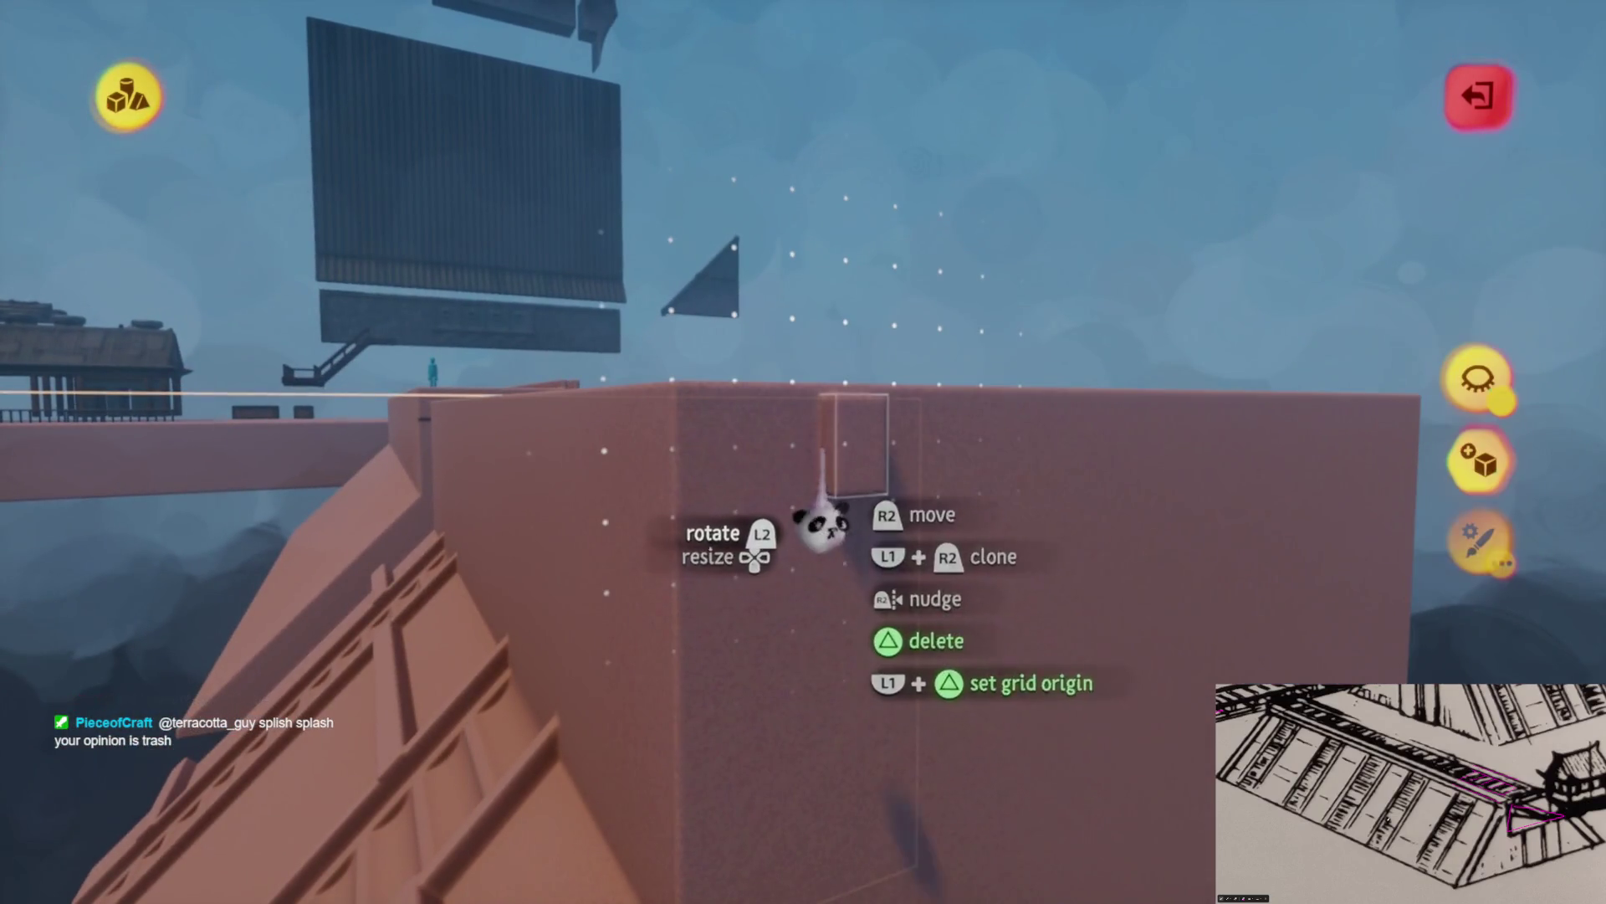
left_click_drag(804, 520, 771, 521)
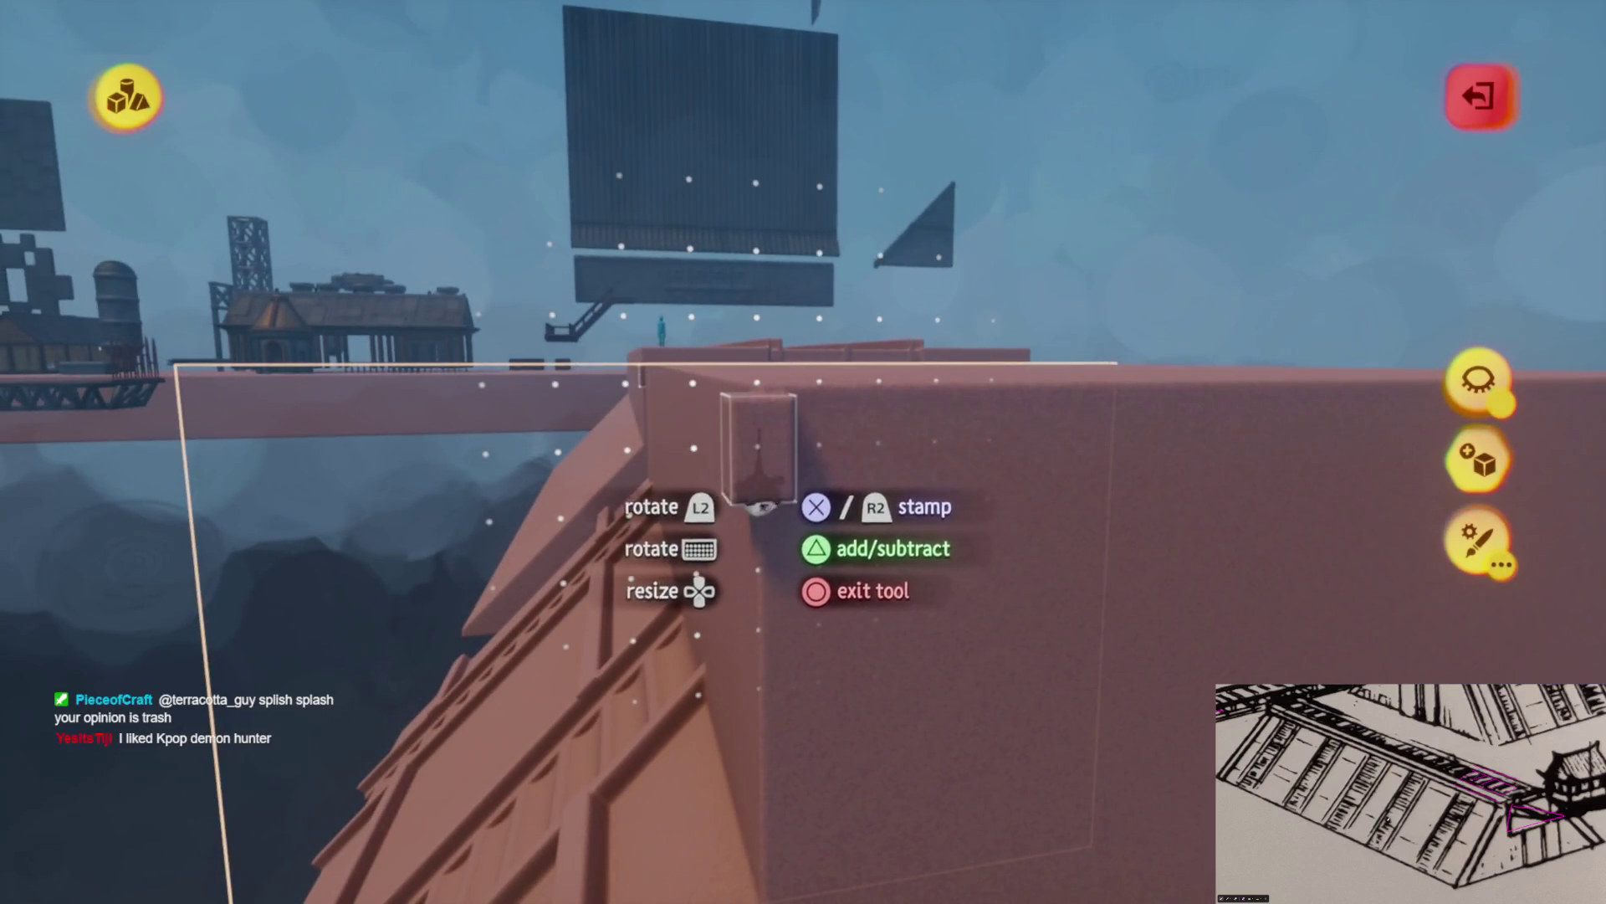
Switch the stamp shape to a wedge angled against the tall block's edge, then exit
key("Tab")
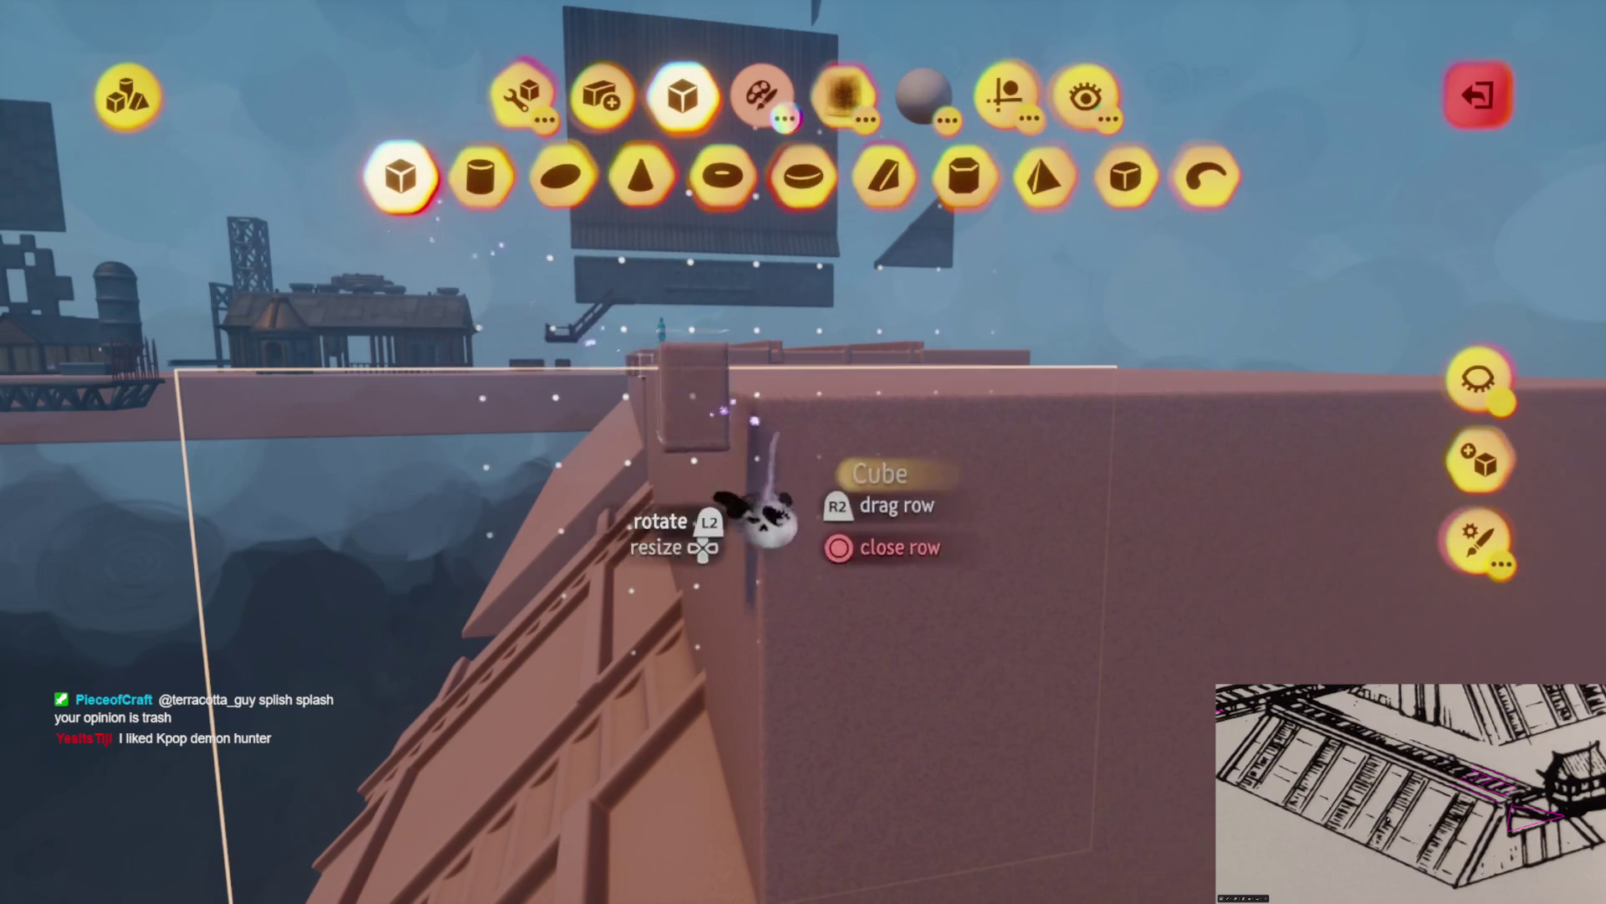
mouse_move(770, 483)
left_mouse_down()
mouse_move(717, 615)
mouse_move(538, 448)
mouse_move(473, 289)
left_mouse_up()
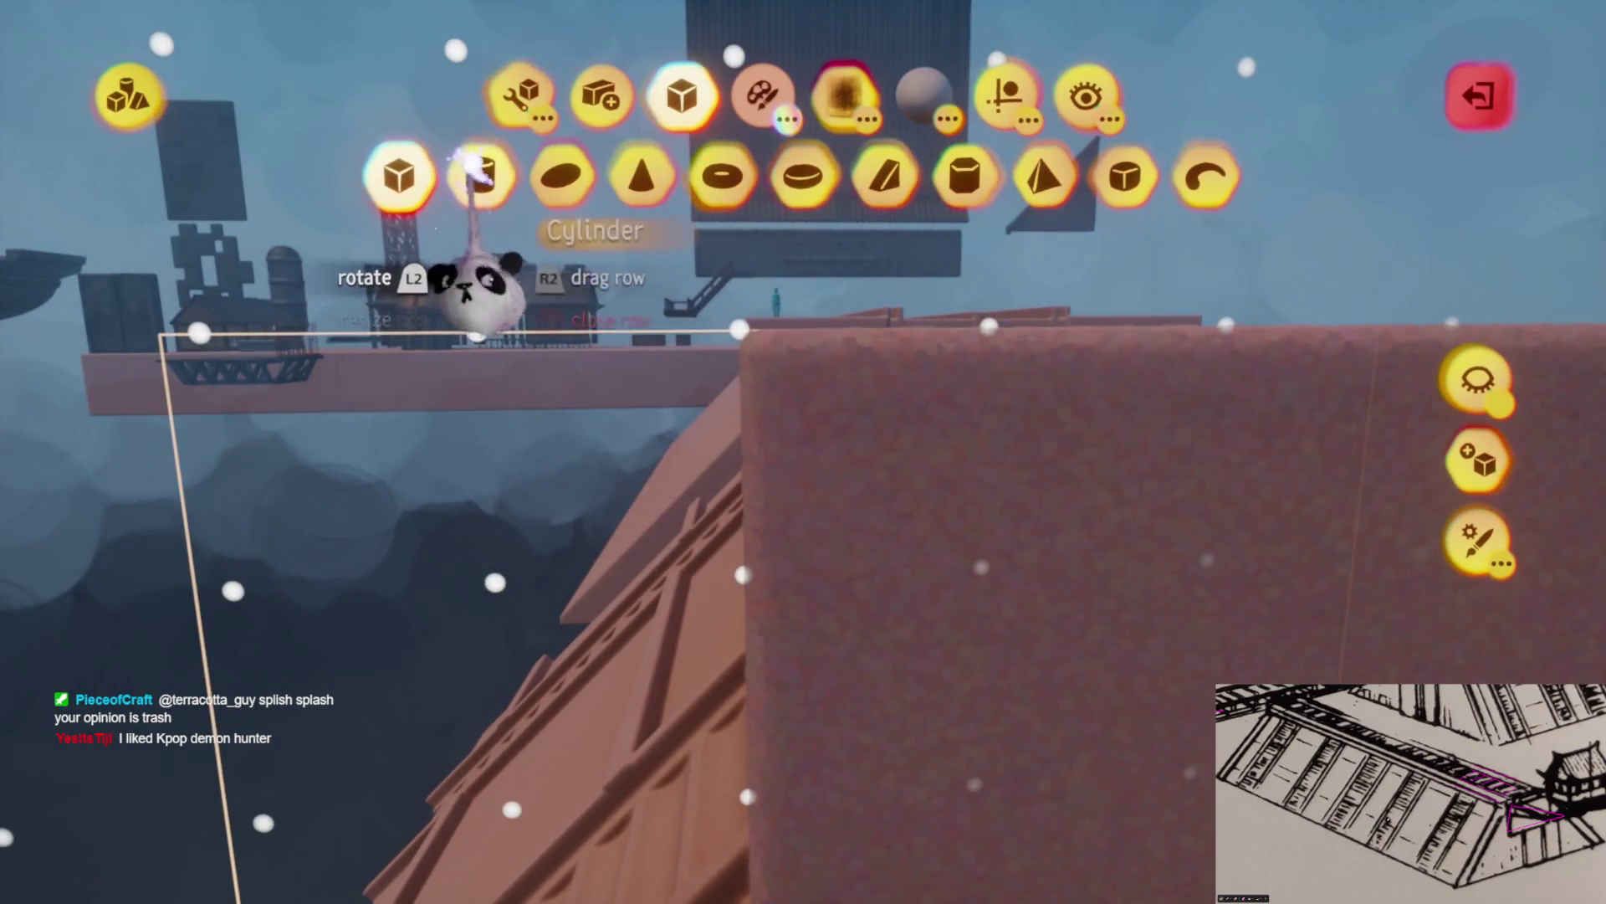
left_click(519, 419)
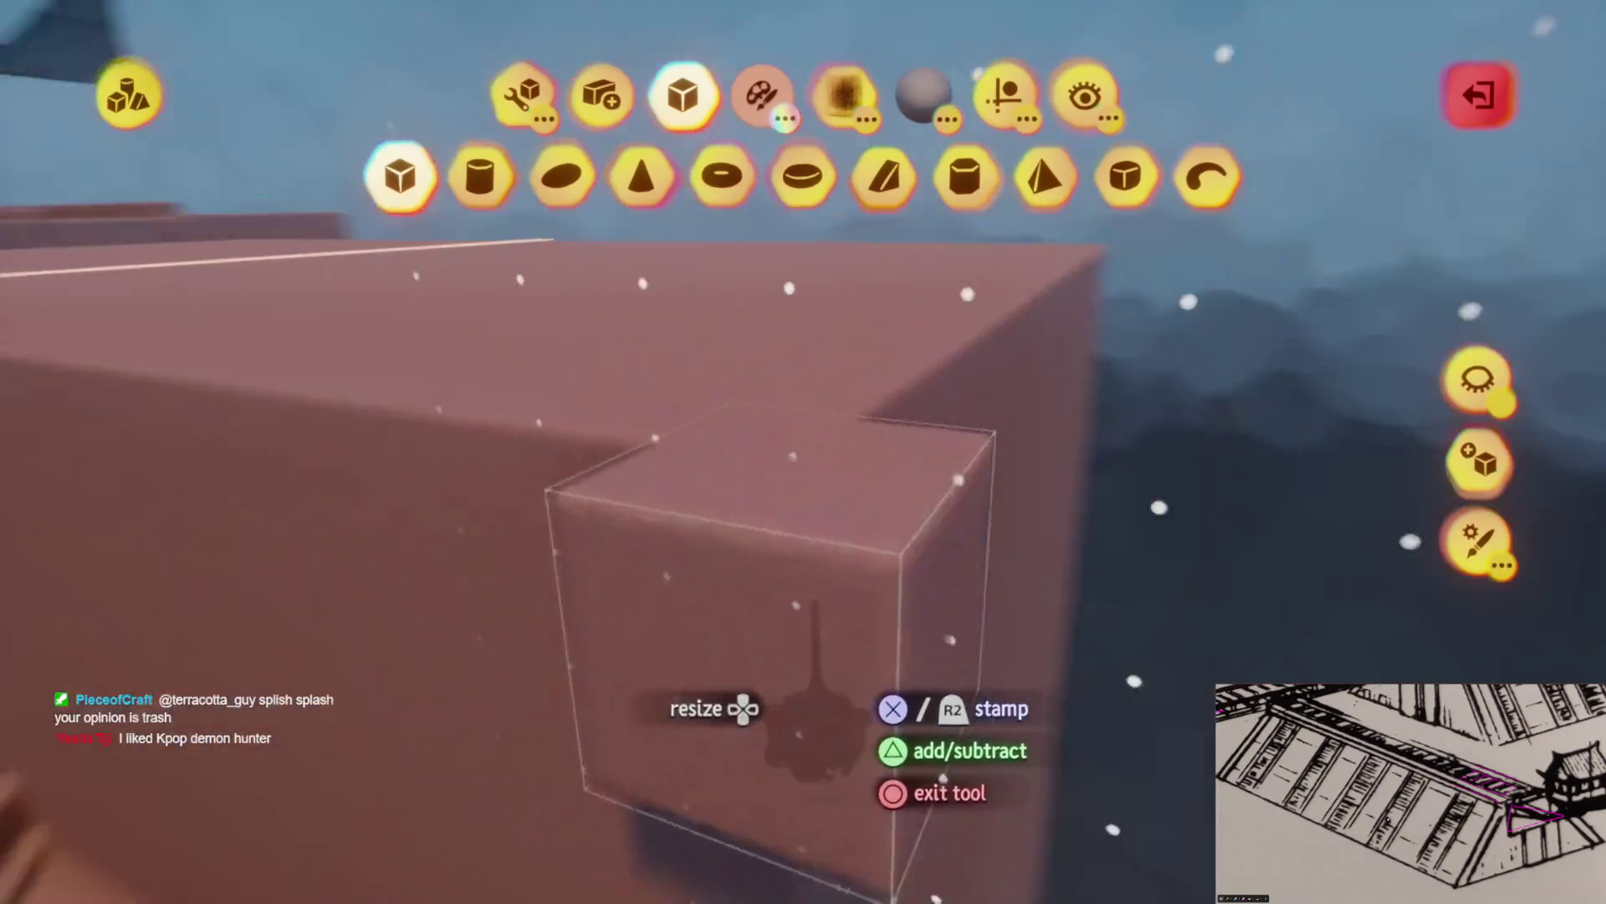
left_click_drag(717, 646, 941, 351)
left_click(711, 655)
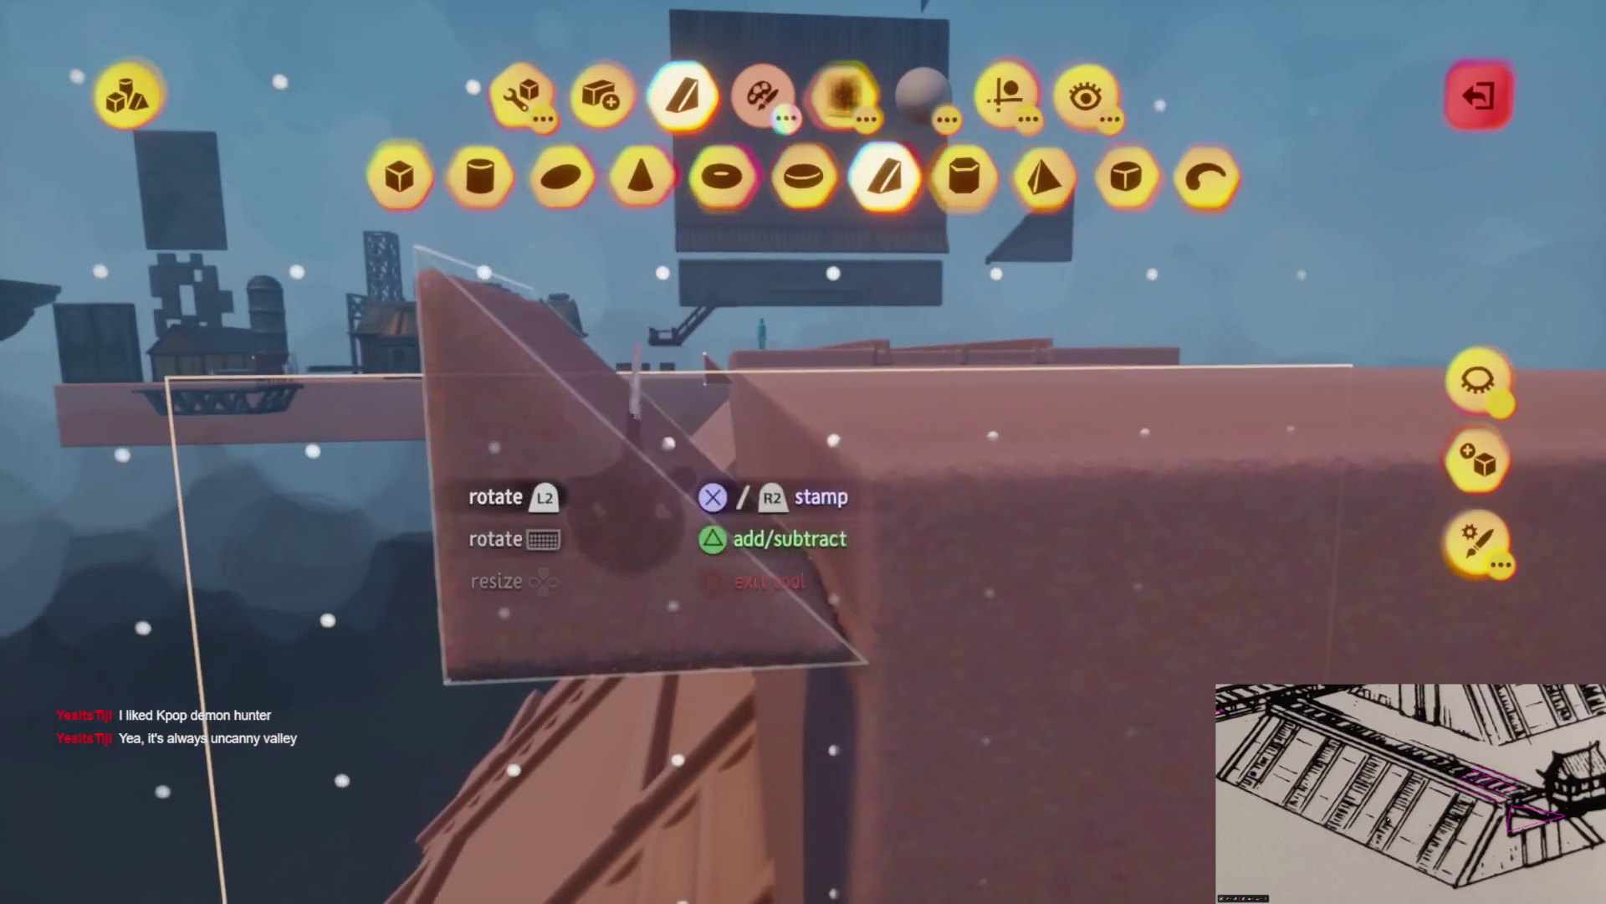
mouse_move(816, 787)
left_mouse_down()
mouse_move(796, 790)
mouse_move(789, 753)
mouse_move(770, 770)
mouse_move(715, 757)
left_mouse_up()
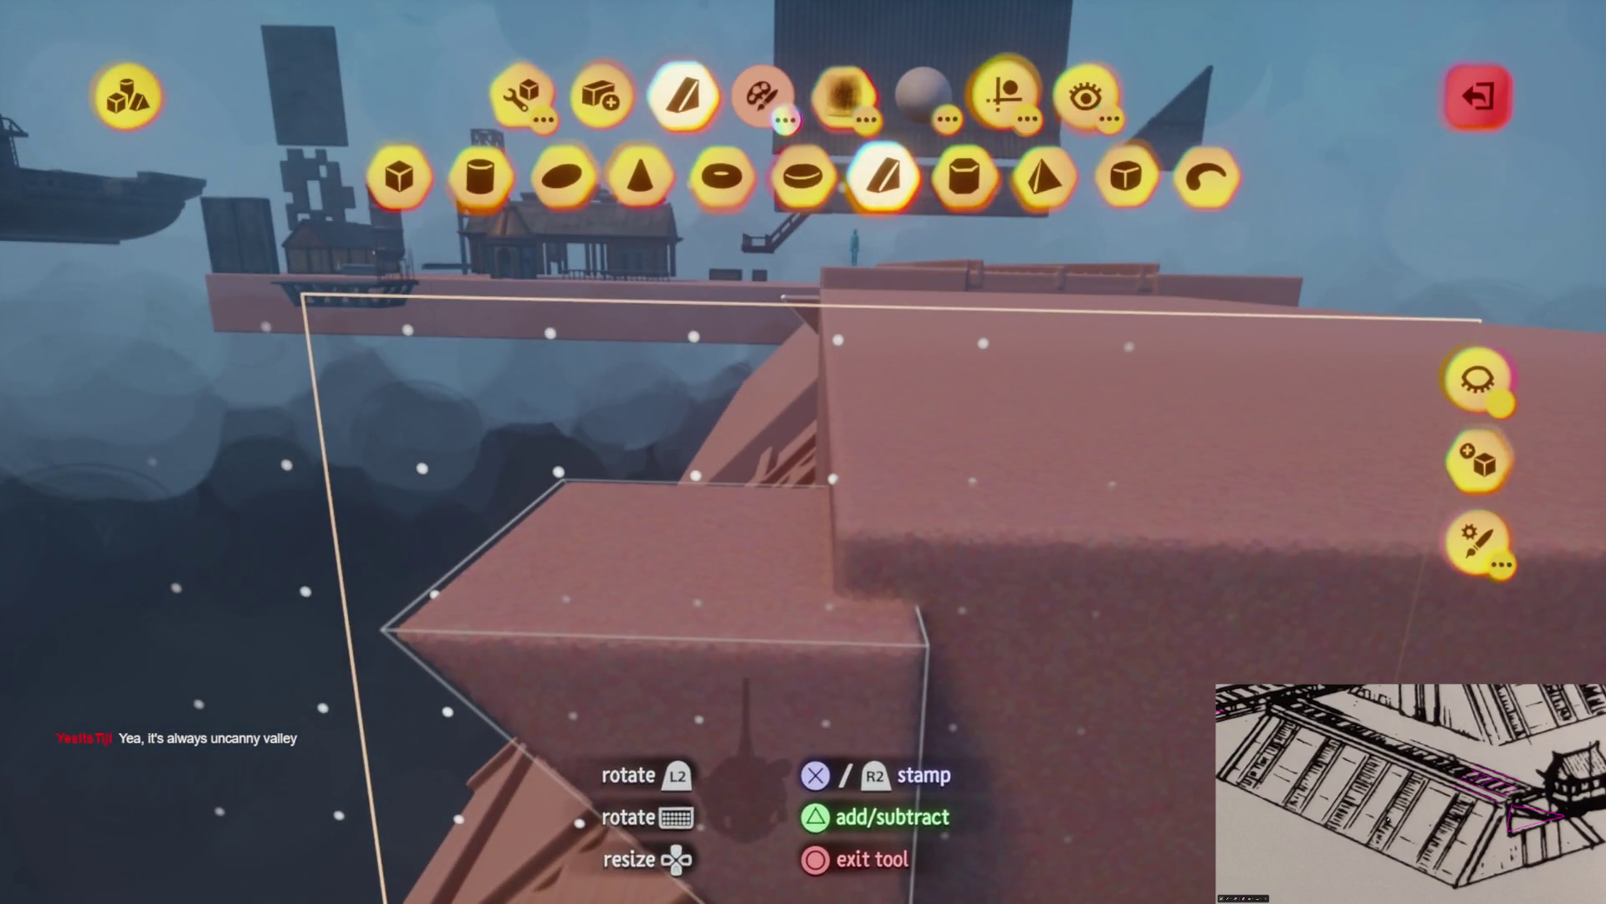
mouse_move(811, 791)
left_mouse_down()
mouse_move(787, 758)
mouse_move(789, 717)
mouse_move(778, 753)
mouse_move(791, 661)
left_mouse_up()
key("Escape")
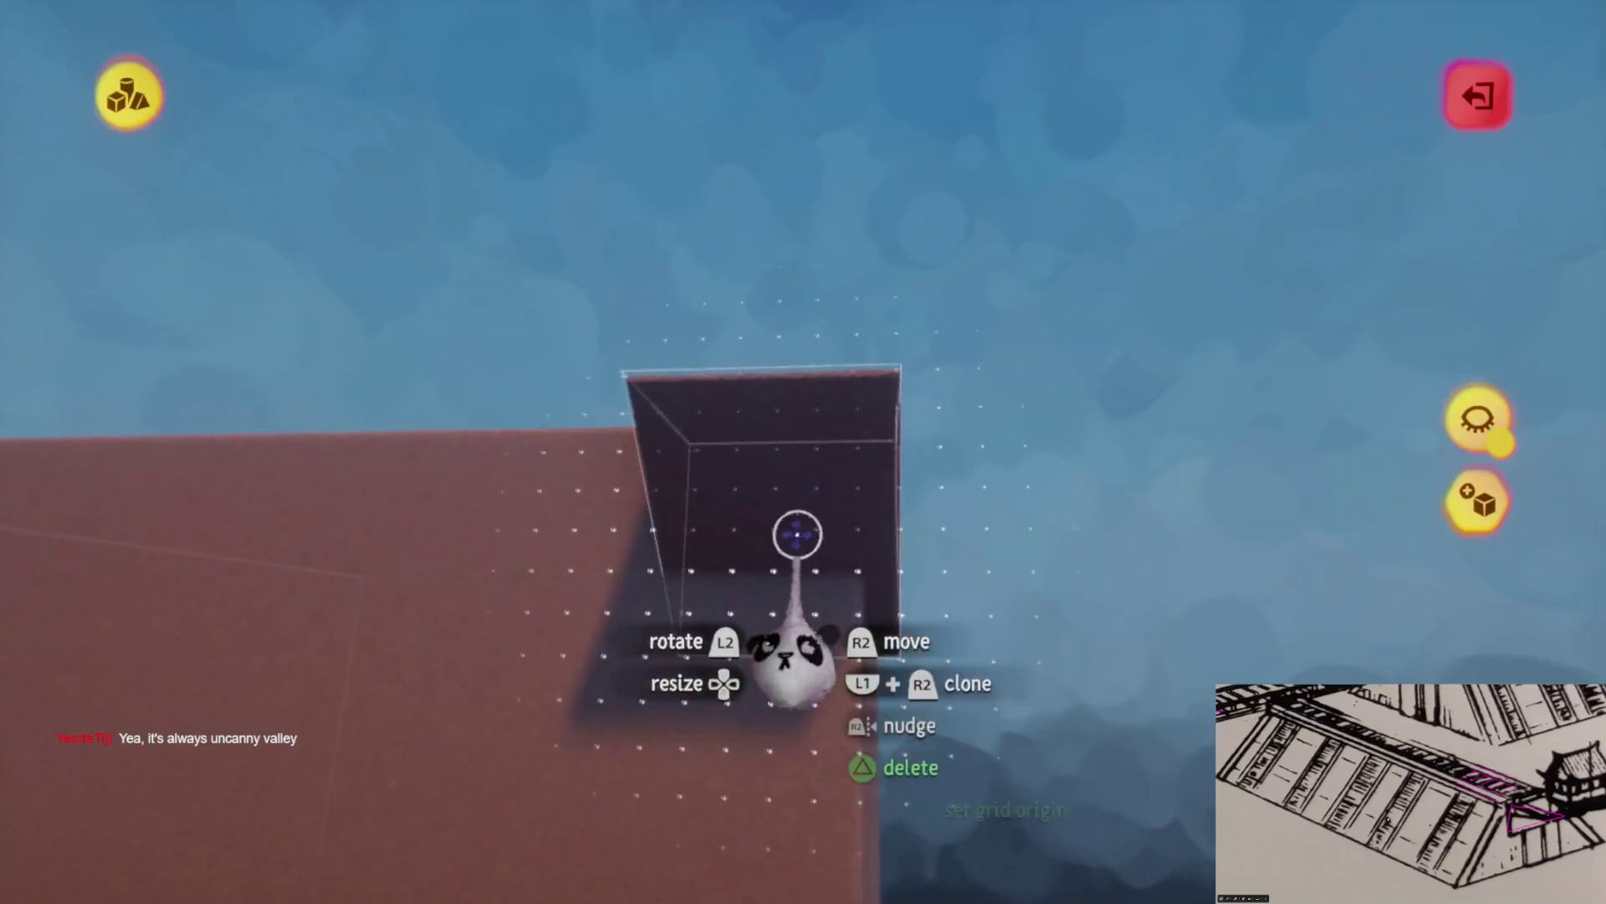
Use Stretch to lengthen the wedge into an angled overhang along the tall block's top edge
key("Tab")
left_click(521, 92)
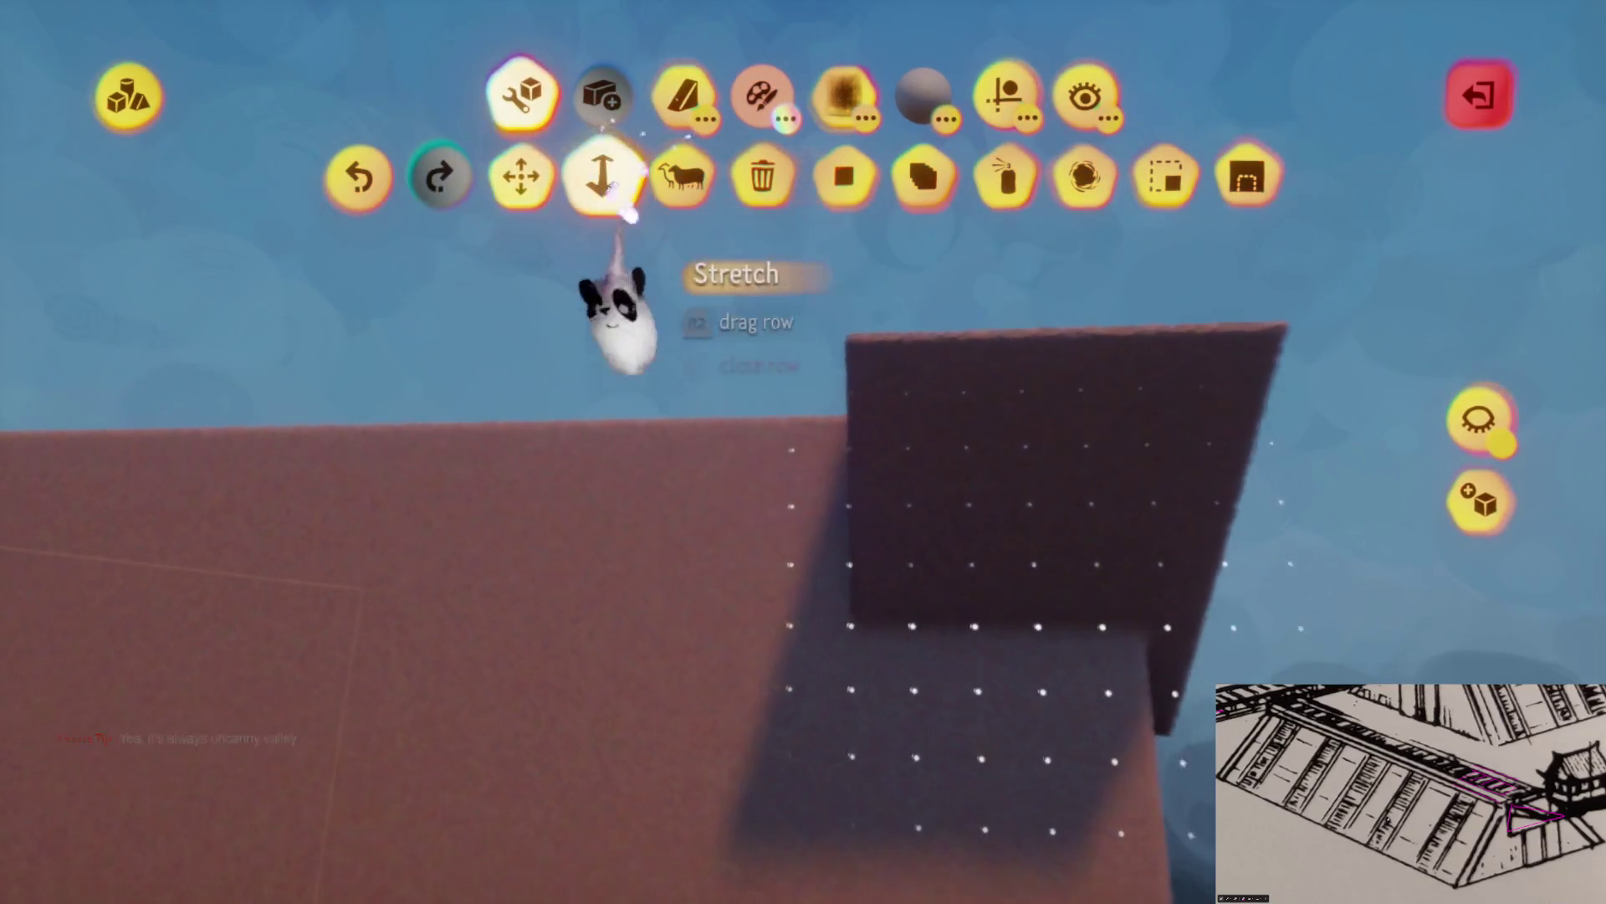
left_click(601, 175)
mouse_move(982, 661)
left_mouse_down()
mouse_move(795, 699)
mouse_move(646, 681)
mouse_move(730, 560)
mouse_move(727, 431)
mouse_move(700, 513)
mouse_move(764, 689)
mouse_move(463, 545)
mouse_move(498, 483)
left_mouse_up()
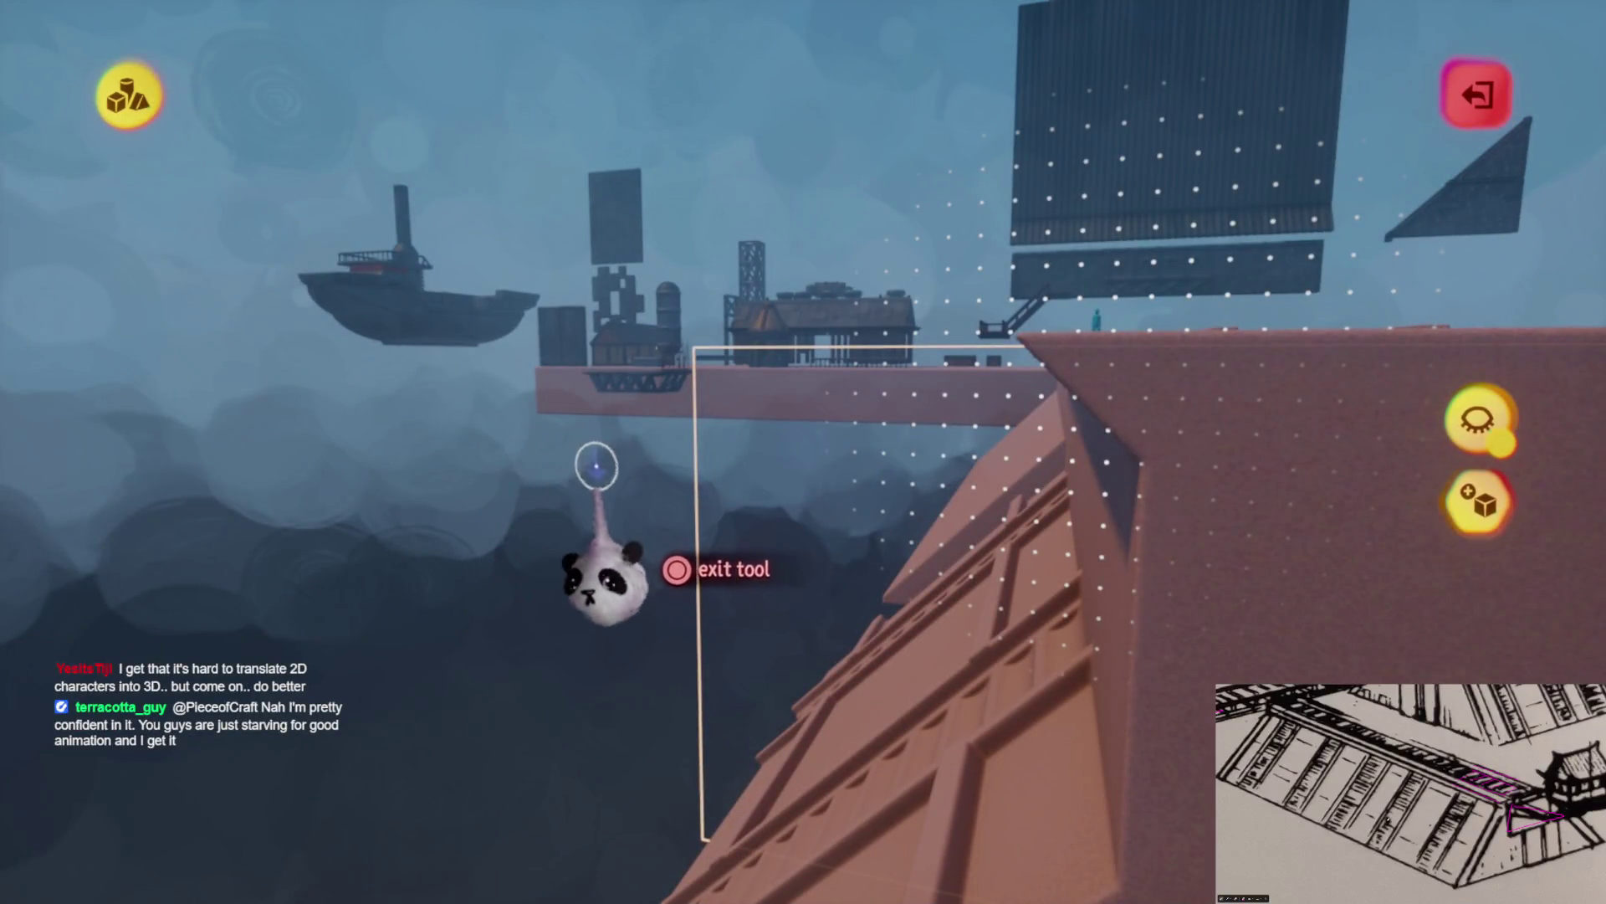
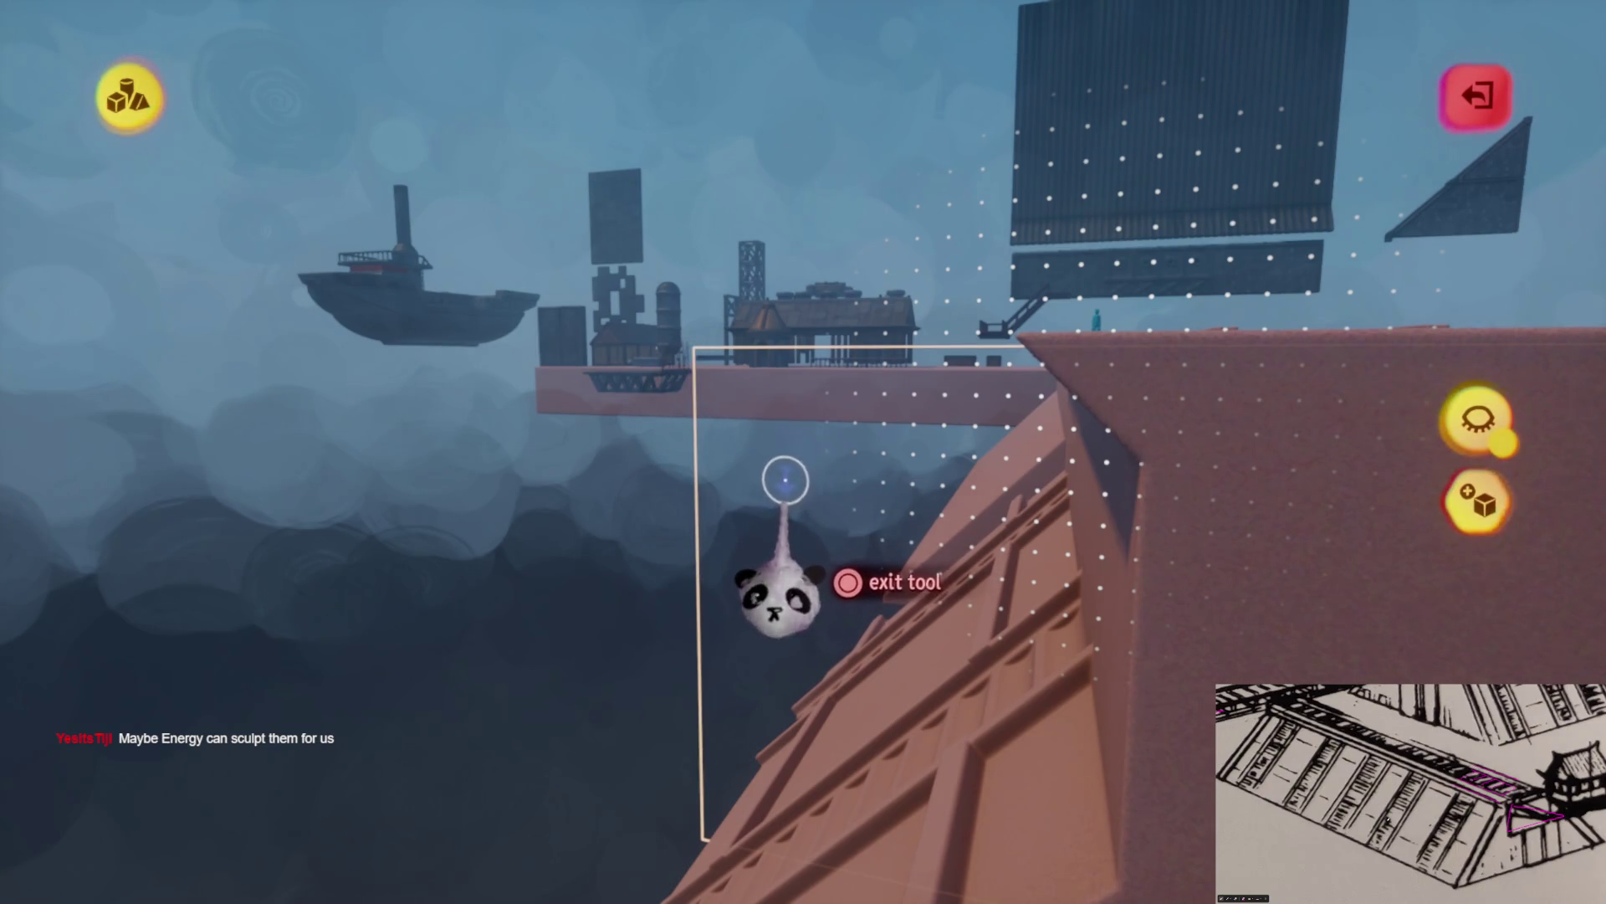
Re-enter sculpting on the pink wall and stretch the subtract cube stamp to notch size
mouse_move(793, 484)
left_mouse_down()
mouse_move(711, 491)
mouse_move(864, 538)
mouse_move(762, 330)
left_mouse_up()
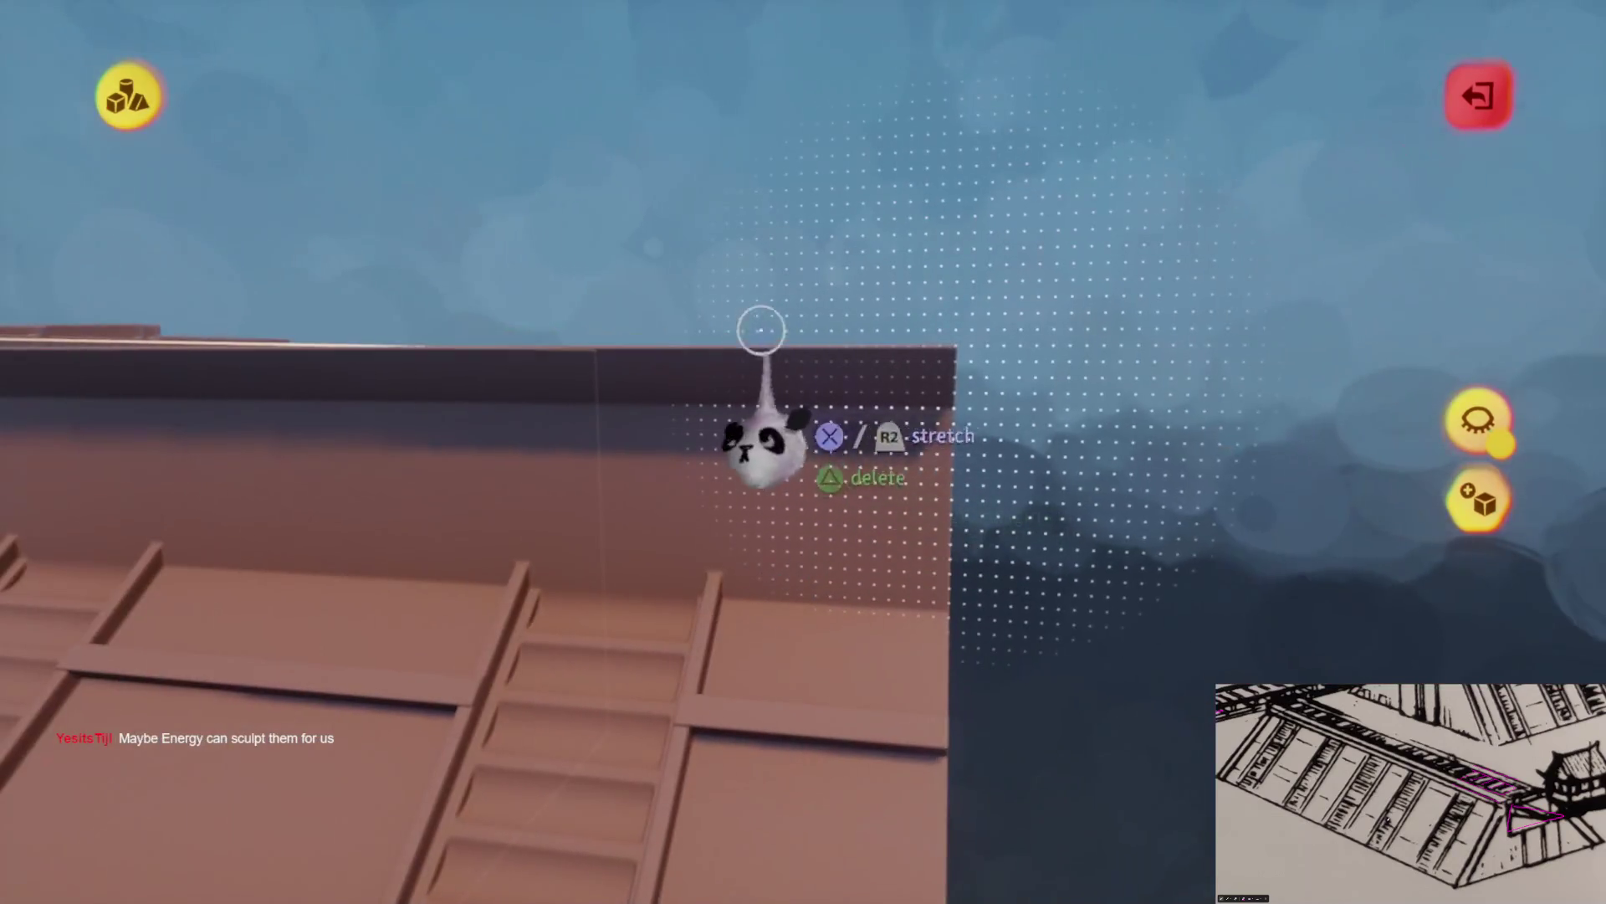
key("Escape")
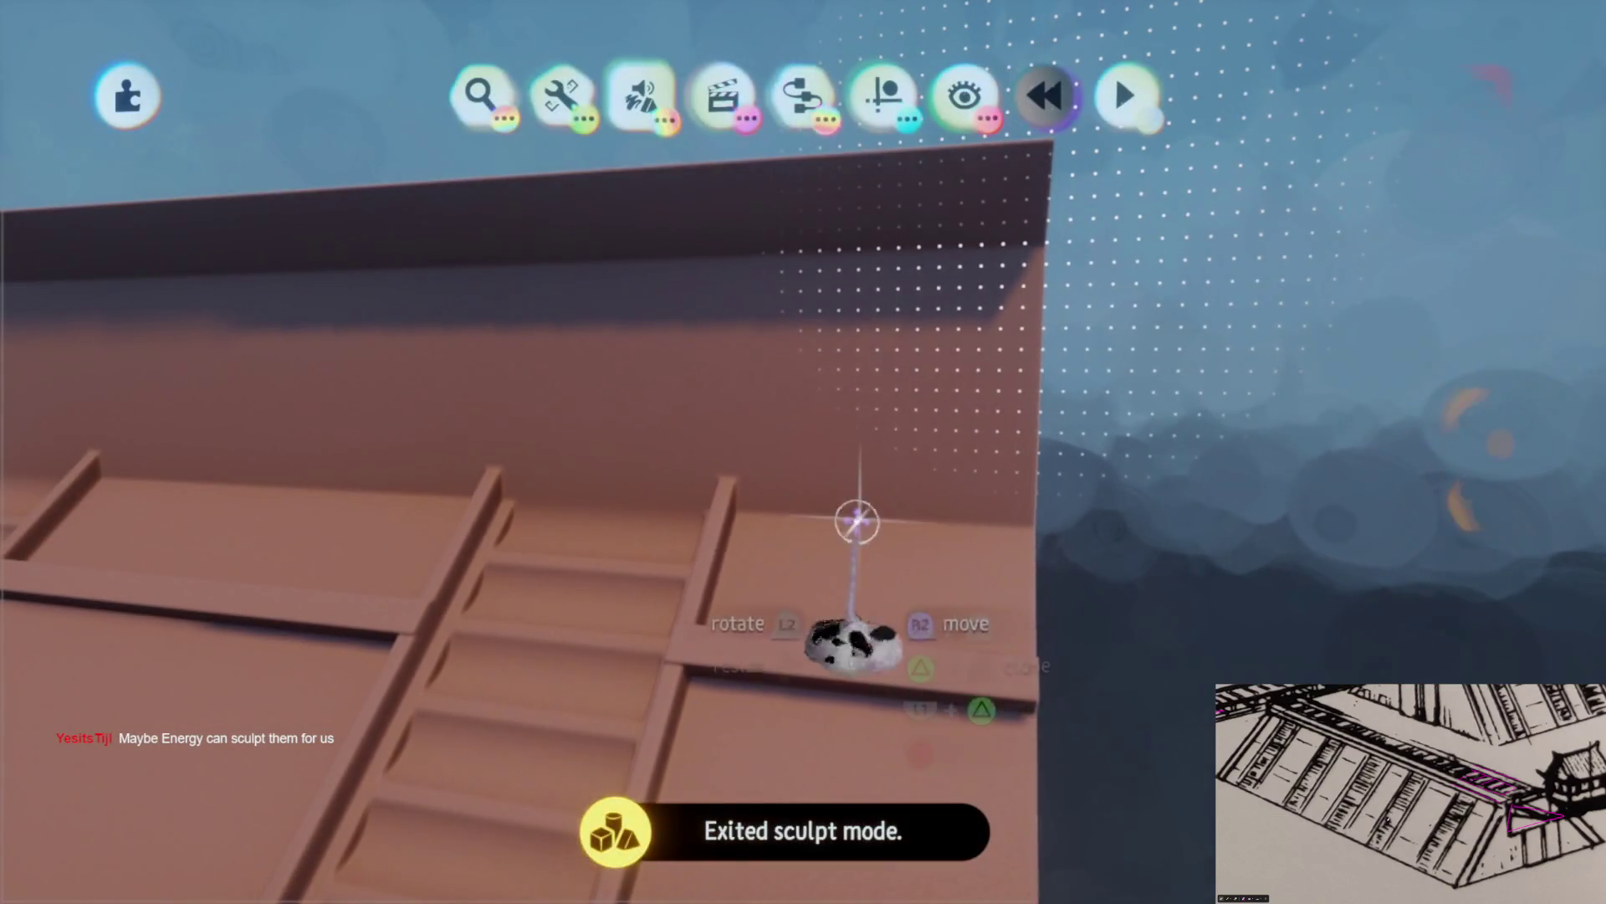
key("Return")
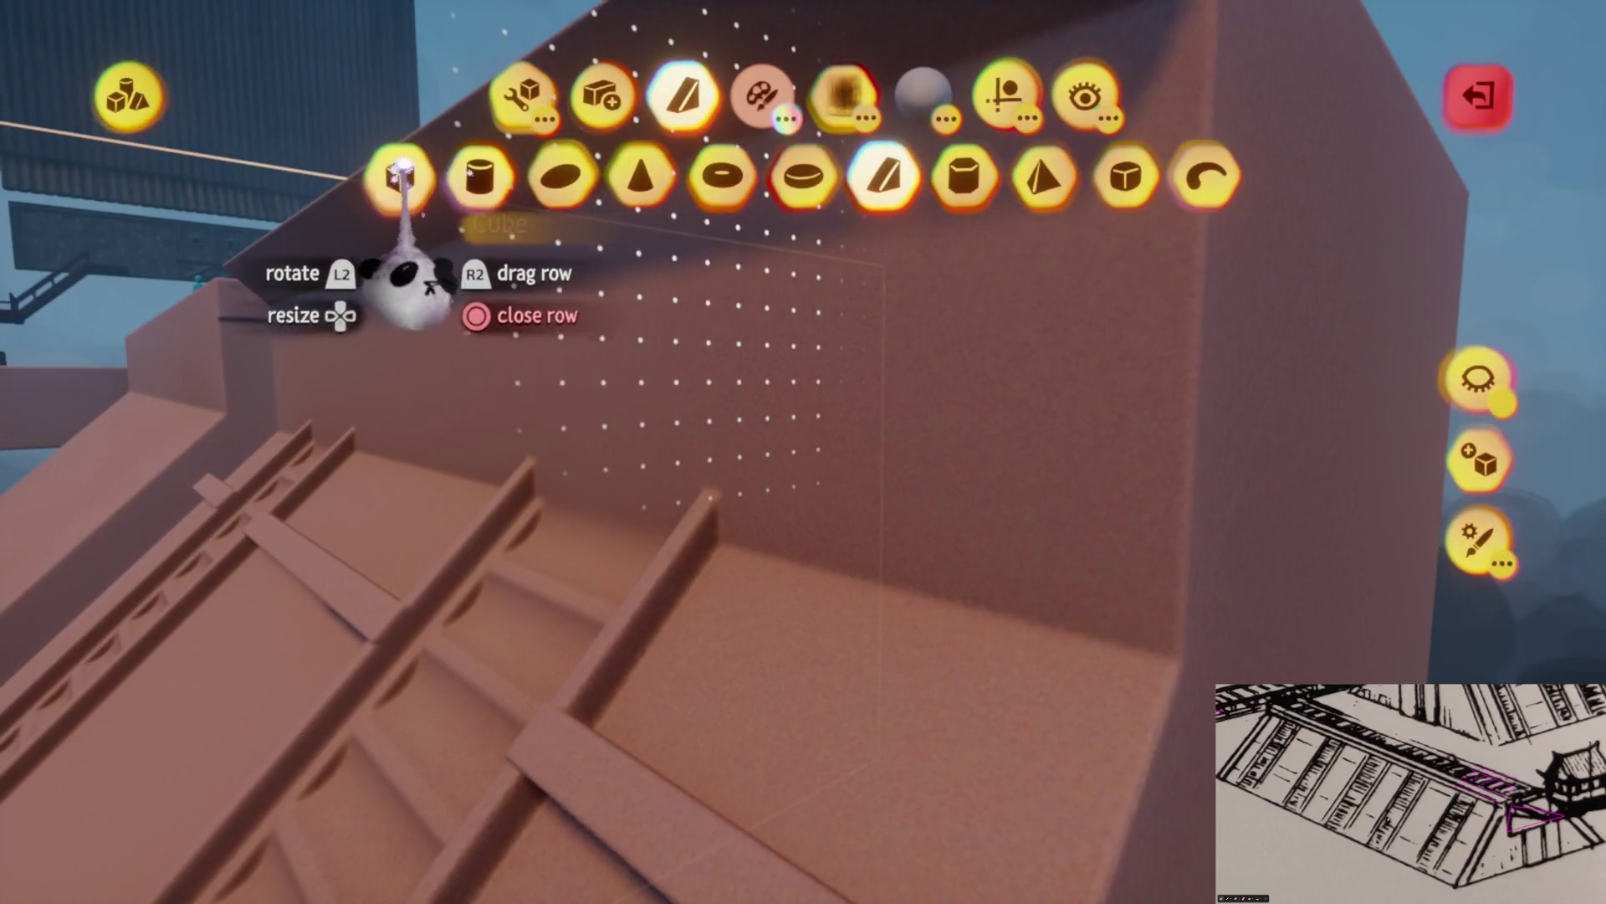
mouse_move(799, 670)
left_mouse_down()
mouse_move(770, 649)
mouse_move(824, 686)
mouse_move(770, 653)
left_mouse_up()
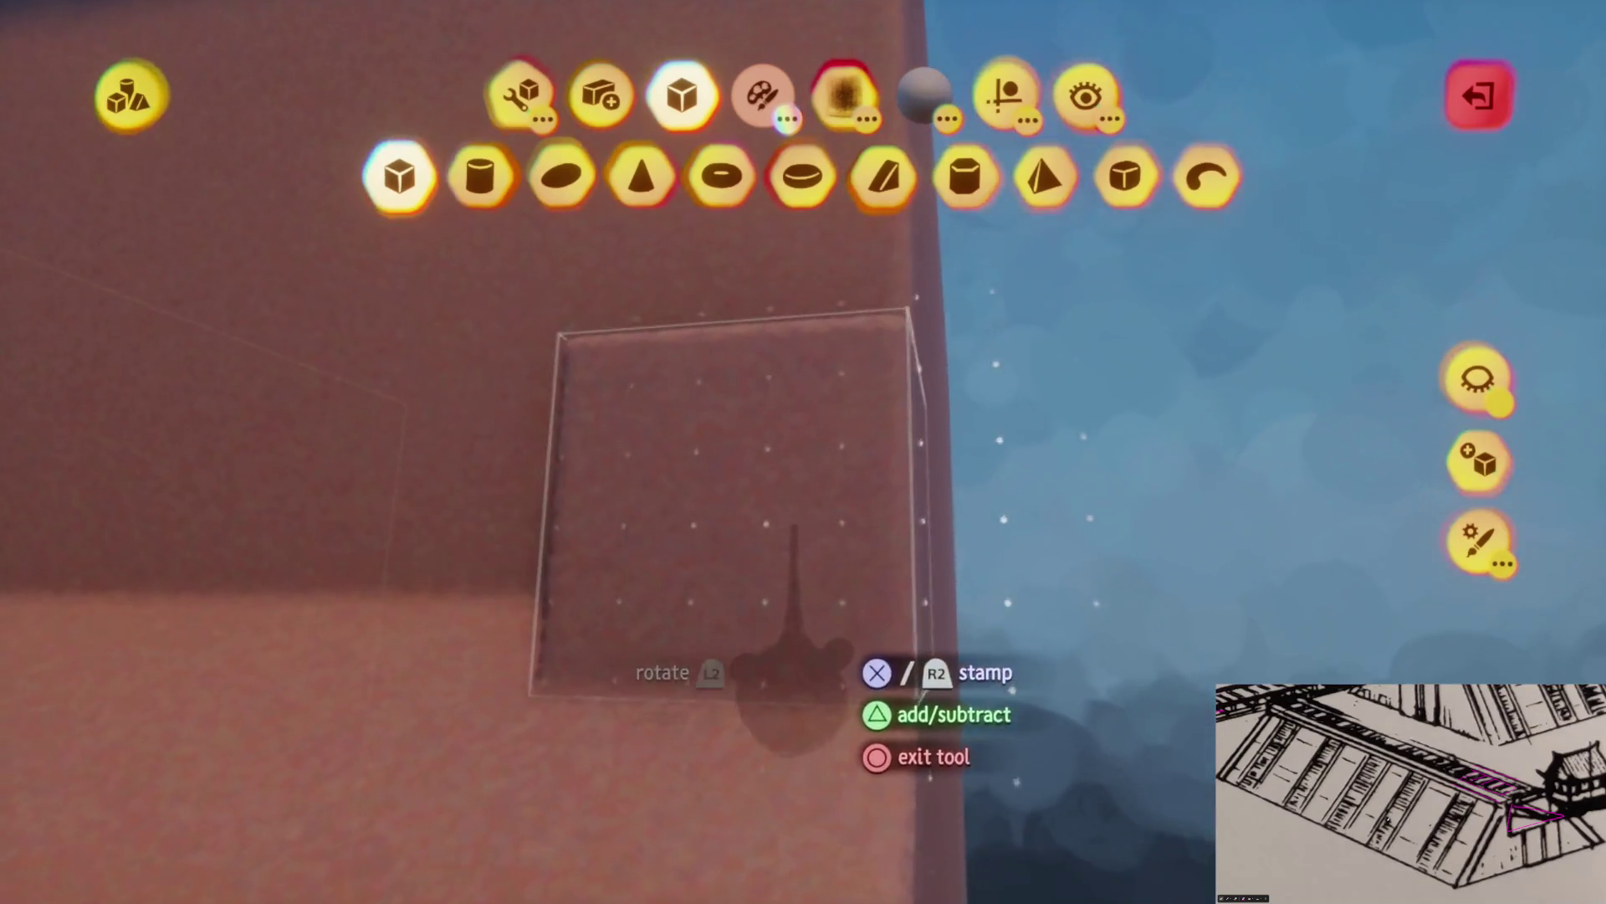
key("Escape")
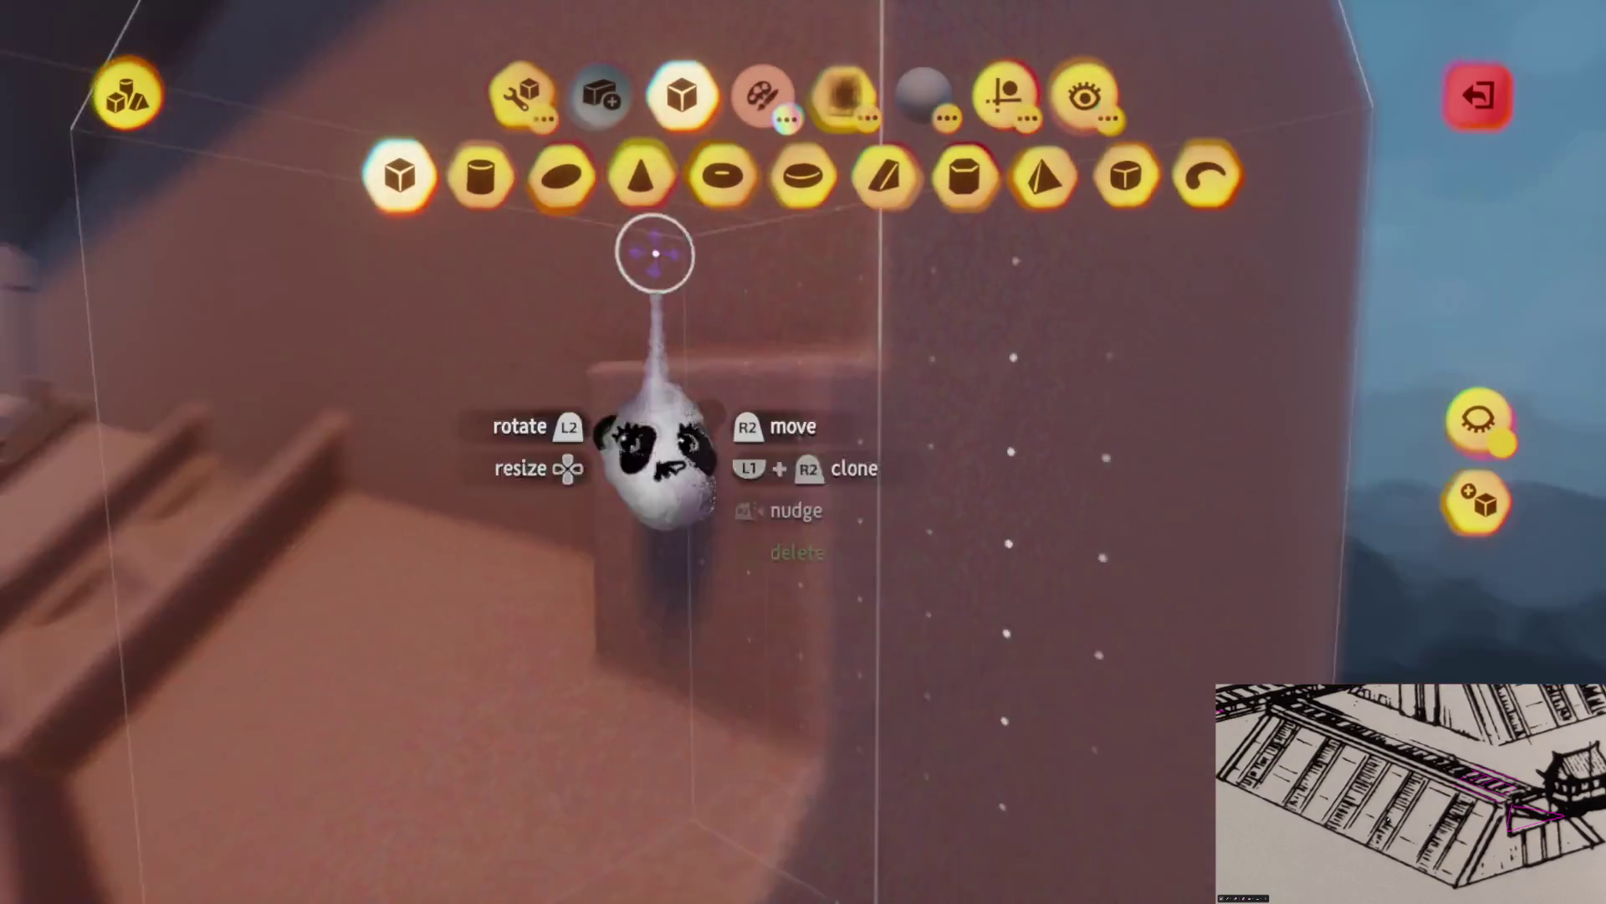
left_click(638, 203)
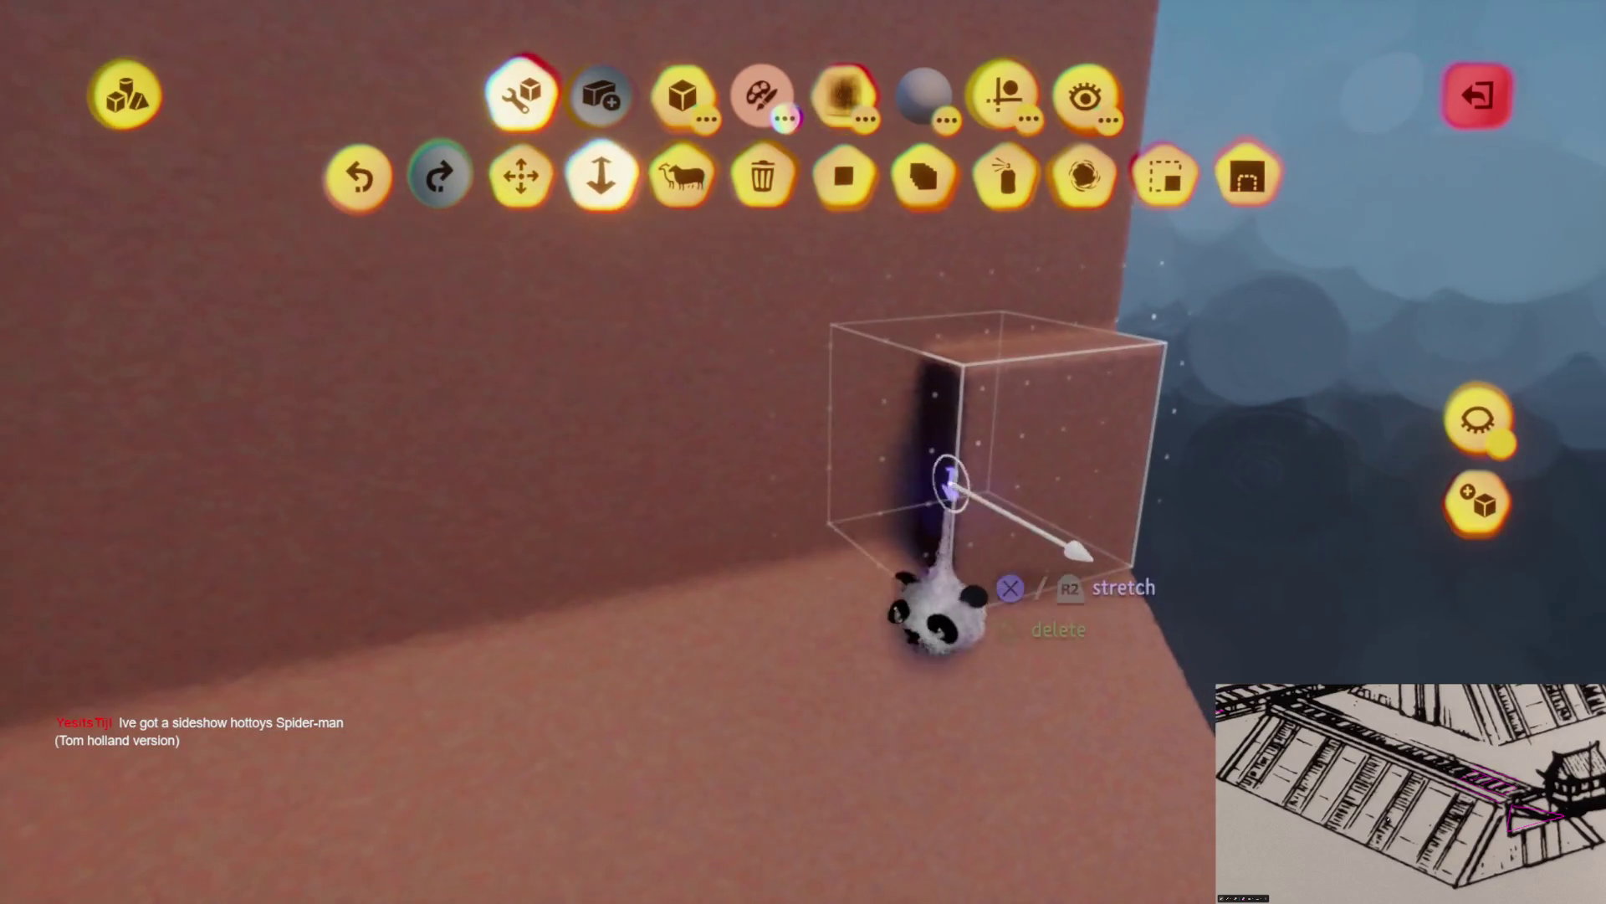
mouse_move(915, 592)
left_mouse_down()
mouse_move(772, 556)
mouse_move(786, 507)
mouse_move(774, 475)
mouse_move(757, 531)
mouse_move(721, 502)
mouse_move(759, 495)
mouse_move(760, 477)
mouse_move(661, 521)
mouse_move(753, 494)
mouse_move(781, 466)
left_mouse_up()
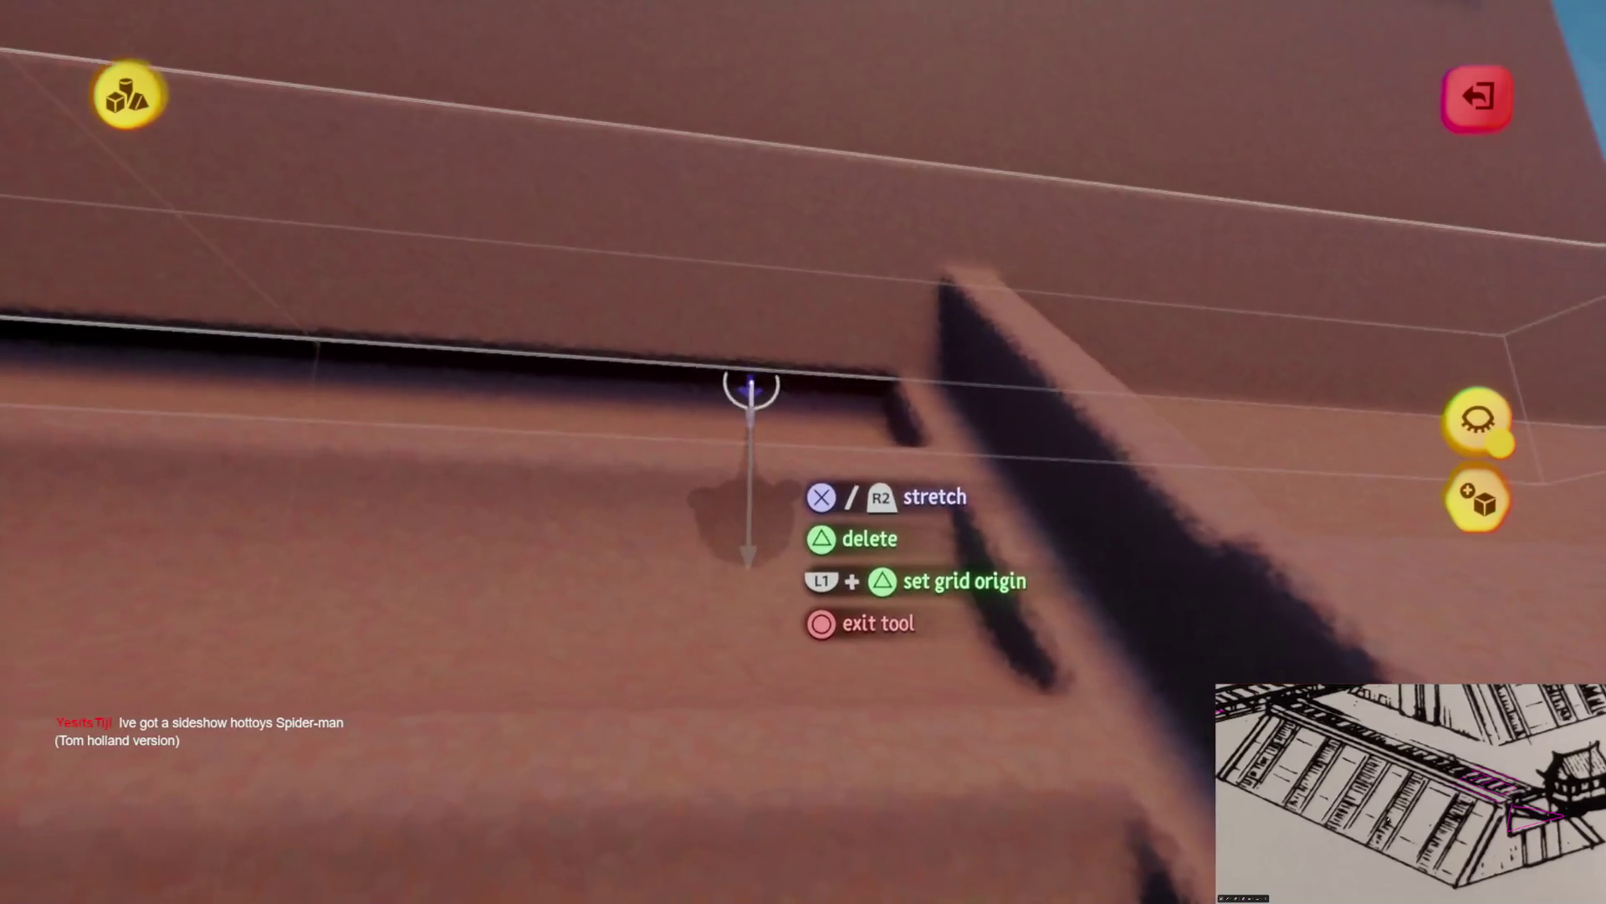
Stamp the cube to carve a notch into the top of the sloped laddered wall
mouse_move(750, 389)
left_mouse_down()
mouse_move(737, 519)
mouse_move(682, 636)
mouse_move(762, 563)
mouse_move(676, 481)
mouse_move(795, 574)
mouse_move(781, 531)
mouse_move(765, 653)
mouse_move(735, 512)
mouse_move(853, 480)
mouse_move(768, 316)
mouse_move(821, 492)
mouse_move(862, 393)
mouse_move(828, 452)
mouse_move(870, 423)
left_mouse_up()
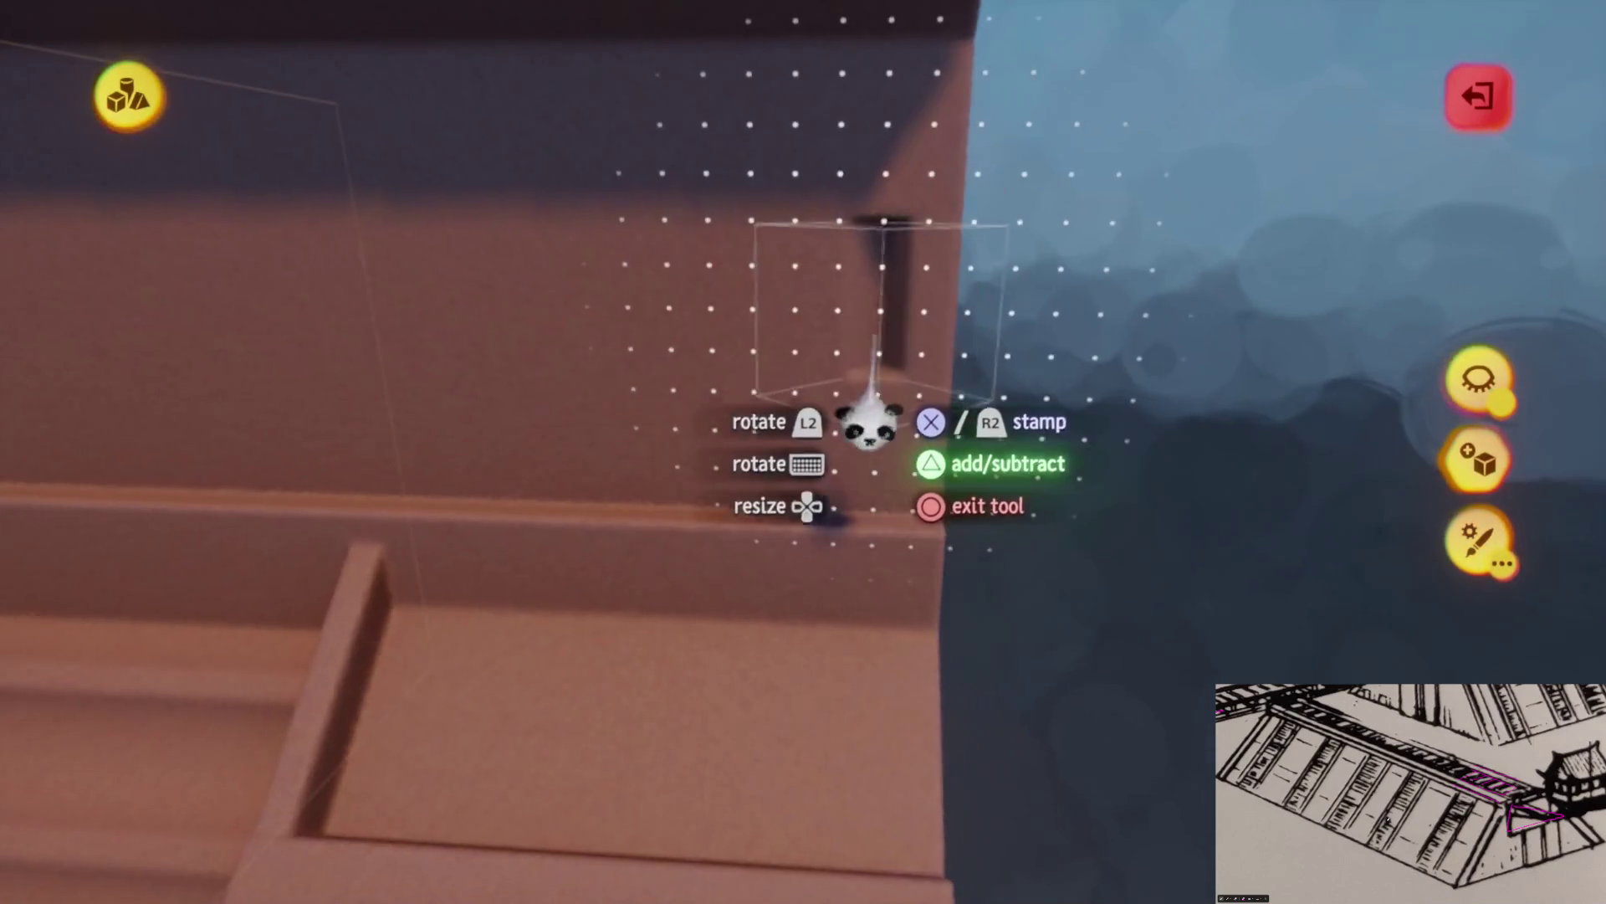
left_click(860, 405)
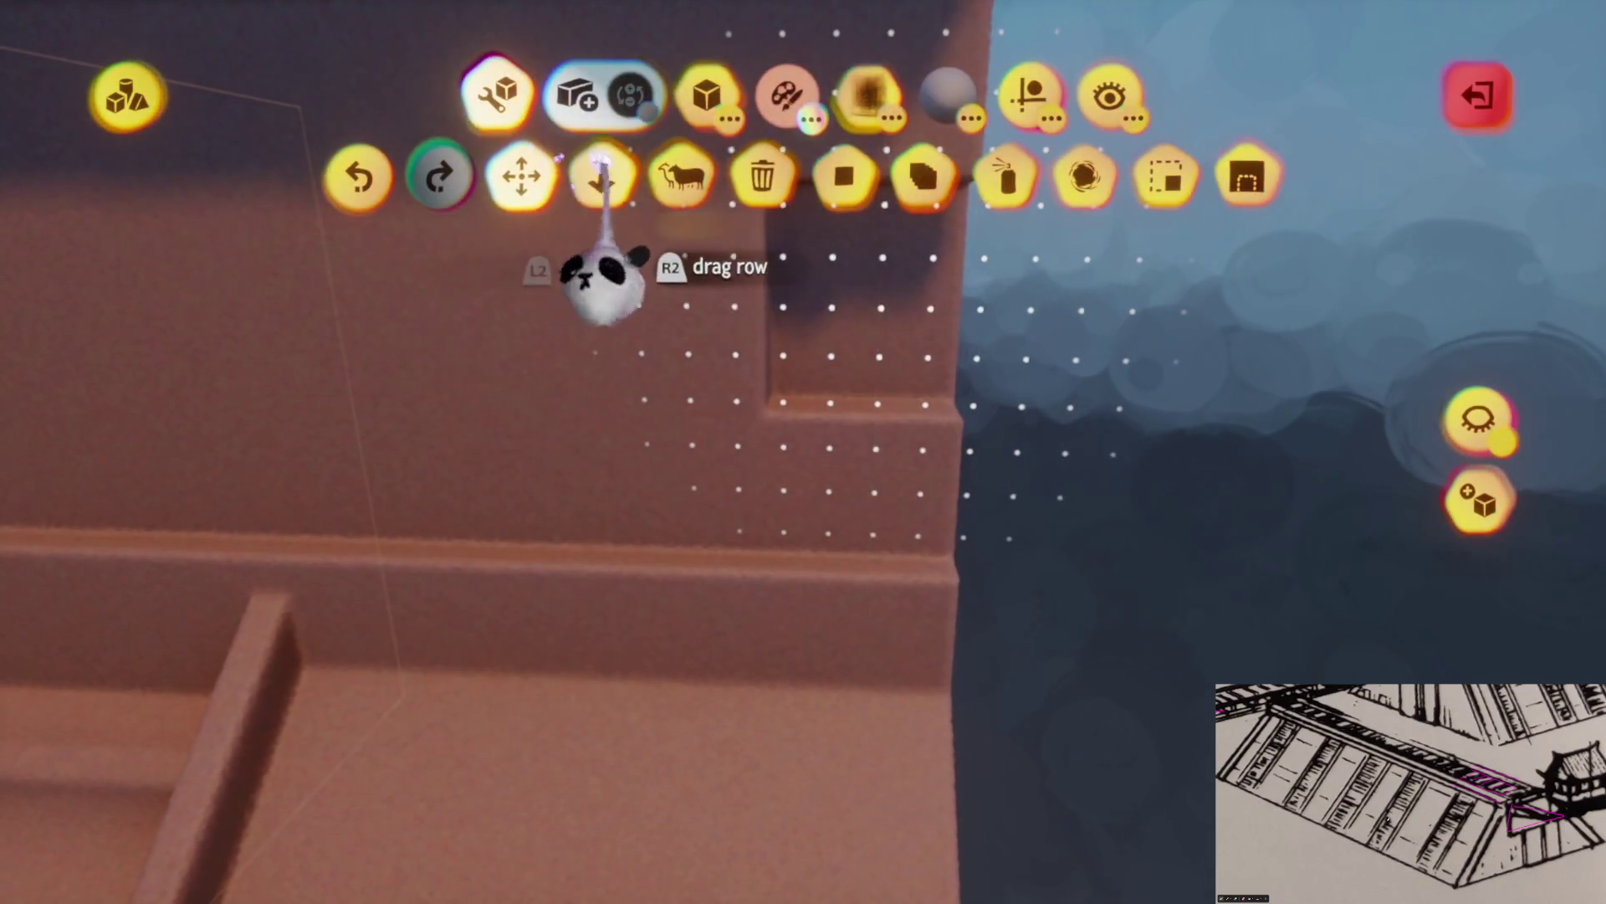
left_click(601, 168)
mouse_move(786, 460)
left_mouse_down()
mouse_move(699, 423)
mouse_move(359, 394)
mouse_move(806, 538)
mouse_move(792, 507)
left_mouse_up()
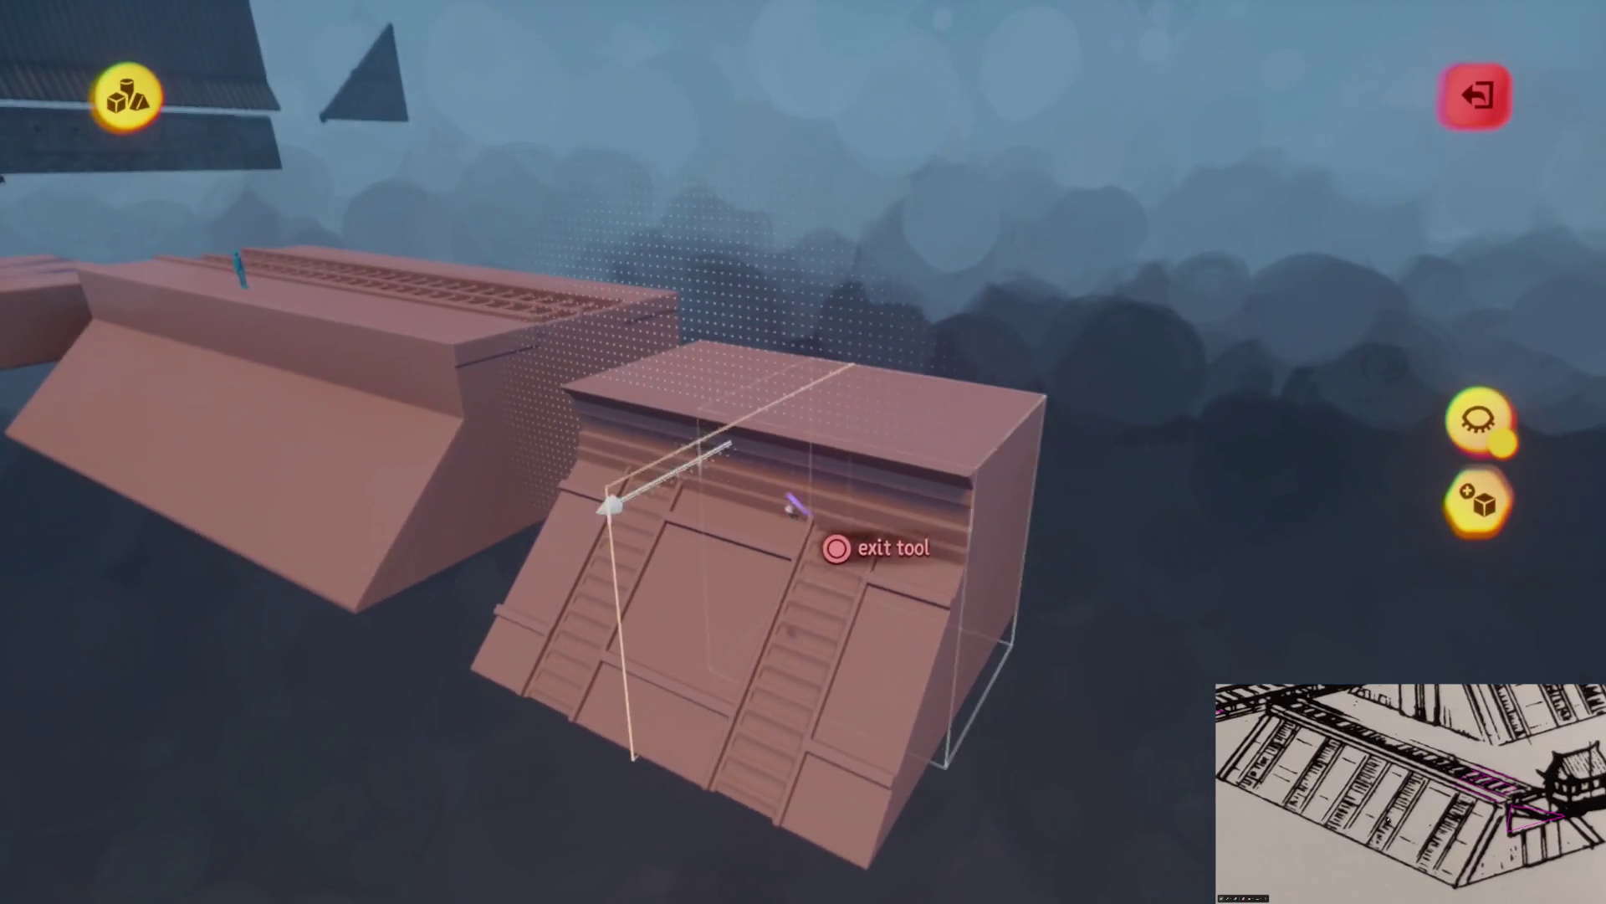
Stretch the cut at the roof wall's corner into a tall grid-aligned groove, then exit sculpting
mouse_move(795, 569)
left_mouse_down()
mouse_move(753, 753)
mouse_move(796, 652)
mouse_move(799, 682)
mouse_move(790, 636)
left_mouse_up()
mouse_move(779, 560)
left_mouse_down()
mouse_move(774, 502)
mouse_move(813, 499)
left_mouse_up()
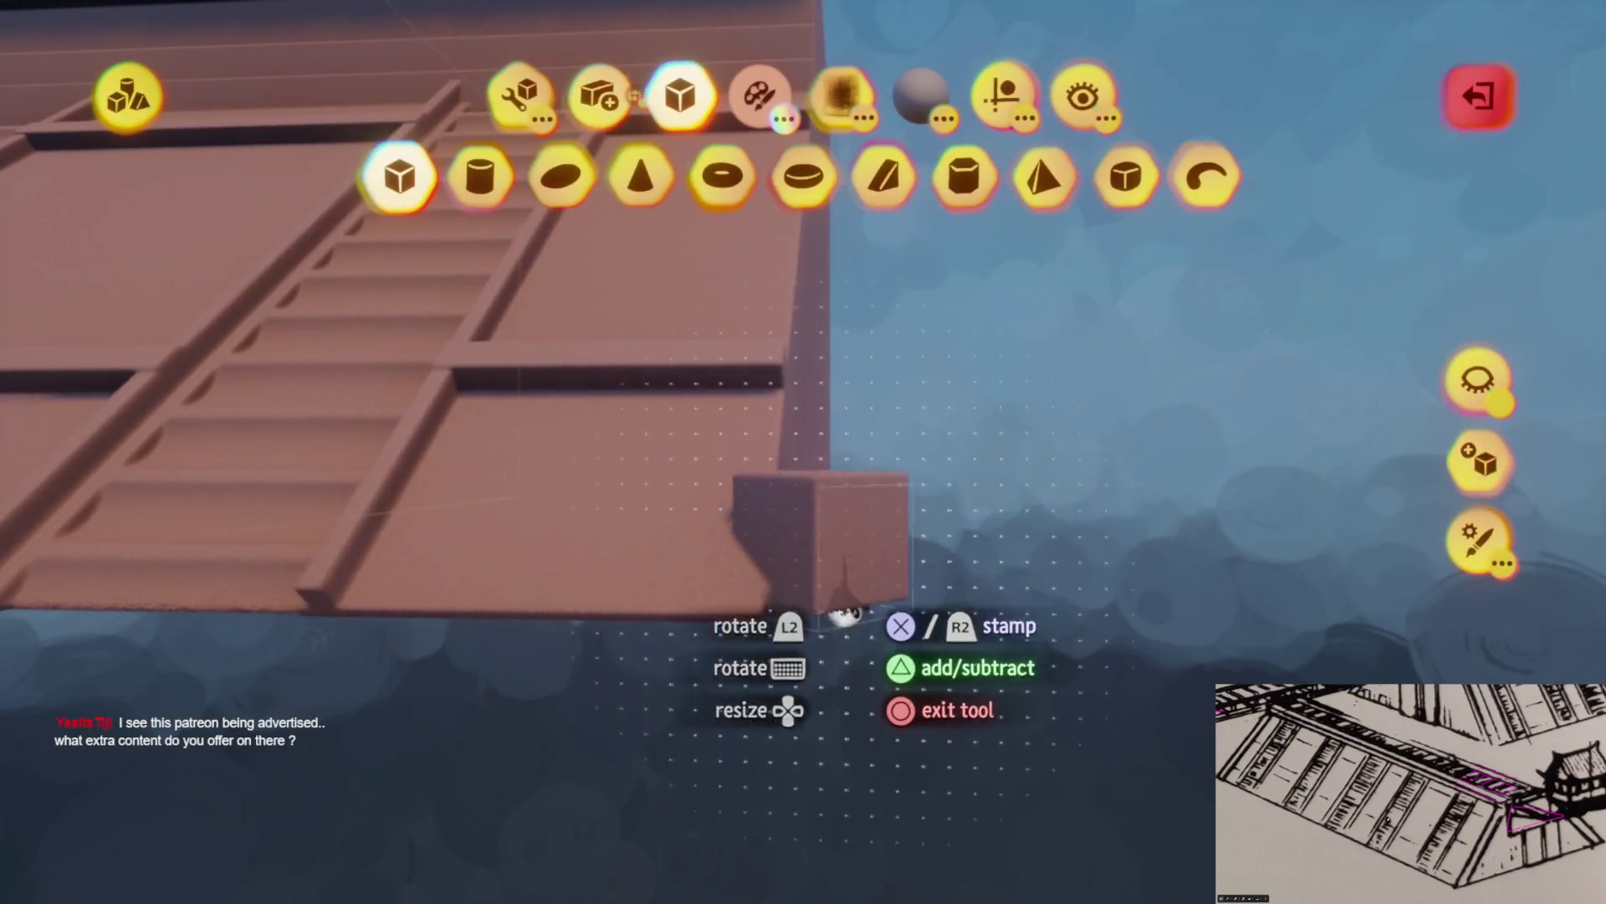
mouse_move(779, 640)
left_mouse_down()
mouse_move(720, 717)
mouse_move(731, 681)
mouse_move(764, 735)
mouse_move(782, 727)
mouse_move(764, 674)
mouse_move(785, 675)
mouse_move(741, 736)
mouse_move(761, 853)
mouse_move(686, 854)
mouse_move(603, 585)
mouse_move(656, 448)
left_mouse_up()
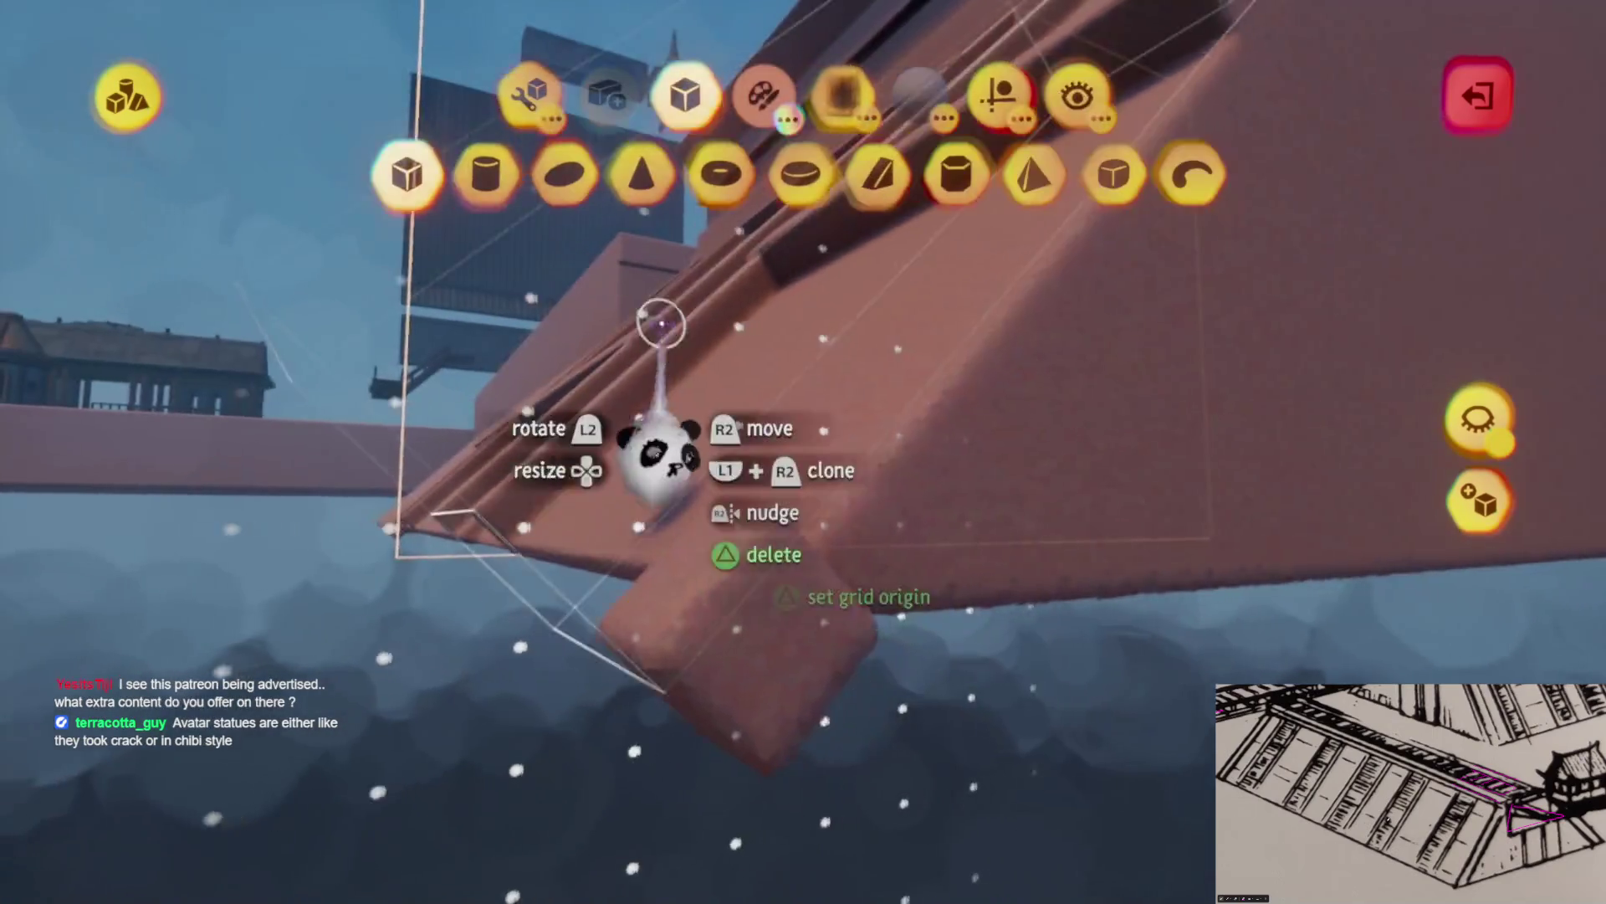
mouse_move(494, 736)
left_mouse_down()
mouse_move(518, 644)
mouse_move(736, 467)
mouse_move(819, 512)
mouse_move(799, 627)
left_mouse_up()
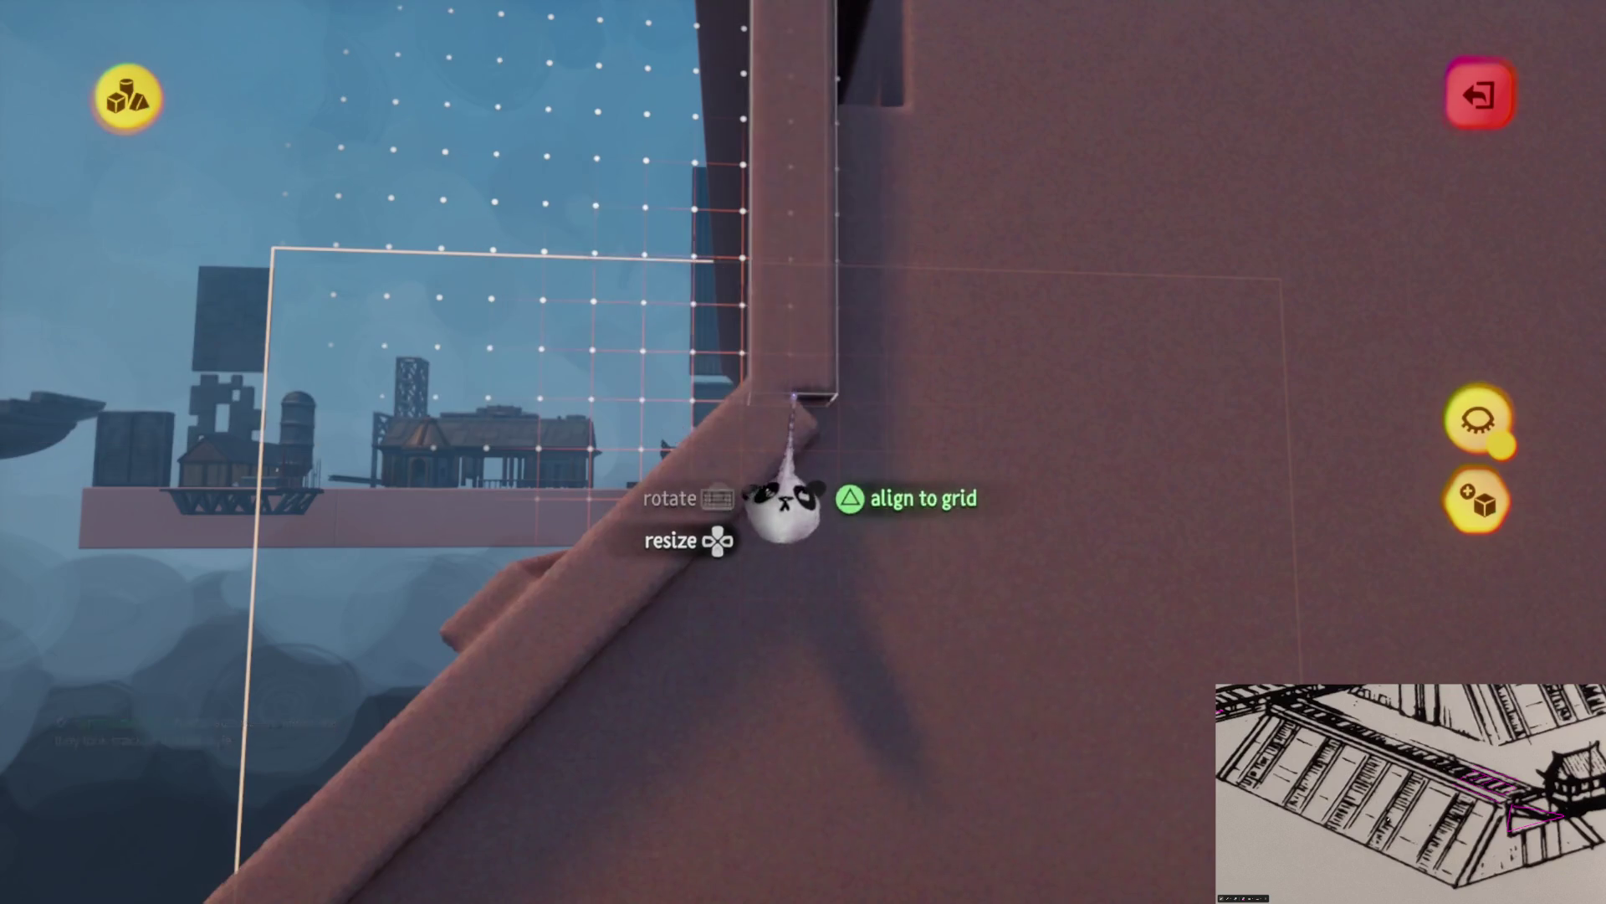
mouse_move(787, 502)
left_mouse_down()
mouse_move(735, 520)
mouse_move(626, 311)
left_mouse_up()
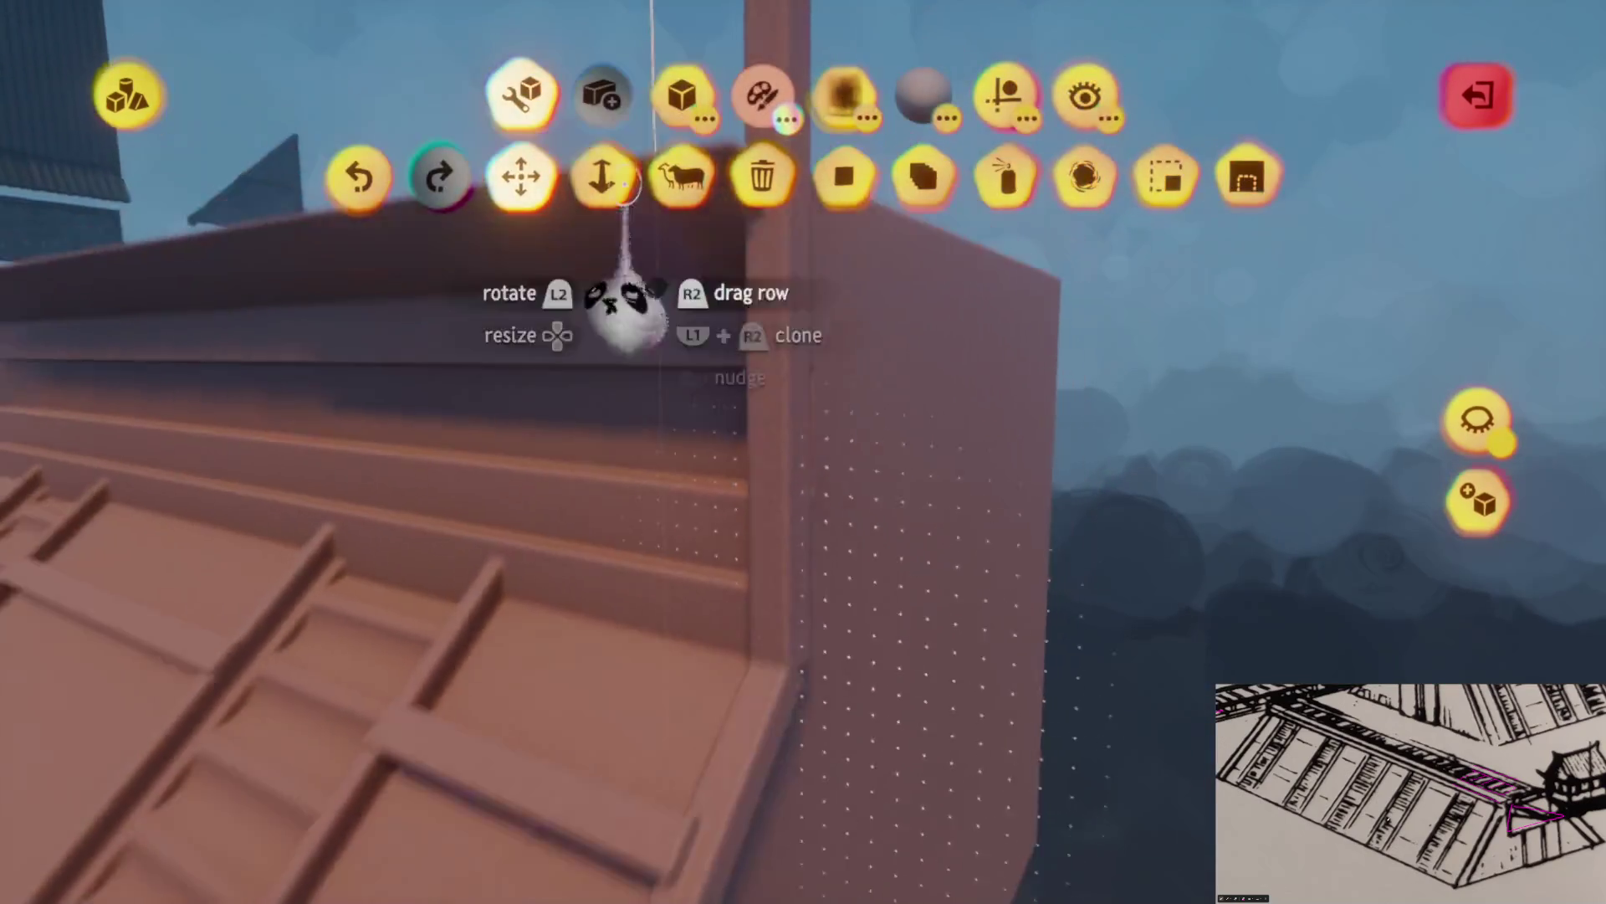
mouse_move(665, 422)
left_mouse_down()
mouse_move(710, 538)
mouse_move(735, 556)
mouse_move(717, 603)
mouse_move(731, 617)
mouse_move(728, 556)
mouse_move(728, 636)
left_mouse_up()
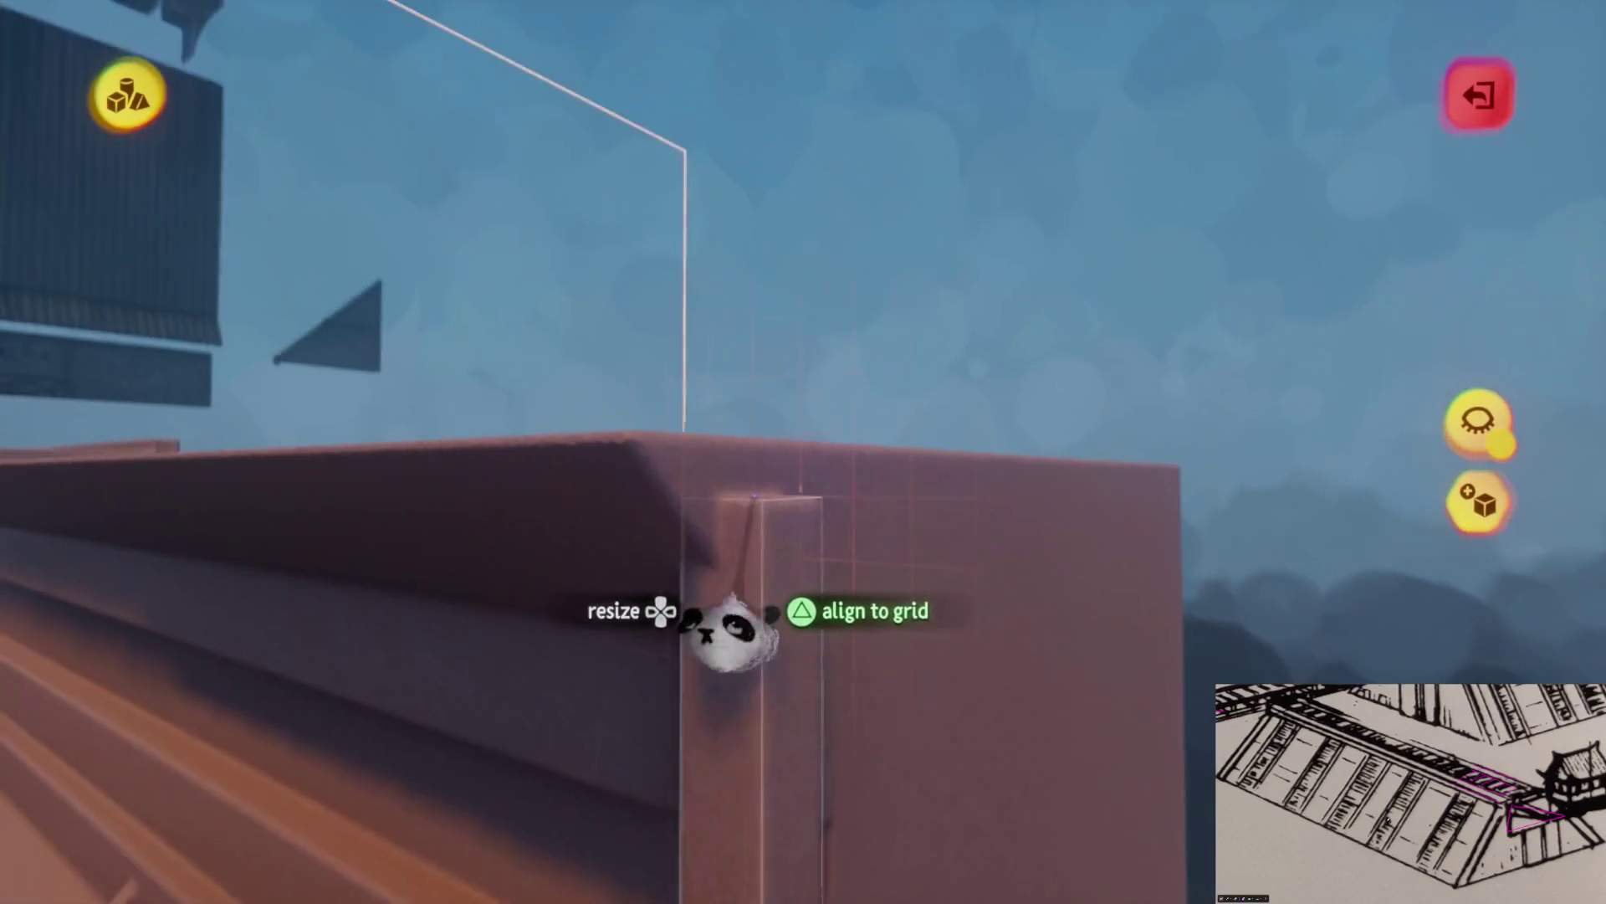
mouse_move(726, 578)
left_mouse_down()
mouse_move(735, 502)
mouse_move(724, 520)
left_mouse_up()
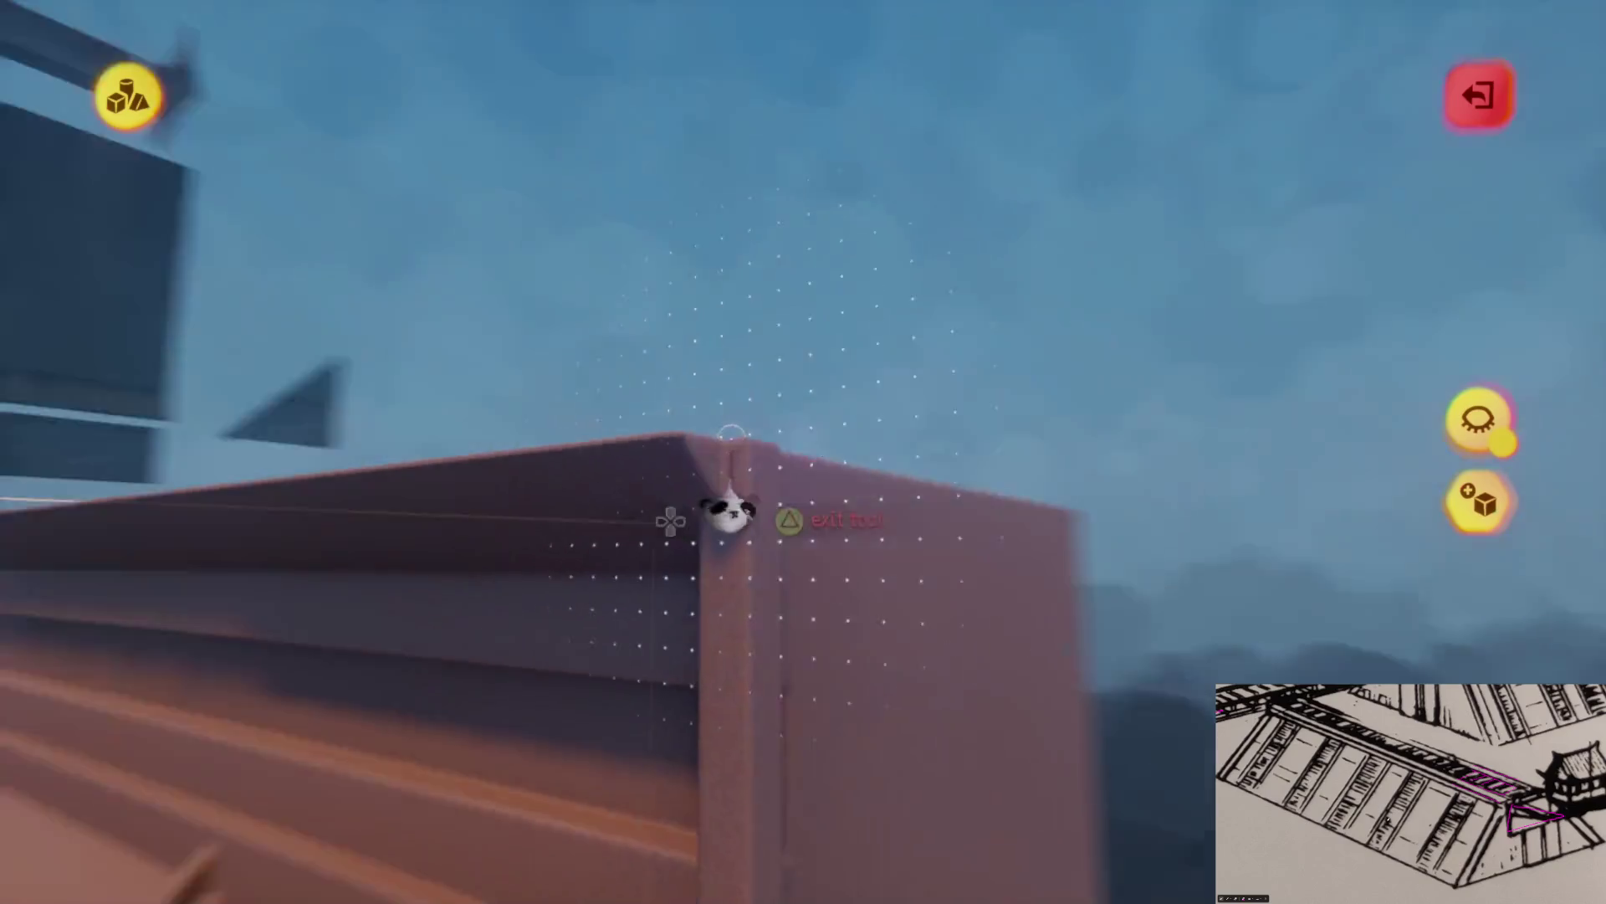
mouse_move(574, 473)
left_mouse_down()
mouse_move(664, 485)
mouse_move(729, 466)
mouse_move(664, 401)
mouse_move(961, 452)
mouse_move(736, 531)
left_mouse_up()
key("Escape")
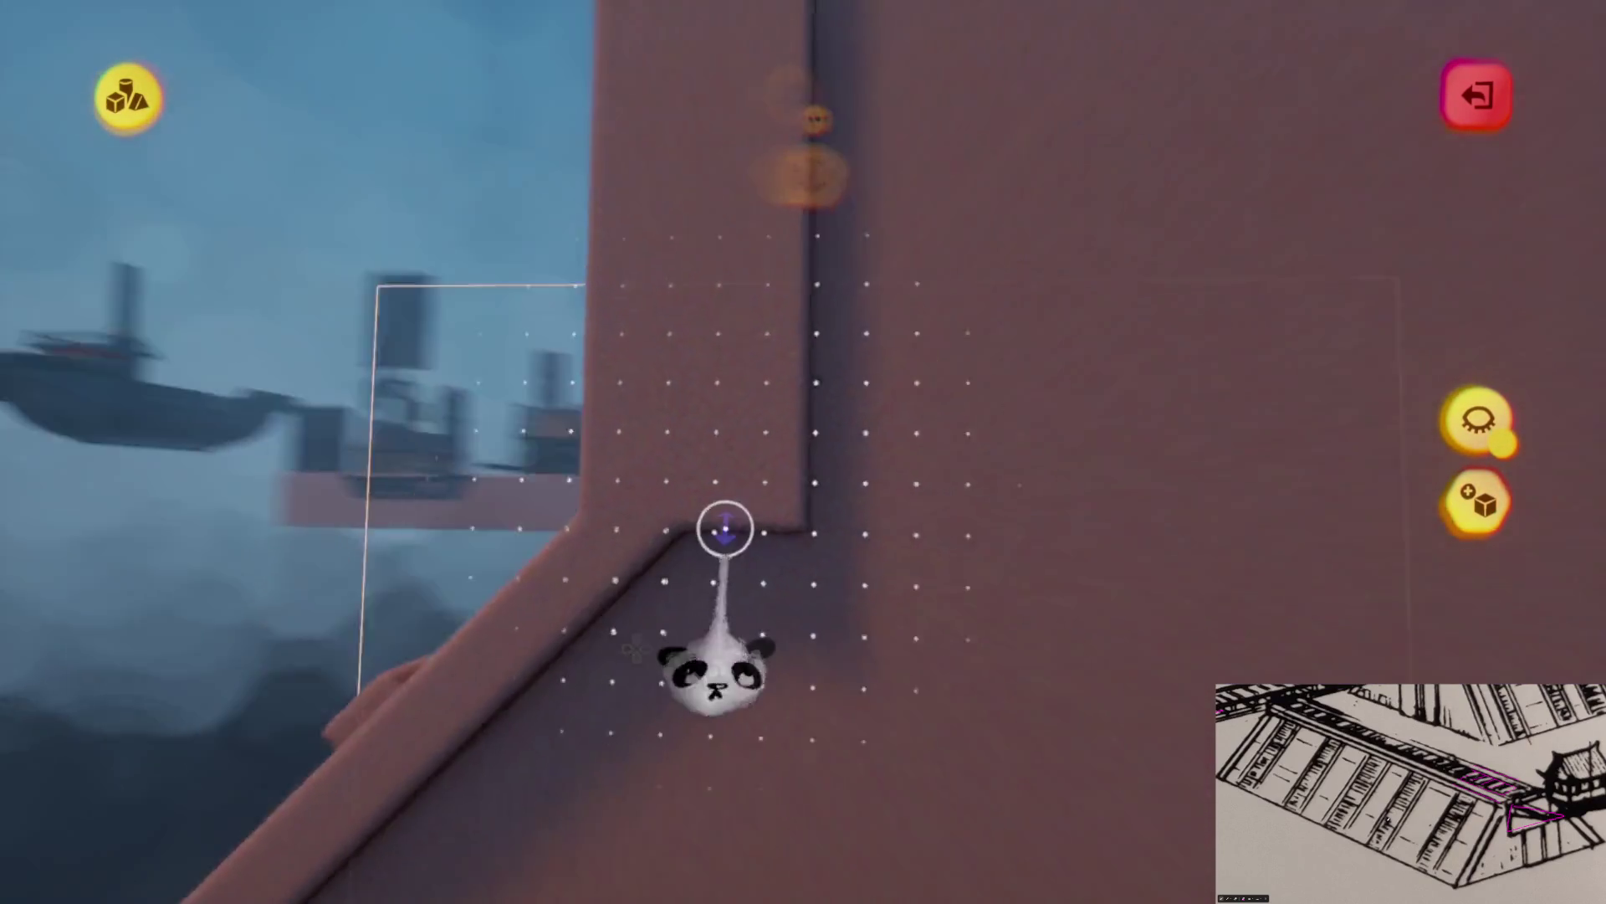
key("Escape")
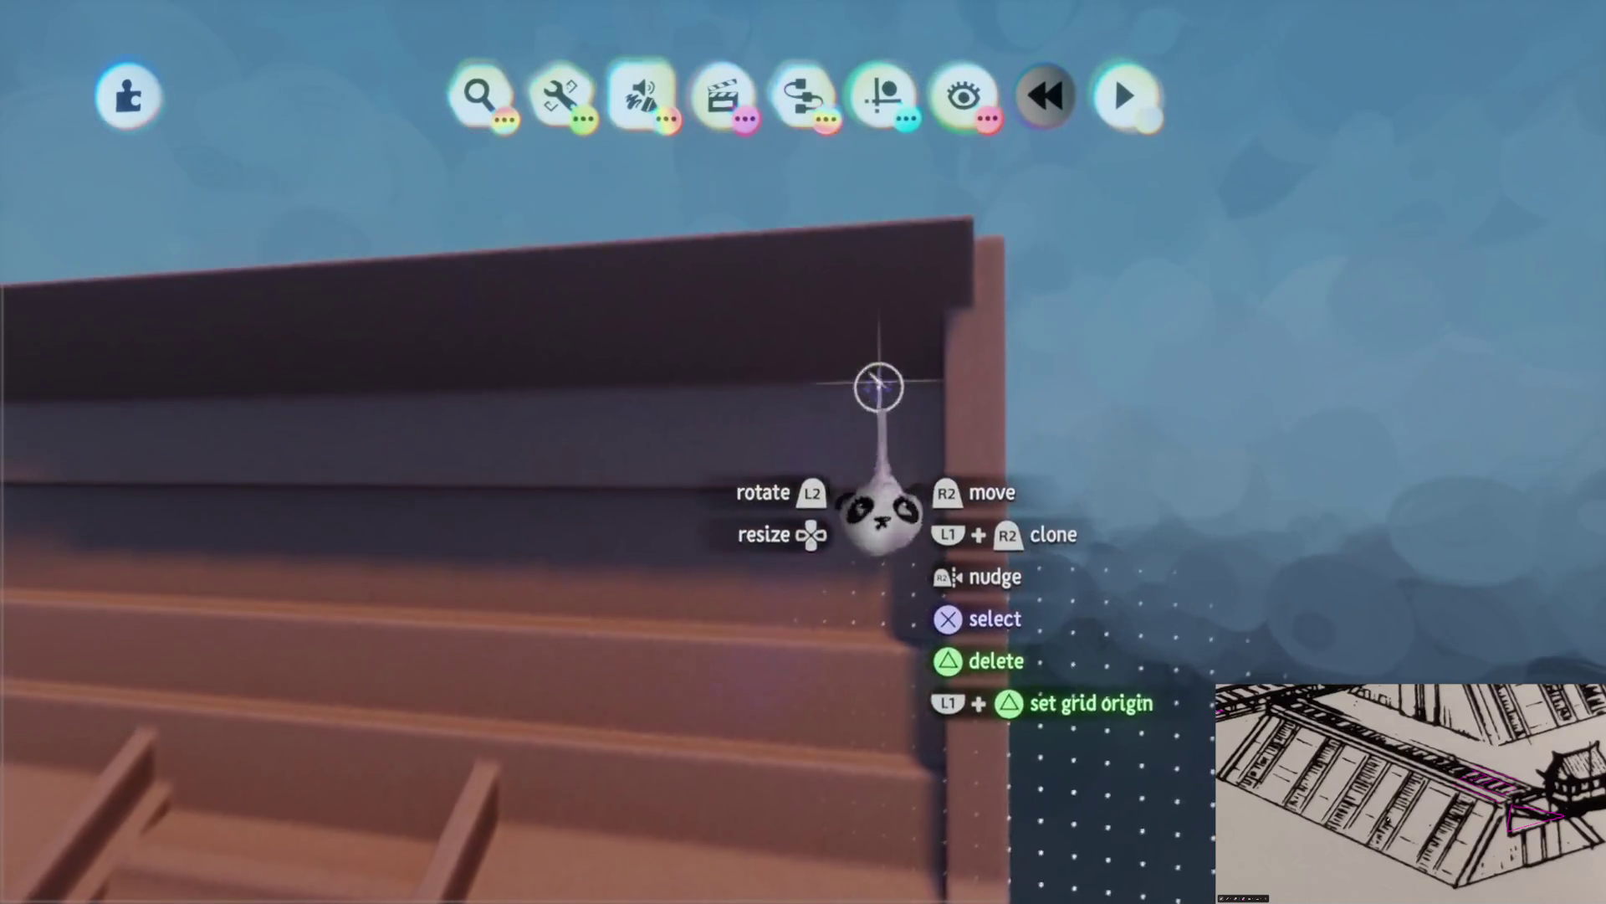
Stamp a cube on the pink roof wall and stretch it into a long beam along its edge
left_click(878, 383)
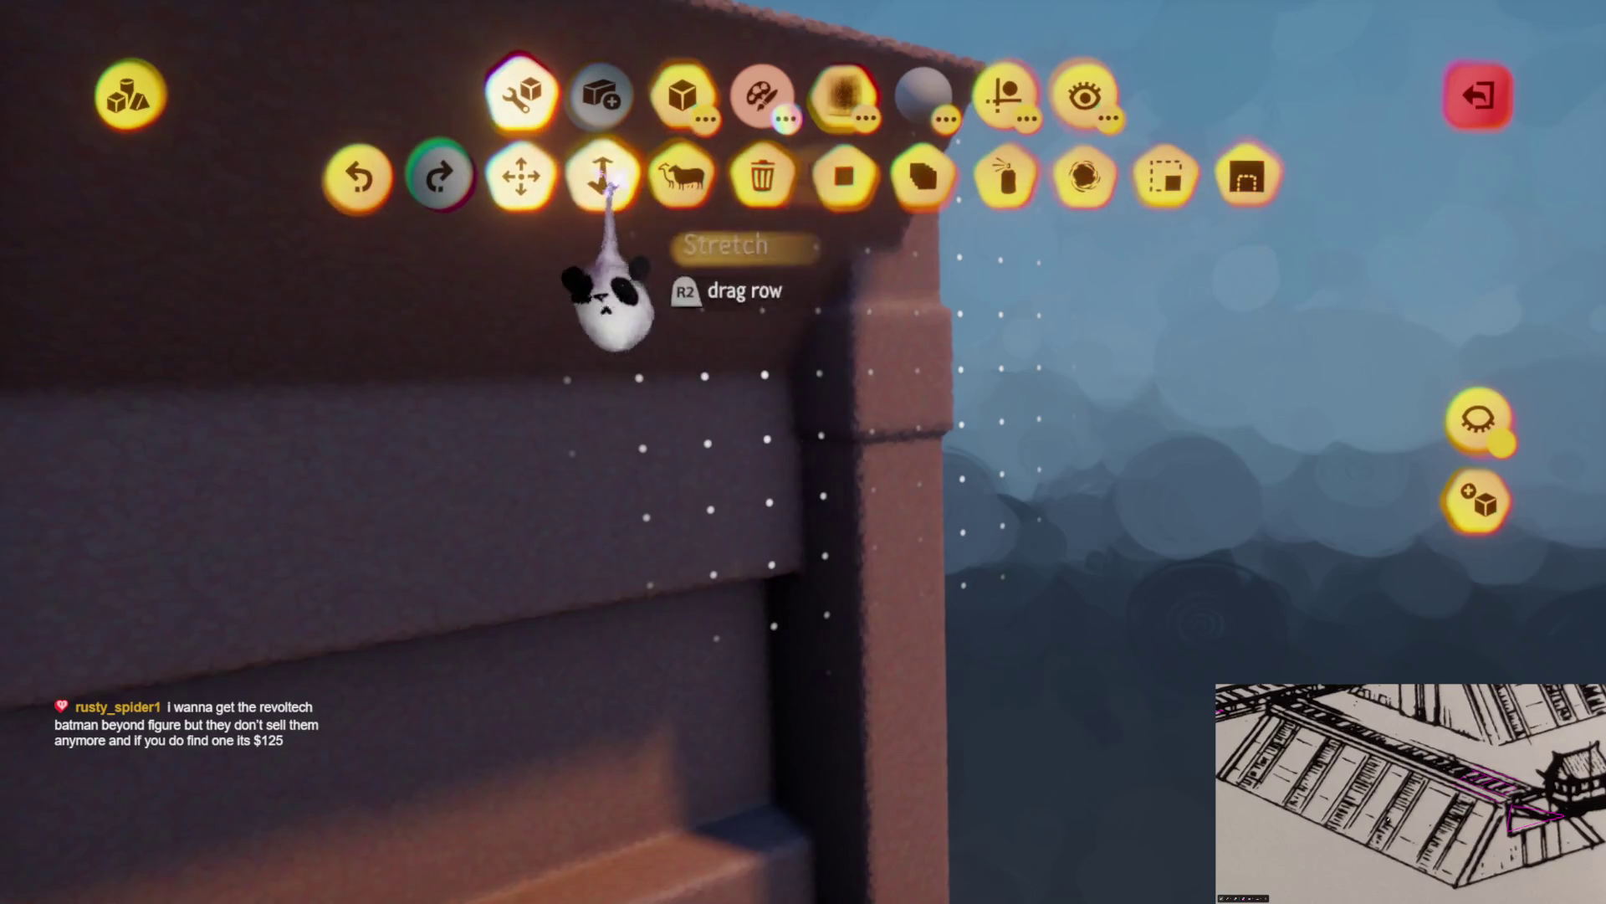
left_click_drag(811, 385, 765, 469)
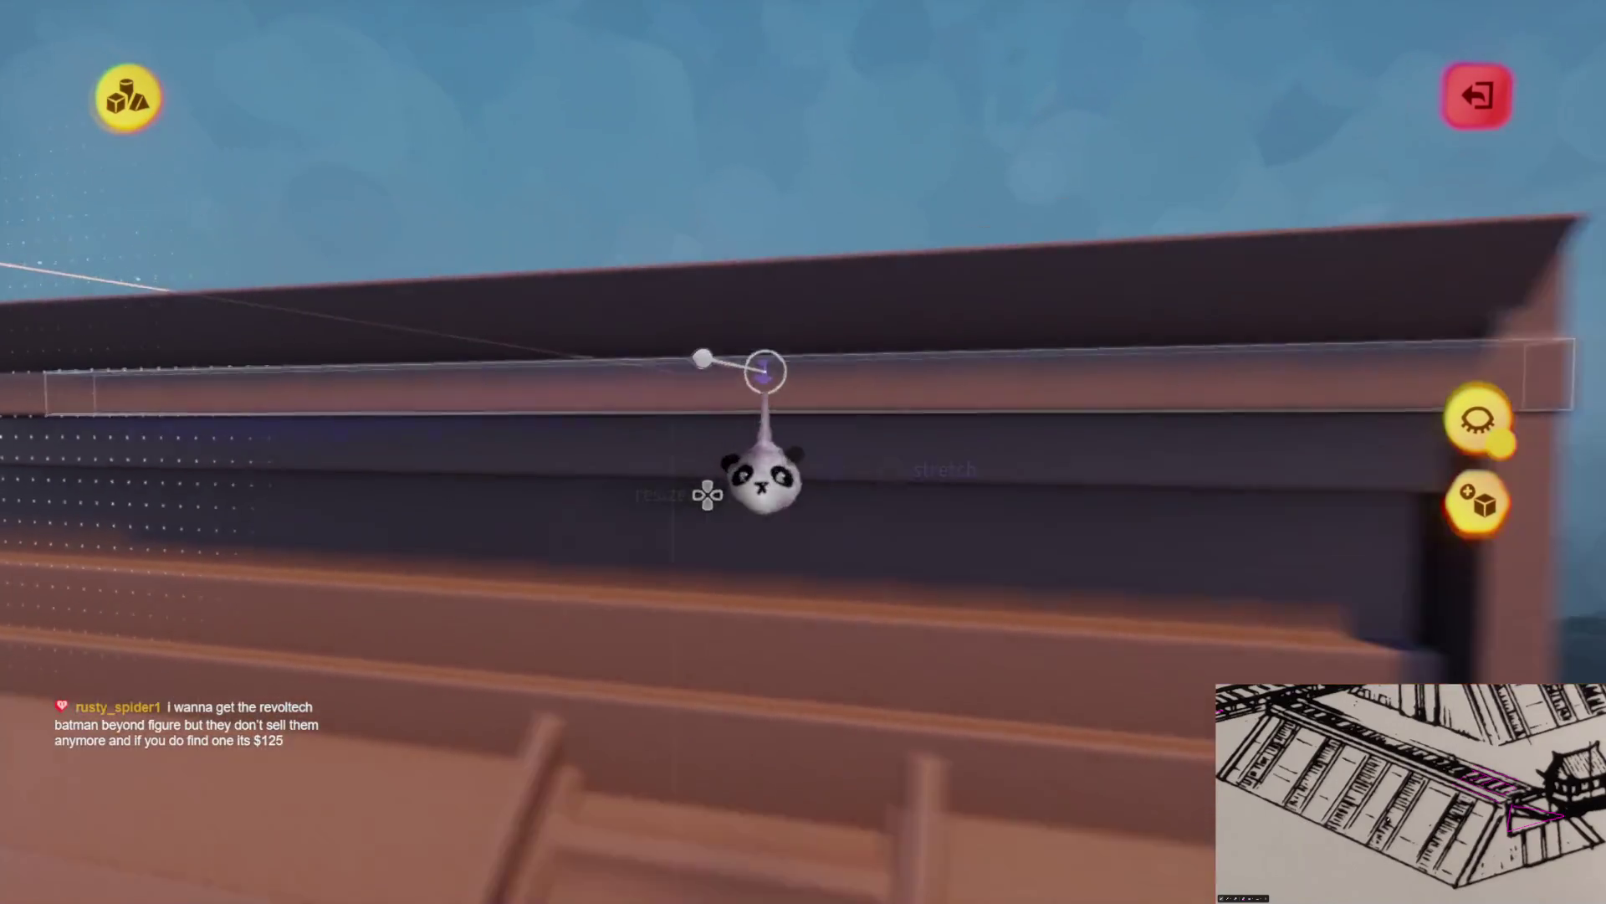
left_click_drag(766, 374, 764, 455)
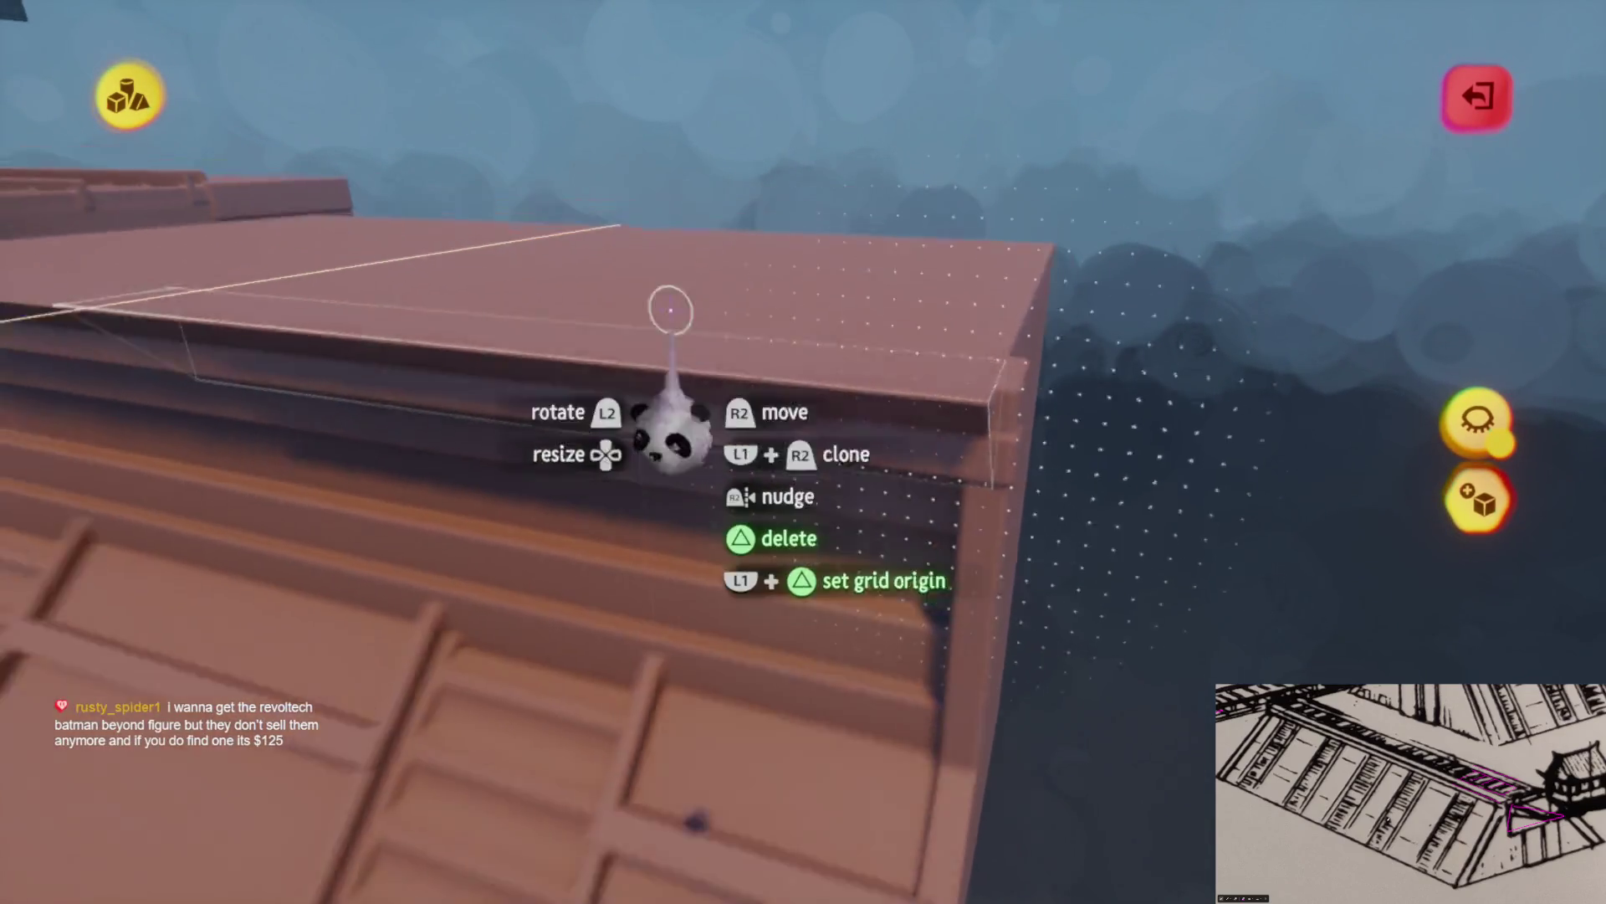
key("s")
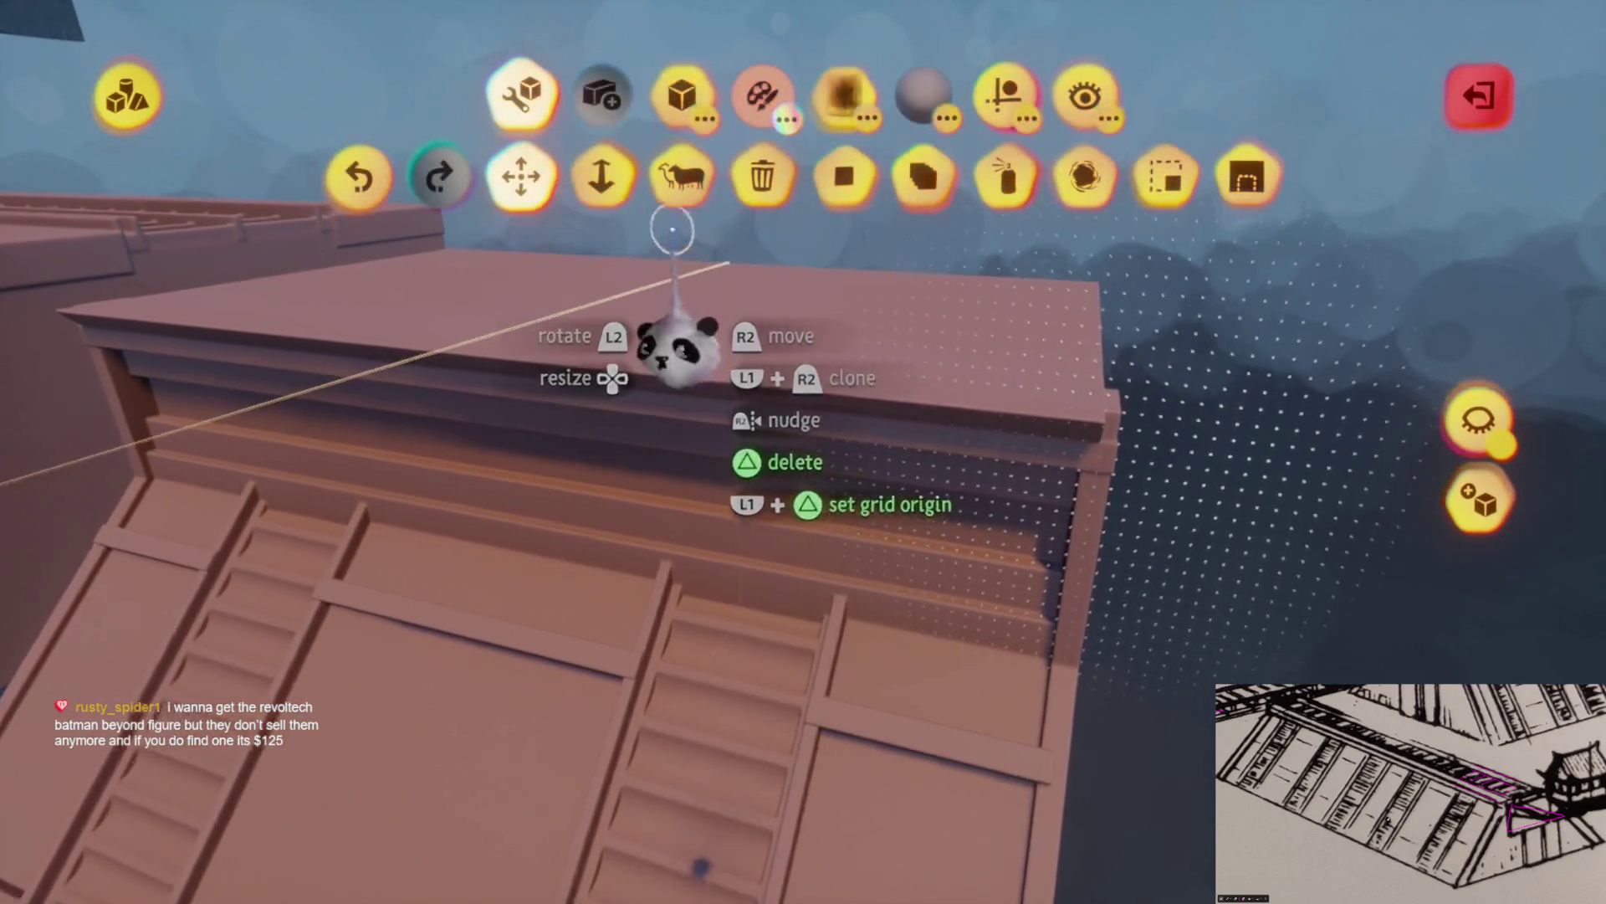
mouse_move(711, 510)
left_mouse_down()
mouse_move(753, 506)
mouse_move(735, 502)
left_mouse_up()
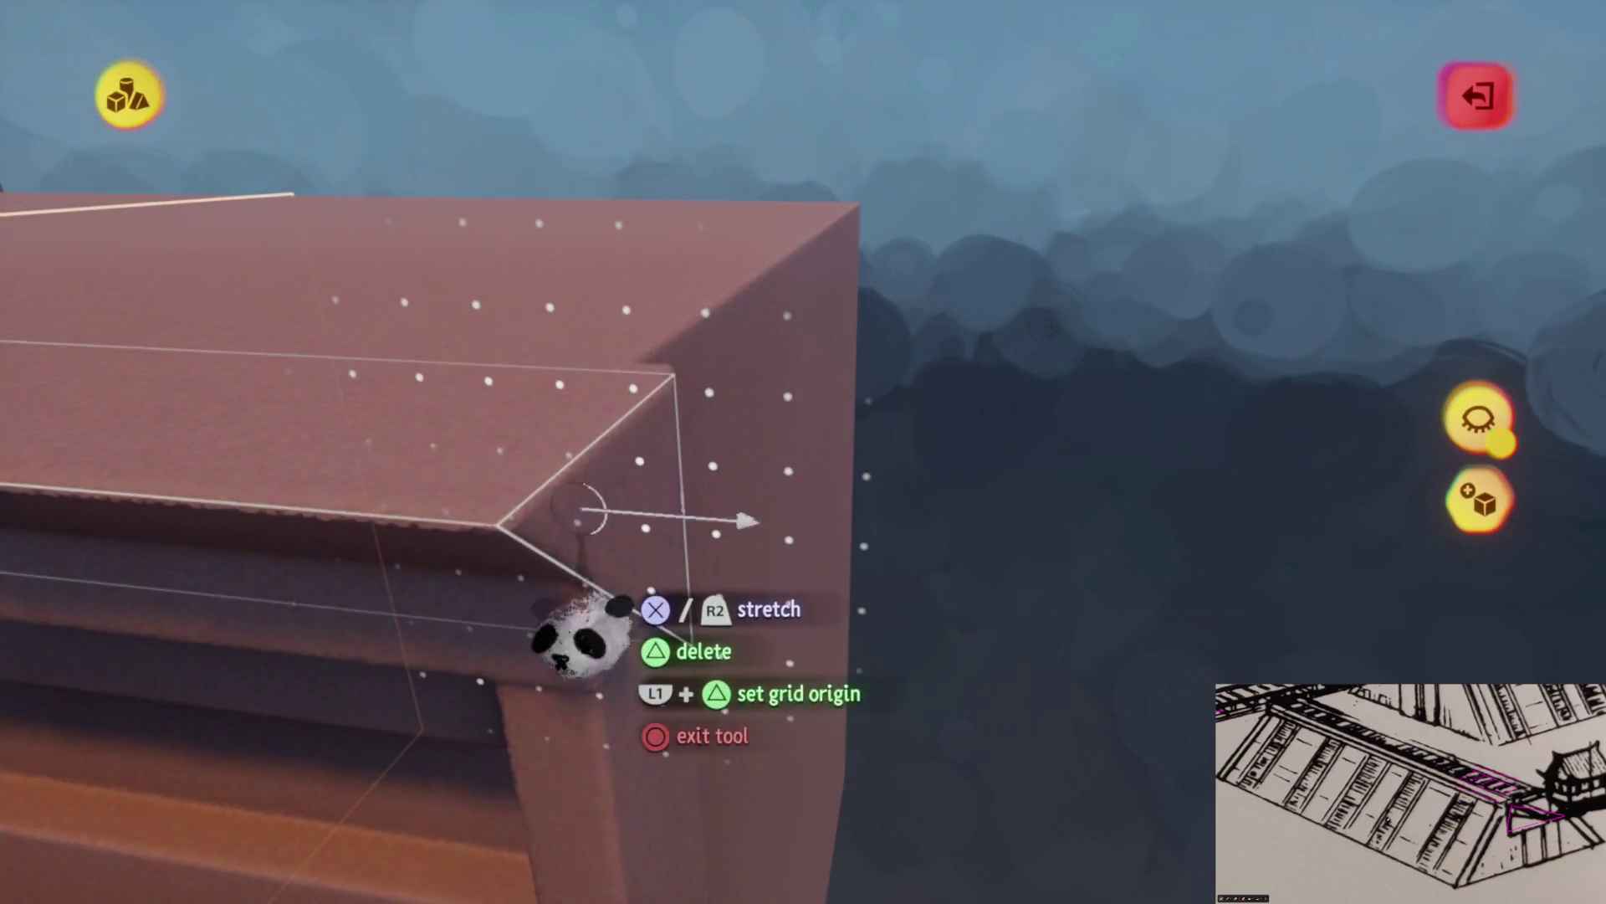
mouse_move(750, 444)
left_mouse_down()
mouse_move(764, 638)
mouse_move(754, 516)
left_mouse_up()
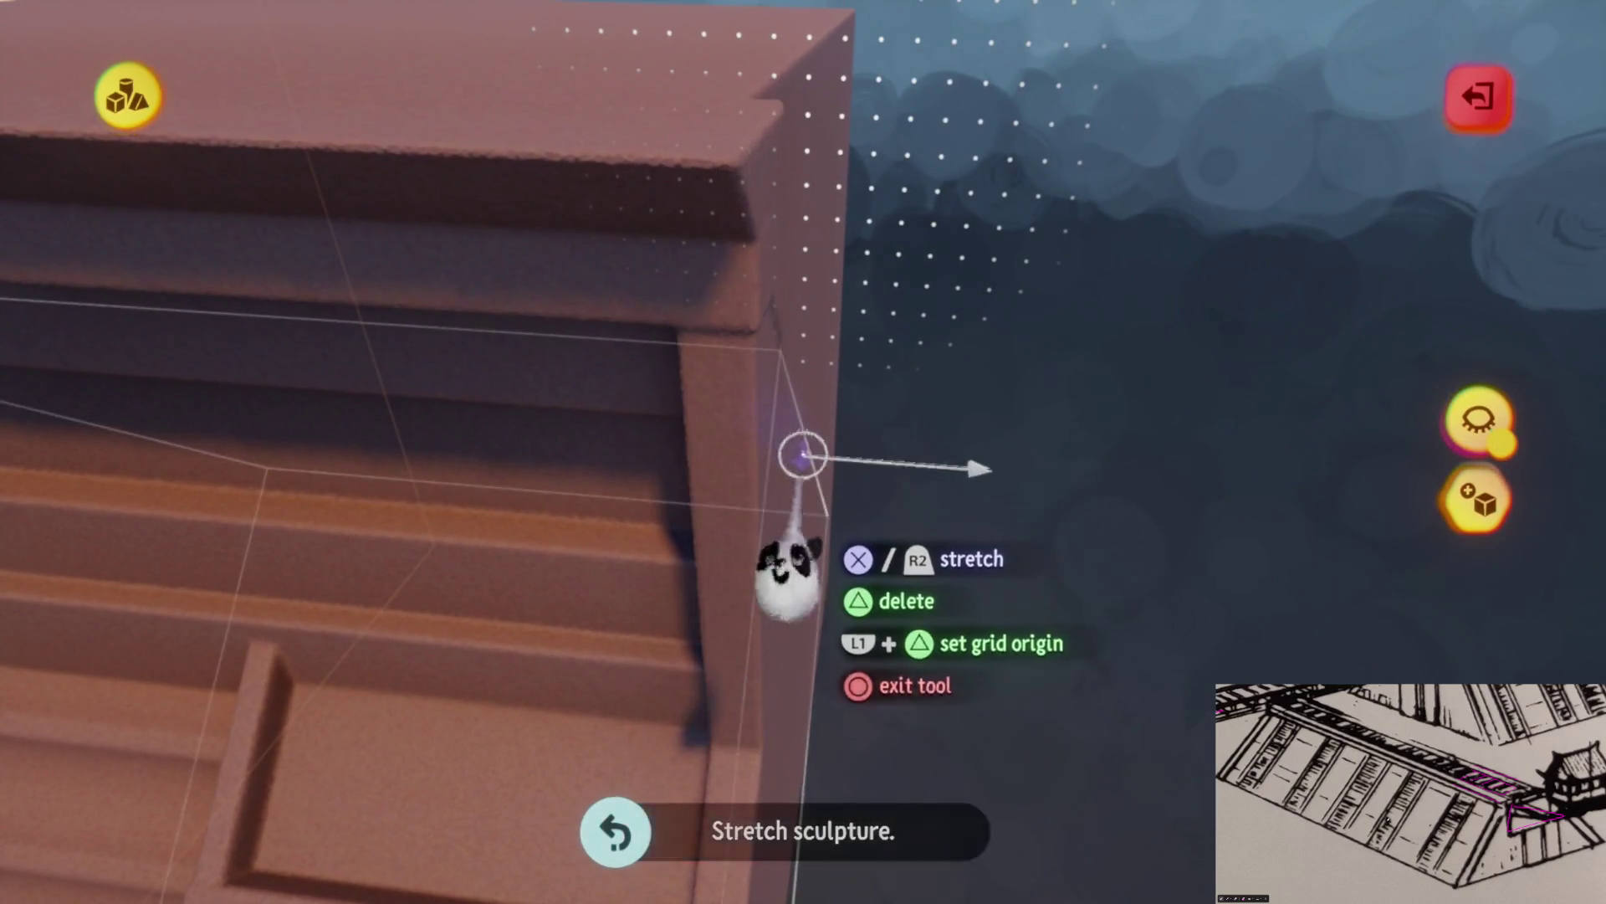
mouse_move(812, 612)
left_mouse_down()
mouse_move(753, 548)
mouse_move(742, 362)
mouse_move(803, 335)
mouse_move(782, 381)
mouse_move(812, 387)
mouse_move(821, 524)
mouse_move(781, 485)
mouse_move(798, 428)
left_mouse_up()
mouse_move(824, 569)
left_mouse_down()
mouse_move(782, 329)
mouse_move(818, 374)
mouse_move(753, 376)
mouse_move(724, 423)
mouse_move(781, 656)
mouse_move(821, 638)
mouse_move(800, 649)
mouse_move(764, 520)
mouse_move(791, 379)
left_mouse_up()
left_click_drag(779, 661, 799, 674)
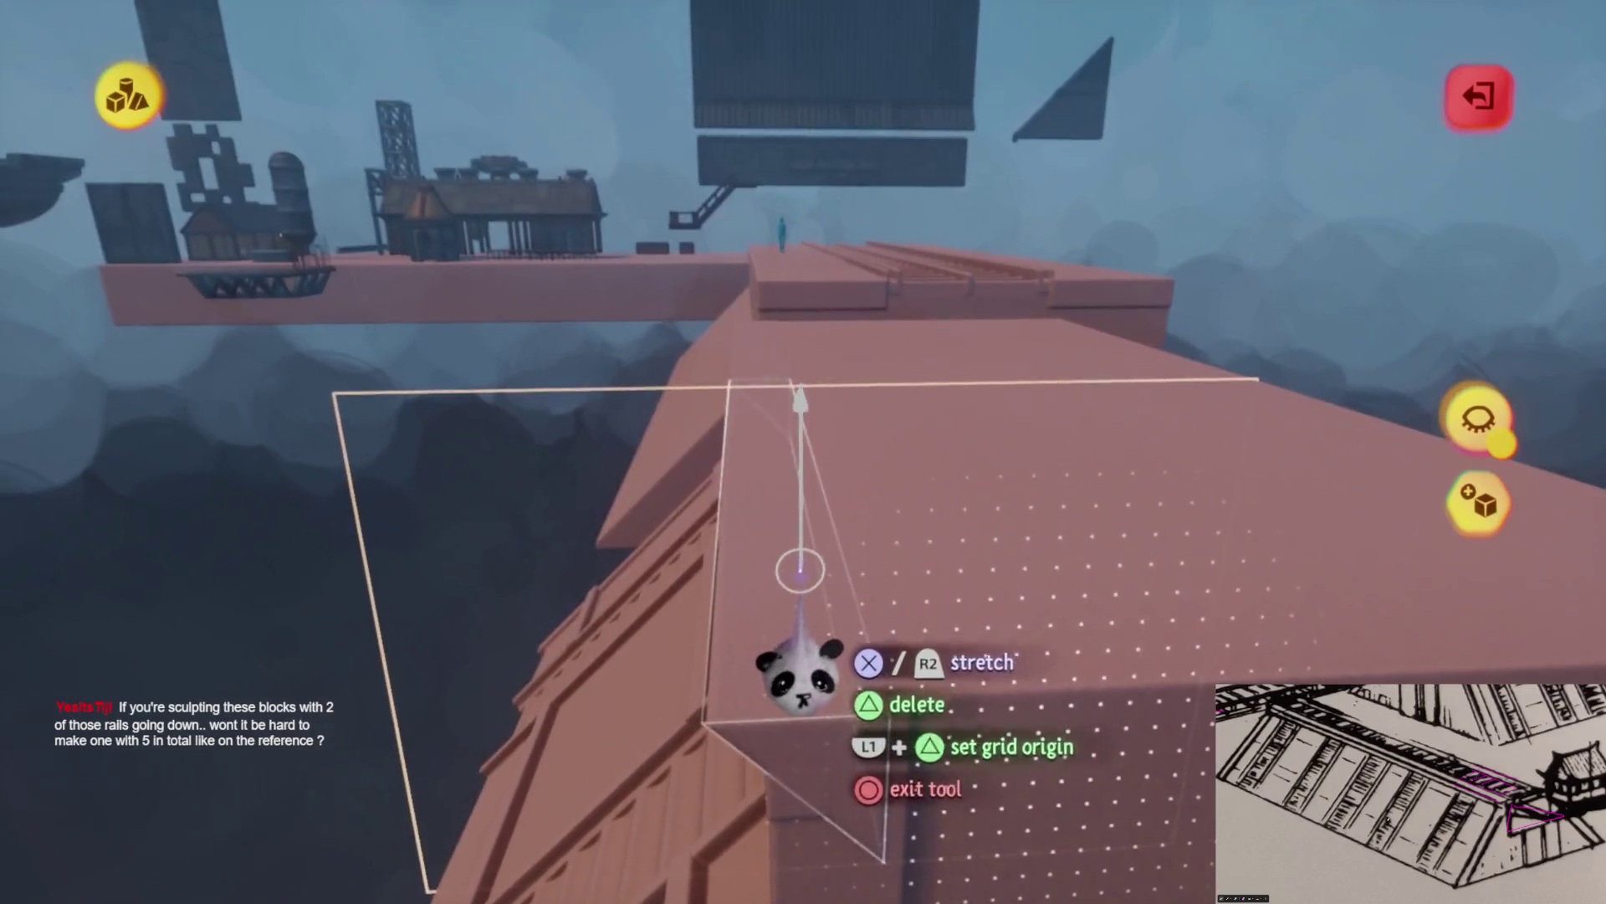
Place a small box along the top edge at the end of the pink wall
left_click_drag(799, 523, 791, 648)
mouse_move(824, 594)
left_mouse_down()
mouse_move(862, 640)
mouse_move(879, 617)
mouse_move(870, 678)
mouse_move(861, 610)
mouse_move(870, 720)
left_mouse_up()
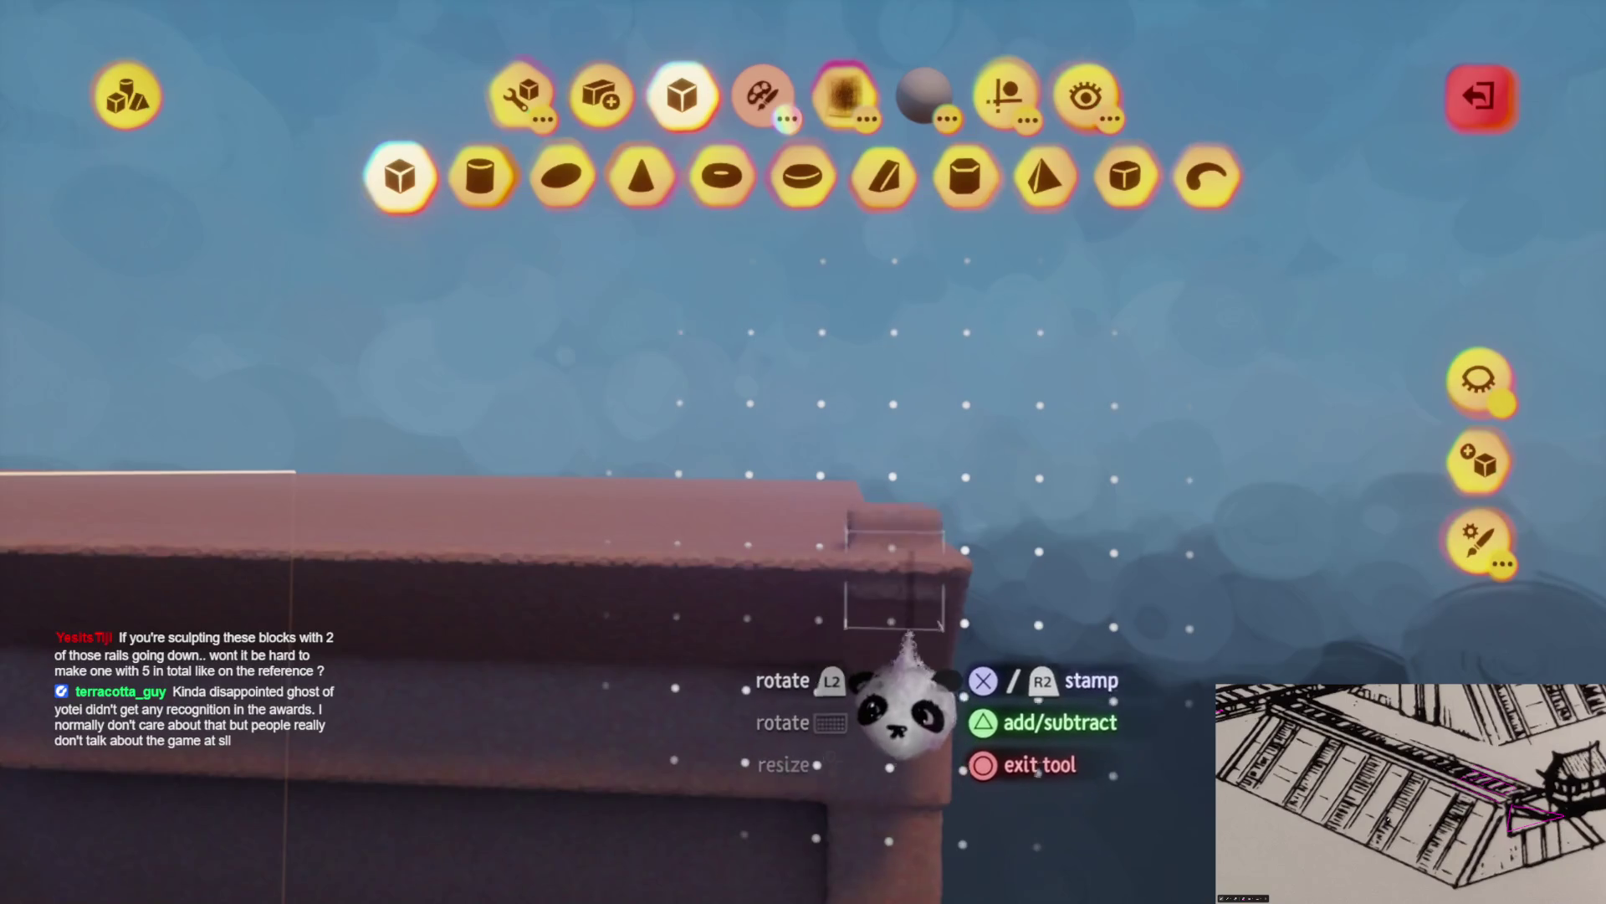
mouse_move(928, 657)
left_mouse_down()
mouse_move(904, 778)
mouse_move(825, 771)
mouse_move(825, 753)
mouse_move(857, 787)
mouse_move(860, 753)
mouse_move(825, 757)
left_mouse_up()
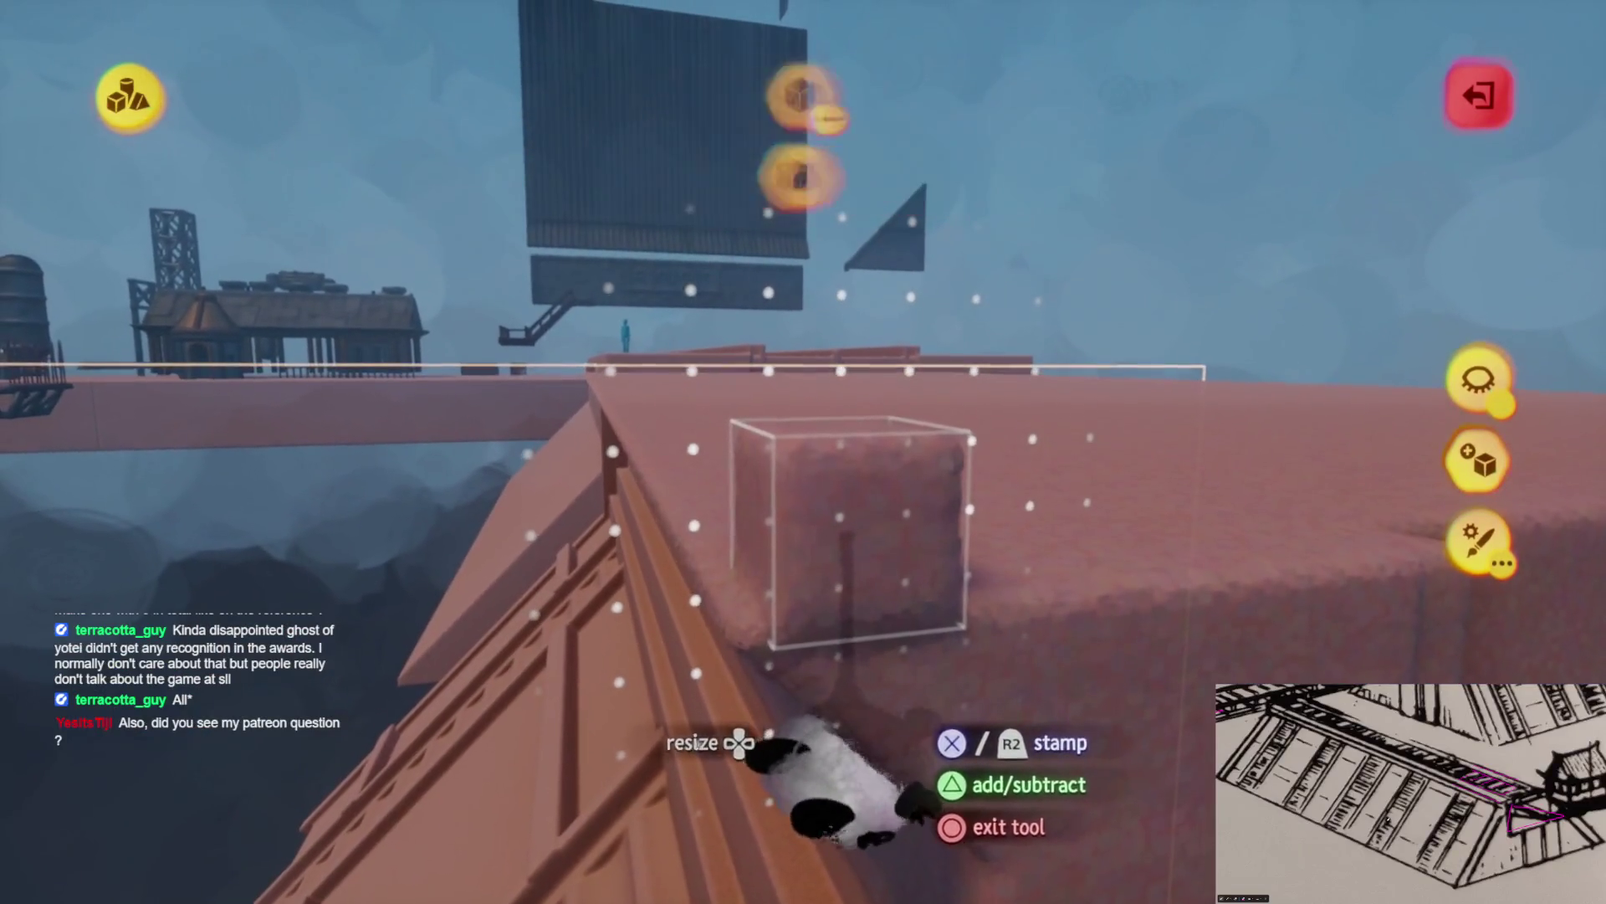
mouse_move(645, 324)
left_mouse_down()
mouse_move(770, 566)
mouse_move(701, 400)
left_mouse_up()
mouse_move(765, 575)
left_mouse_down()
mouse_move(810, 538)
mouse_move(782, 574)
mouse_move(934, 603)
left_mouse_up()
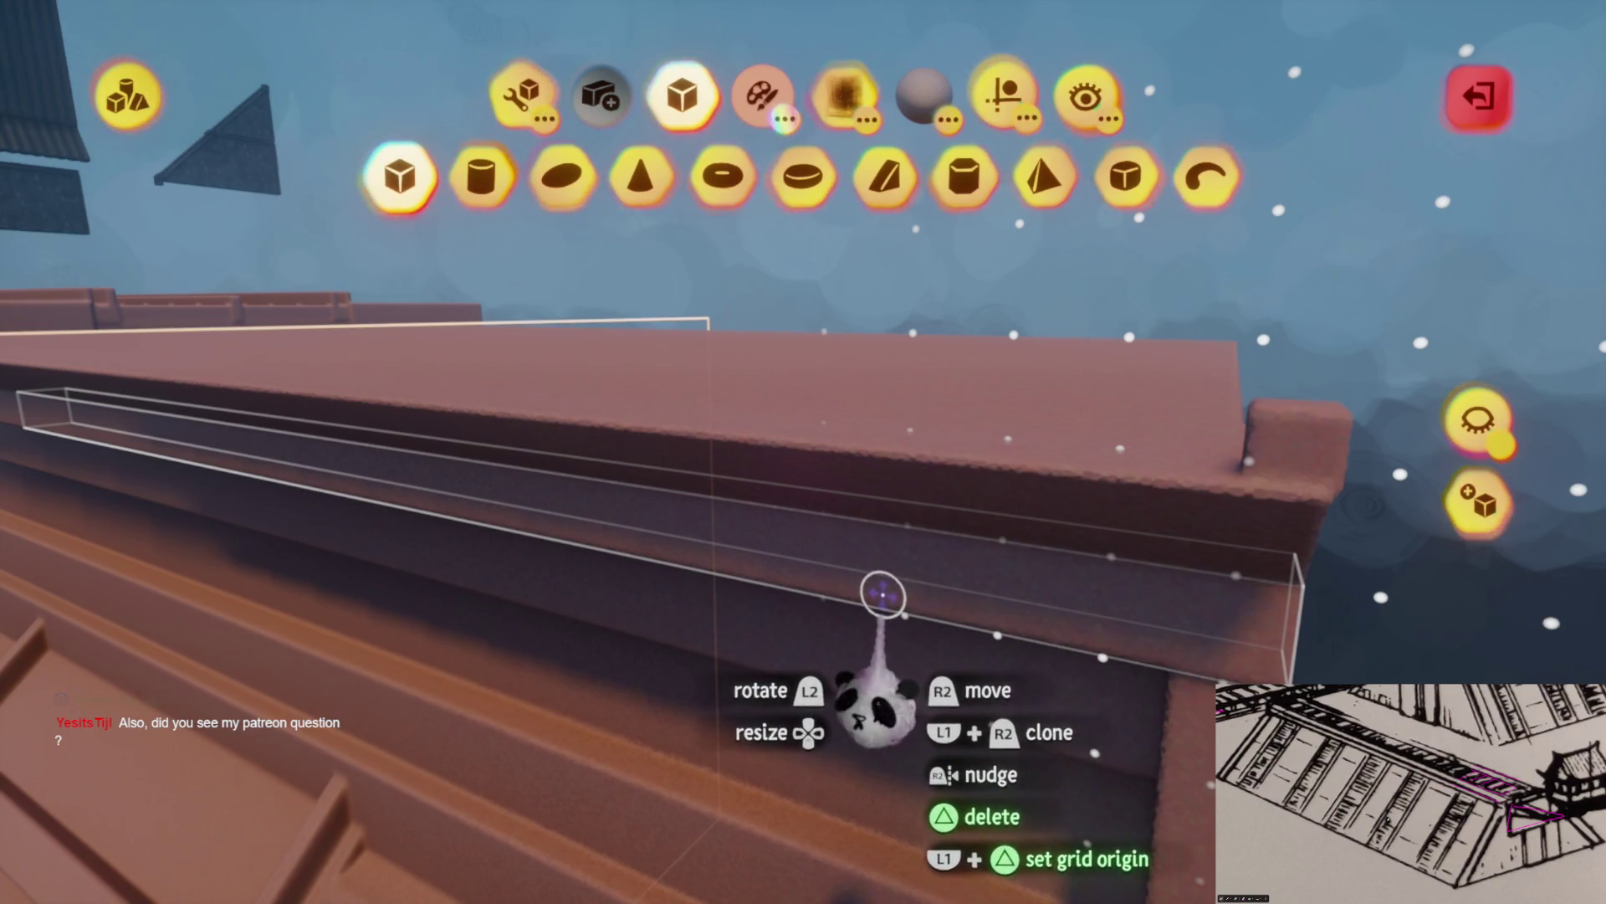
mouse_move(877, 604)
left_mouse_down()
mouse_move(728, 520)
mouse_move(893, 545)
mouse_move(843, 620)
mouse_move(861, 619)
left_mouse_up()
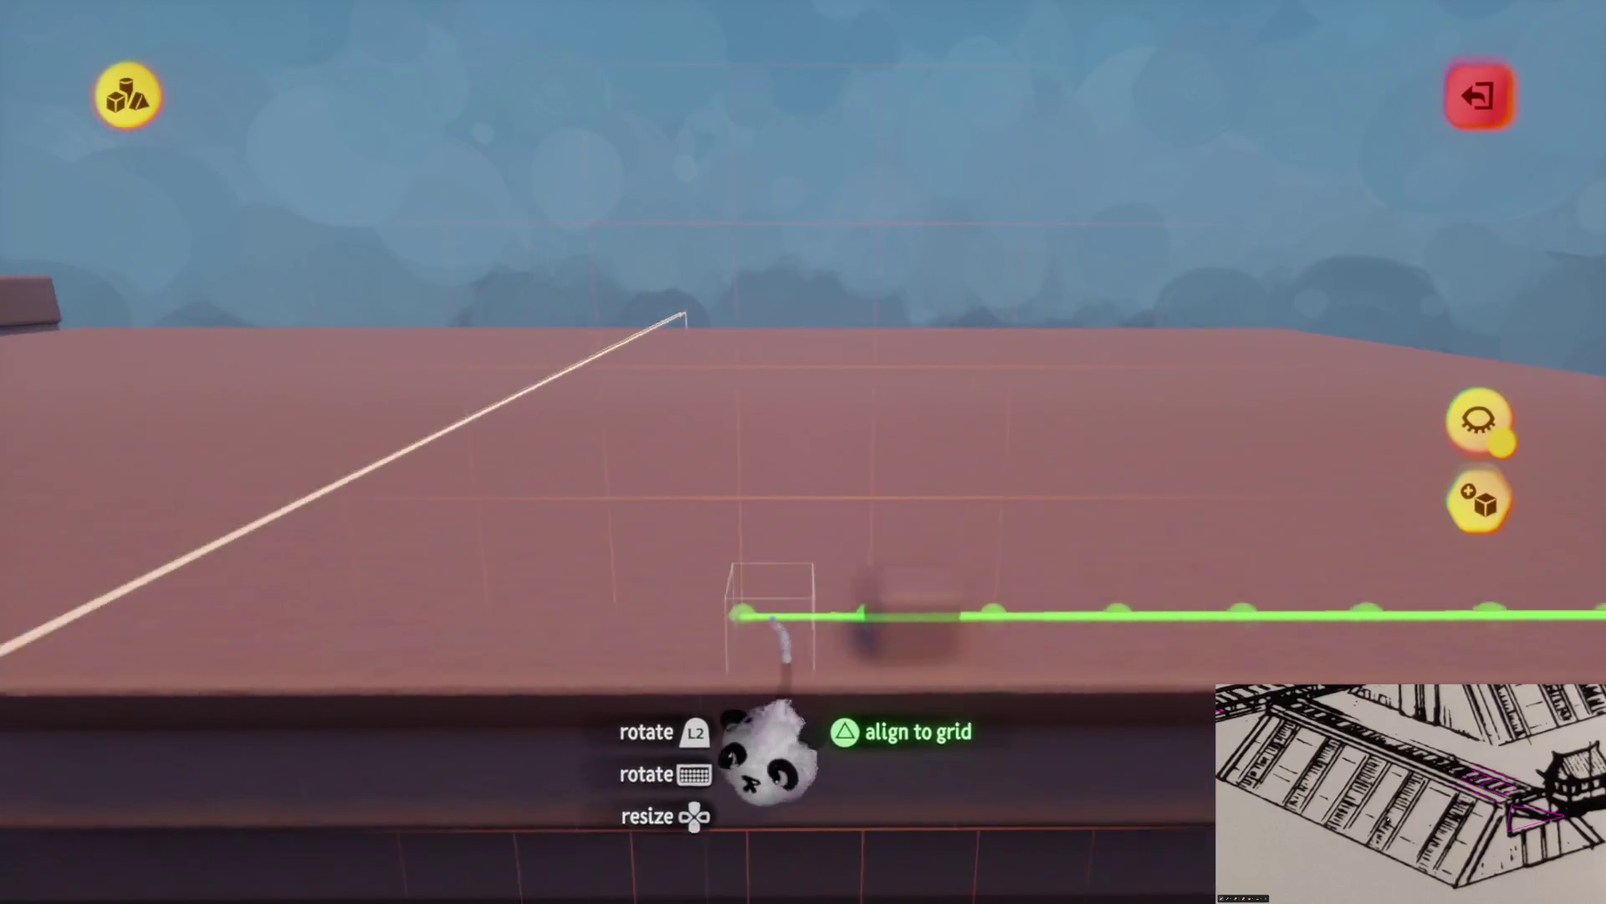
left_click_drag(786, 758, 778, 628)
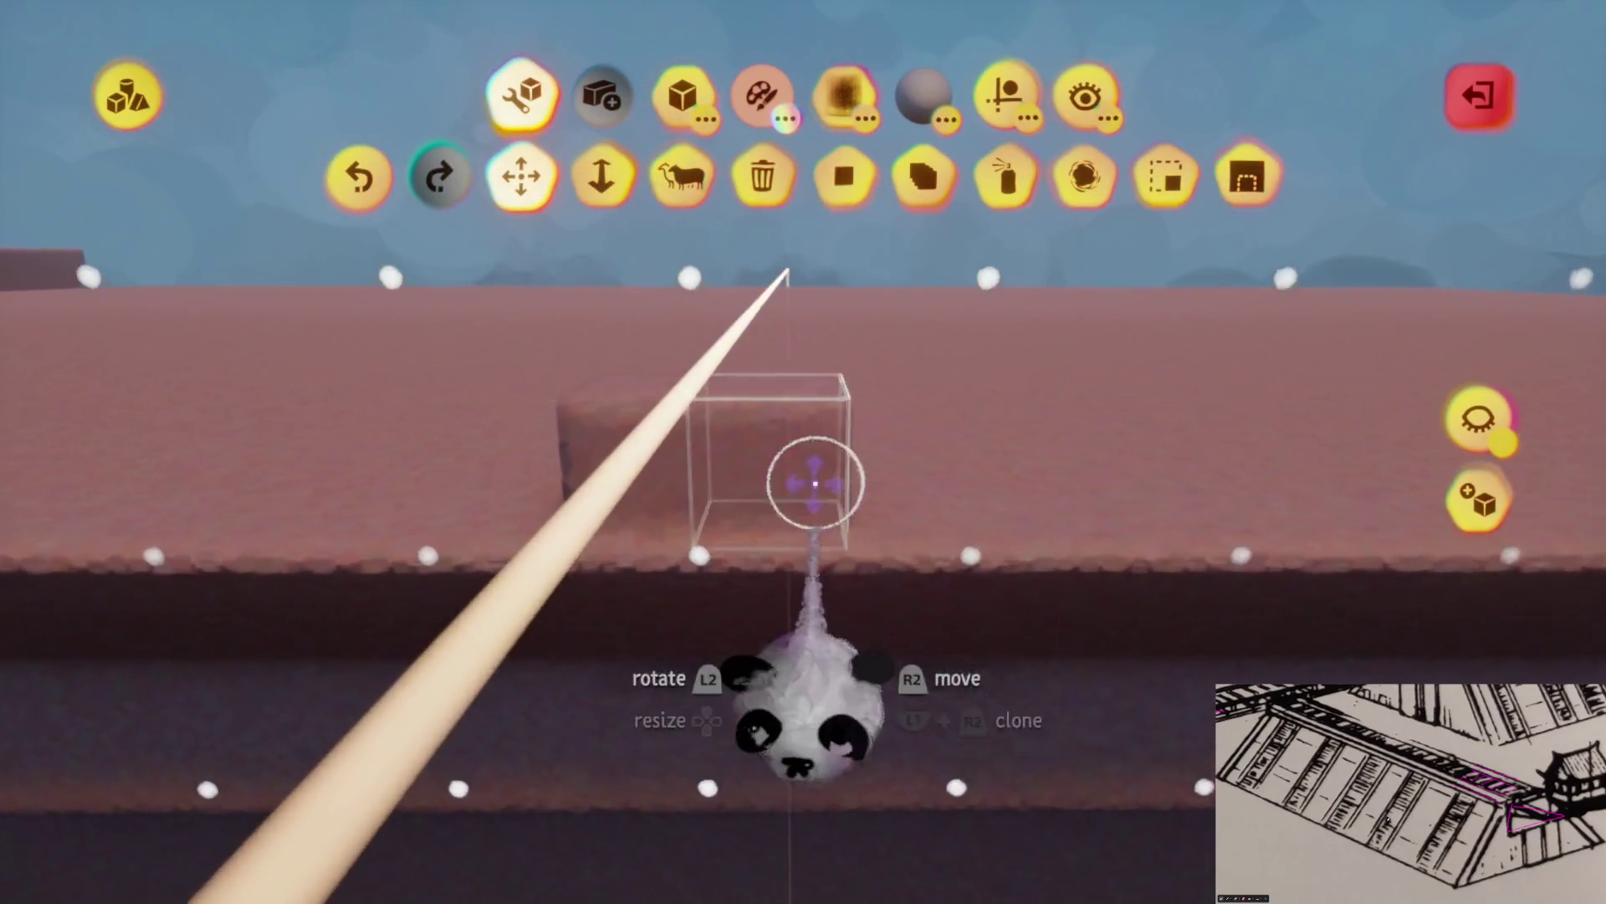
mouse_move(842, 717)
left_mouse_down()
mouse_move(832, 700)
mouse_move(853, 691)
left_mouse_up()
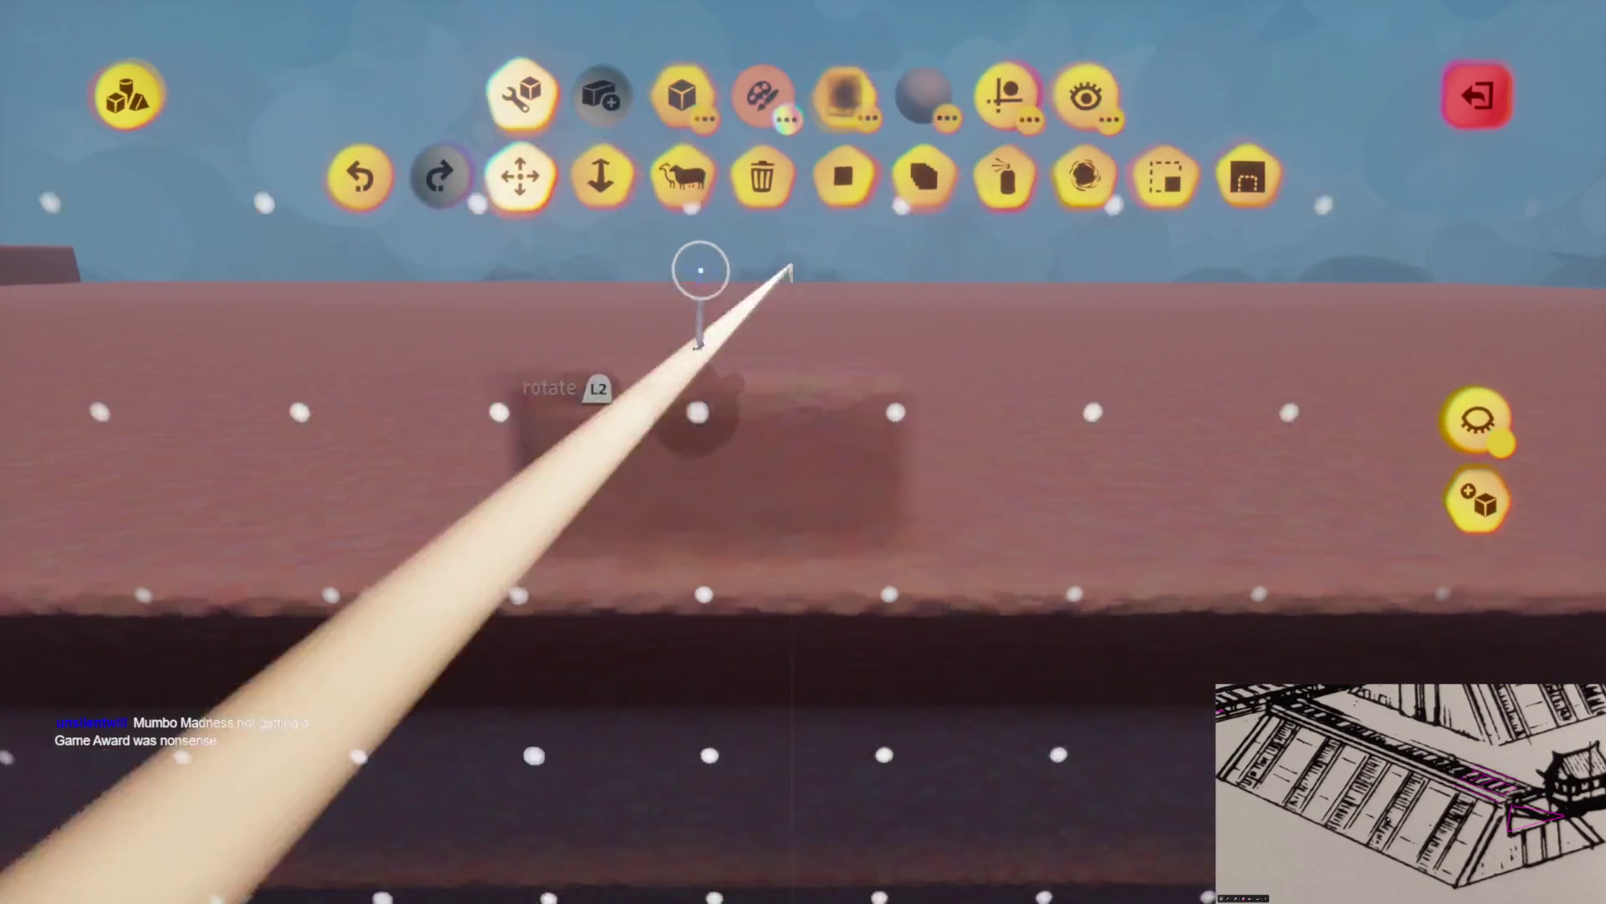
Stretch the box into a long bar and set it onto the walkway edge
left_click(603, 176)
mouse_move(659, 444)
left_mouse_down()
mouse_move(1140, 477)
mouse_move(854, 530)
mouse_move(661, 502)
mouse_move(781, 536)
left_mouse_up()
left_click_drag(784, 361, 830, 349)
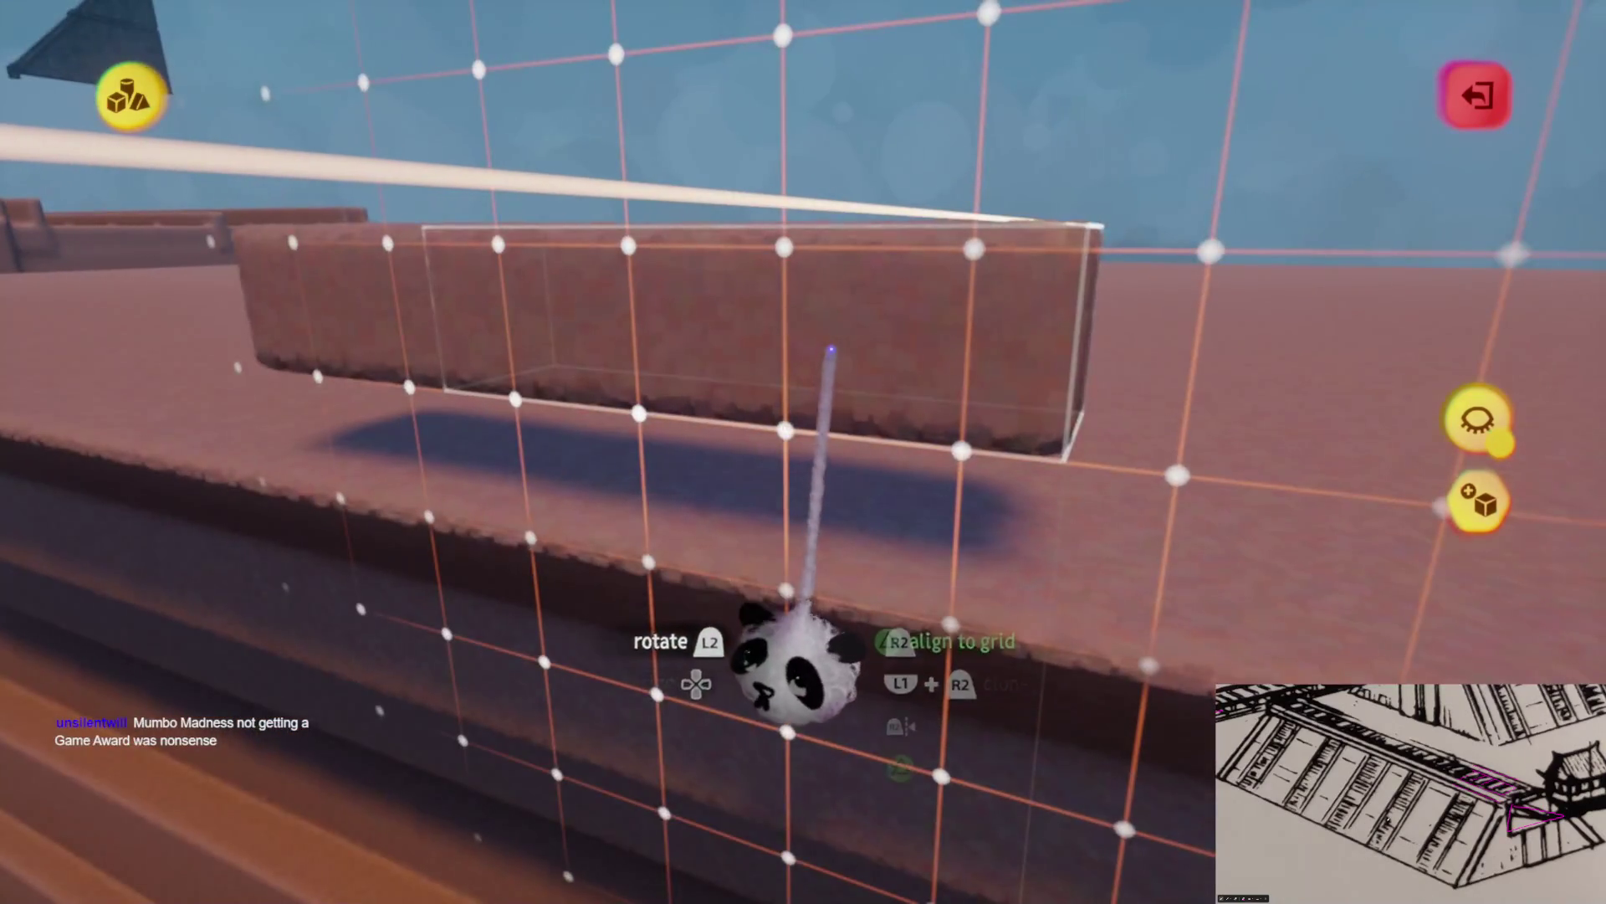
left_click_drag(828, 530, 771, 546)
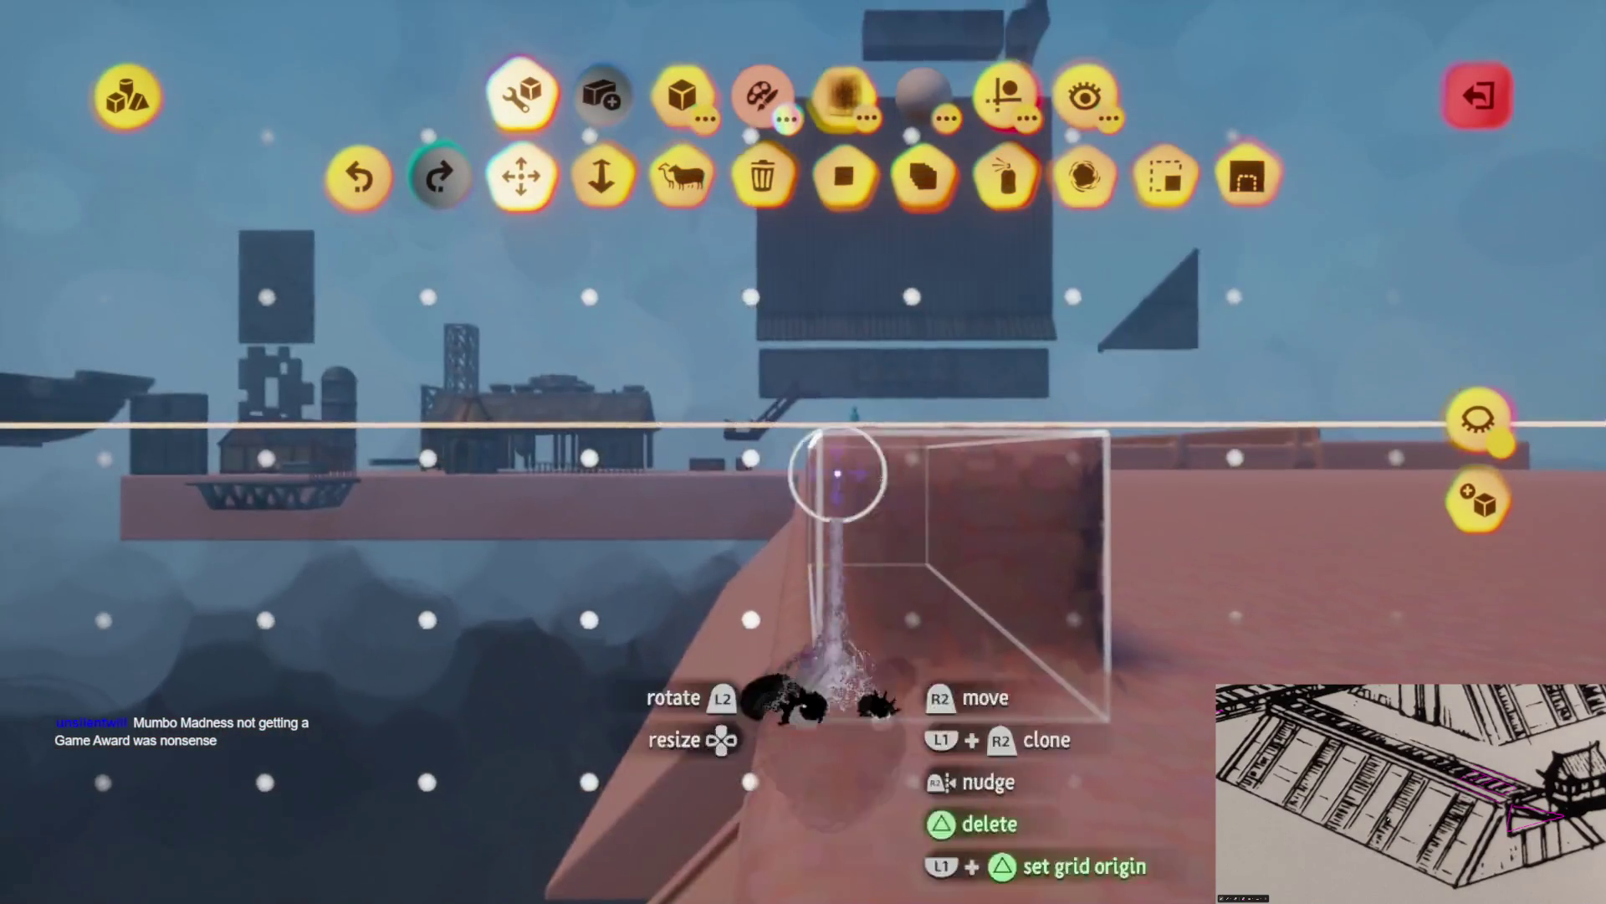
left_click(1000, 83)
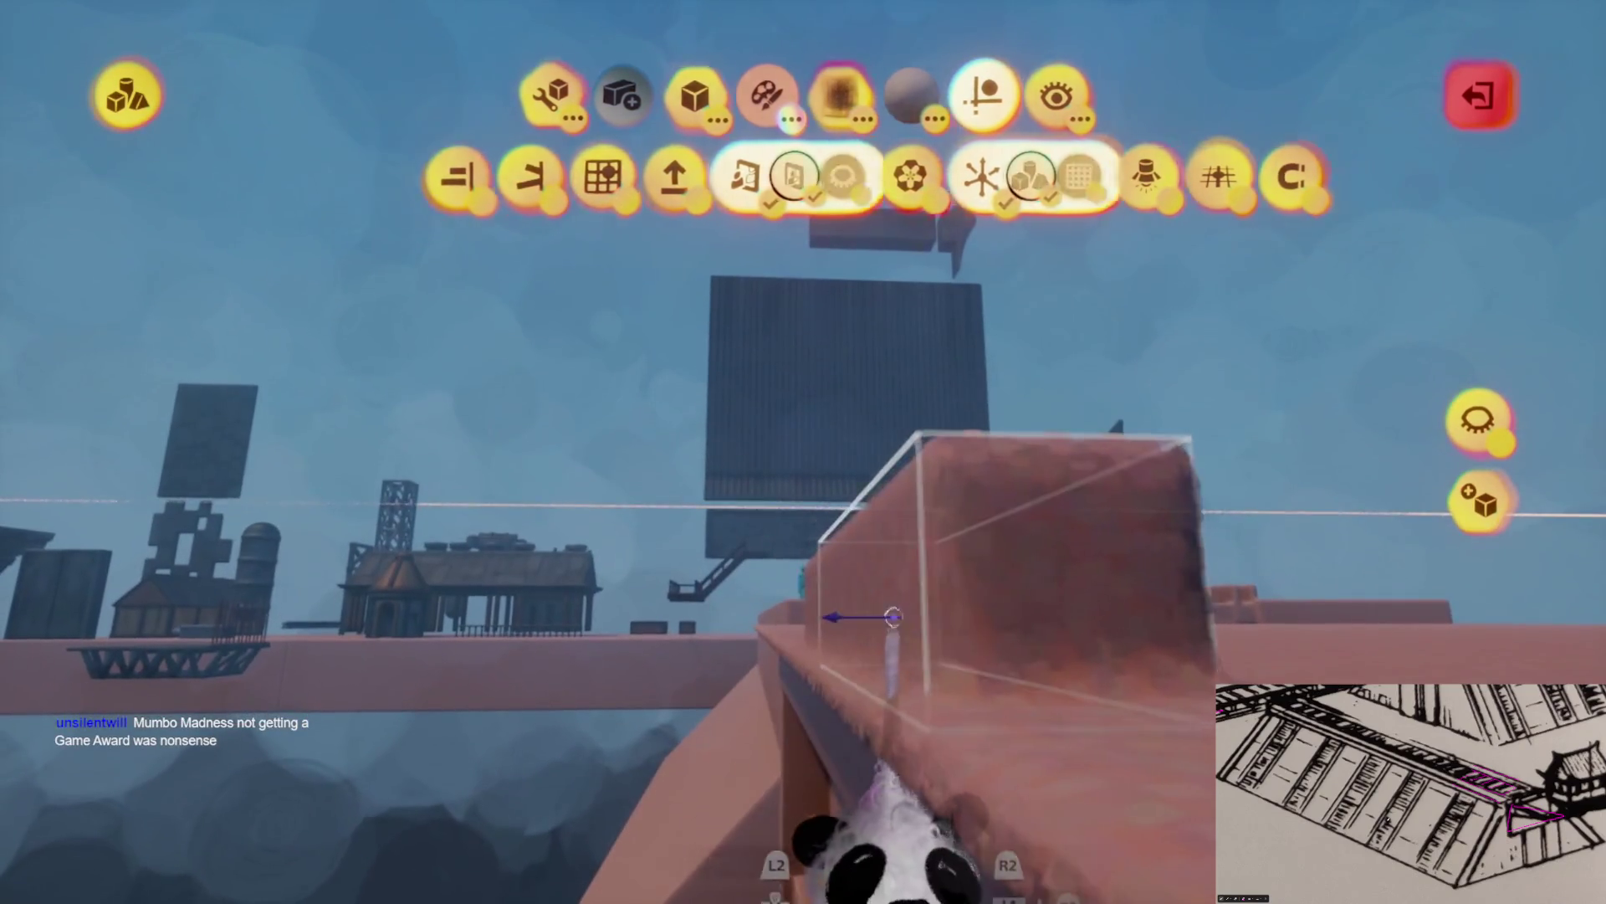
key("Escape")
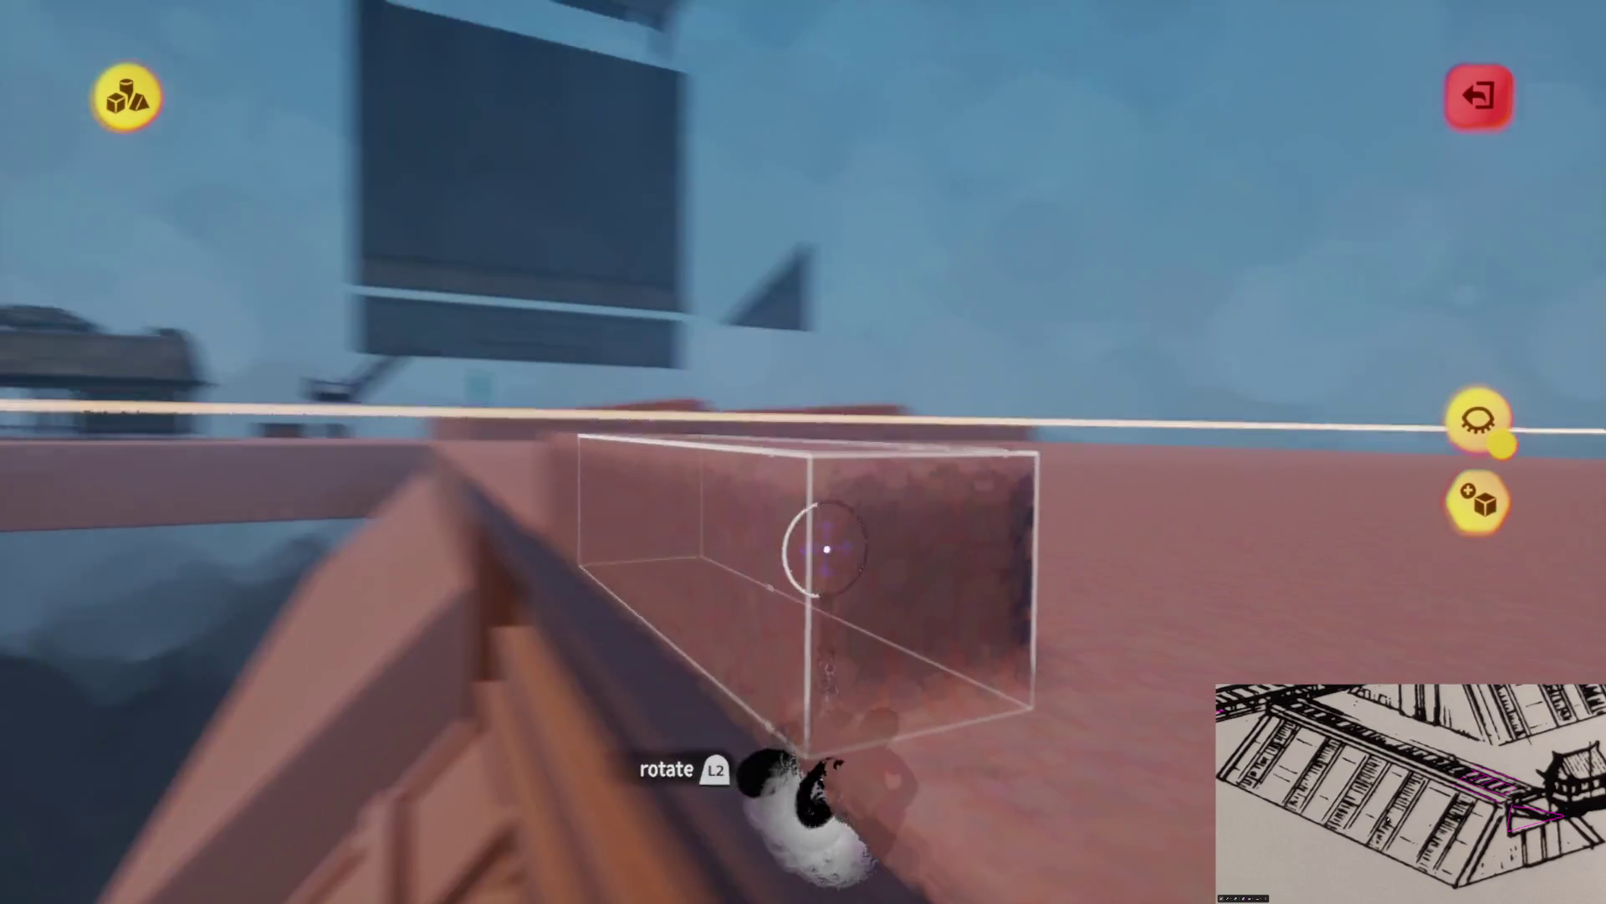
key("Escape")
key("Escape")
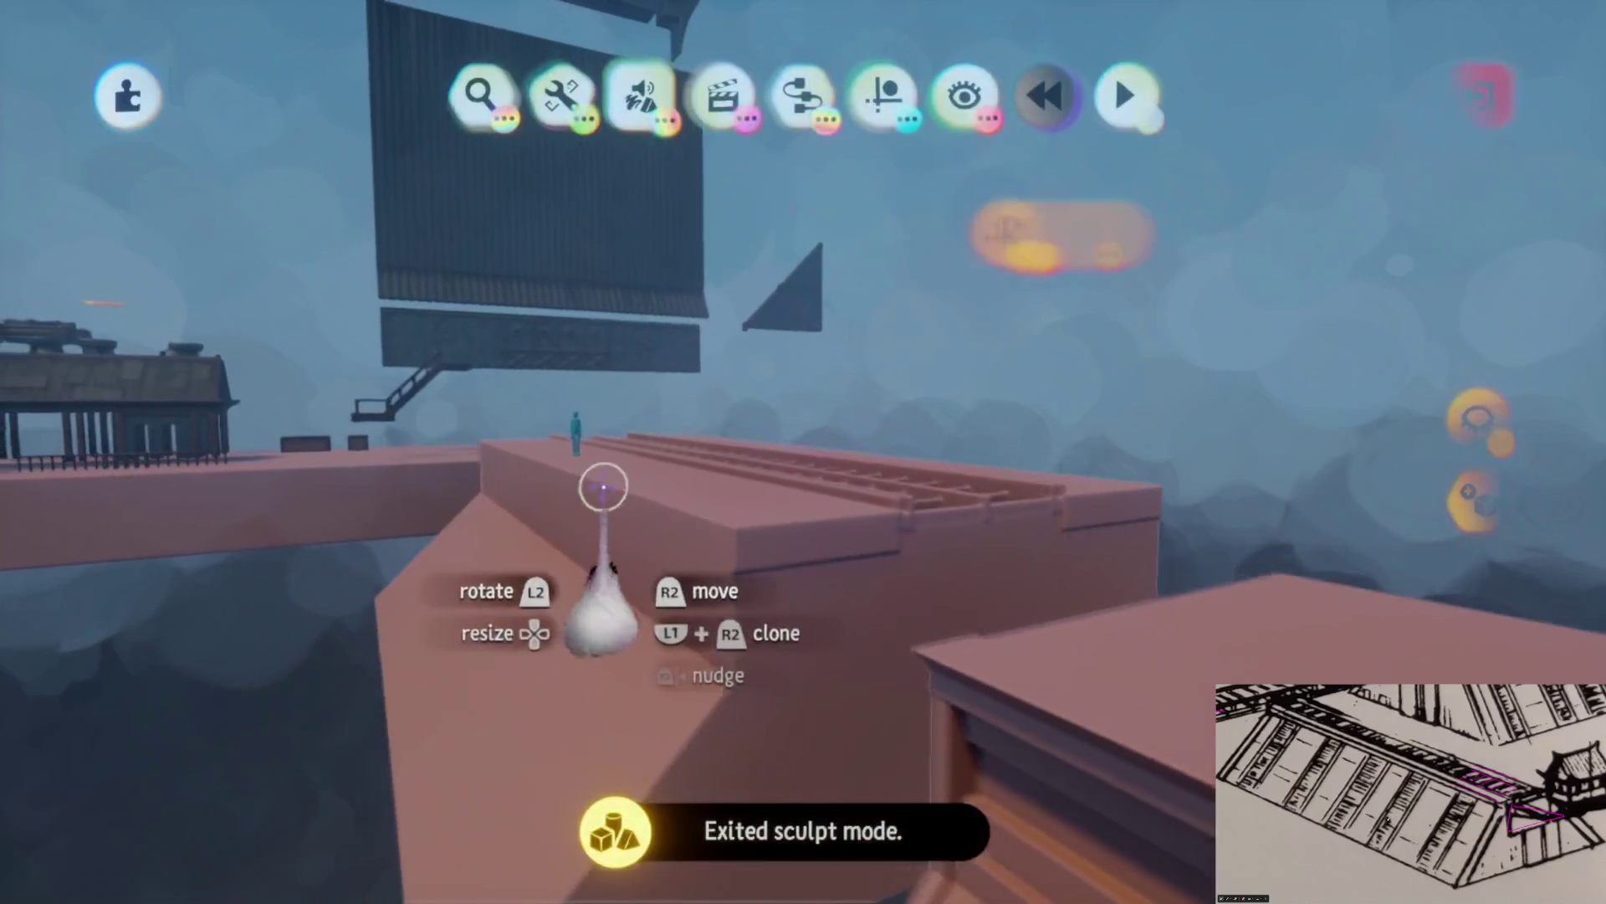
Move the puppet off the walkway and start editing the ledge sculpture
mouse_move(664, 388)
left_mouse_down()
mouse_move(735, 412)
mouse_move(772, 377)
mouse_move(766, 494)
mouse_move(698, 400)
mouse_move(645, 423)
left_mouse_up()
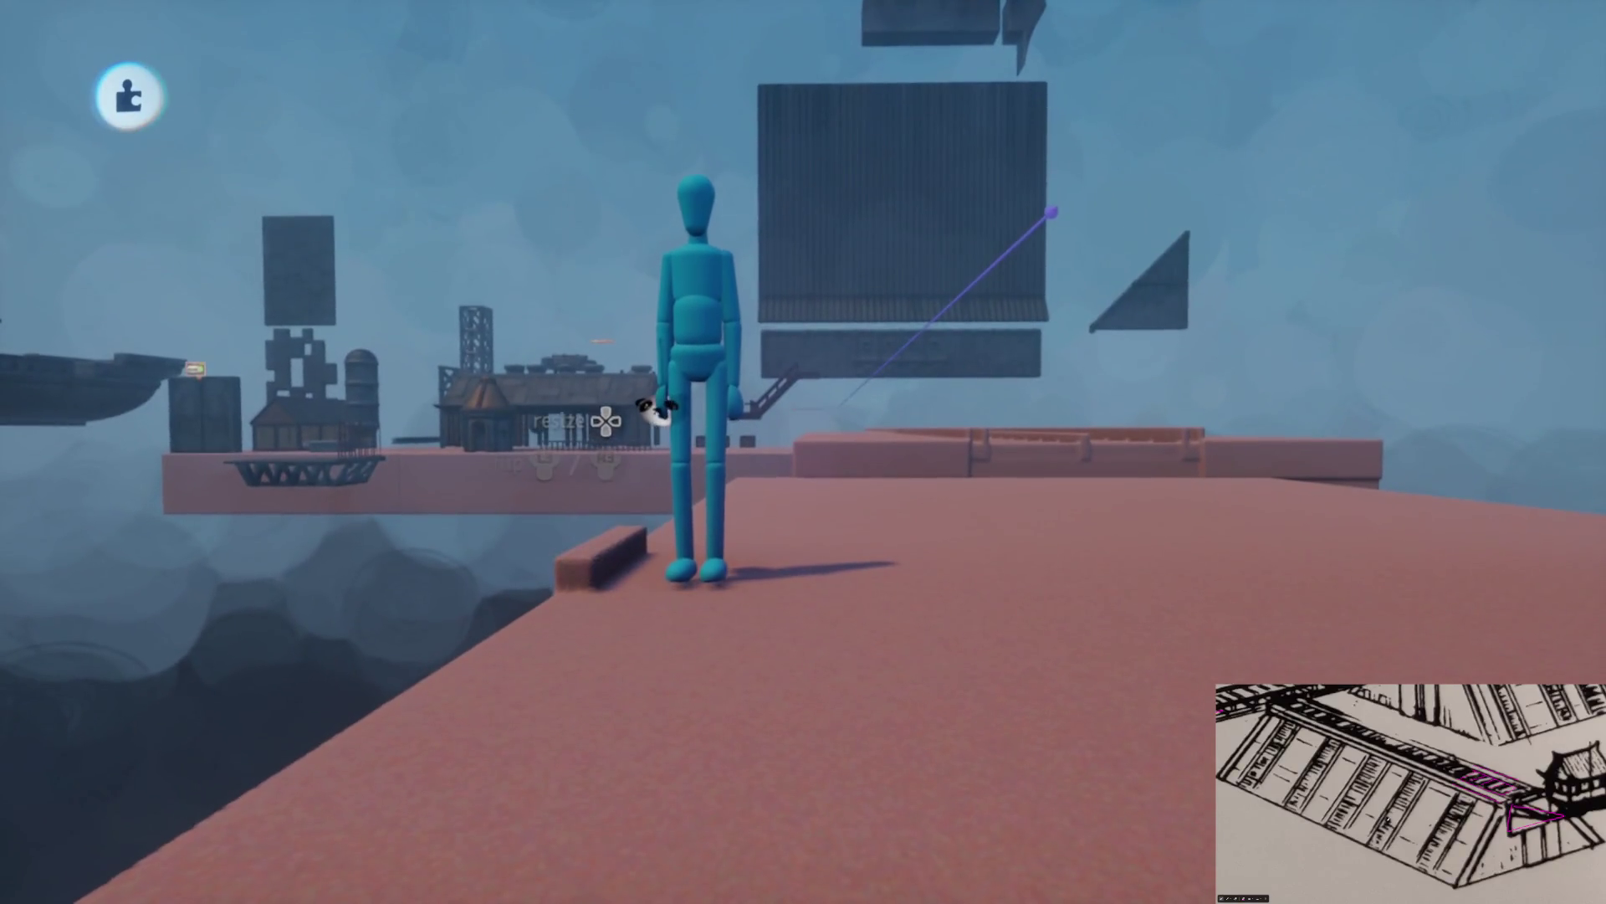
mouse_move(741, 502)
left_mouse_down()
mouse_move(682, 390)
mouse_move(735, 316)
mouse_move(743, 327)
mouse_move(732, 420)
mouse_move(574, 151)
mouse_move(897, 119)
left_mouse_up()
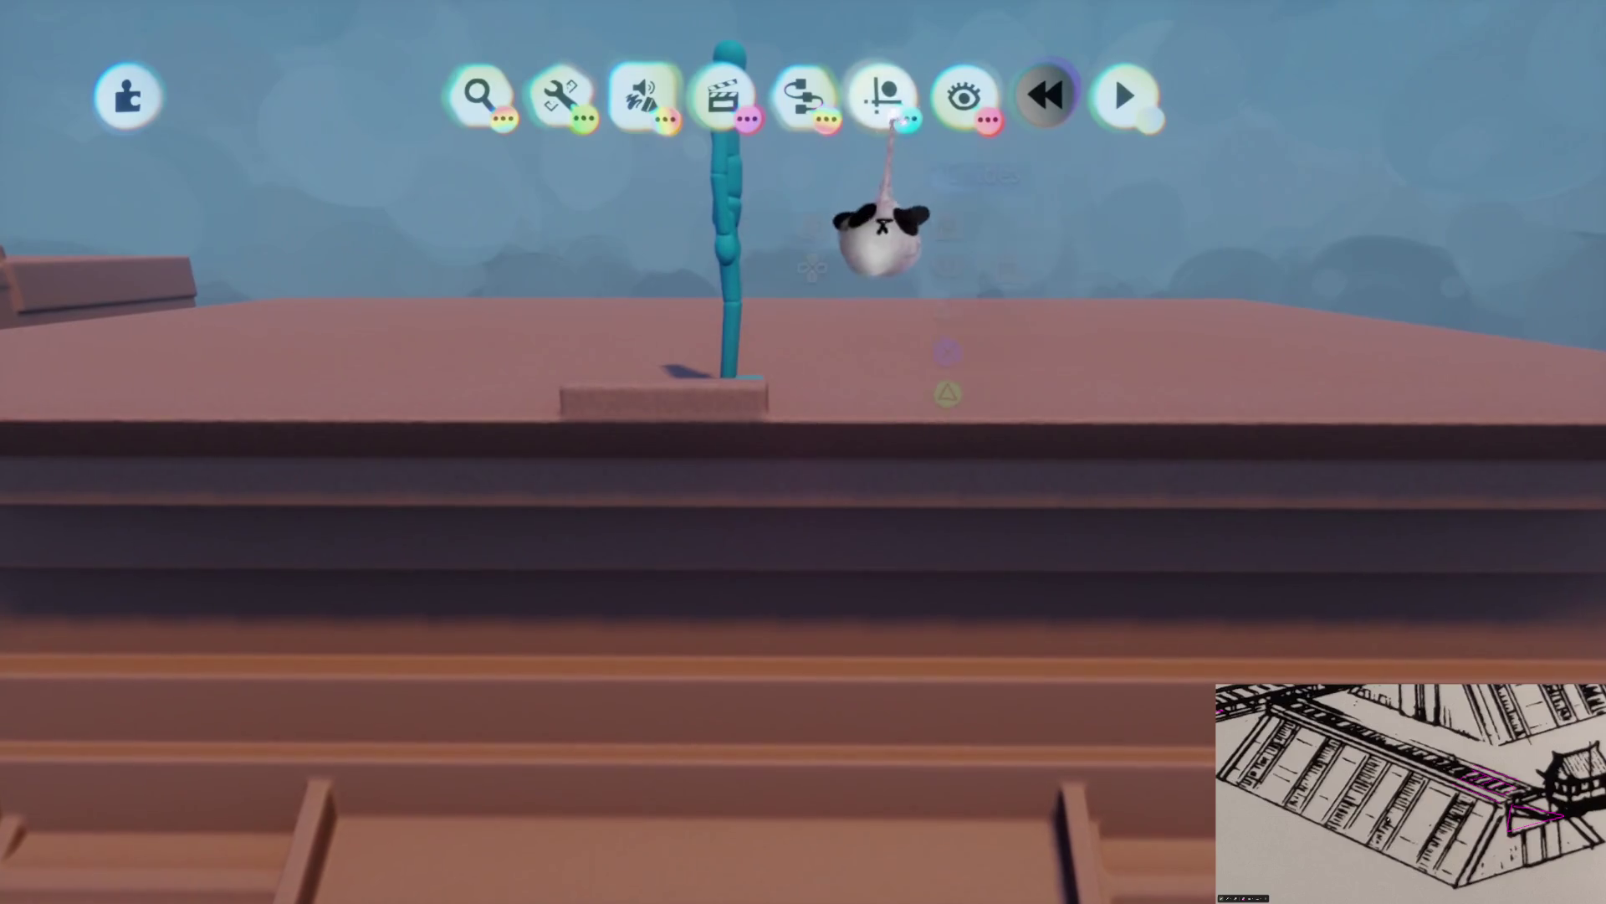
left_click(889, 109)
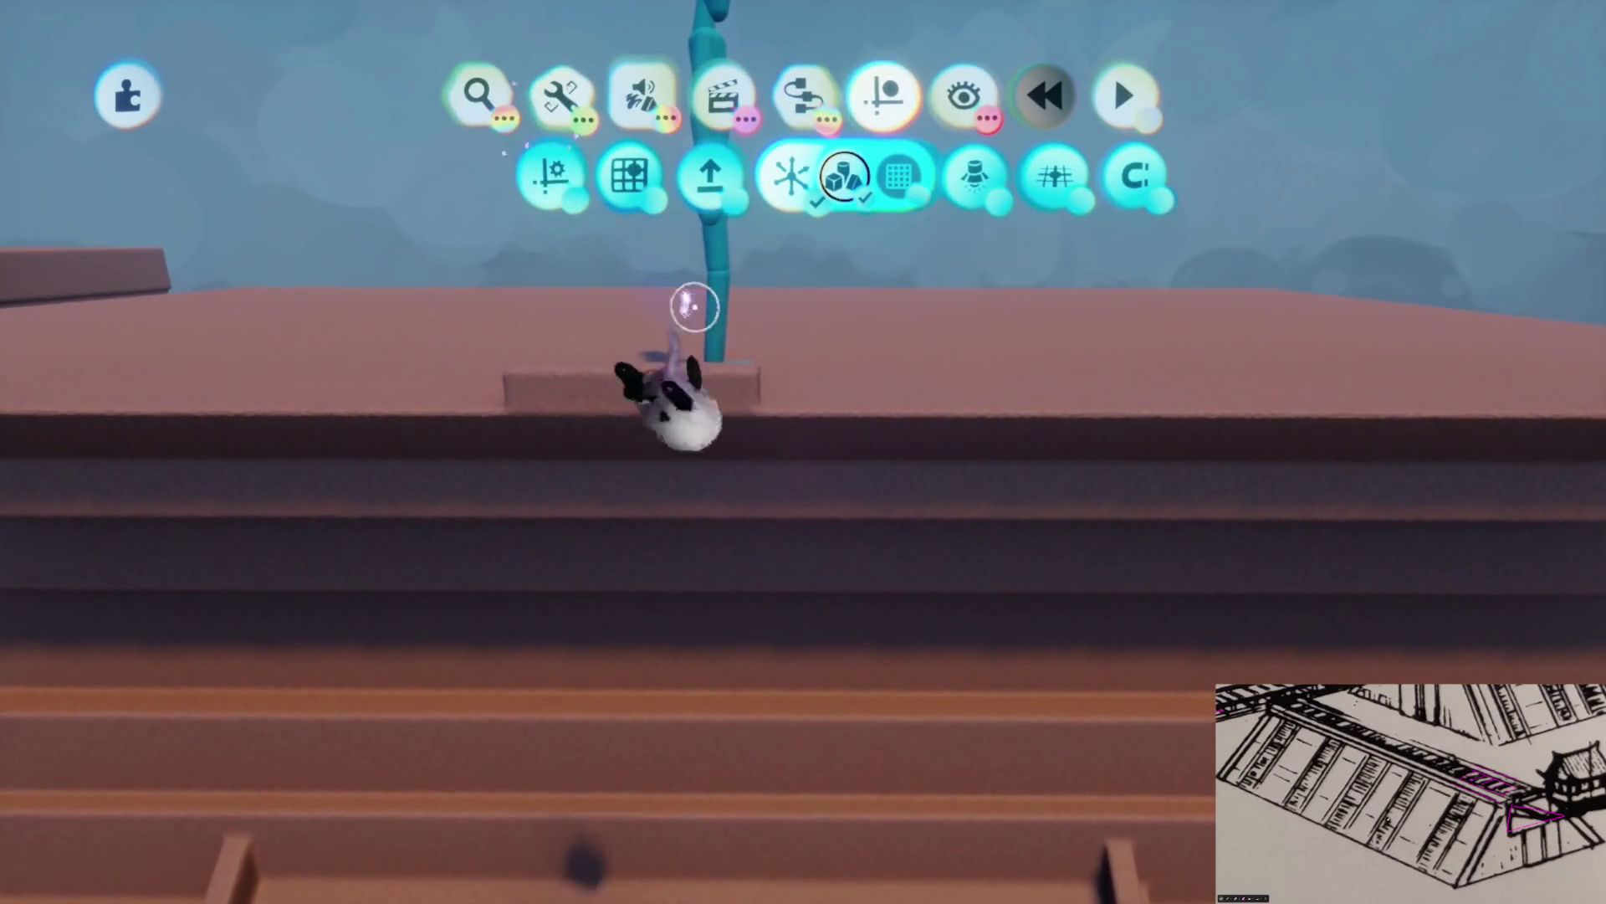
left_click(717, 379)
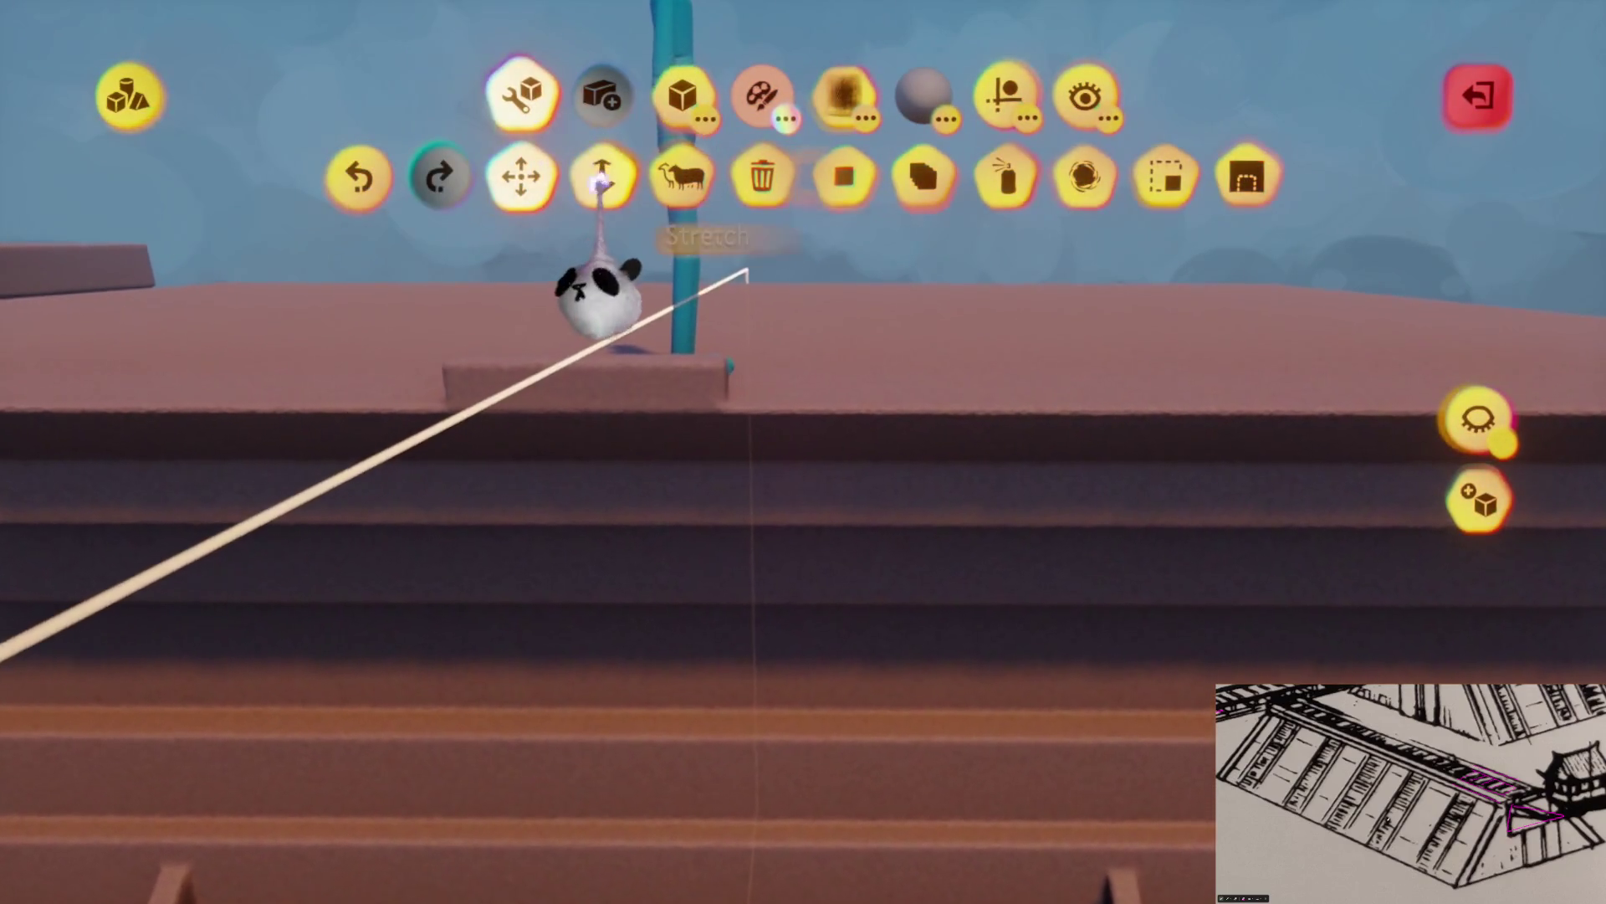
left_click(1004, 96)
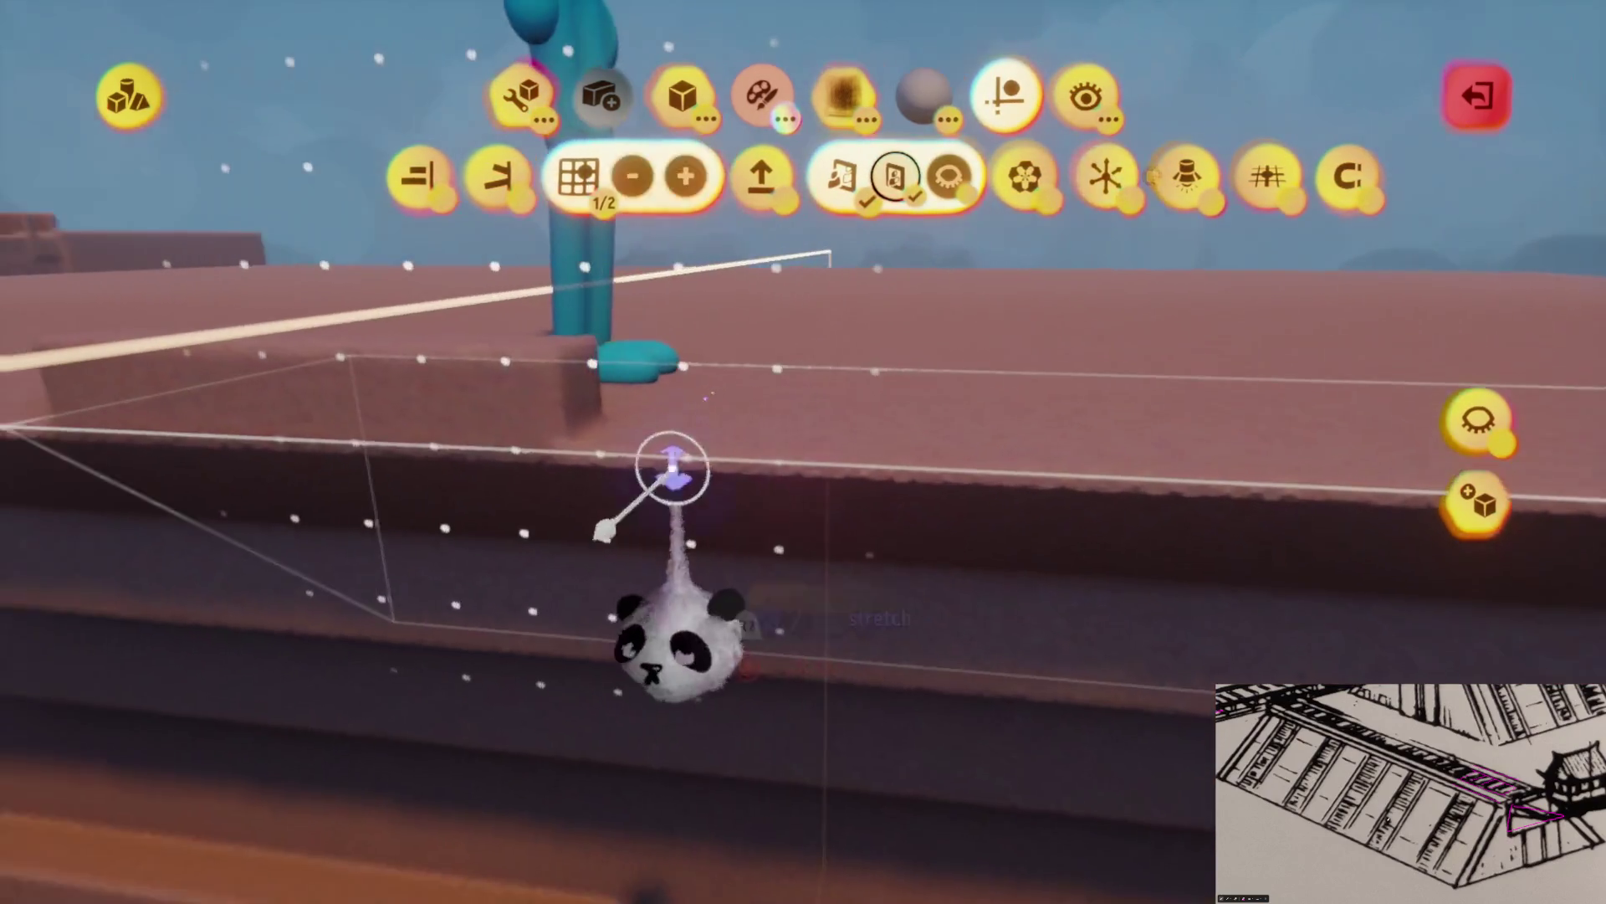
Stretch the box edges and resize the stamp shape over the ledge
mouse_move(621, 406)
left_mouse_down()
mouse_move(788, 423)
mouse_move(775, 449)
mouse_move(818, 528)
mouse_move(793, 491)
left_mouse_up()
key("space")
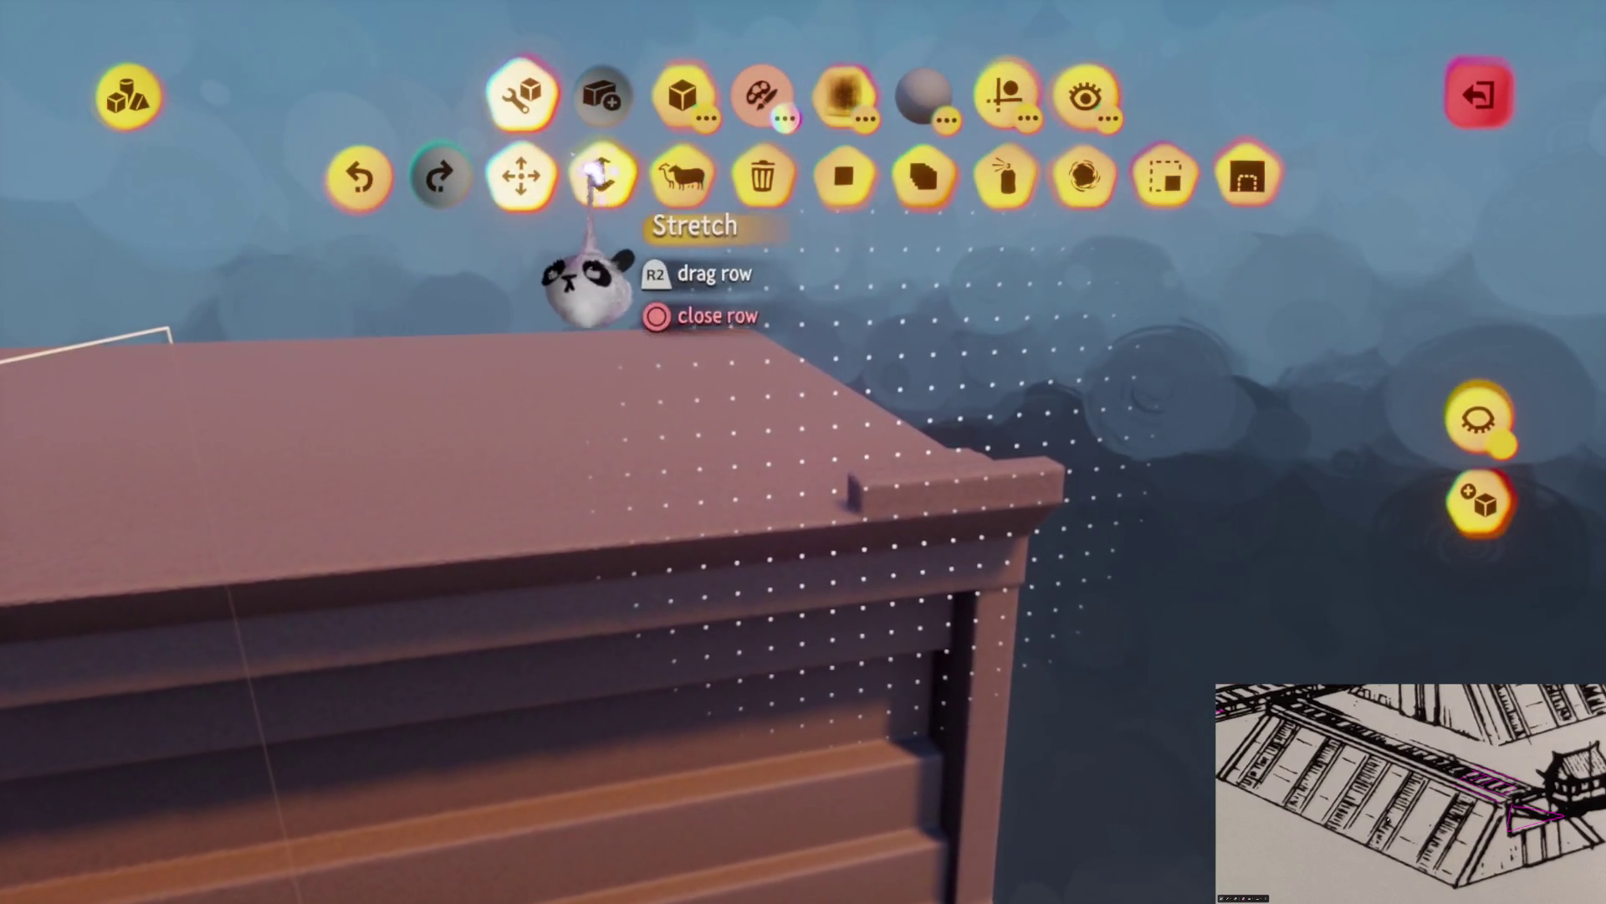
left_click(591, 172)
mouse_move(840, 495)
left_mouse_down()
mouse_move(759, 517)
mouse_move(764, 448)
left_mouse_up()
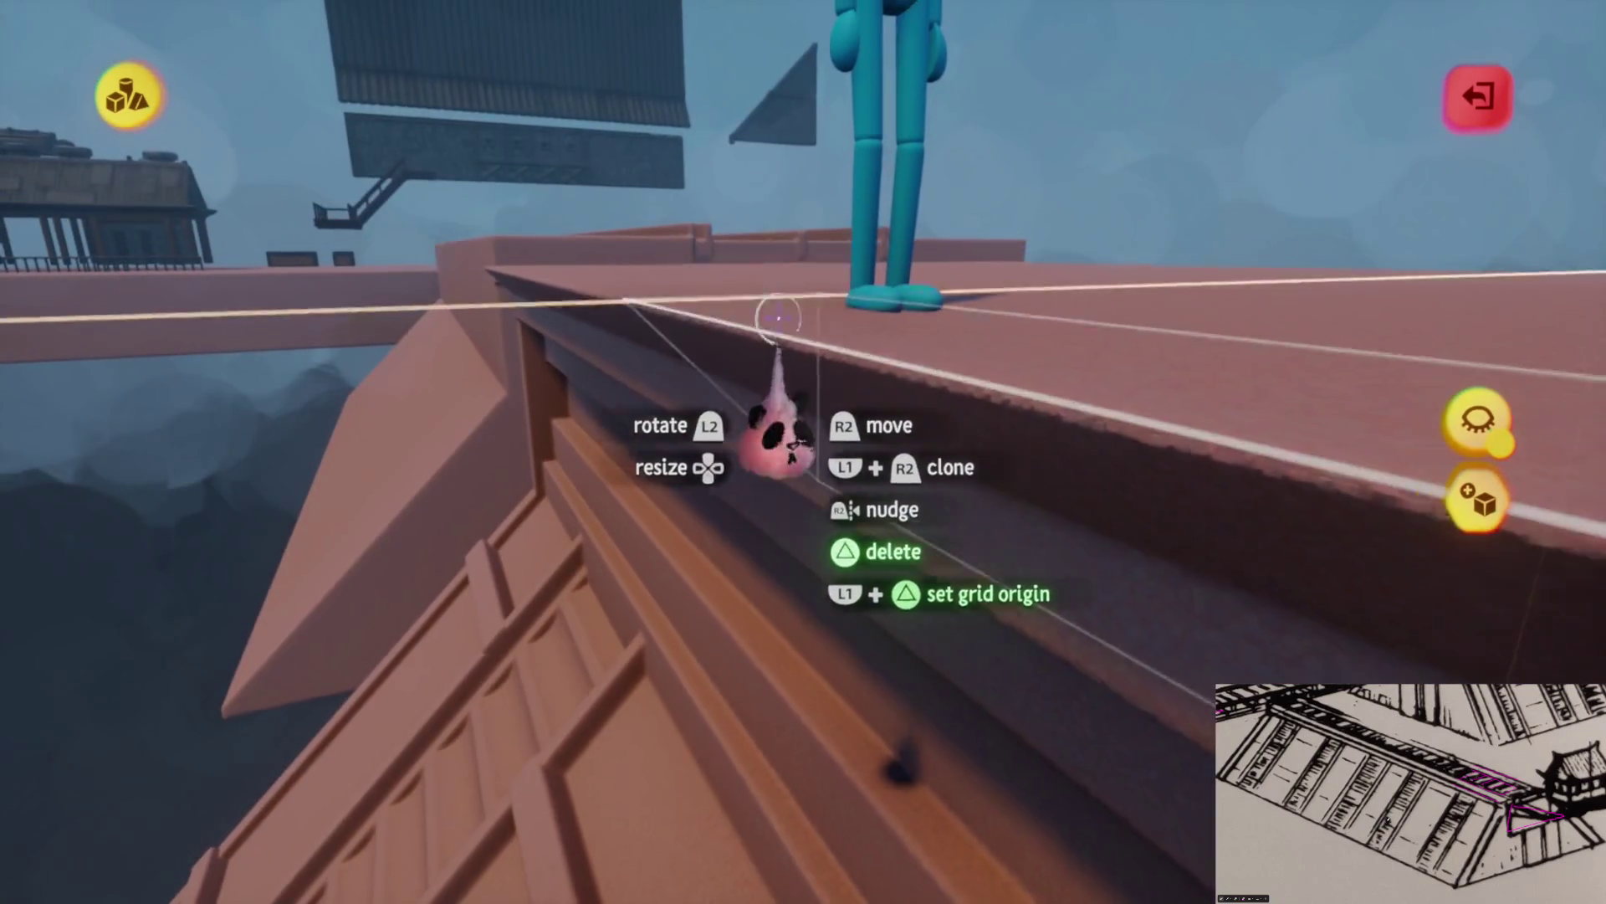
scroll(778, 318, "down", 3)
left_click(881, 569)
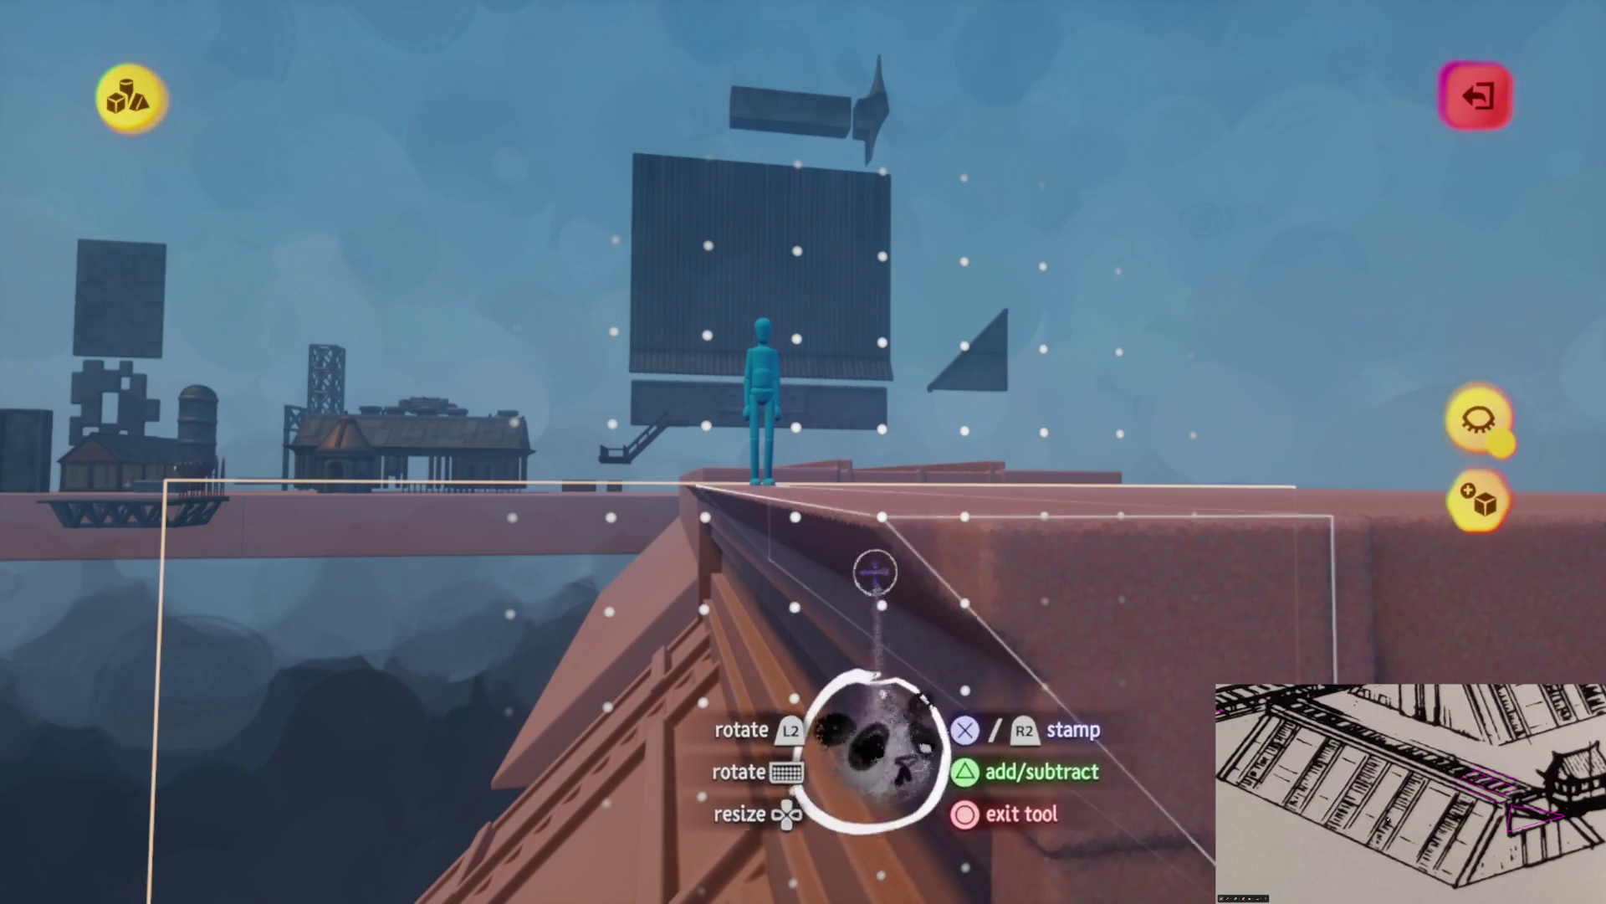
mouse_move(824, 711)
left_mouse_down()
mouse_move(753, 656)
mouse_move(610, 628)
mouse_move(628, 544)
mouse_move(599, 539)
left_mouse_up()
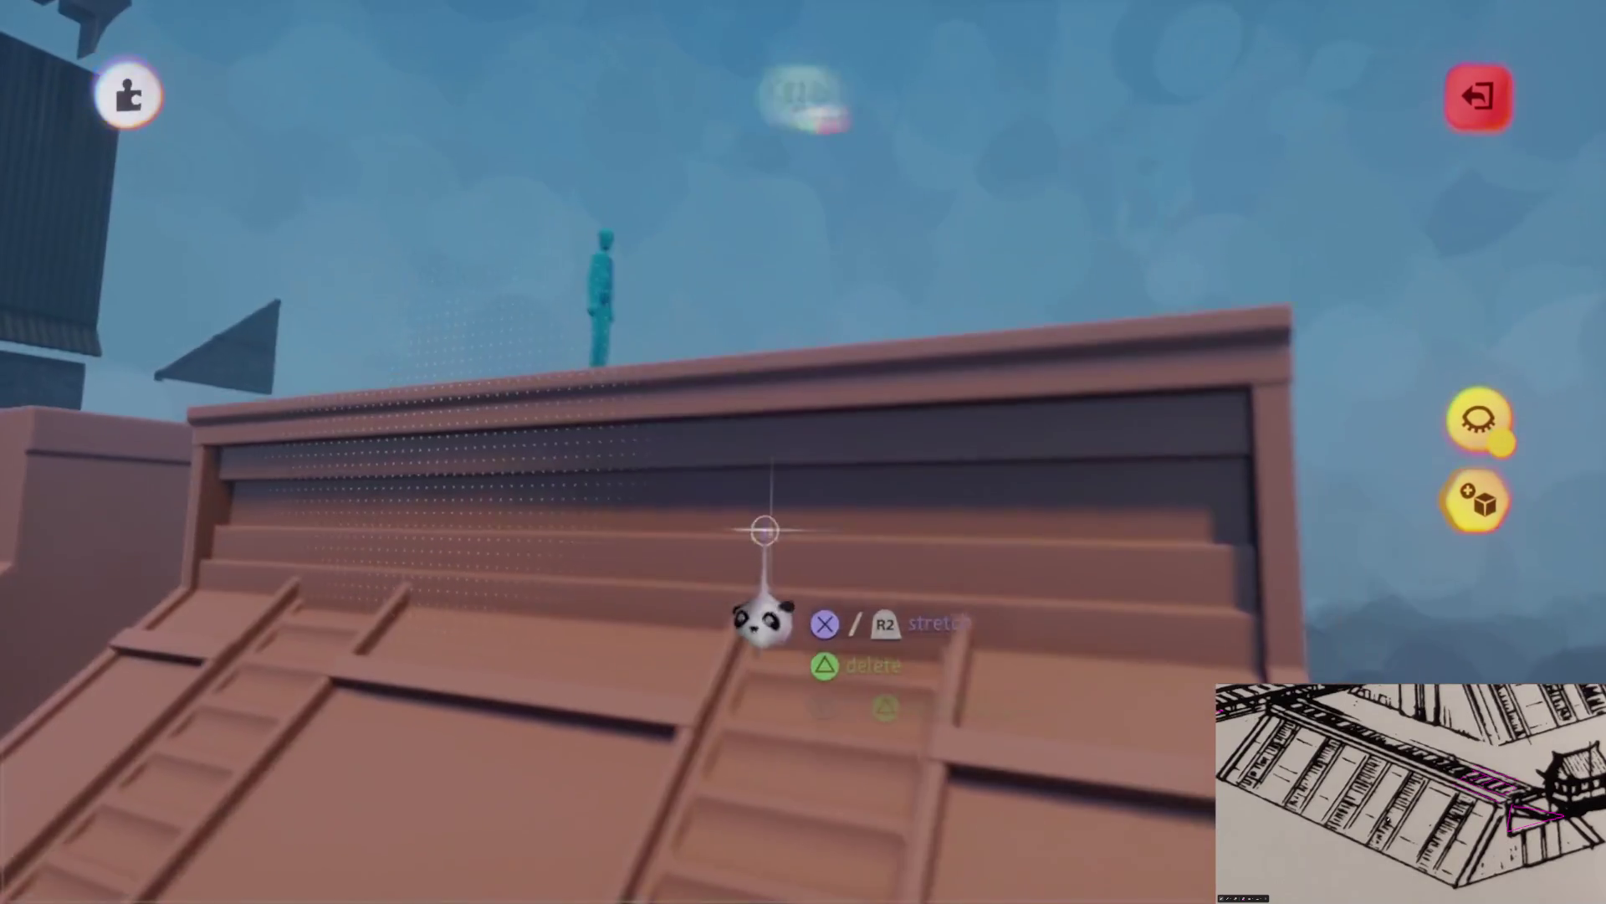
key("Escape")
mouse_move(776, 469)
left_mouse_down()
mouse_move(717, 413)
mouse_move(791, 452)
mouse_move(828, 516)
mouse_move(834, 477)
mouse_move(824, 573)
left_mouse_up()
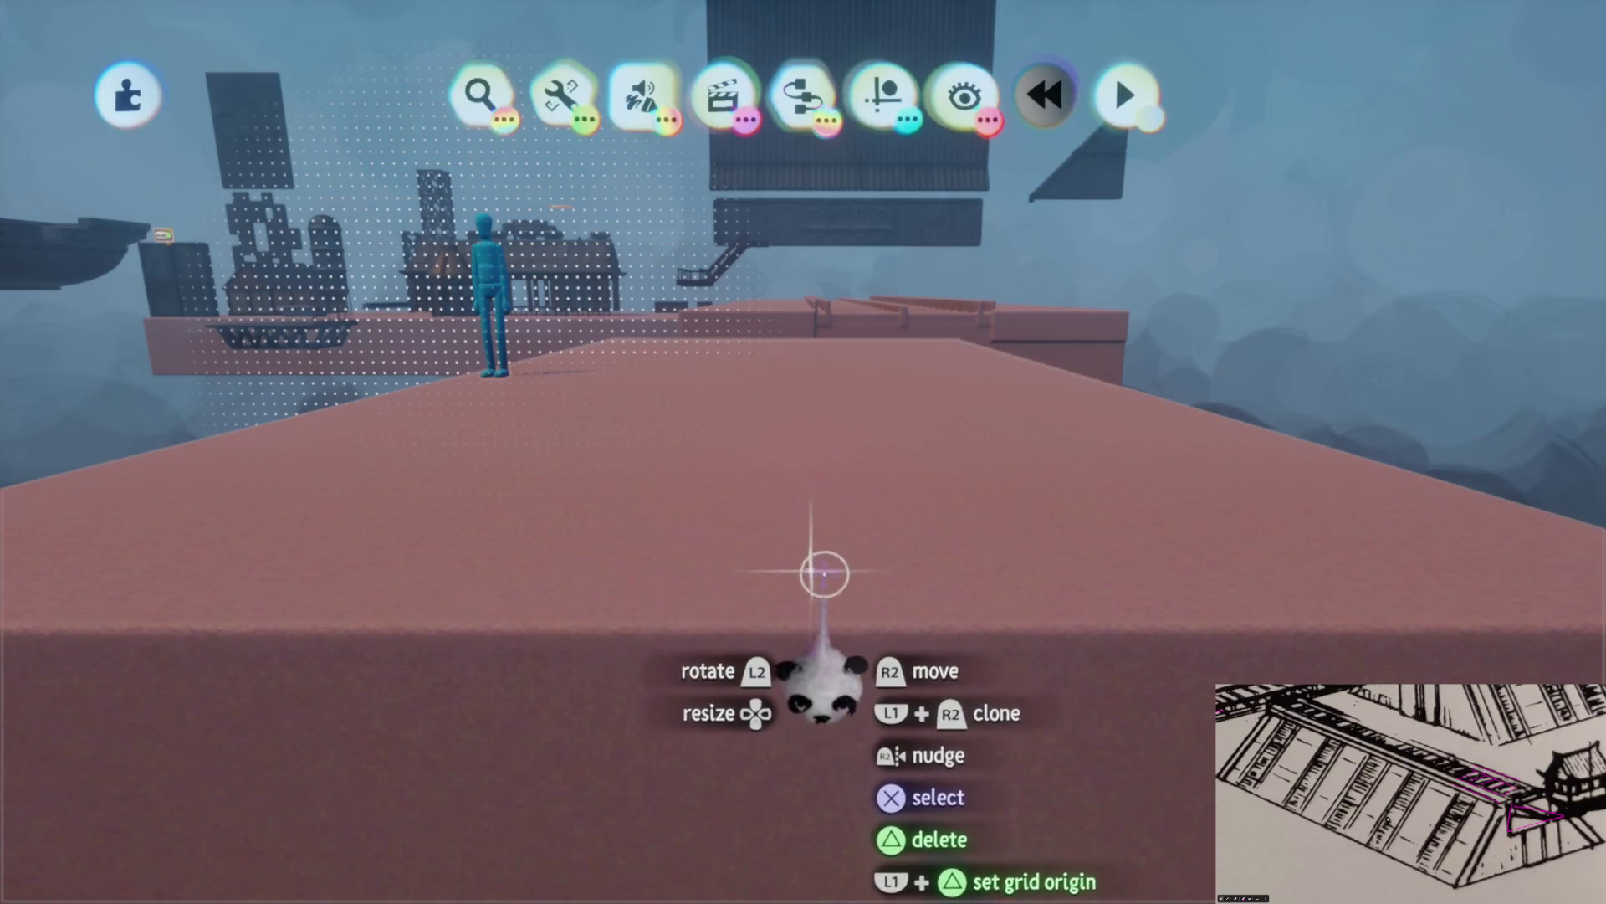
Stamp a solid added cube under the walkway and stretch its wall and sides into a stepped support
double_click(824, 573)
key("Tab")
mouse_move(825, 509)
left_mouse_down()
mouse_move(812, 623)
mouse_move(806, 585)
mouse_move(783, 619)
mouse_move(803, 623)
left_mouse_up()
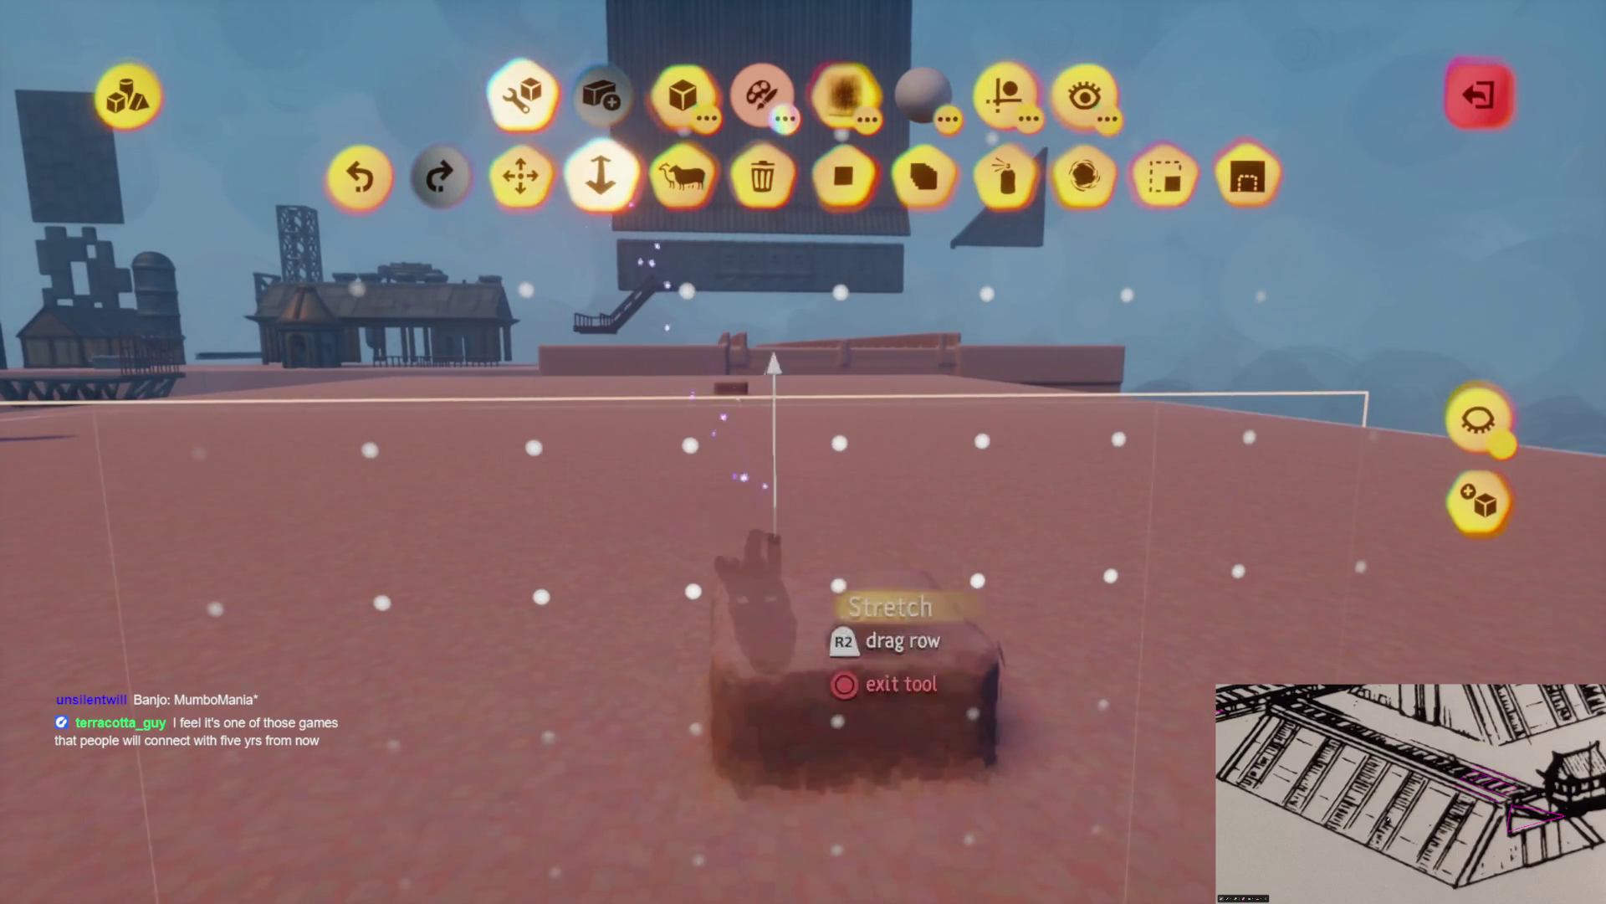
key("Return")
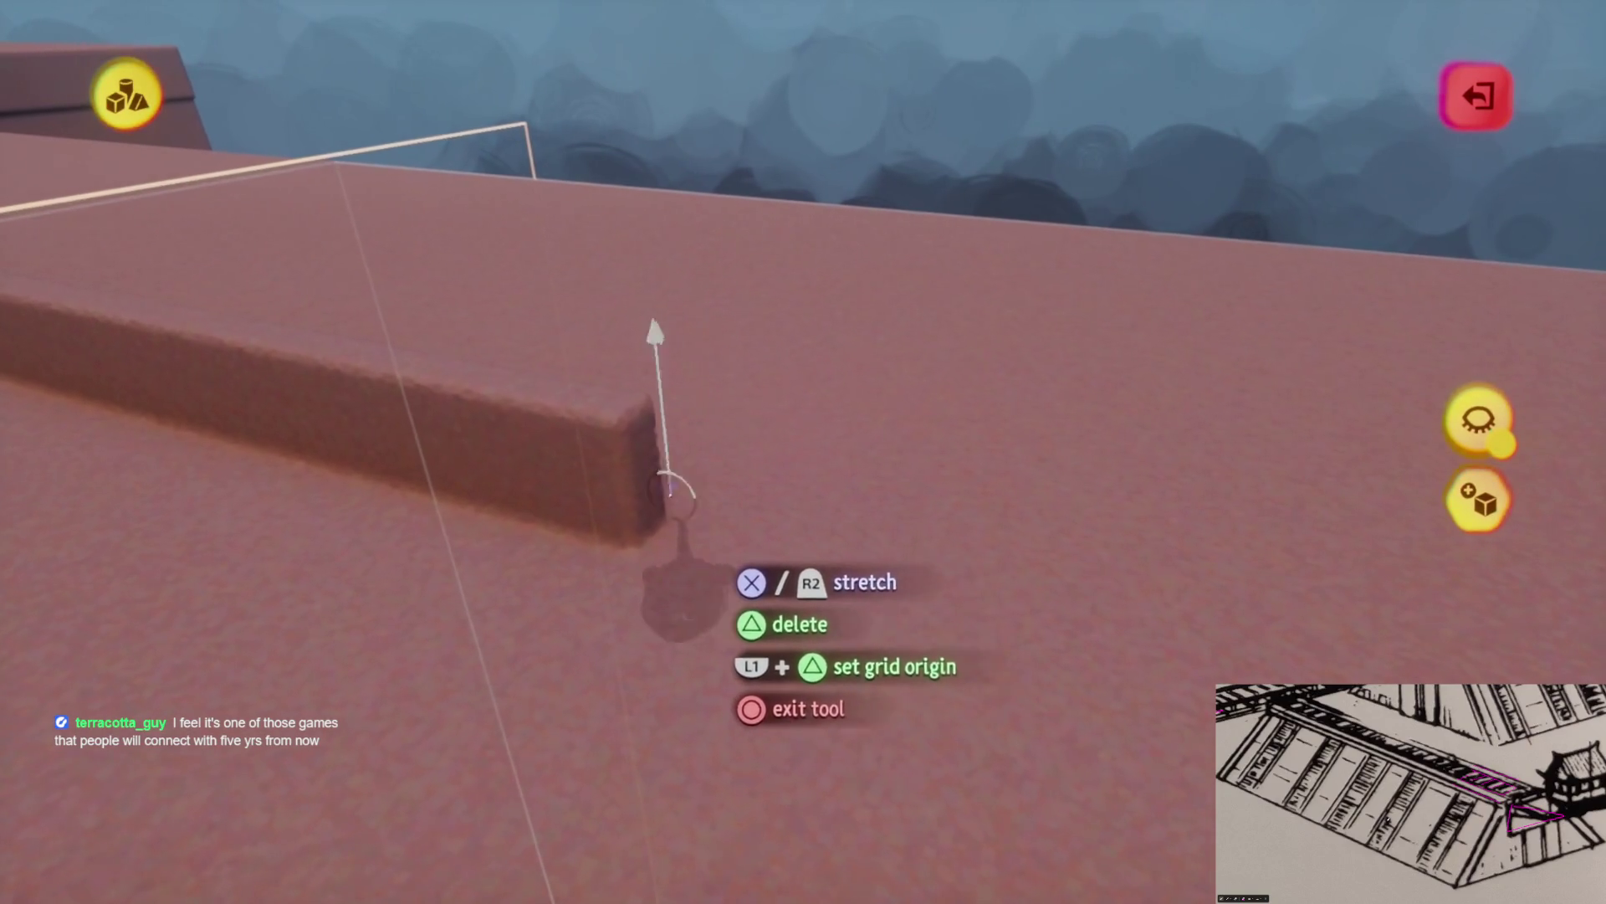
left_click(670, 492)
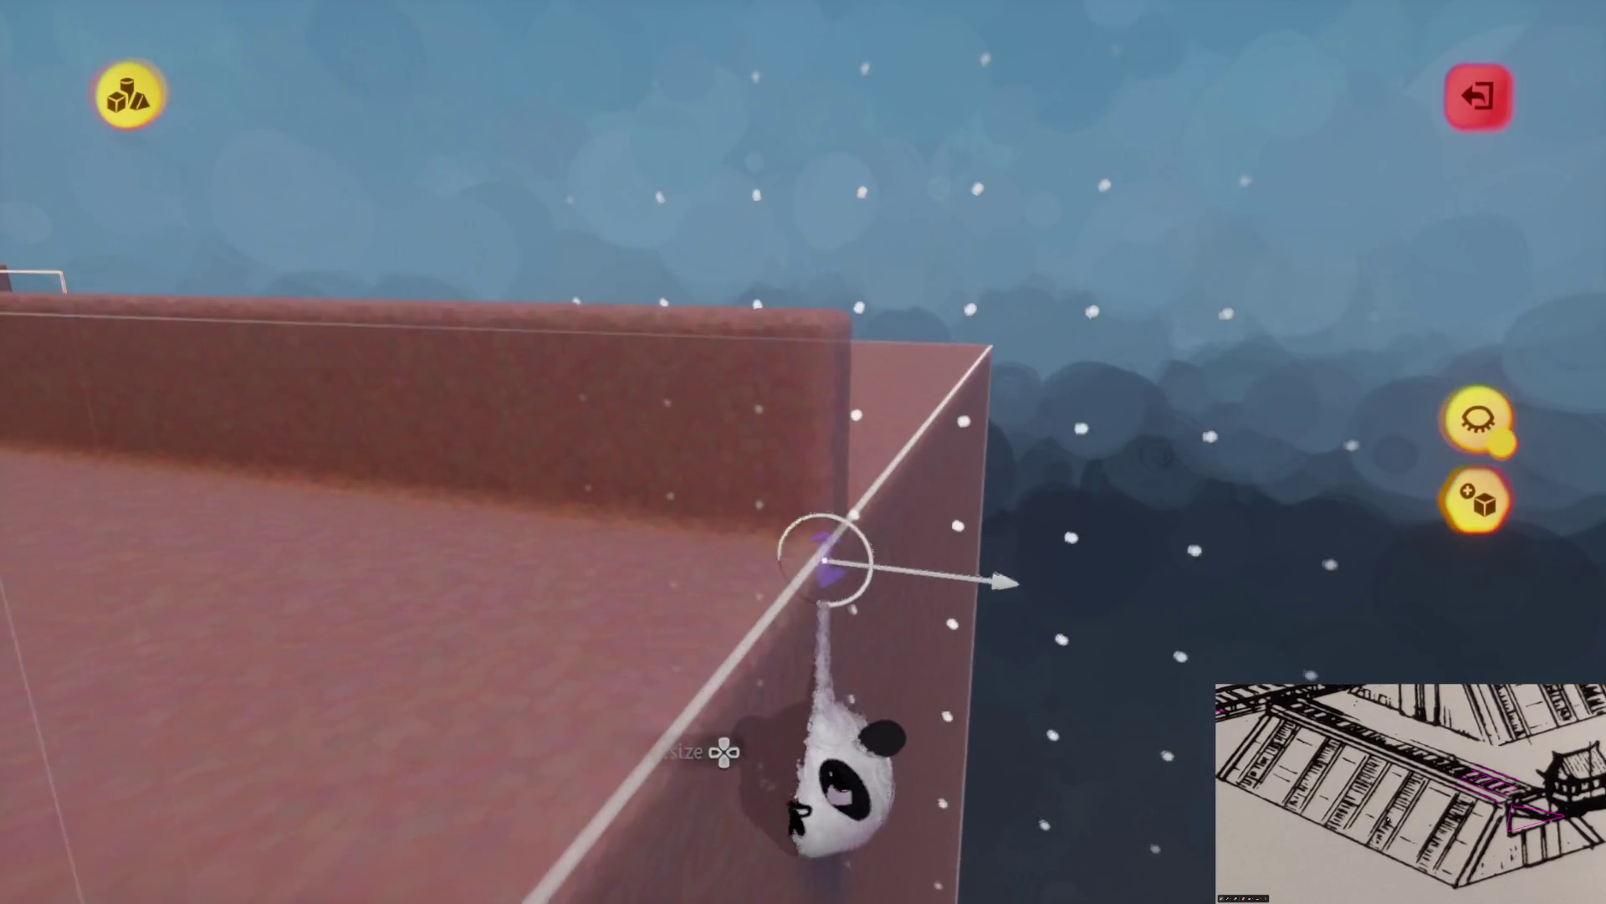
left_click(826, 558)
left_click(844, 523)
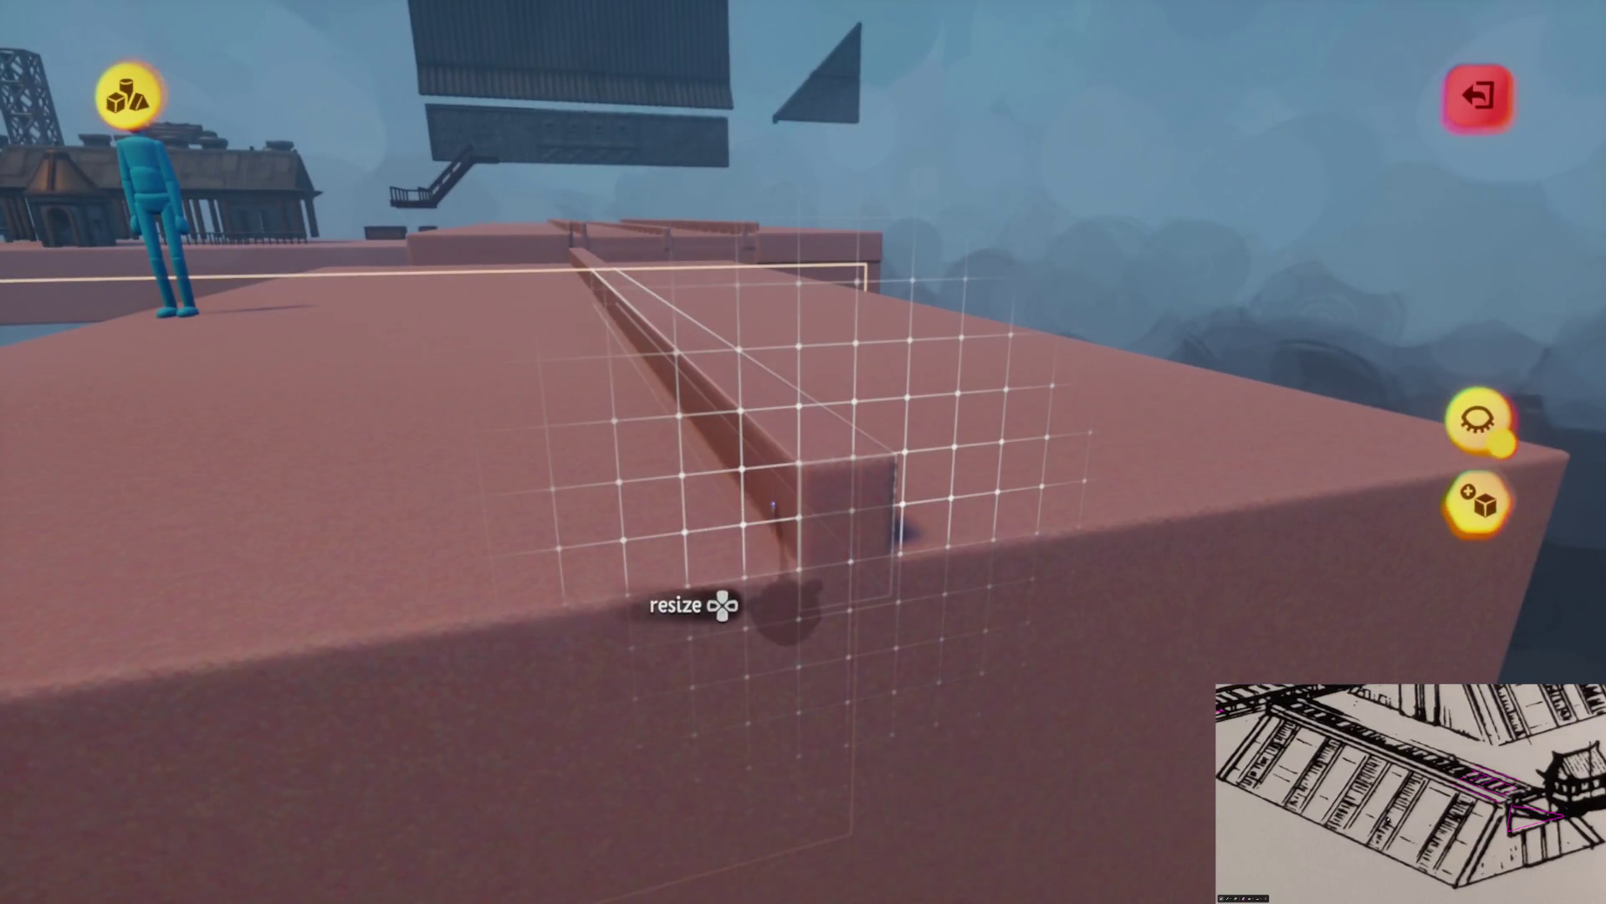
left_click(816, 655)
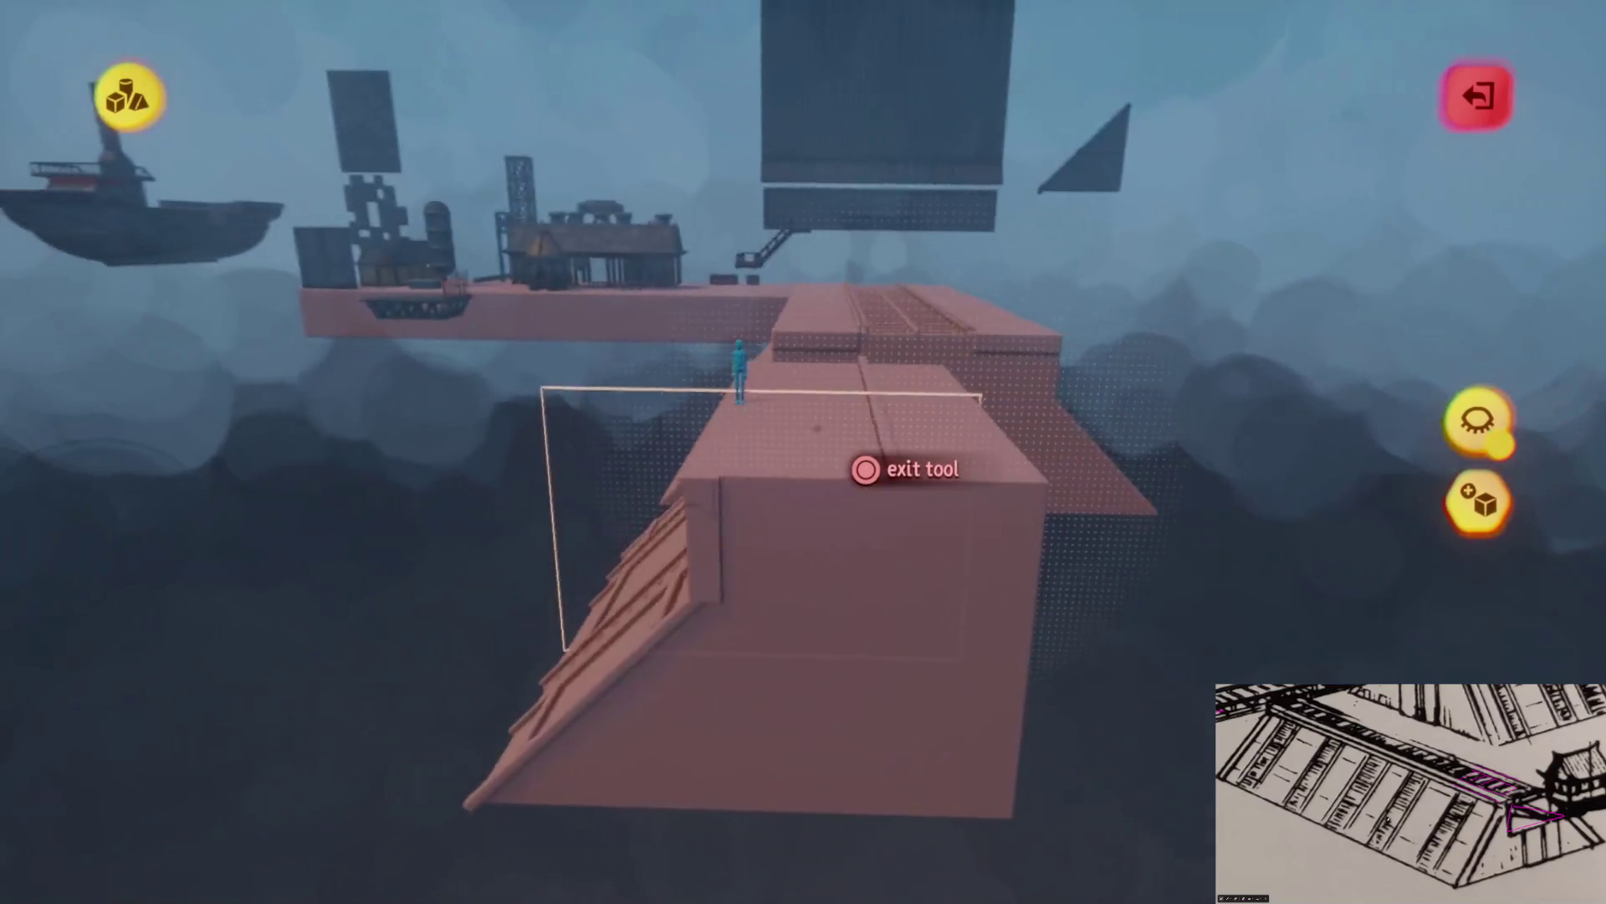
key("Escape")
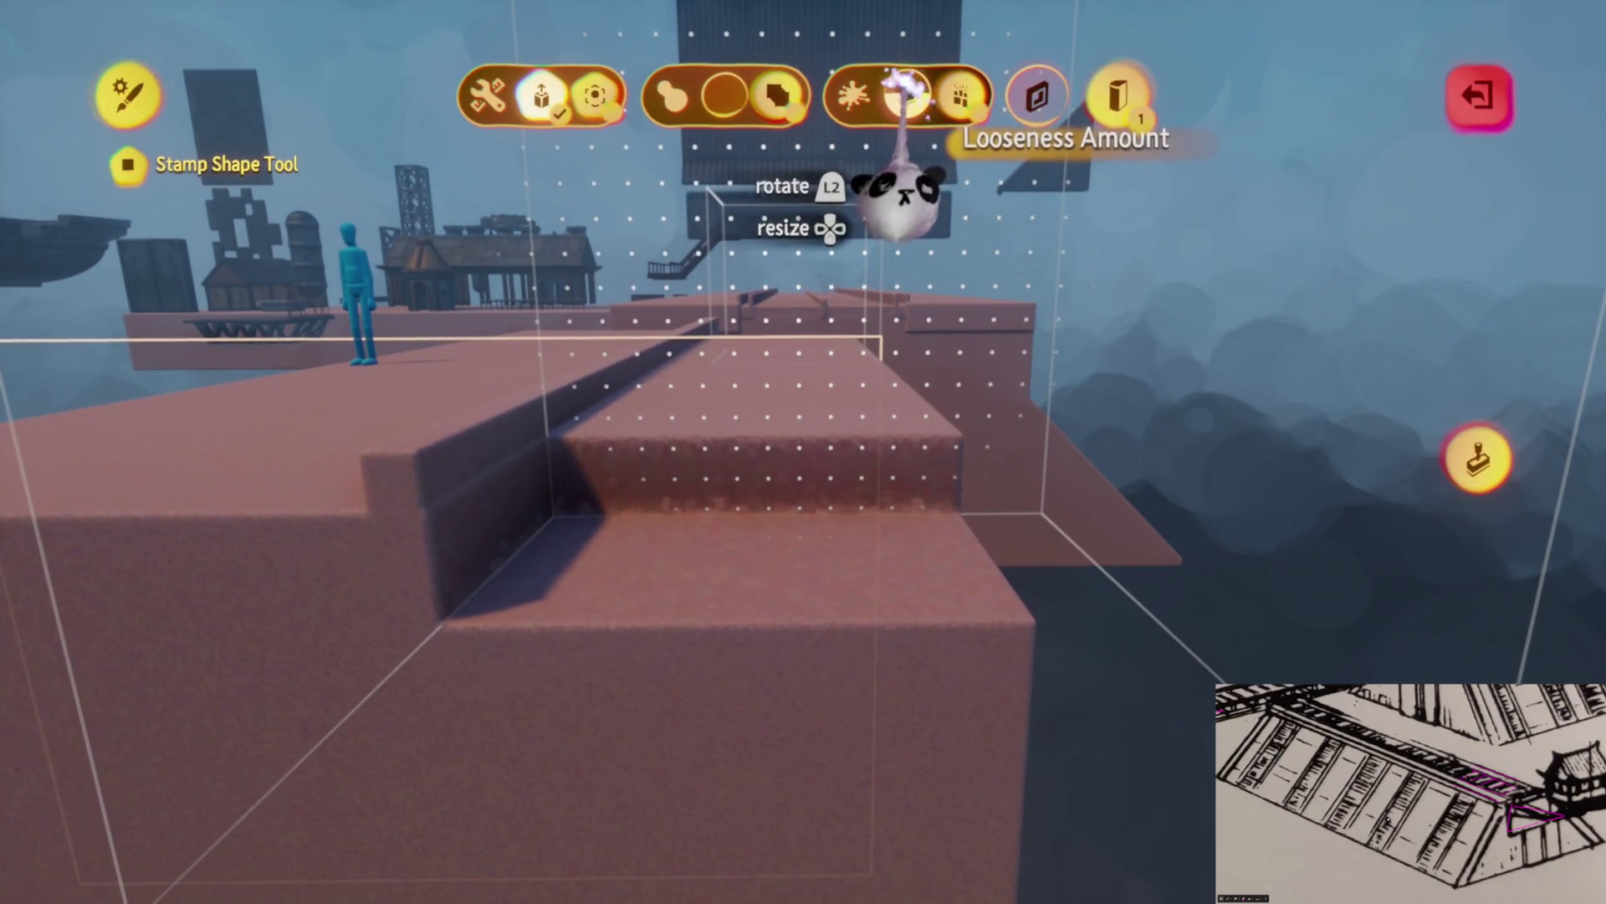
Add a new snap point to the step piece
key("Escape")
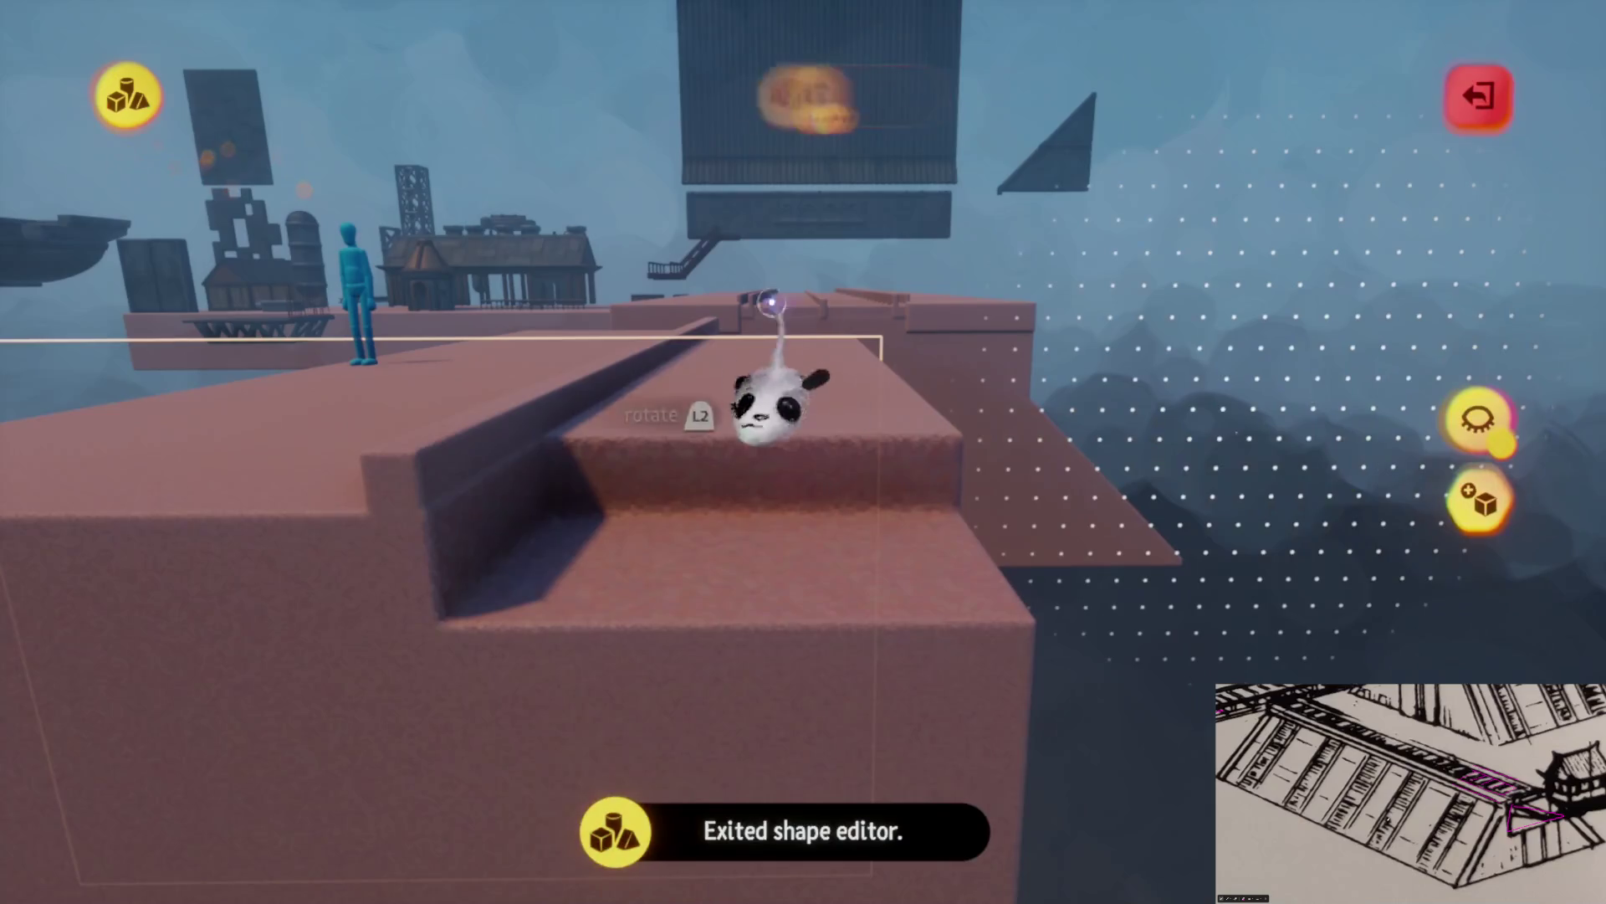
mouse_move(590, 100)
left_mouse_down()
mouse_move(555, 269)
mouse_move(592, 359)
mouse_move(685, 469)
mouse_move(826, 521)
mouse_move(797, 449)
mouse_move(706, 357)
mouse_move(825, 492)
mouse_move(796, 468)
mouse_move(850, 459)
mouse_move(835, 471)
left_mouse_up()
key("Escape")
double_click(837, 468)
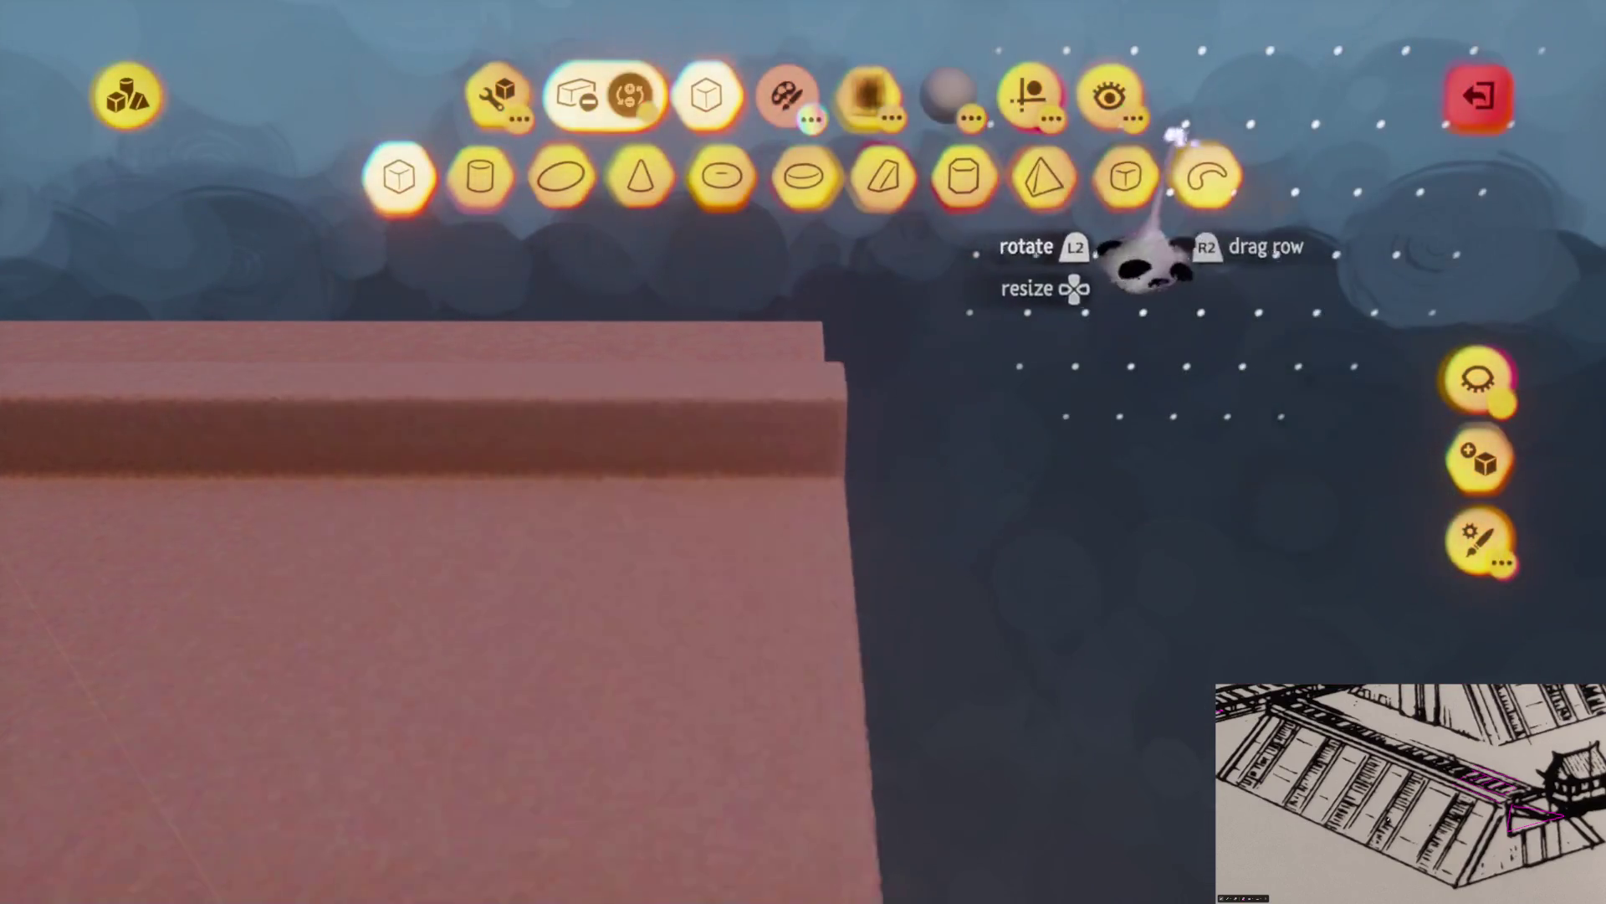
left_click(1023, 96)
left_click(1355, 180)
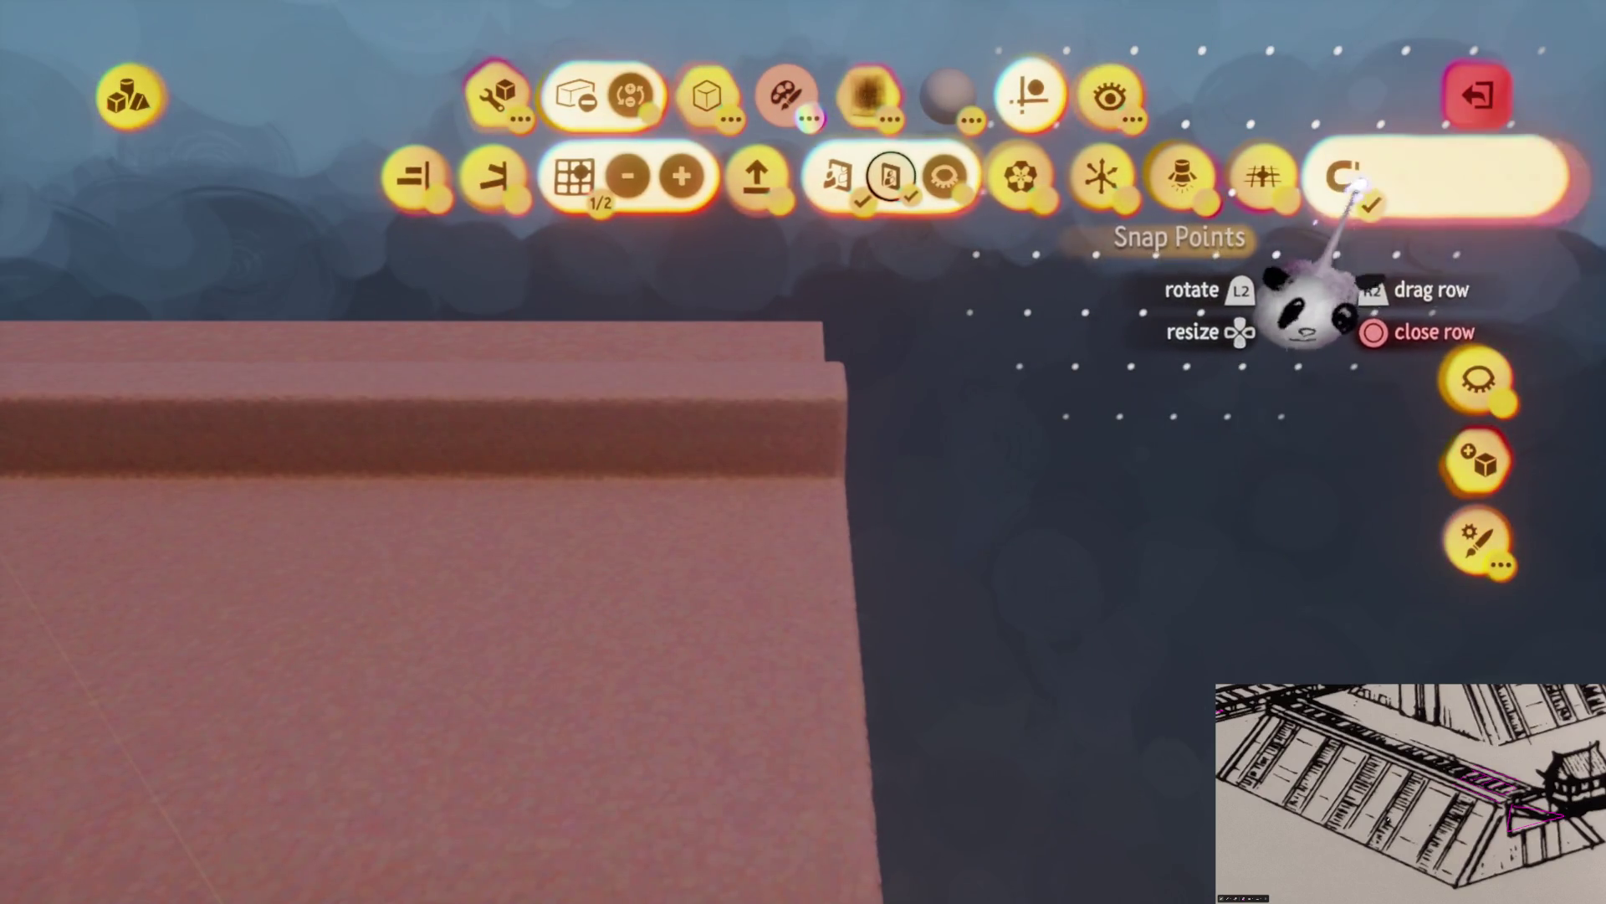
left_click(1219, 176)
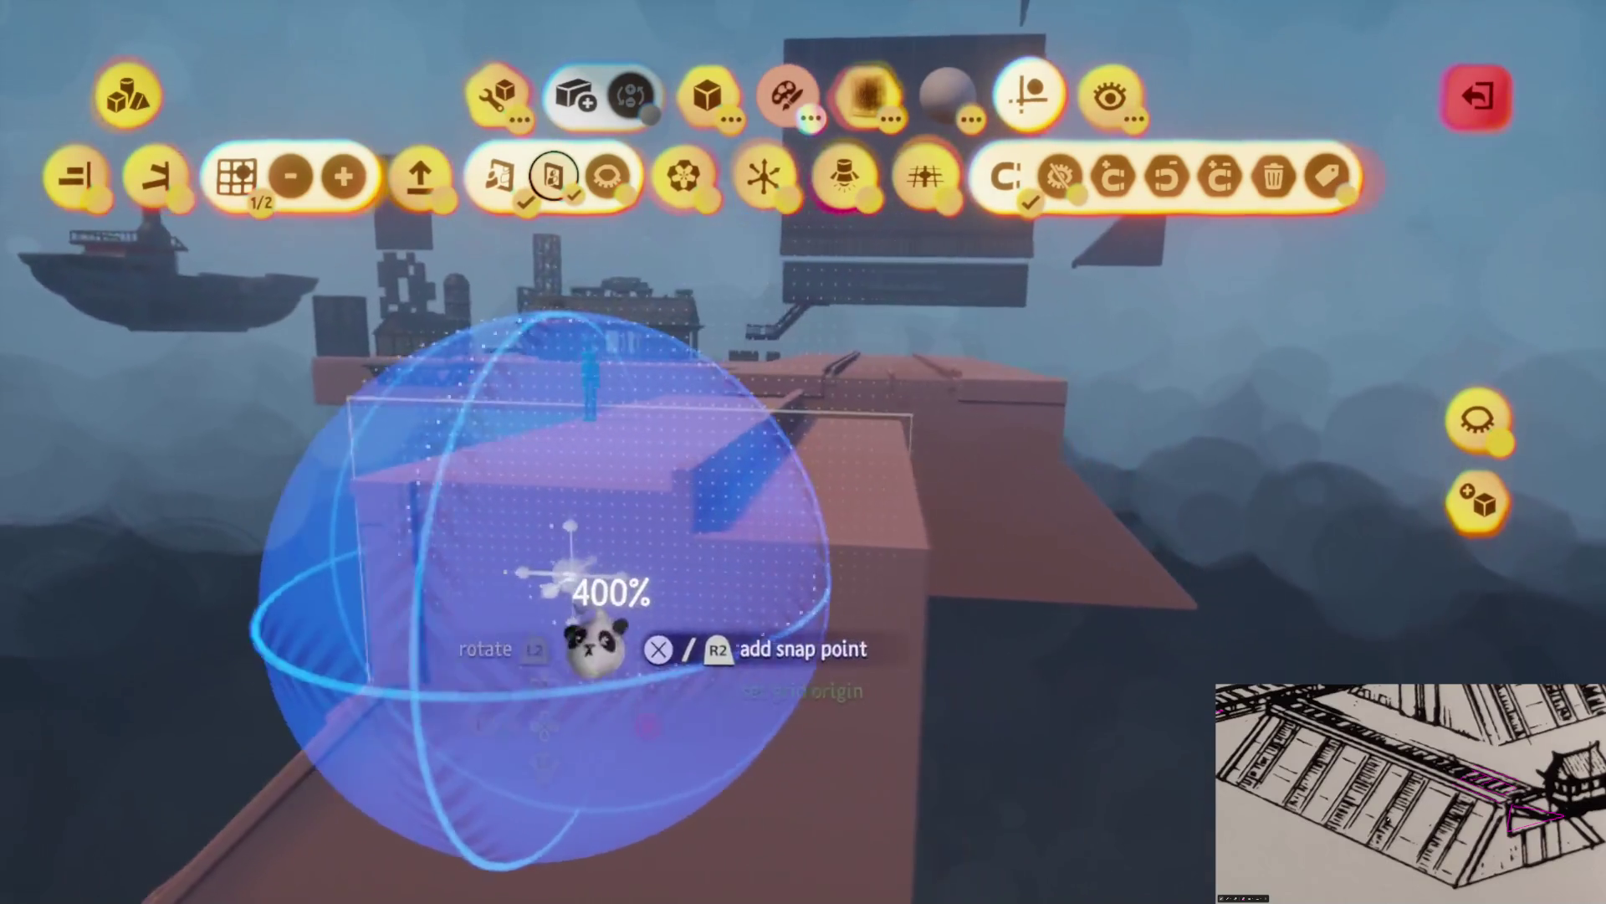
Isolate the piece, enlarge the snap point to 400%, and exit sculpt mode
key("Escape")
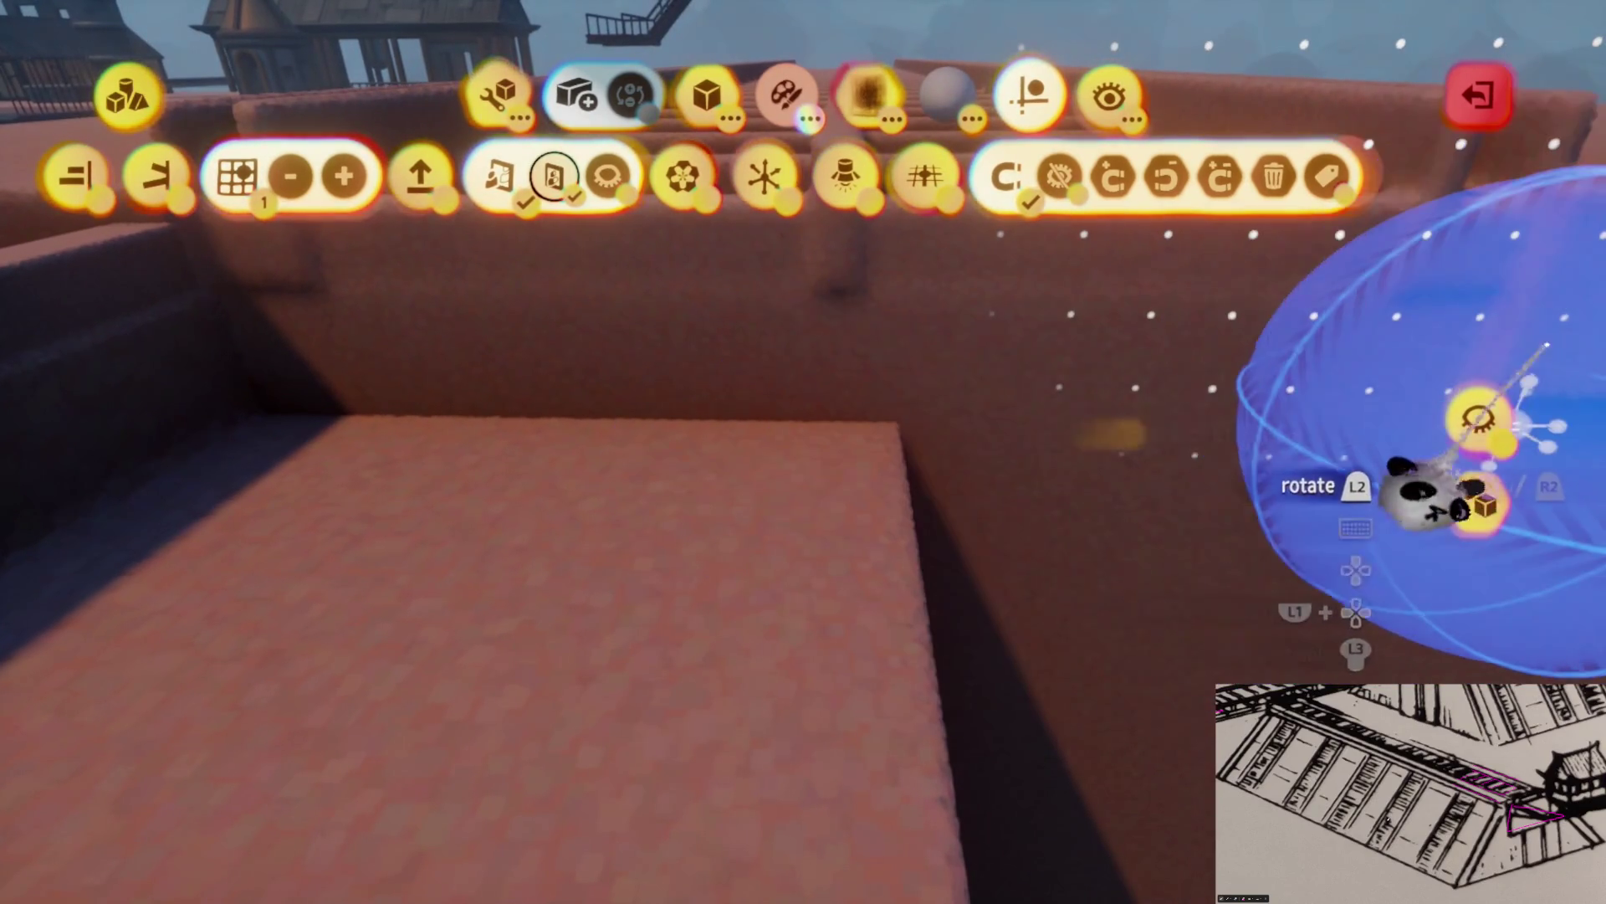
left_click(1477, 418)
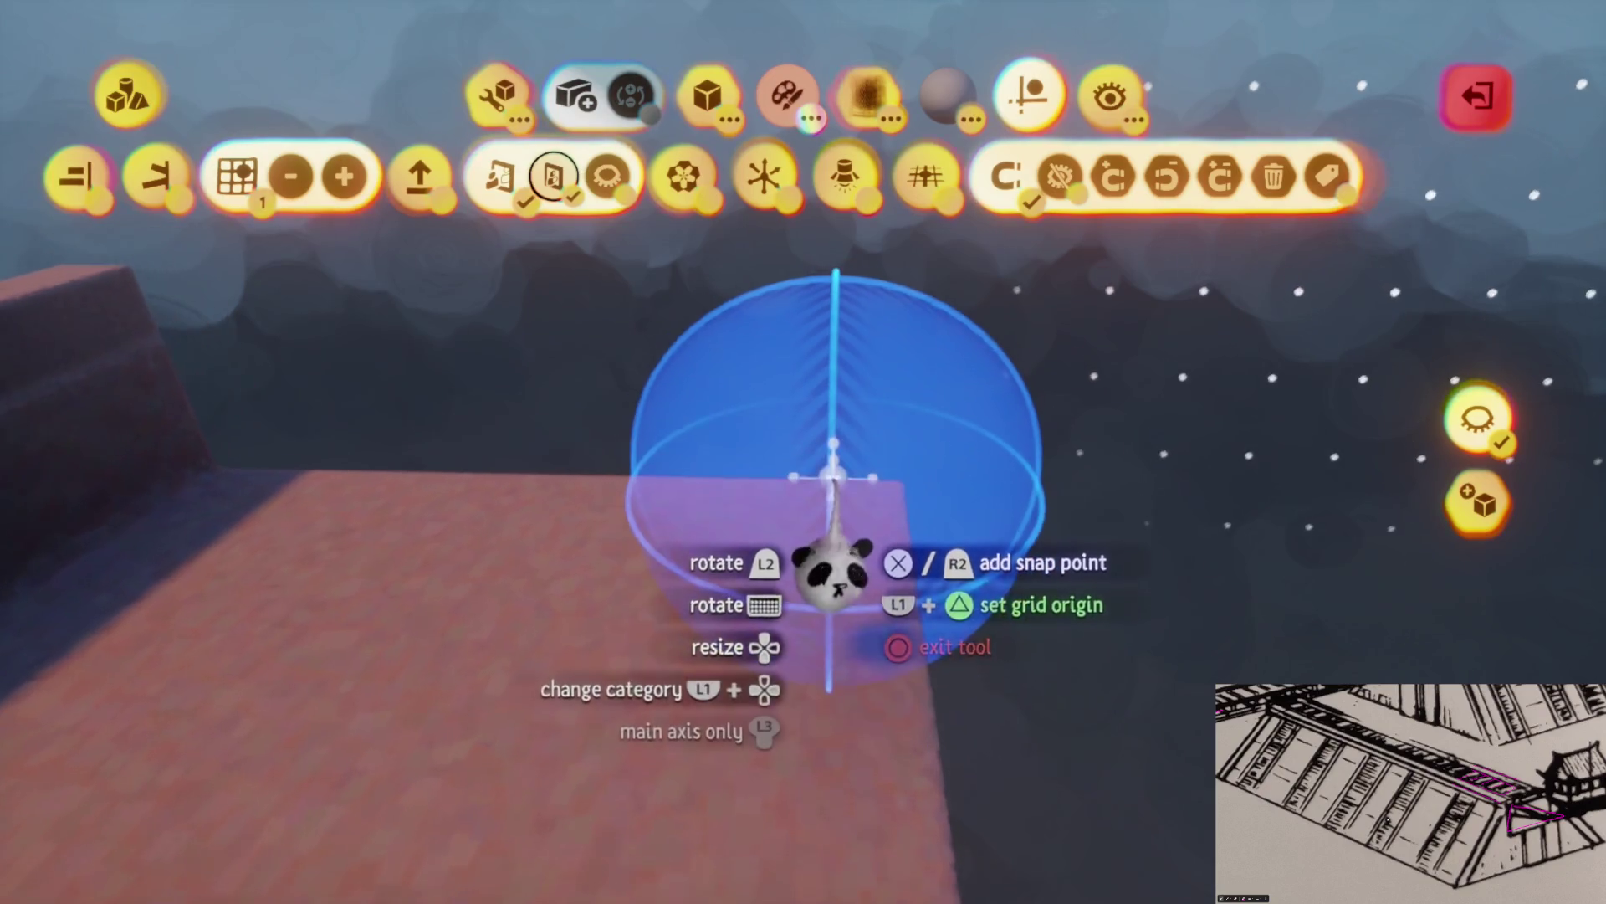
key("Up")
key("Up")
key("Up")
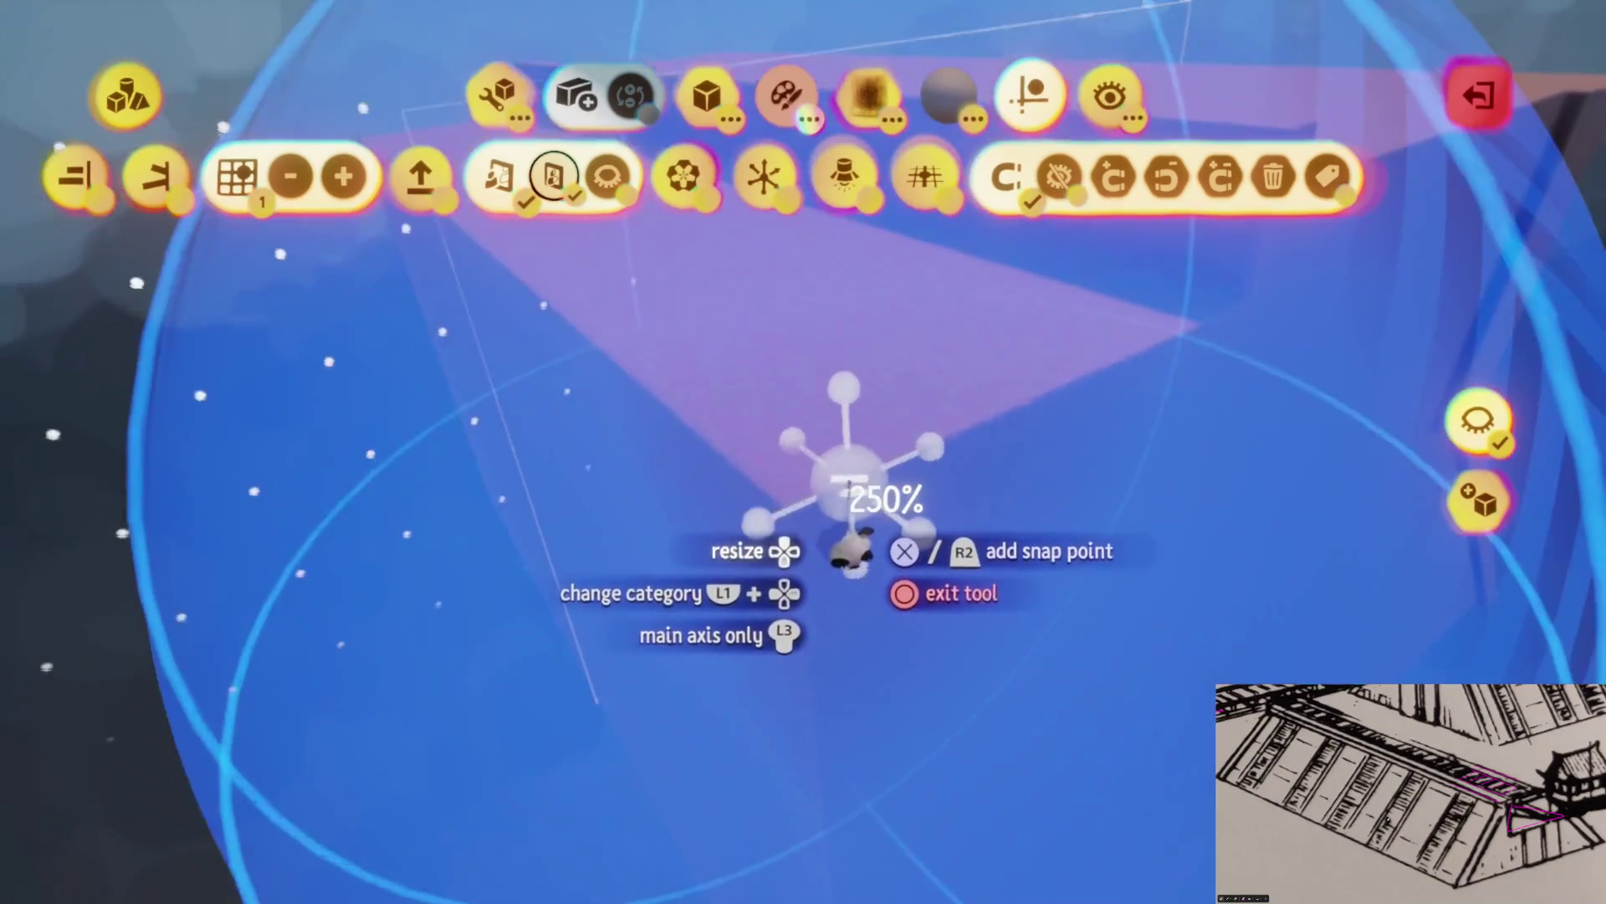
key("Up")
key("Up")
key("Up")
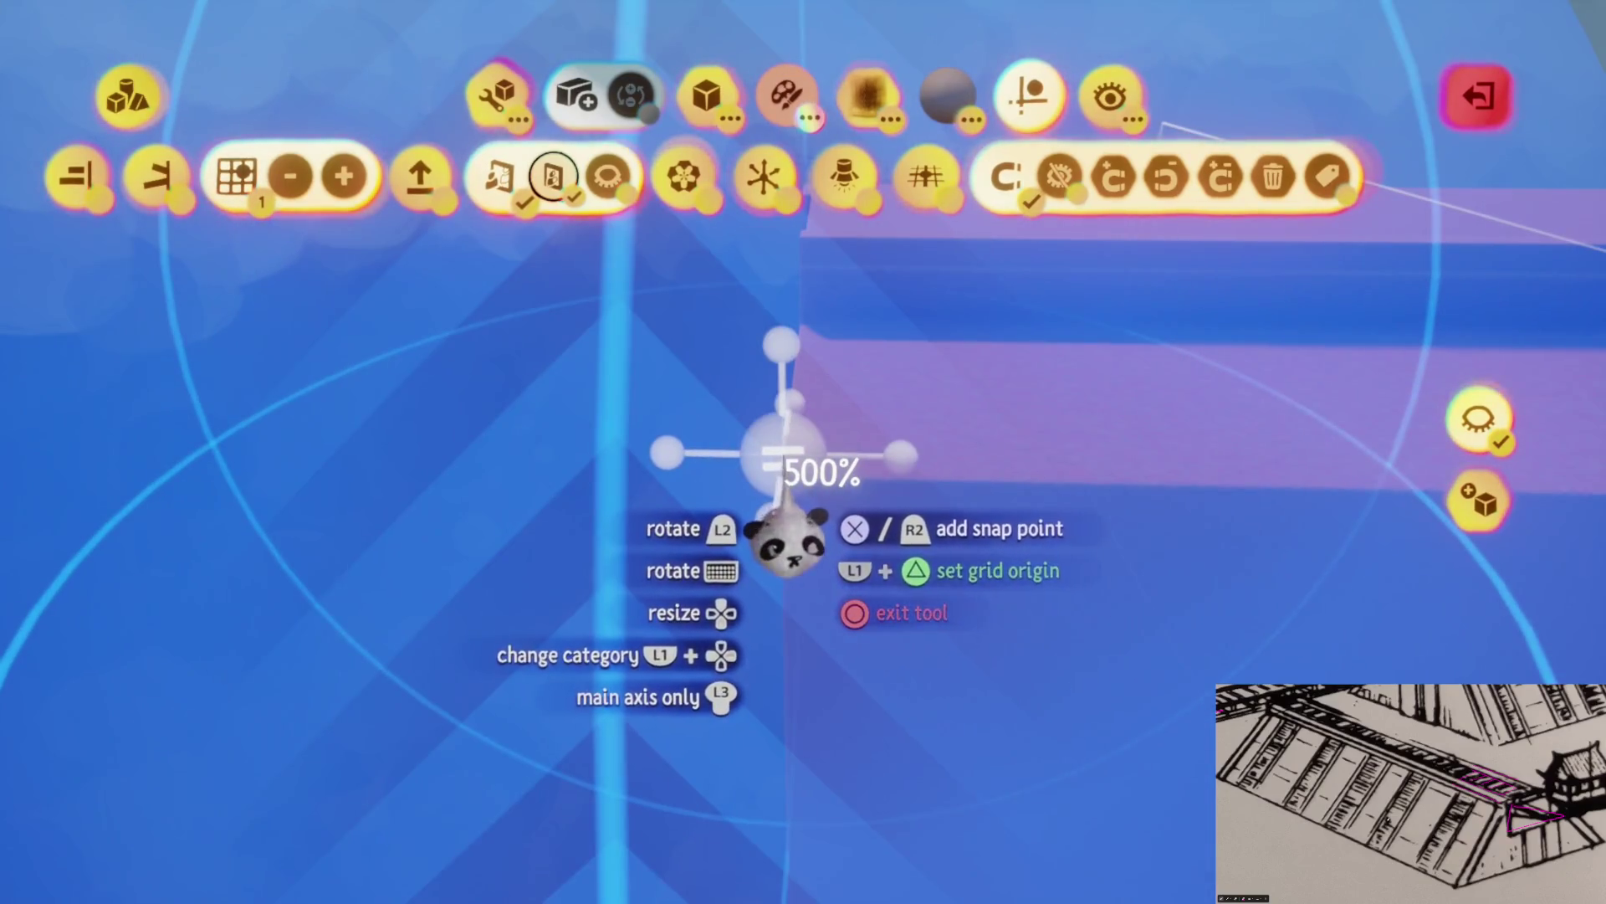
key("Escape")
key("Escape")
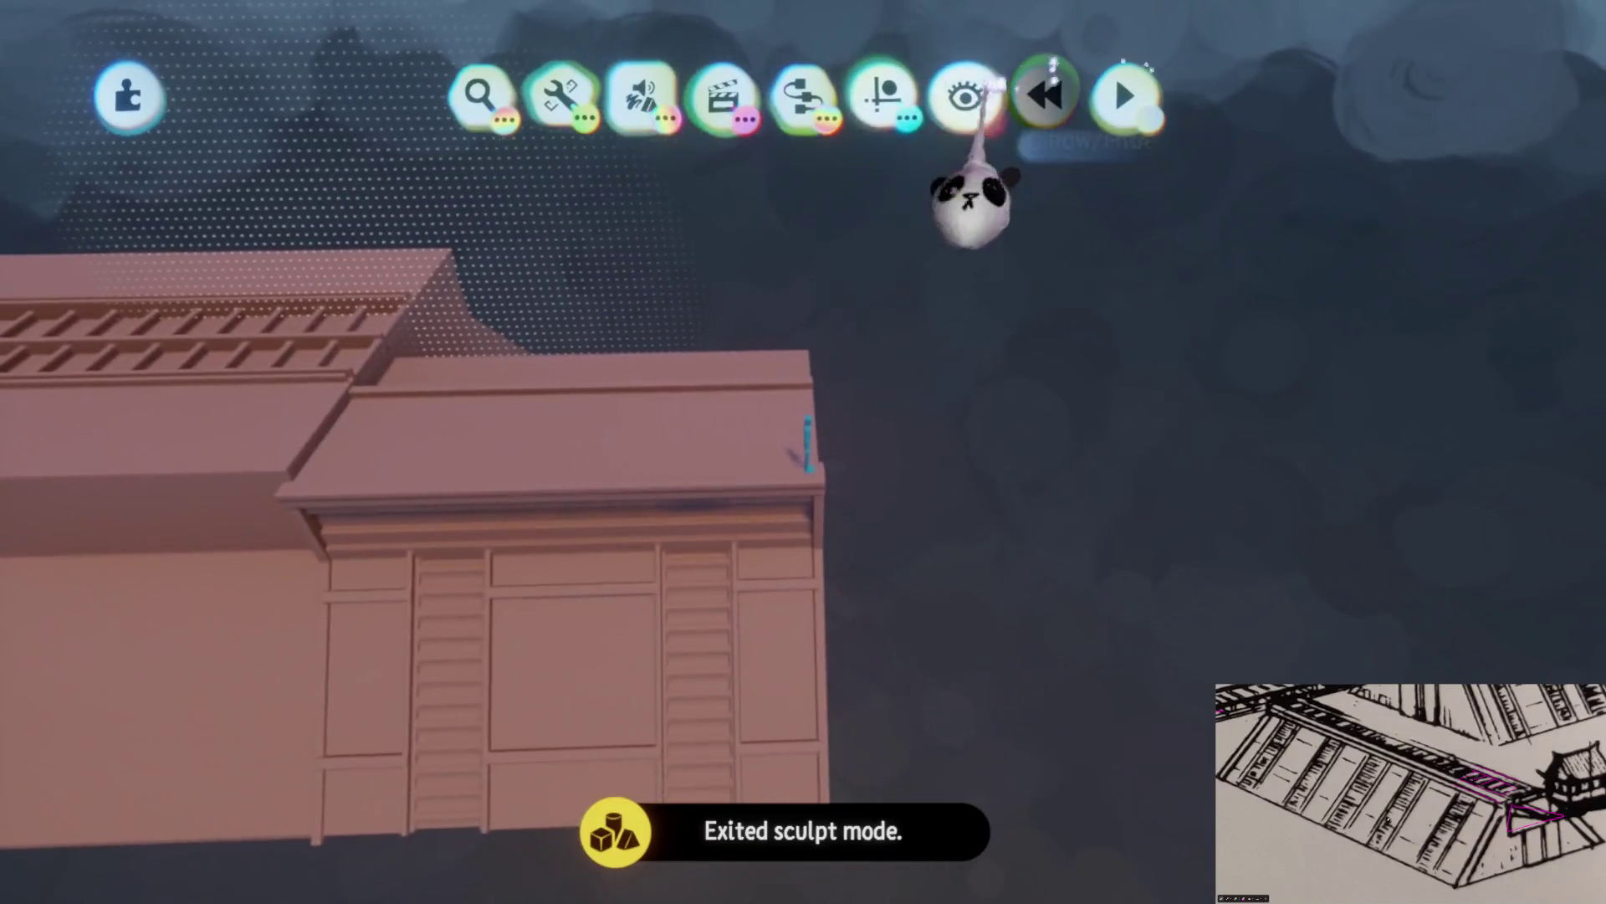
Move the front building section to a new spot along the rail beam
left_click(962, 96)
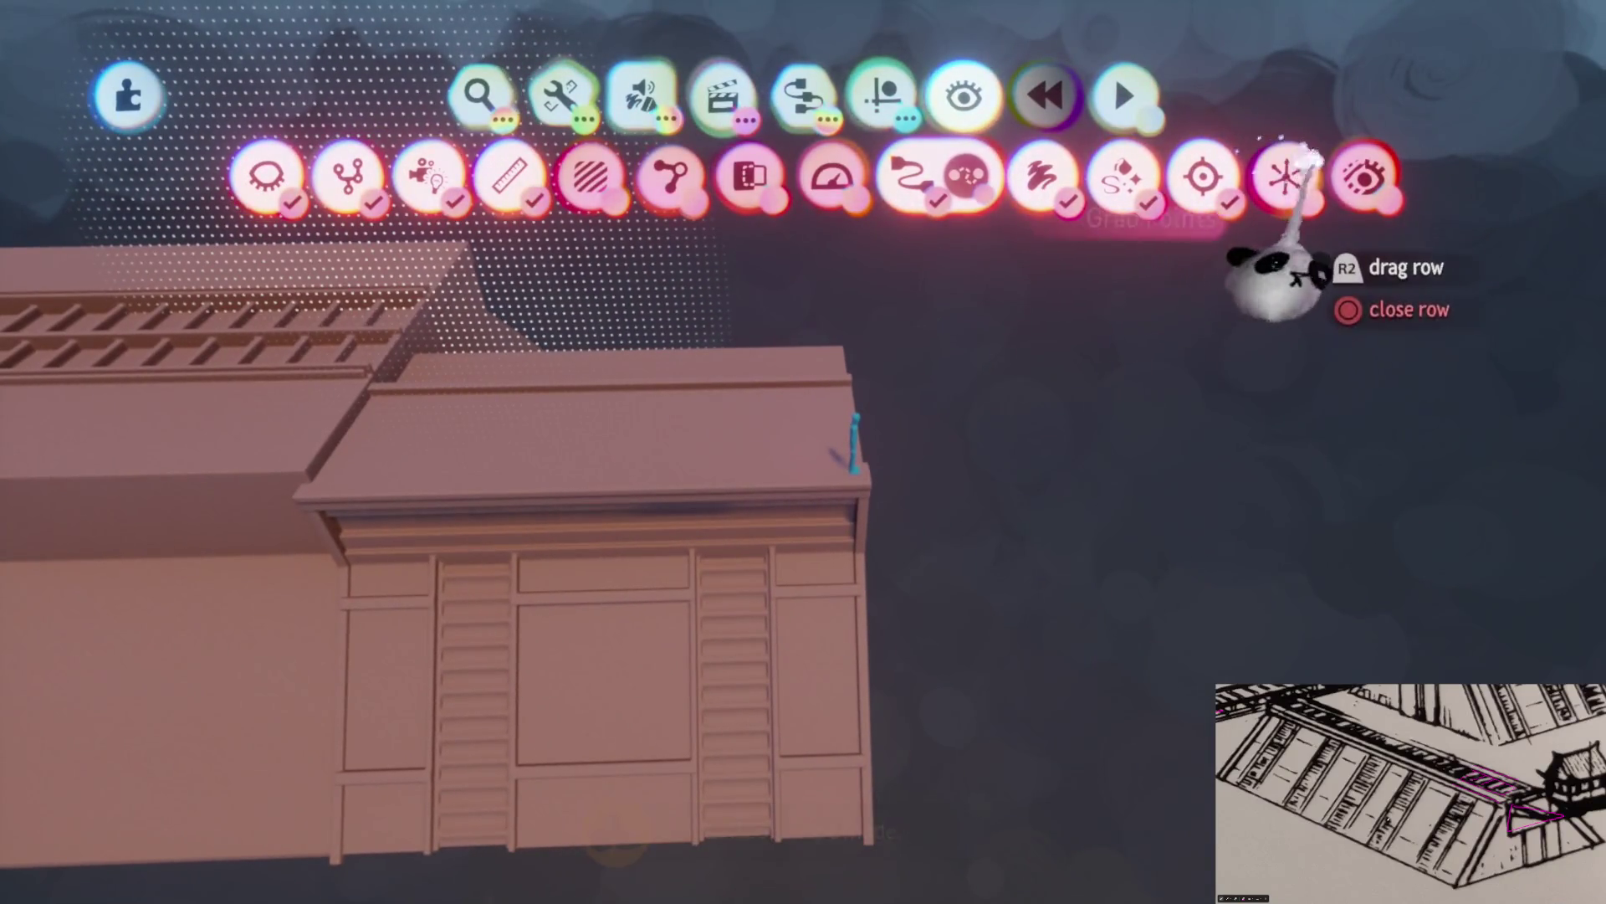
left_click(880, 96)
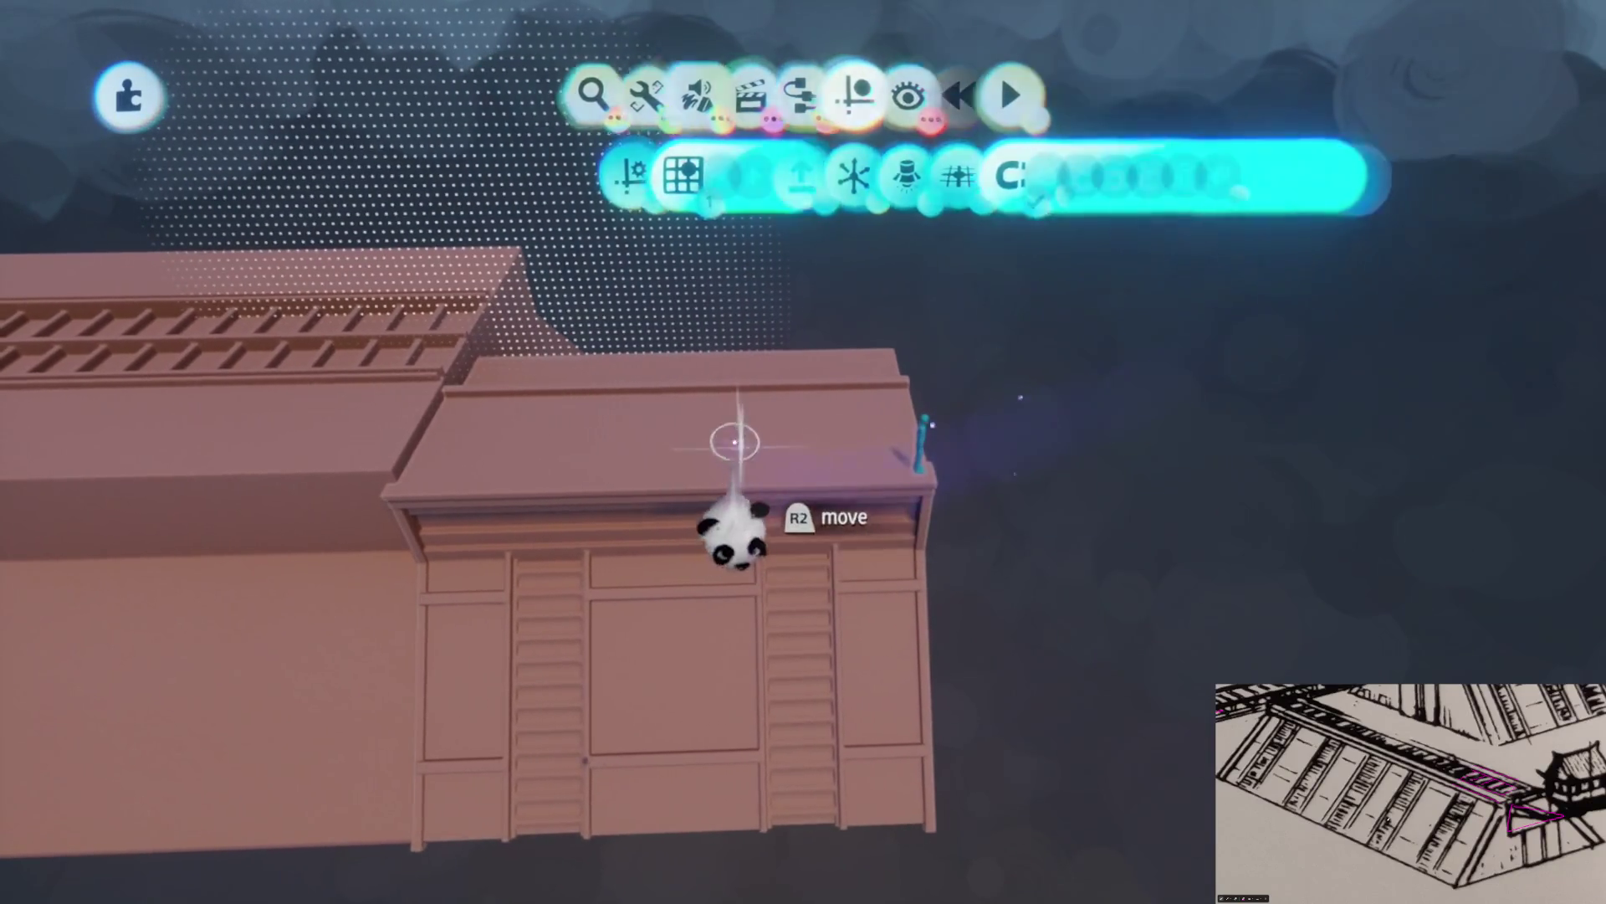
mouse_move(586, 523)
left_mouse_down()
mouse_move(825, 276)
mouse_move(1040, 502)
mouse_move(1015, 538)
mouse_move(870, 422)
mouse_move(1088, 544)
mouse_move(929, 401)
mouse_move(763, 607)
left_mouse_up()
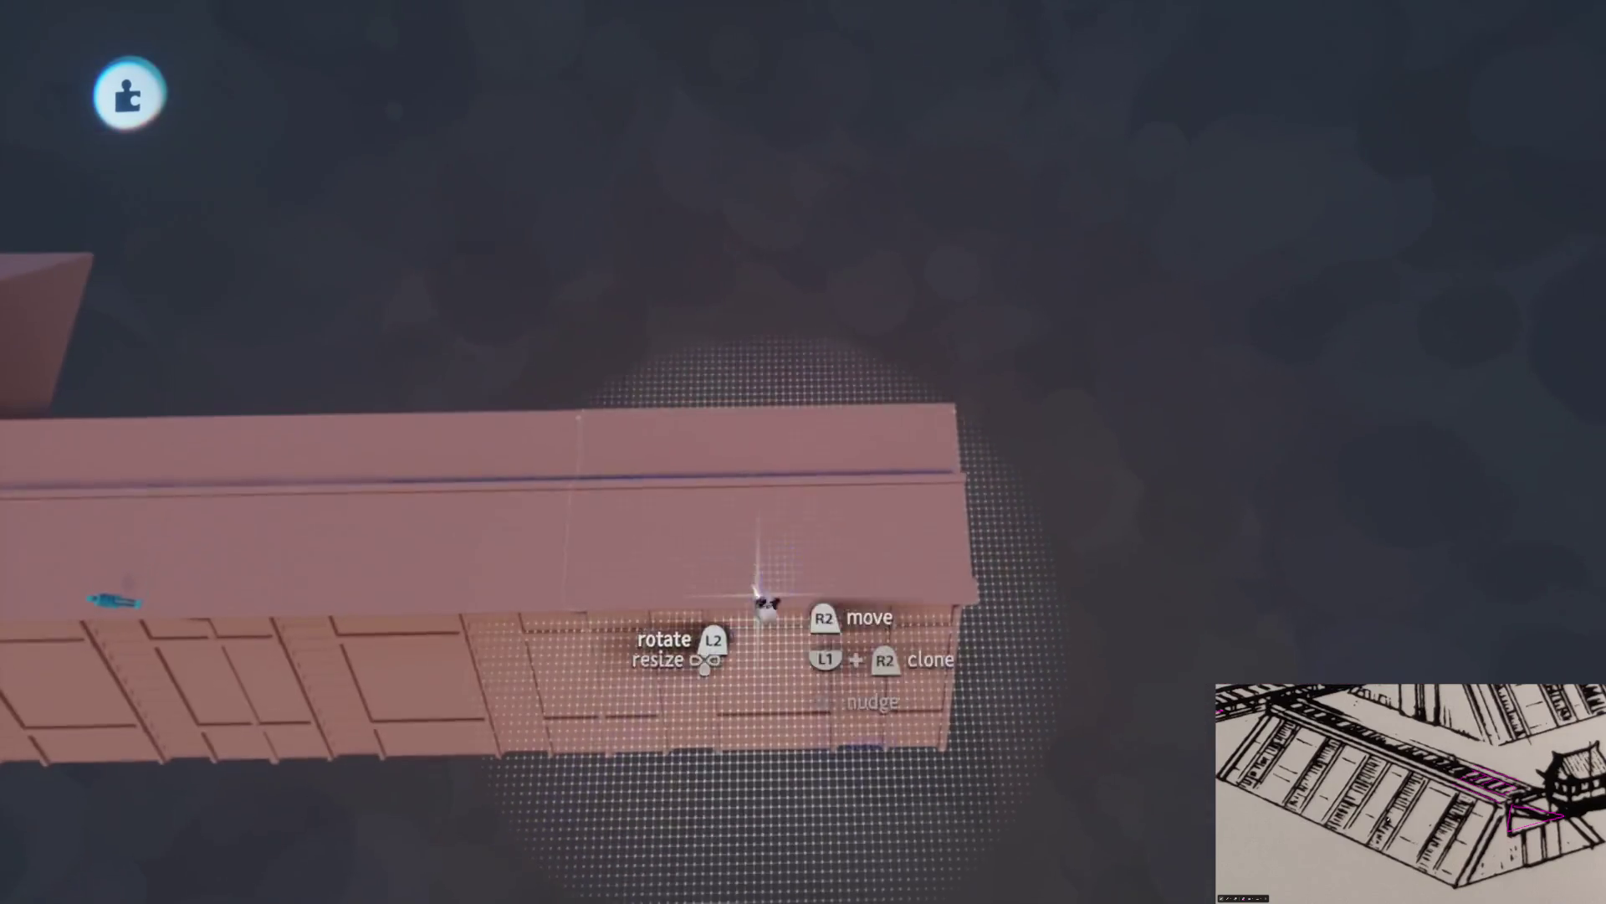
mouse_move(860, 218)
left_mouse_down()
mouse_move(832, 269)
mouse_move(861, 405)
left_mouse_up()
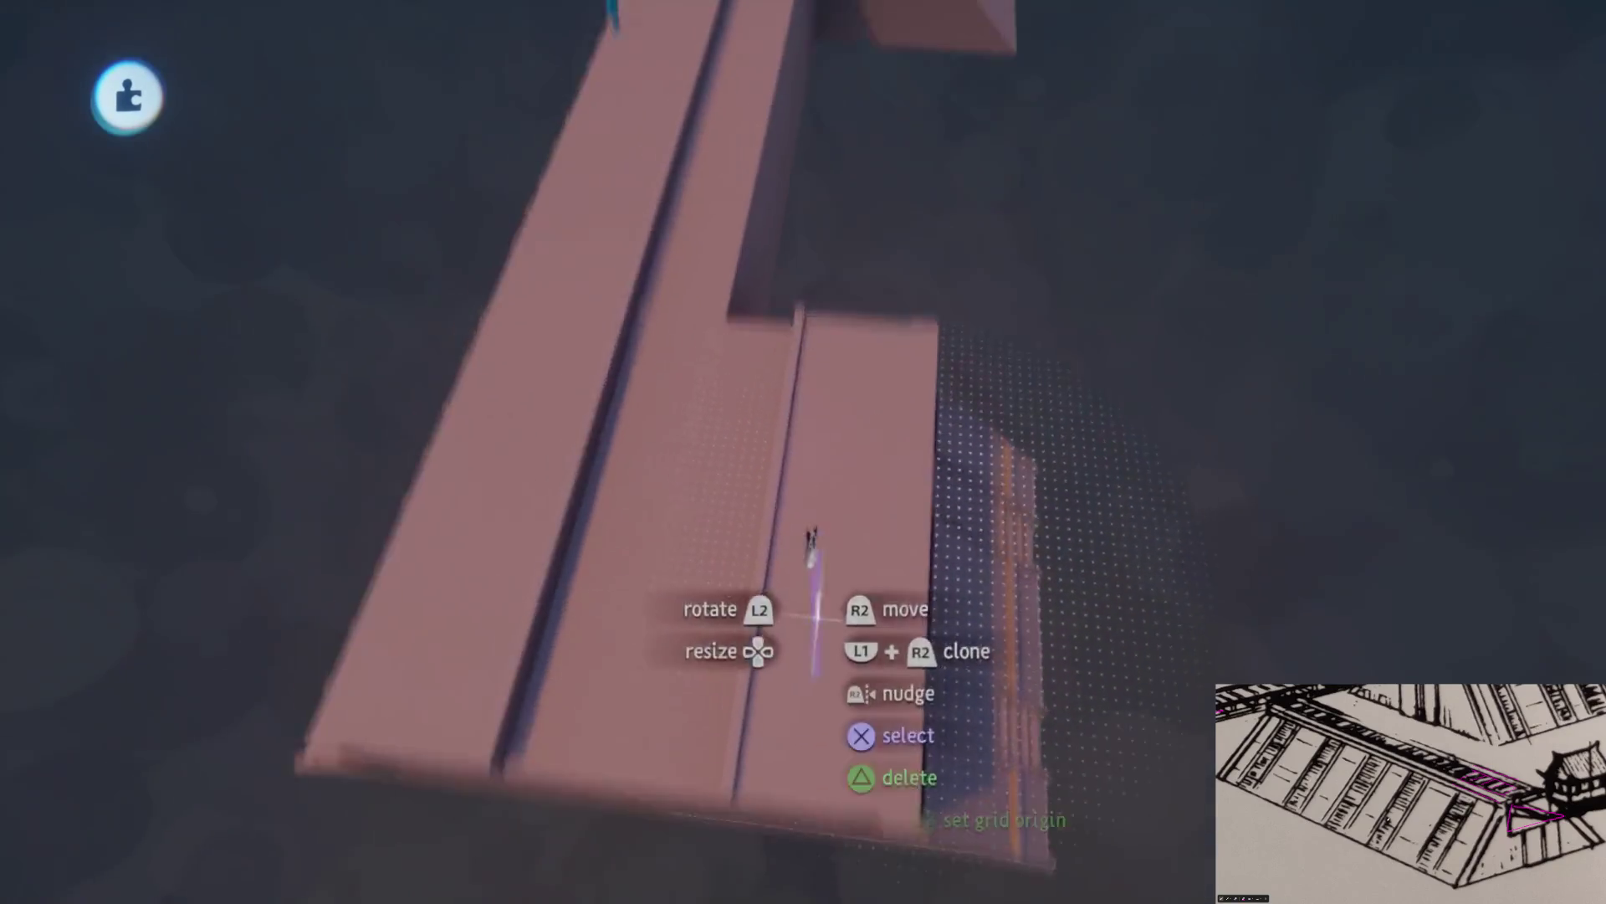
mouse_move(812, 548)
left_mouse_down()
mouse_move(857, 291)
mouse_move(832, 352)
mouse_move(816, 580)
left_mouse_up()
mouse_move(820, 305)
left_mouse_down()
mouse_move(794, 343)
mouse_move(837, 402)
left_mouse_up()
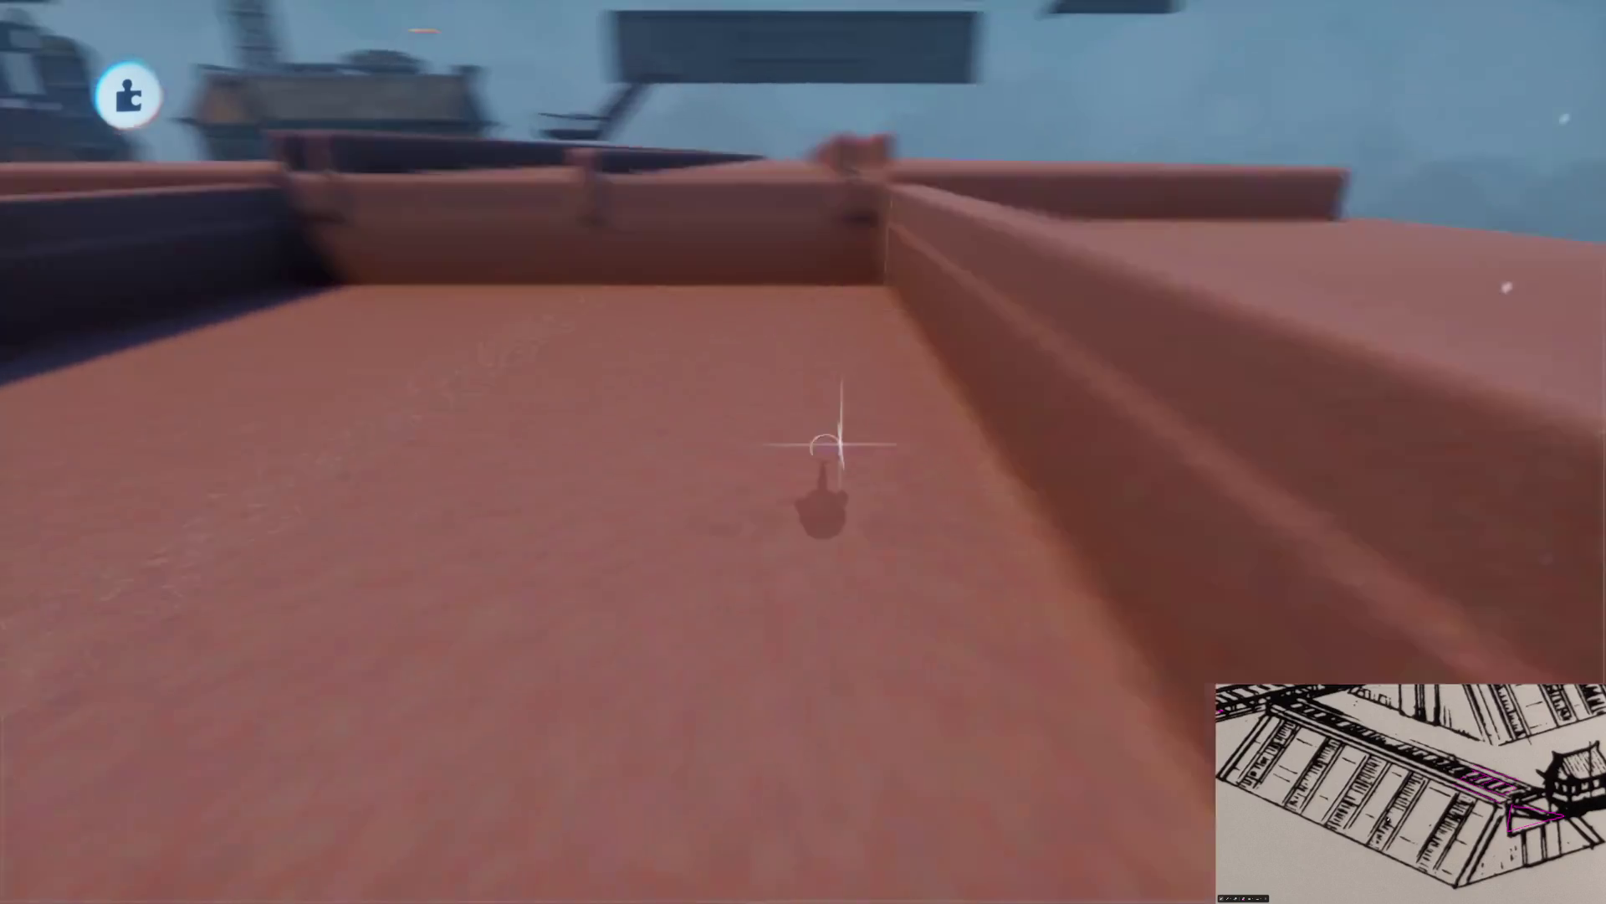
mouse_move(861, 502)
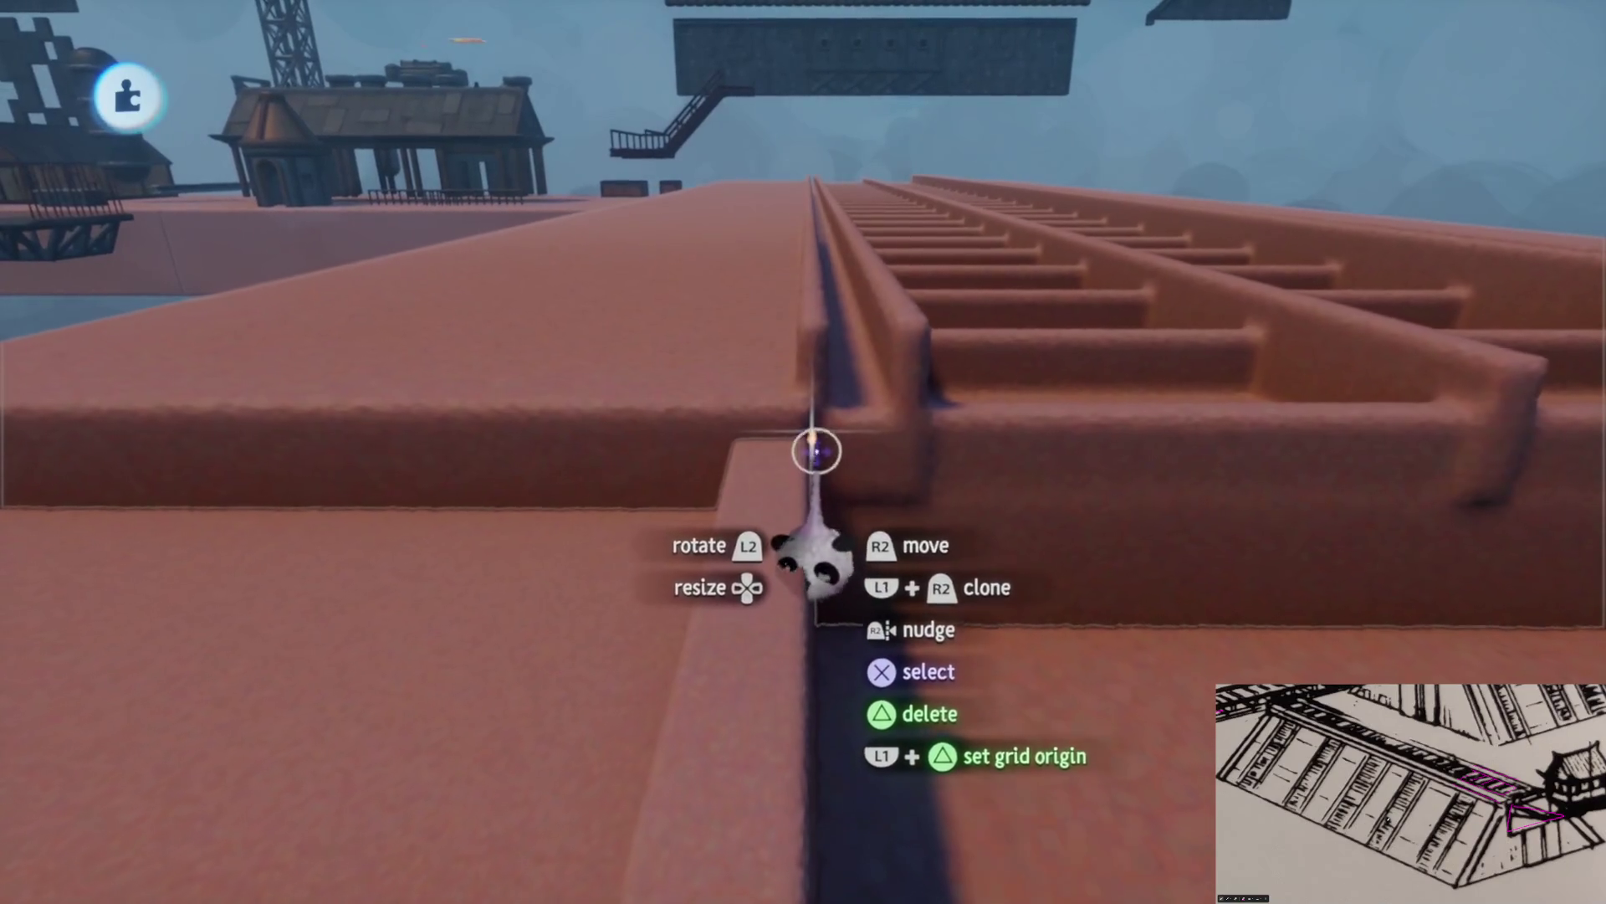
Review the two beam segments, delete a piece, and switch to the Create options
mouse_move(817, 452)
left_mouse_down()
mouse_move(846, 513)
mouse_move(818, 441)
mouse_move(783, 500)
left_mouse_up()
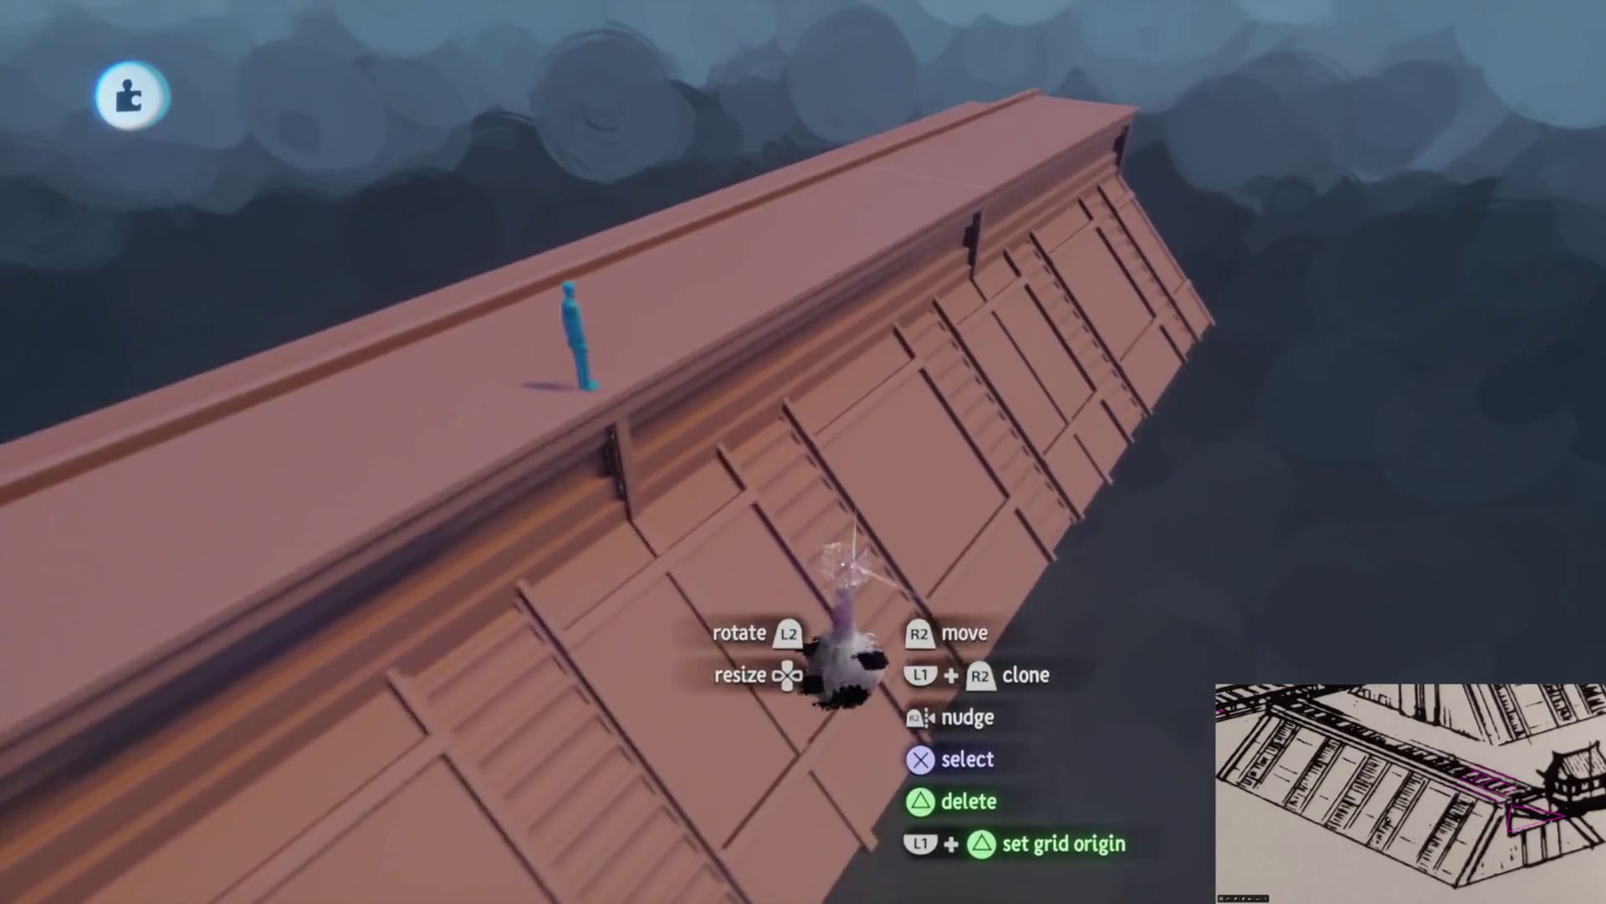
mouse_move(845, 569)
left_mouse_down()
mouse_move(639, 574)
mouse_move(1393, 538)
mouse_move(1109, 632)
left_mouse_up()
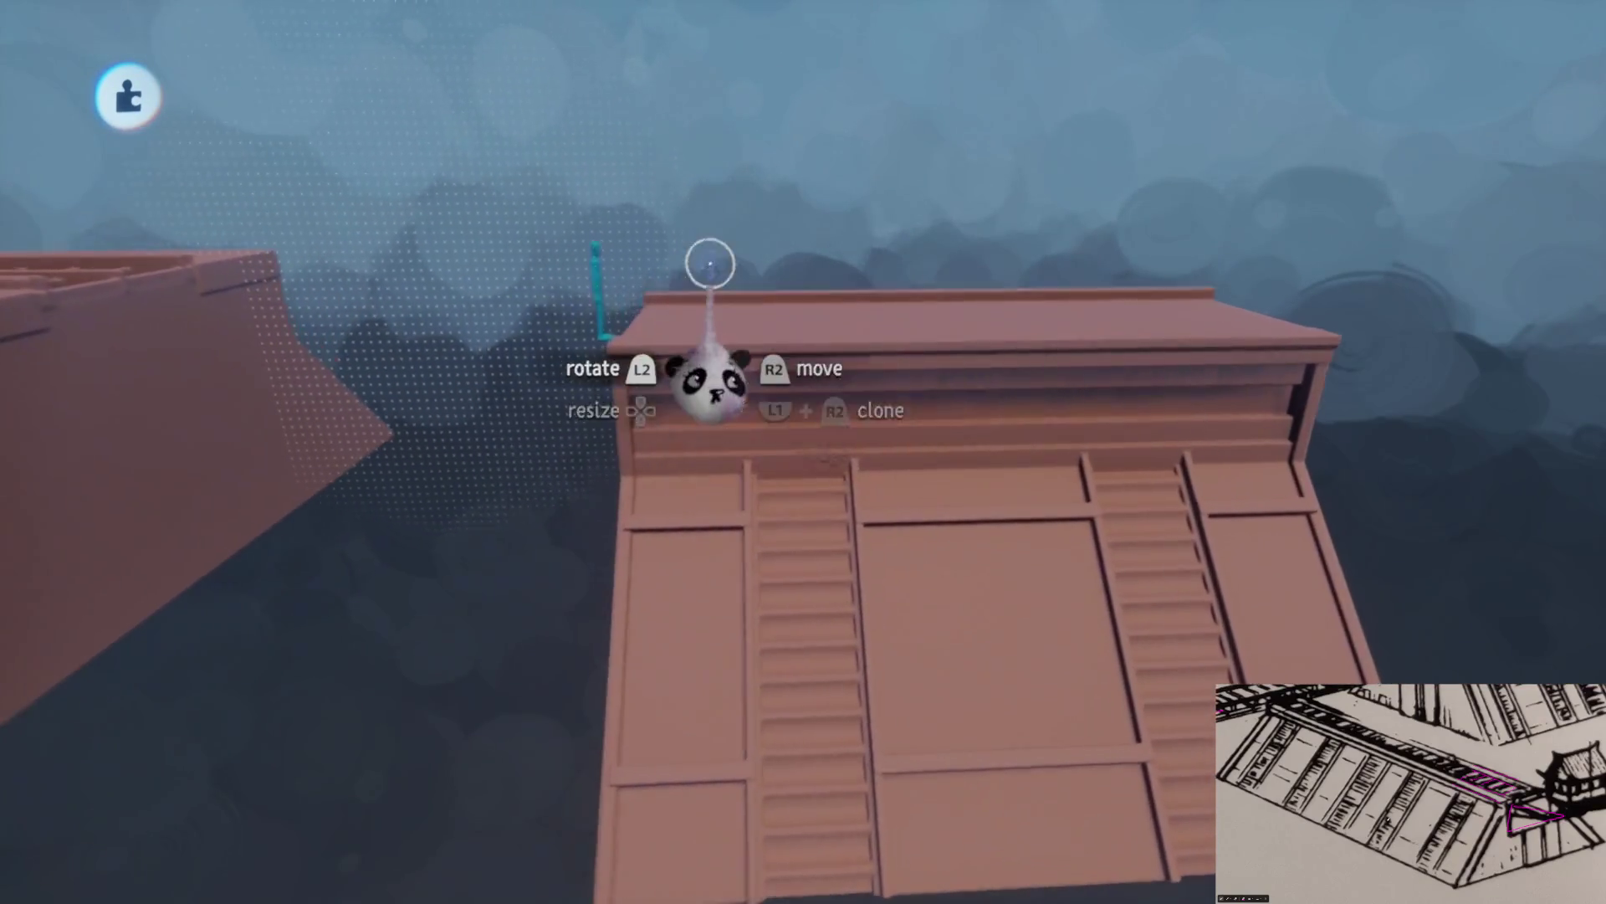
key("Delete")
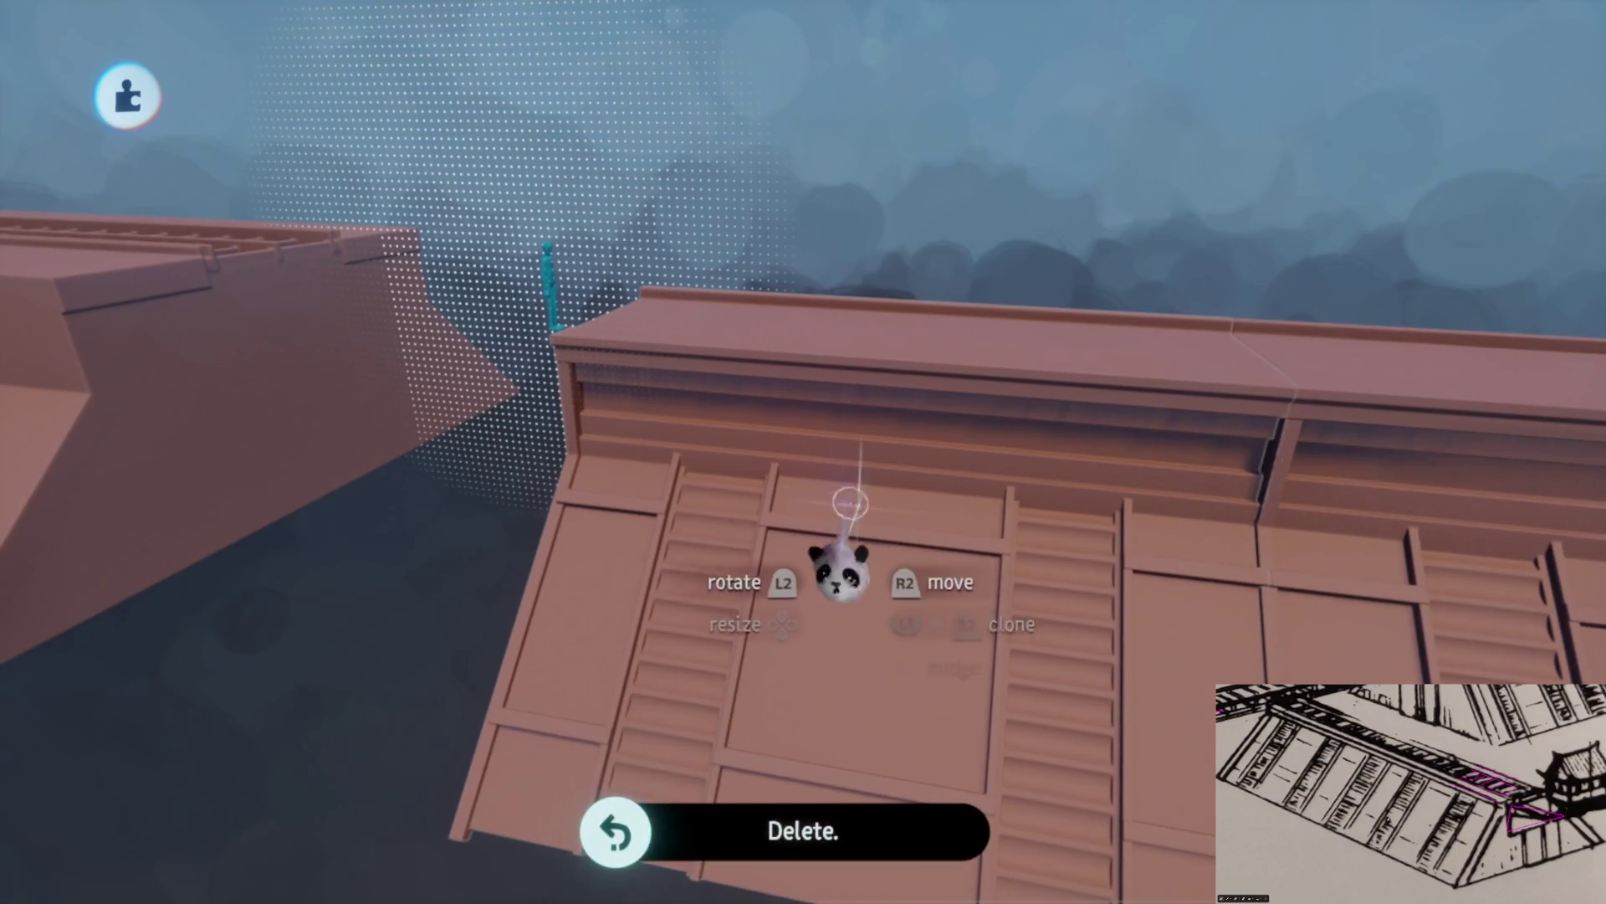
mouse_move(1004, 542)
left_mouse_down()
mouse_move(961, 581)
mouse_move(782, 519)
mouse_move(784, 500)
left_mouse_up()
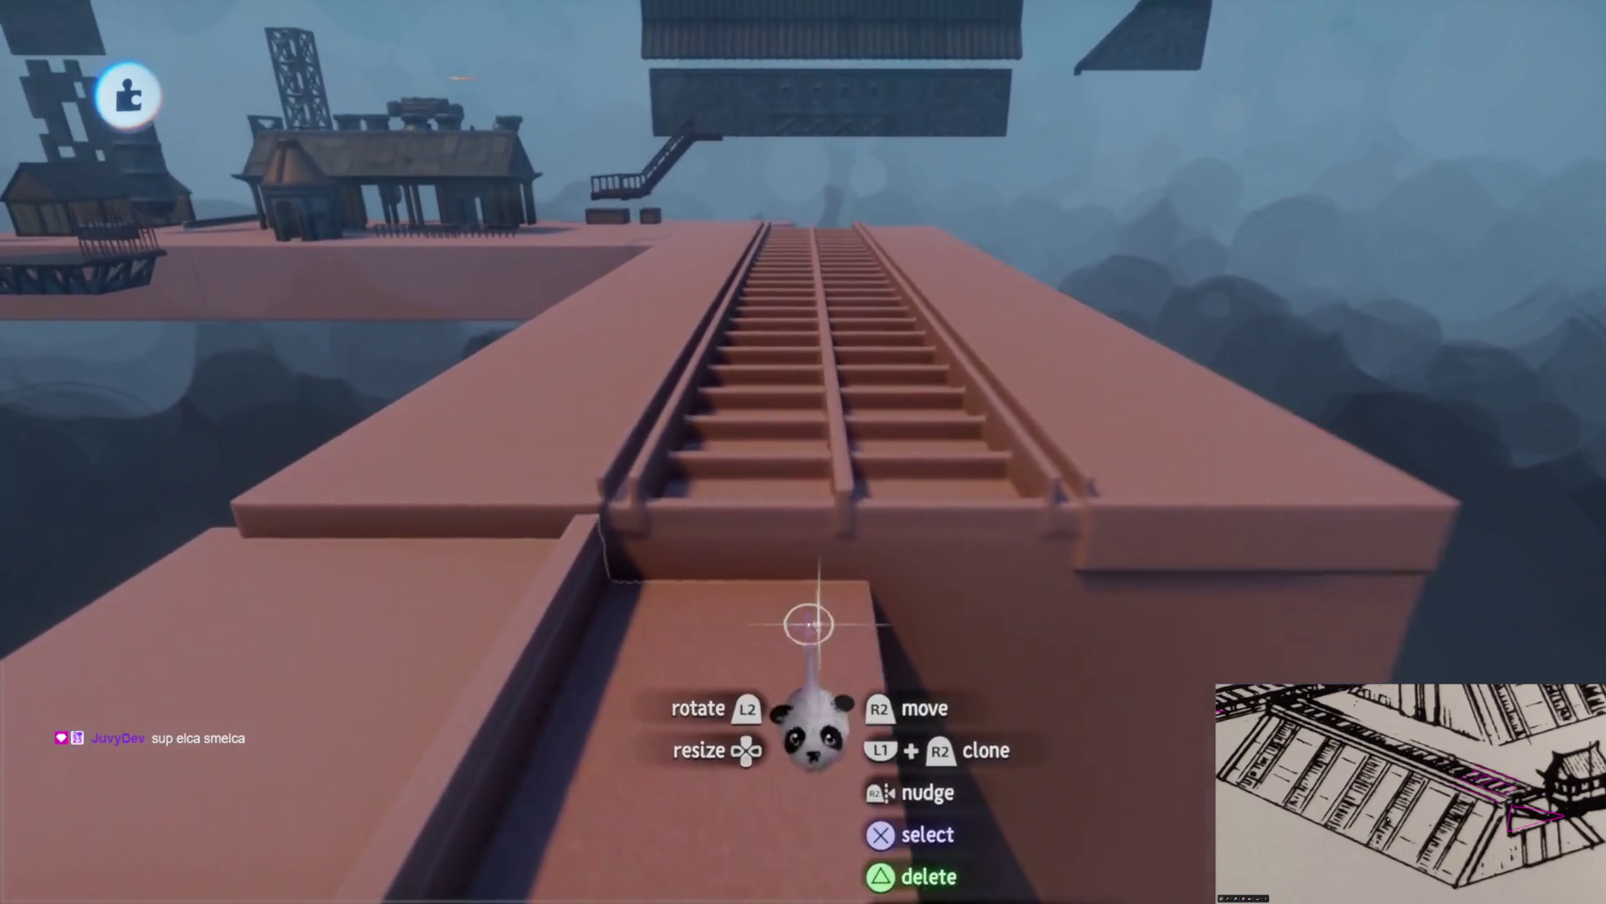
mouse_move(809, 624)
left_mouse_down()
mouse_move(803, 689)
mouse_move(821, 638)
mouse_move(784, 431)
mouse_move(818, 527)
mouse_move(789, 530)
mouse_move(1086, 623)
mouse_move(803, 452)
mouse_move(818, 430)
mouse_move(778, 394)
mouse_move(803, 510)
mouse_move(753, 545)
mouse_move(806, 520)
mouse_move(764, 455)
mouse_move(785, 270)
mouse_move(803, 451)
mouse_move(821, 254)
mouse_move(802, 313)
left_mouse_up()
key("Escape")
left_click(641, 95)
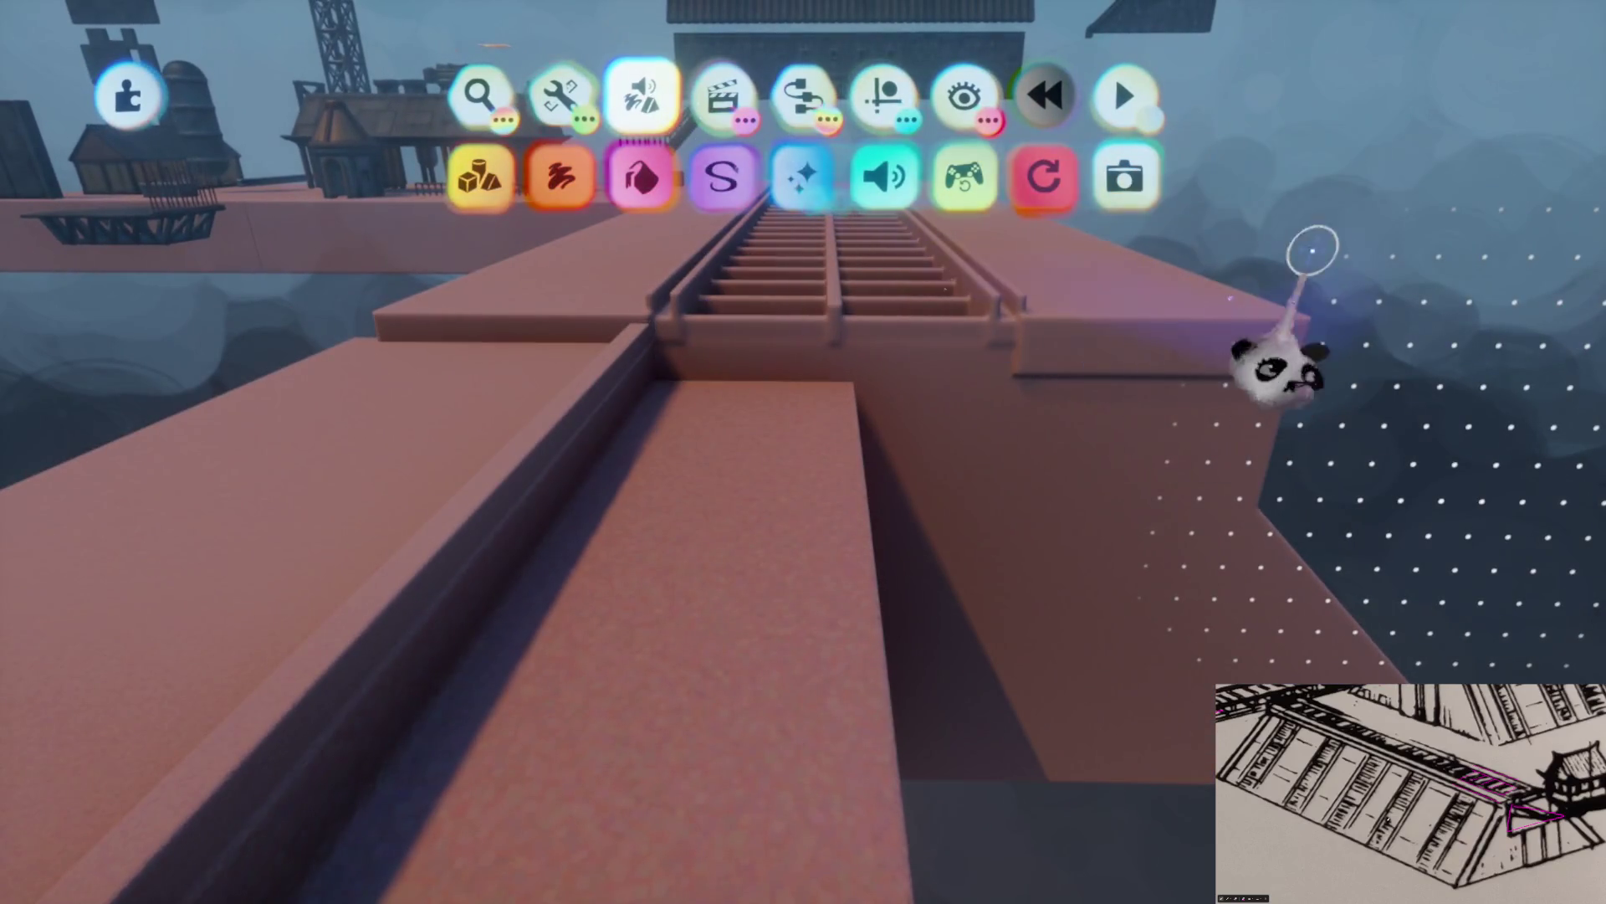
Start a new sculpture with Hide Everything Else off and stamp cube blocks beside the beam
left_click(480, 175)
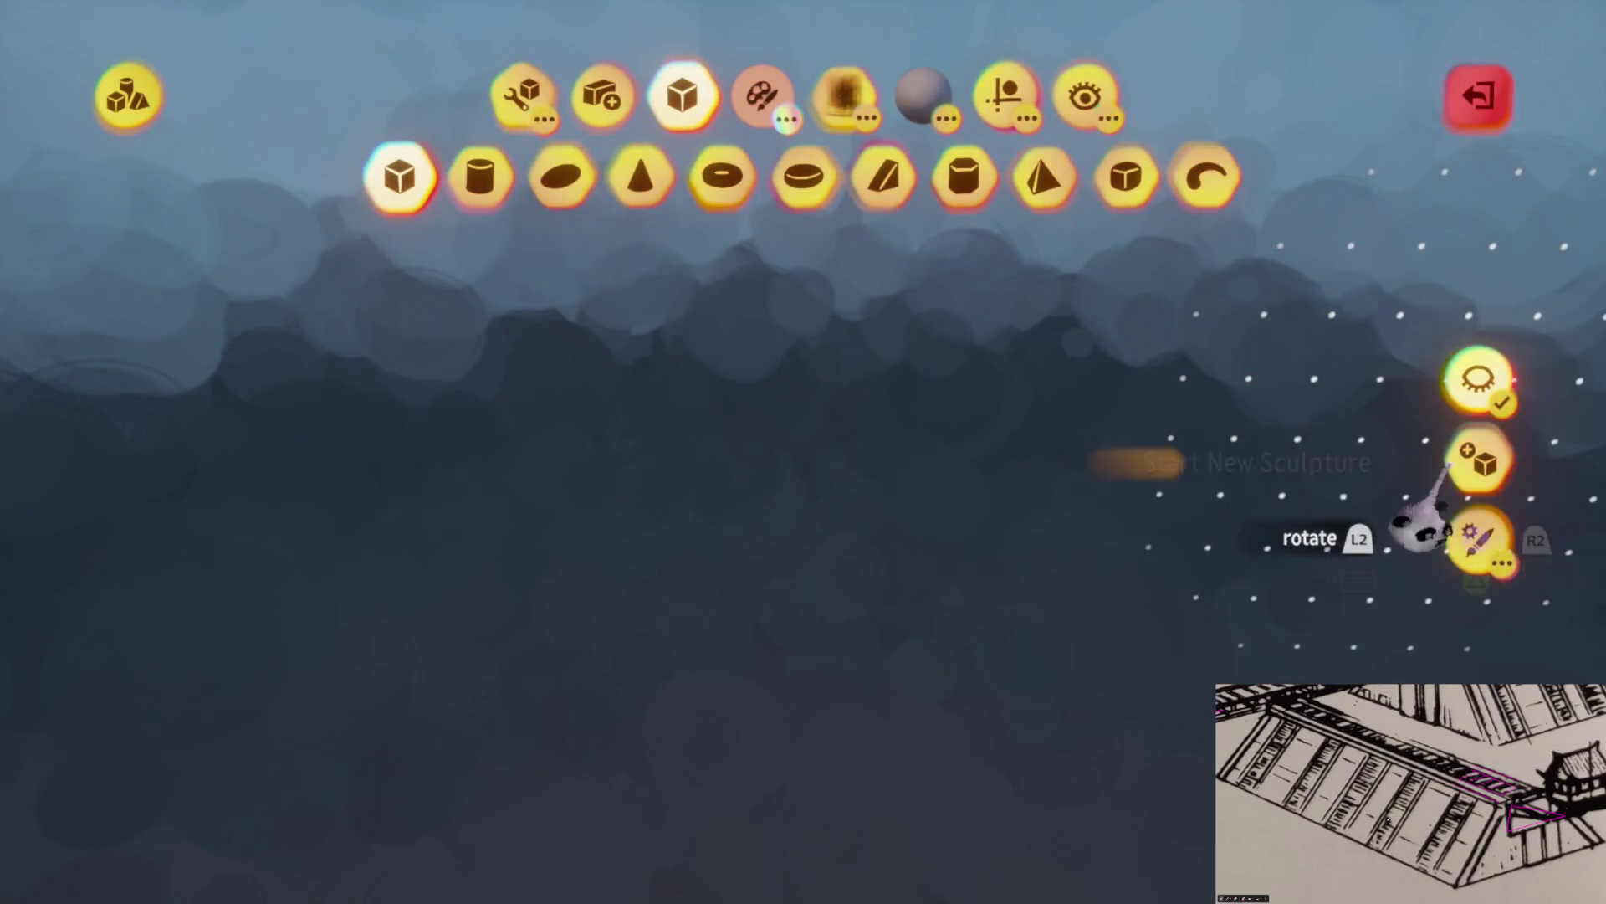
left_click(1470, 461)
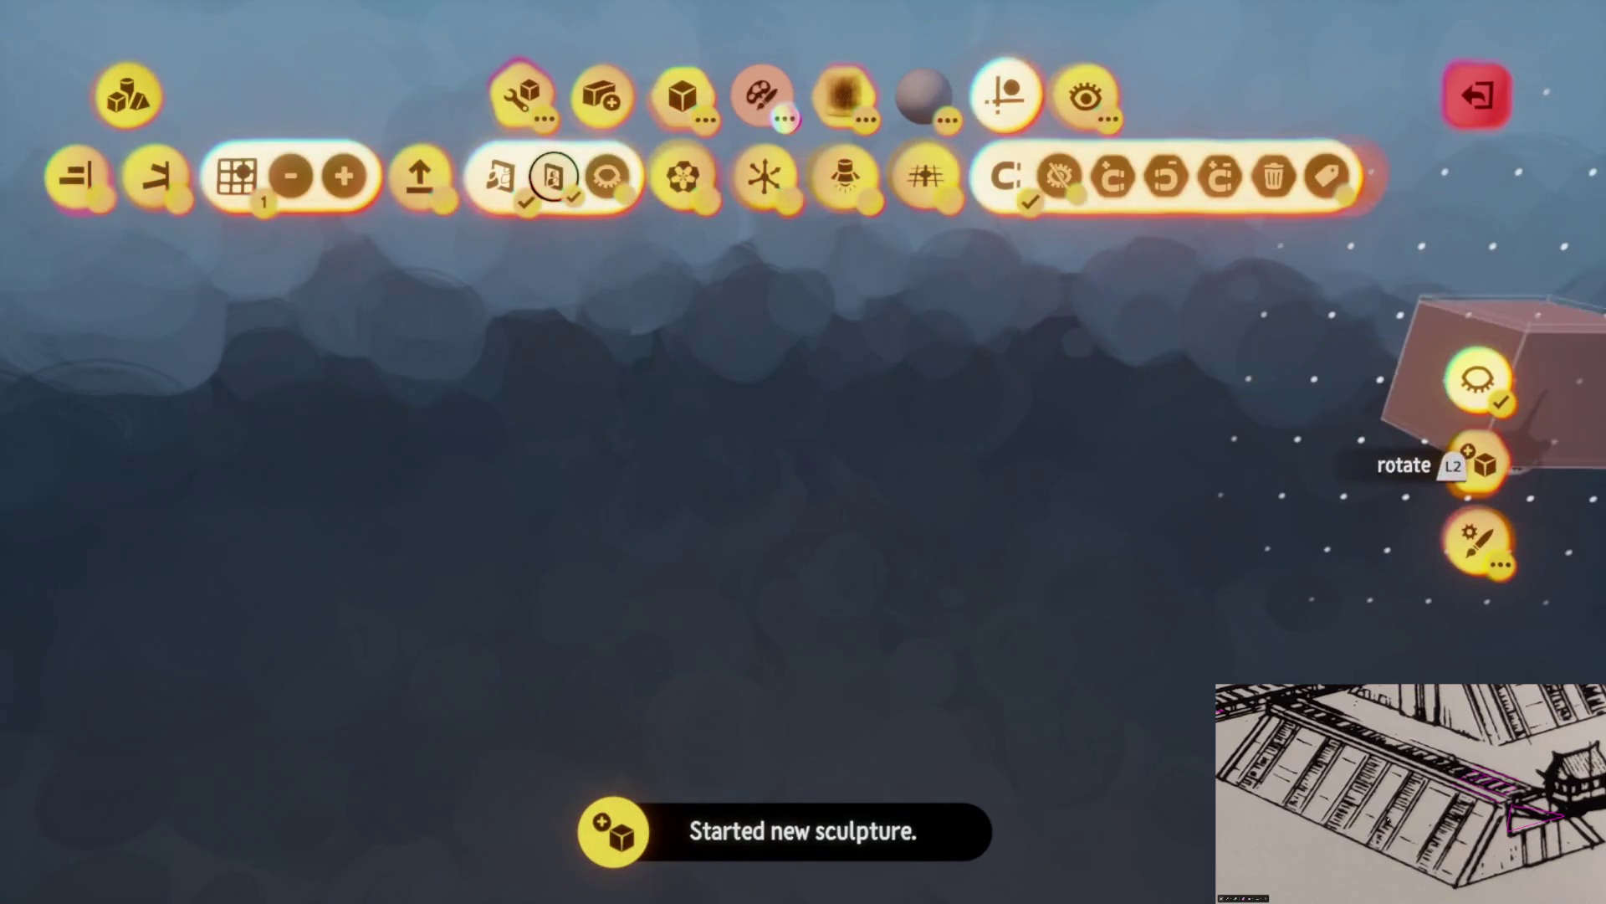
left_click(1477, 381)
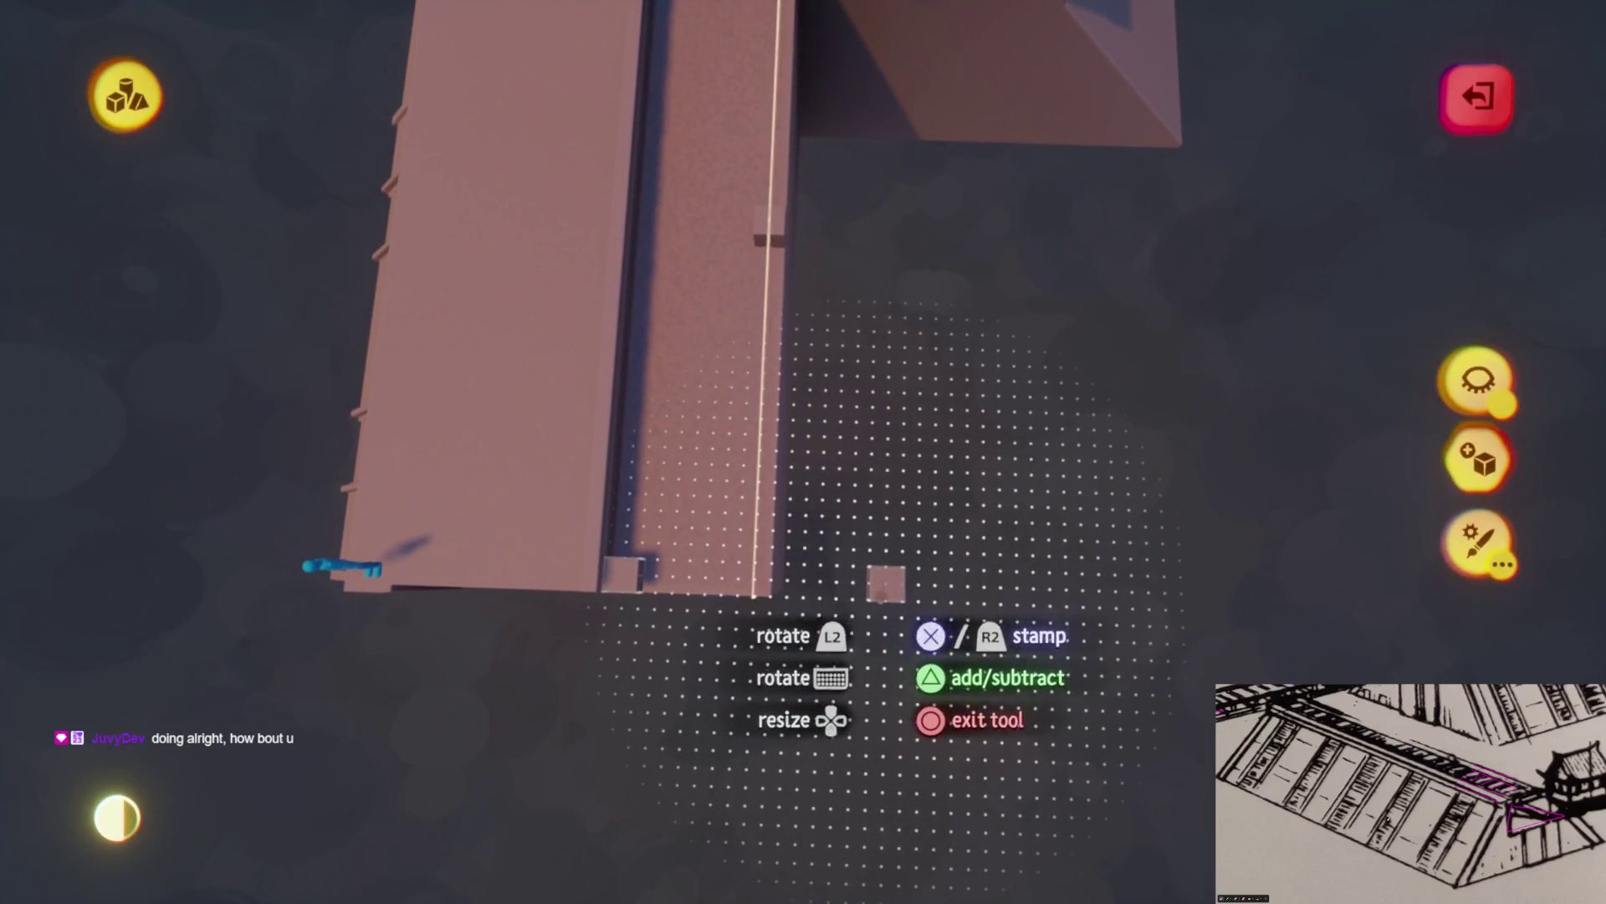
key("Escape")
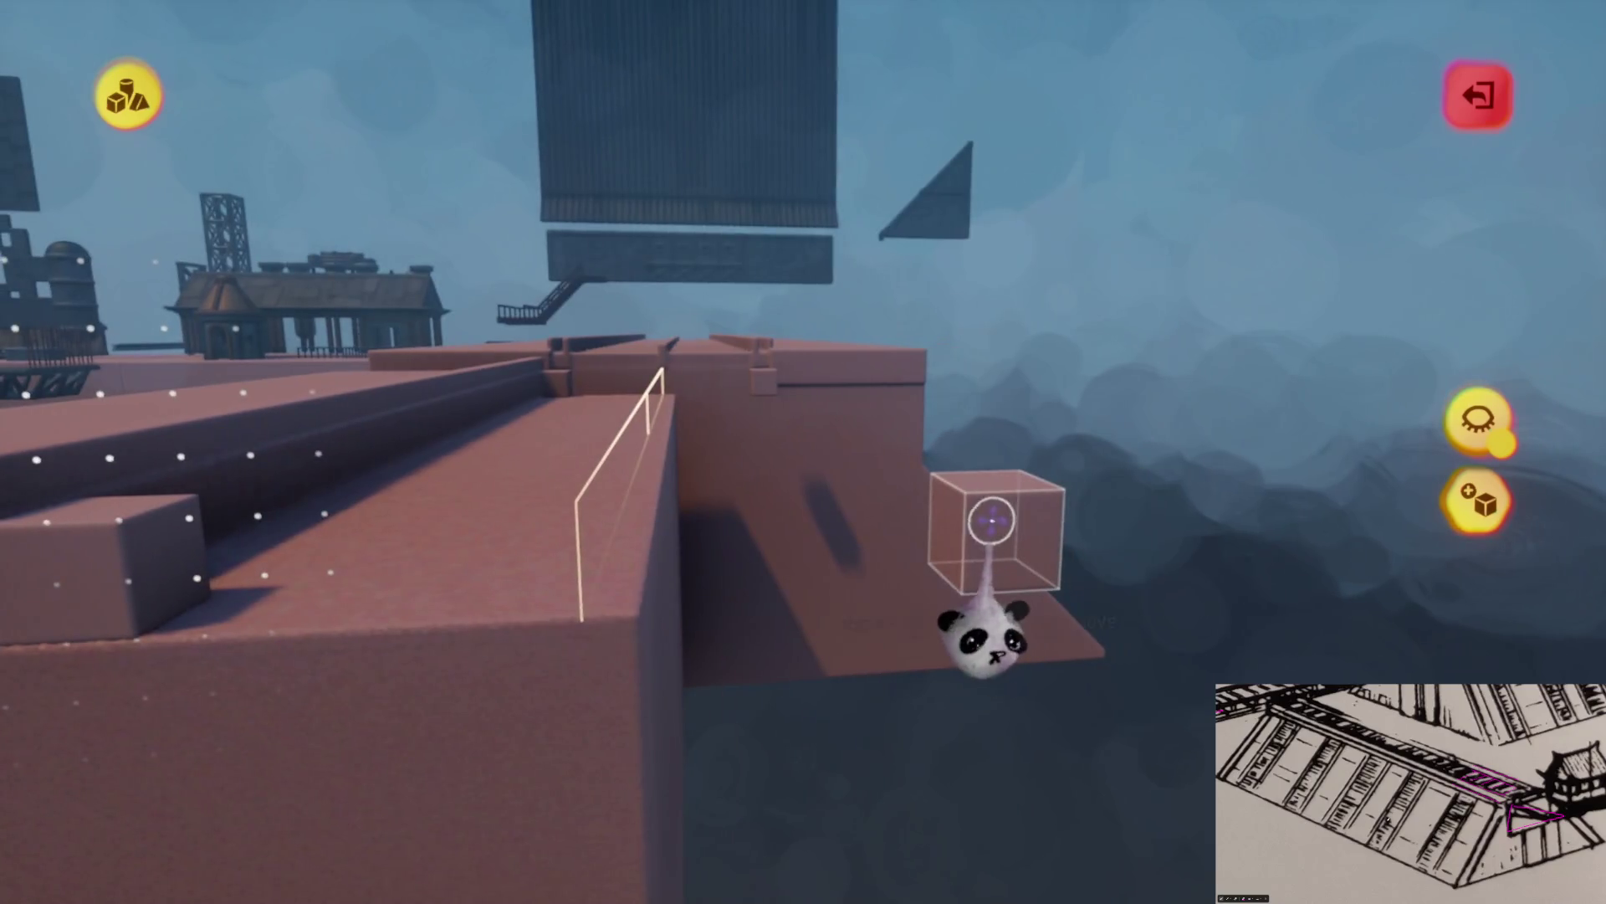
key("Escape")
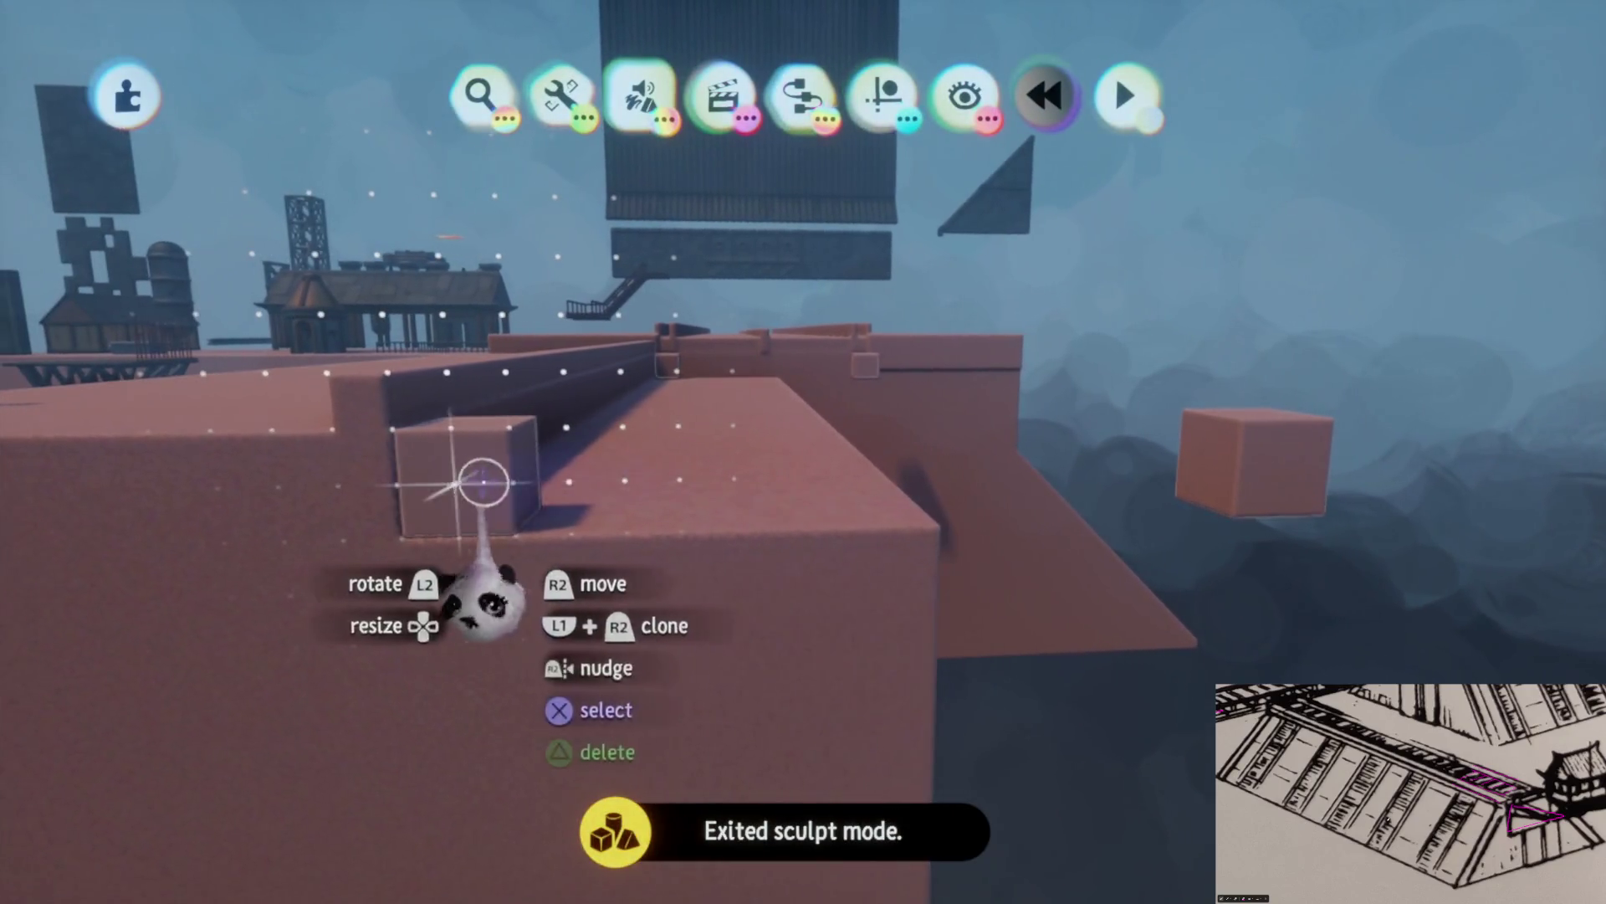
Undo back into sculpting and give the cube stamp shape a Hole to make it hollow
key("ctrl+z")
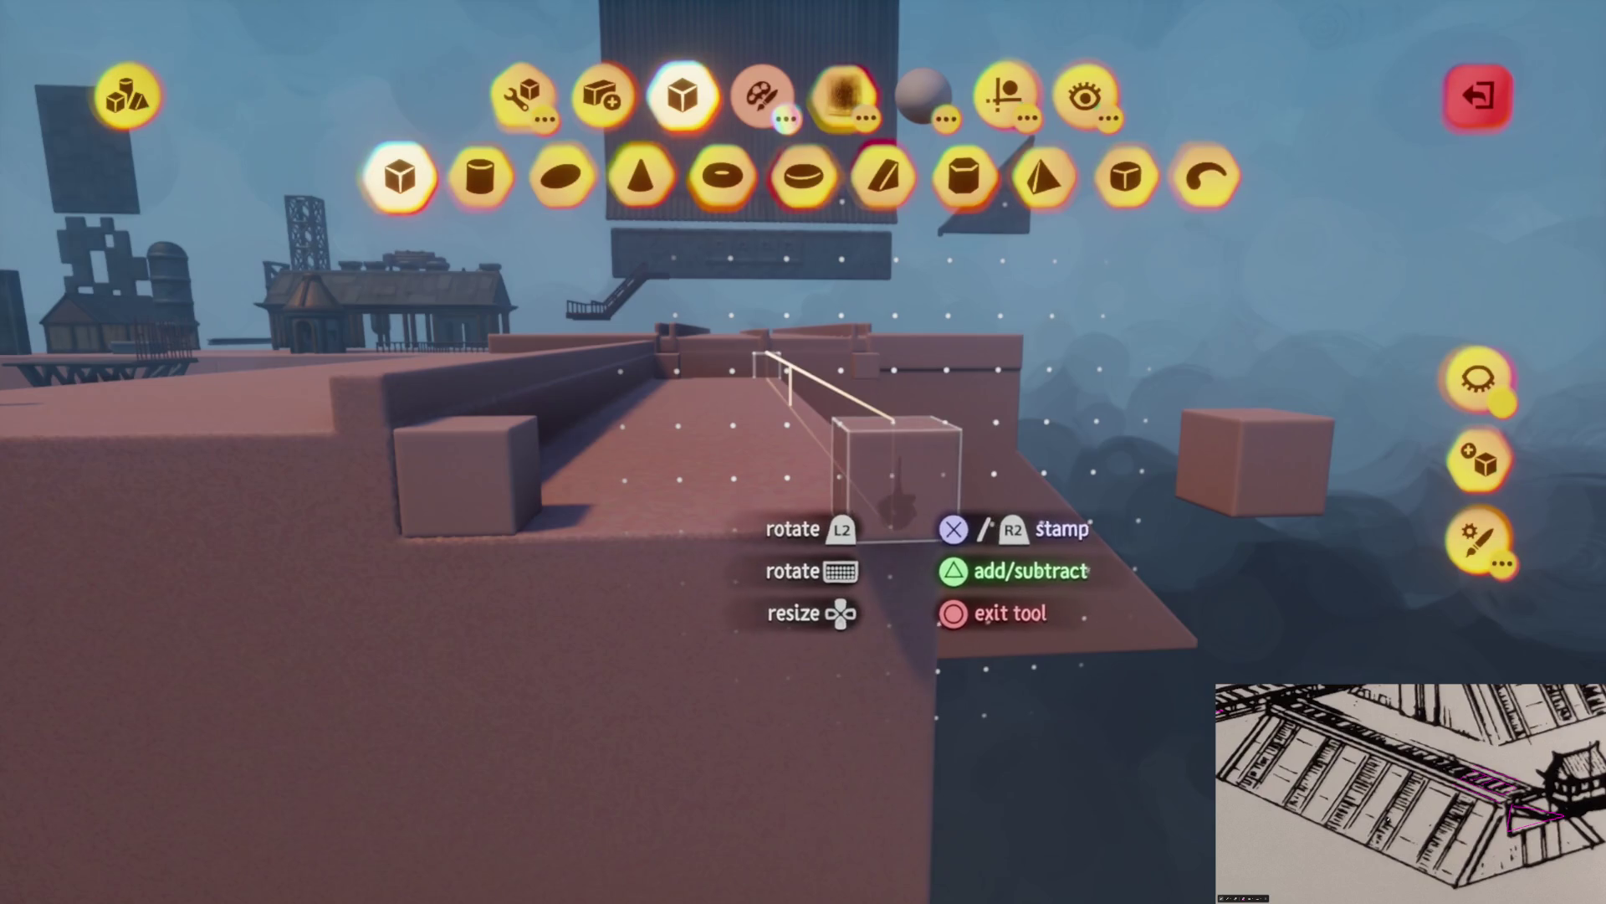
key("Escape")
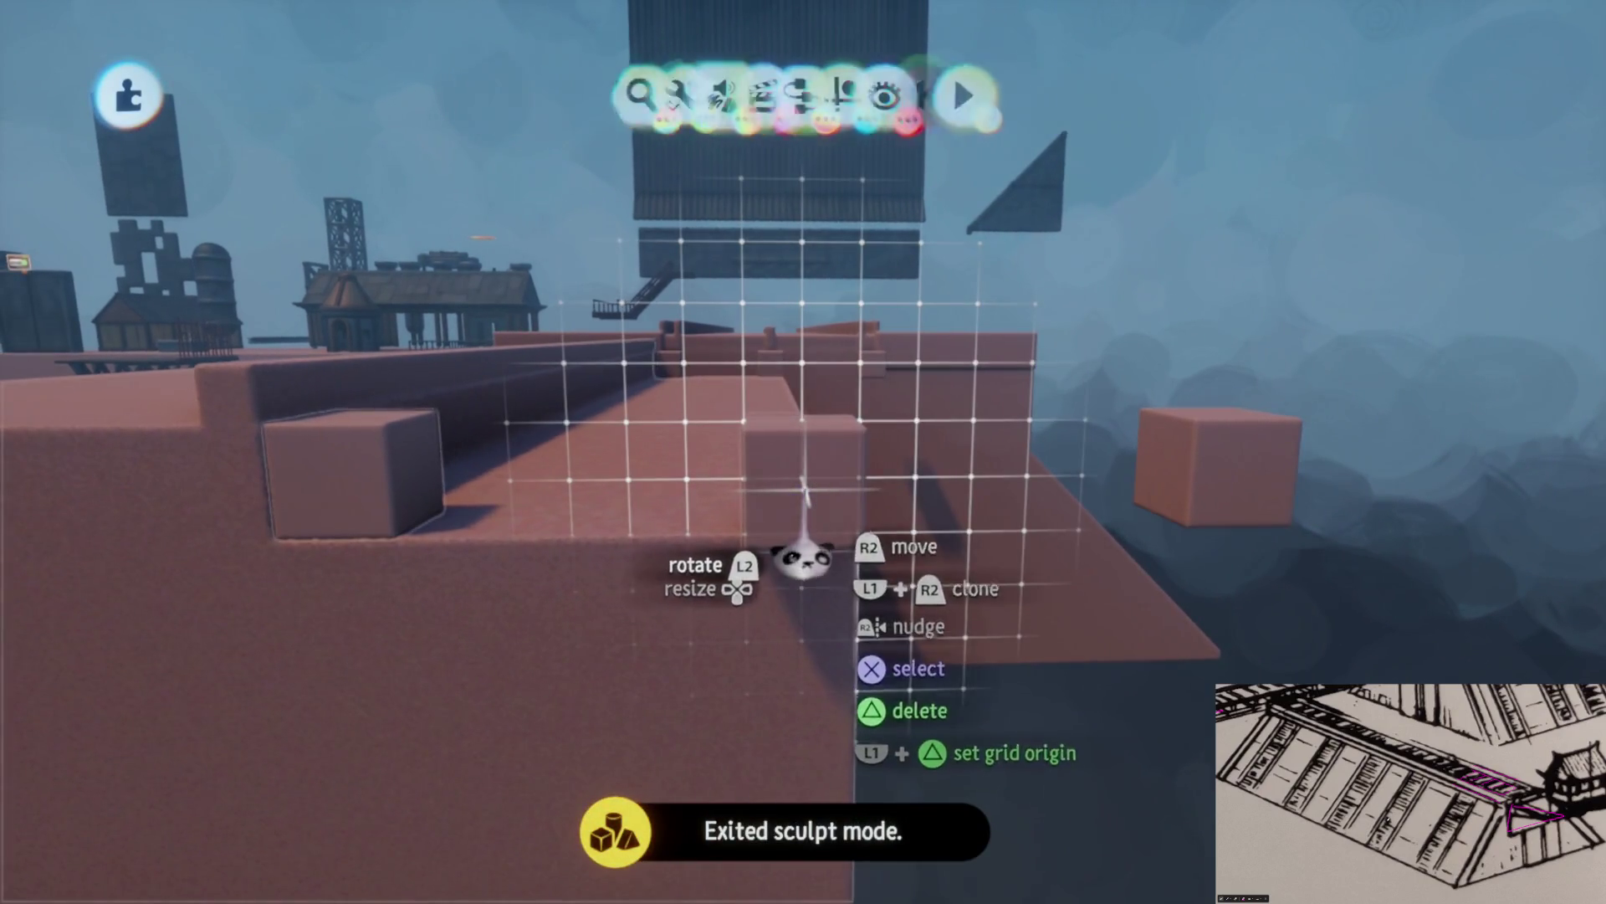
key("ctrl+z")
key("Escape")
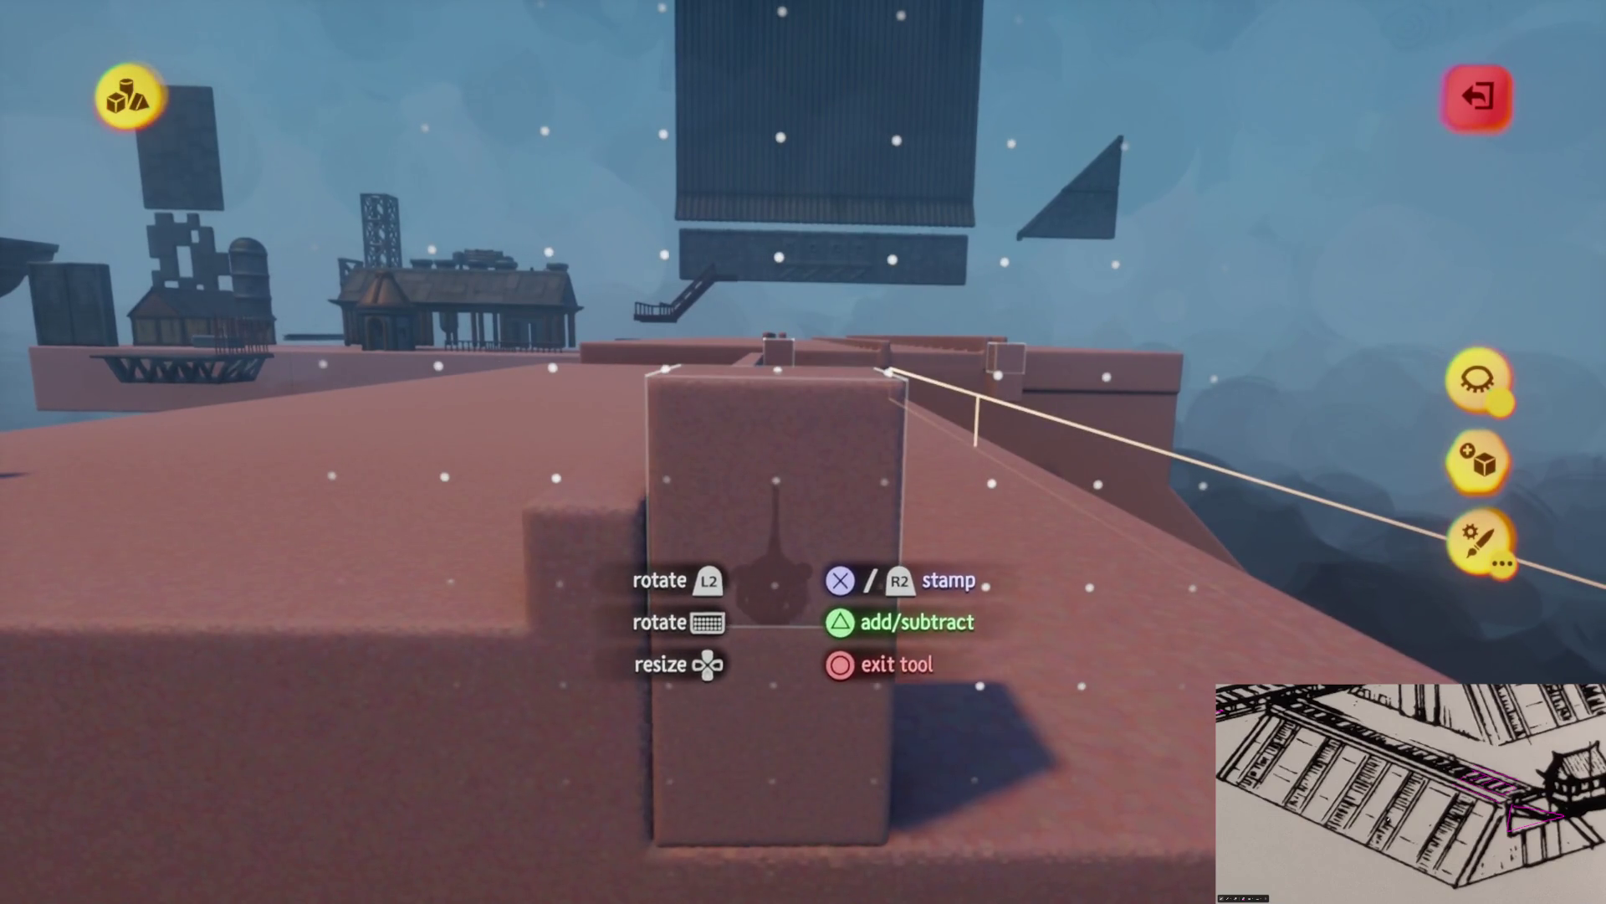
key("Escape")
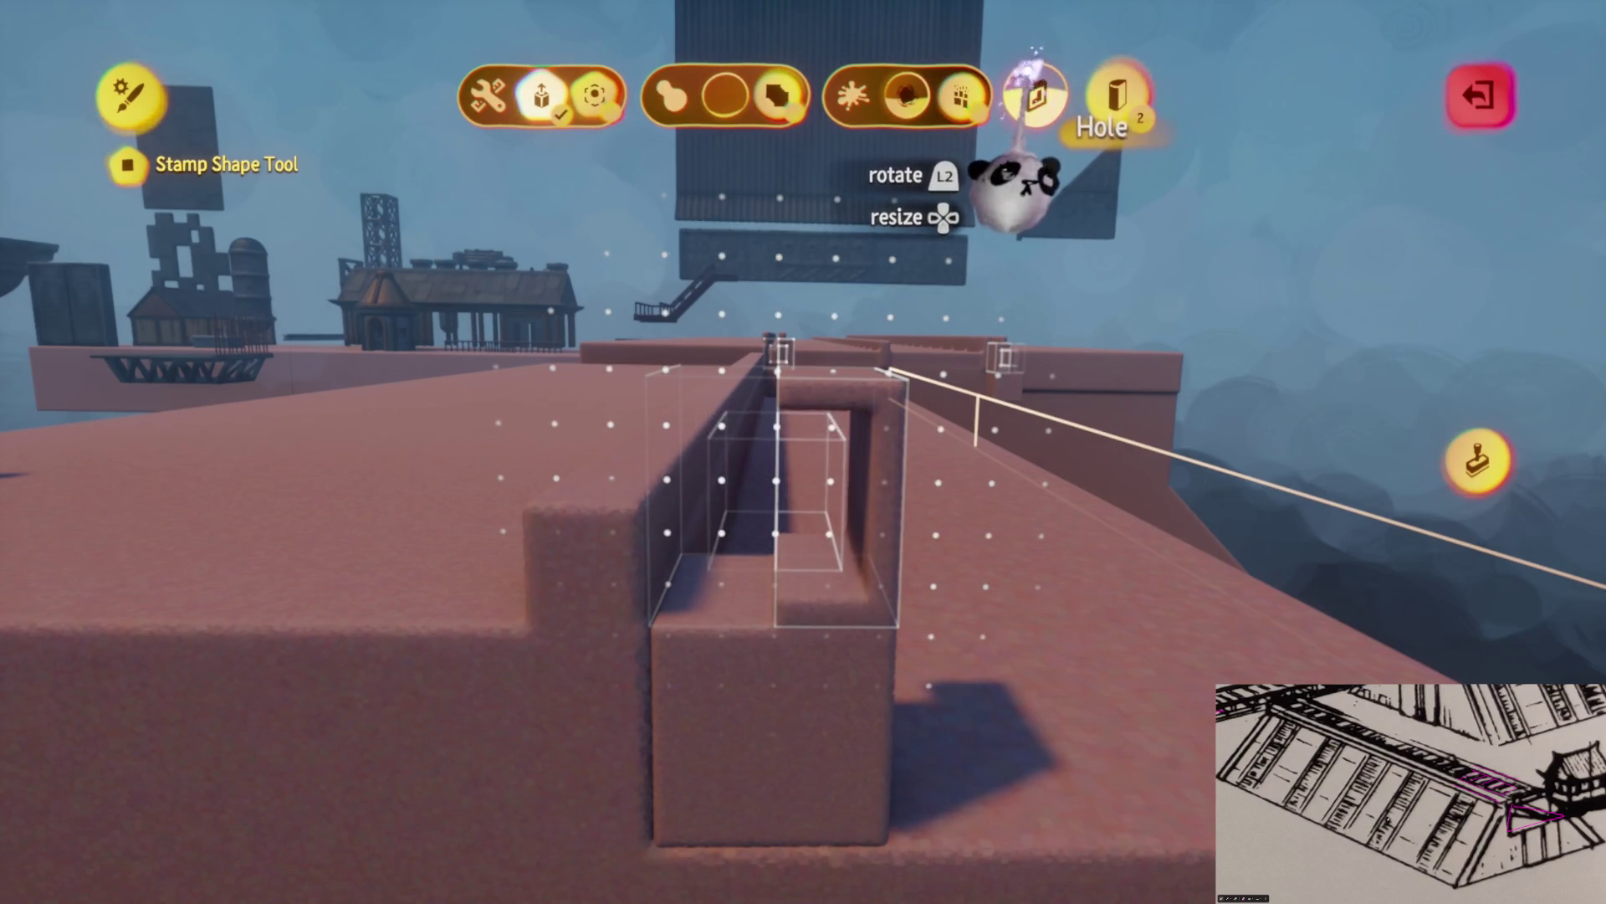
key("Escape")
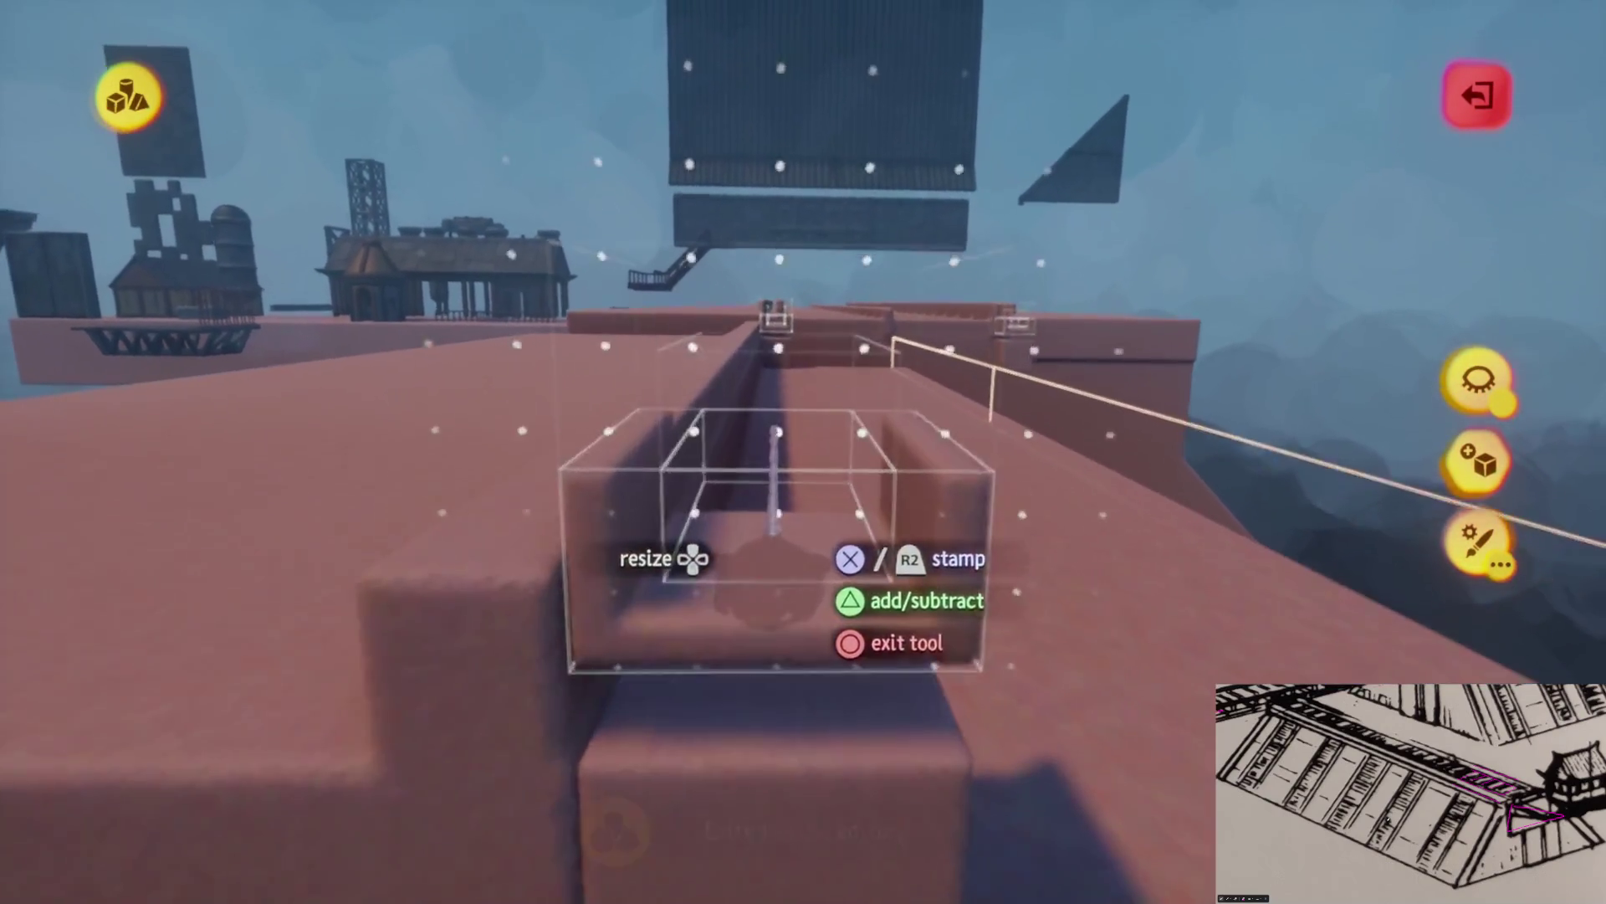
key("Escape")
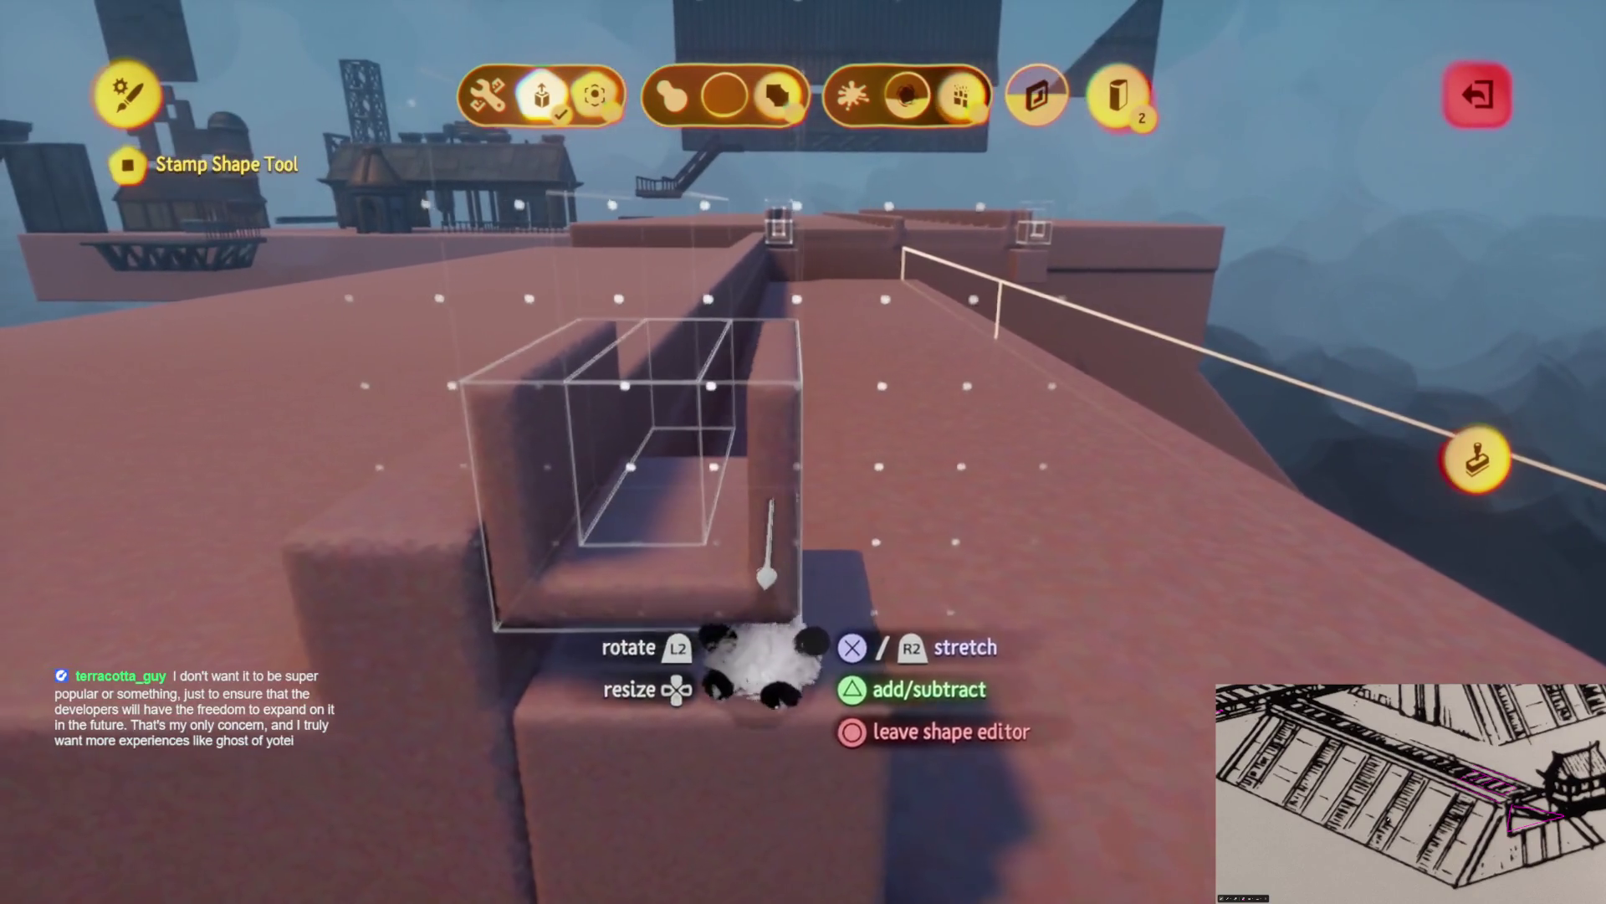
Stamp the enlarged hollow frame and U-shaped support over the trench, ending with a solid box stamp
key("Escape")
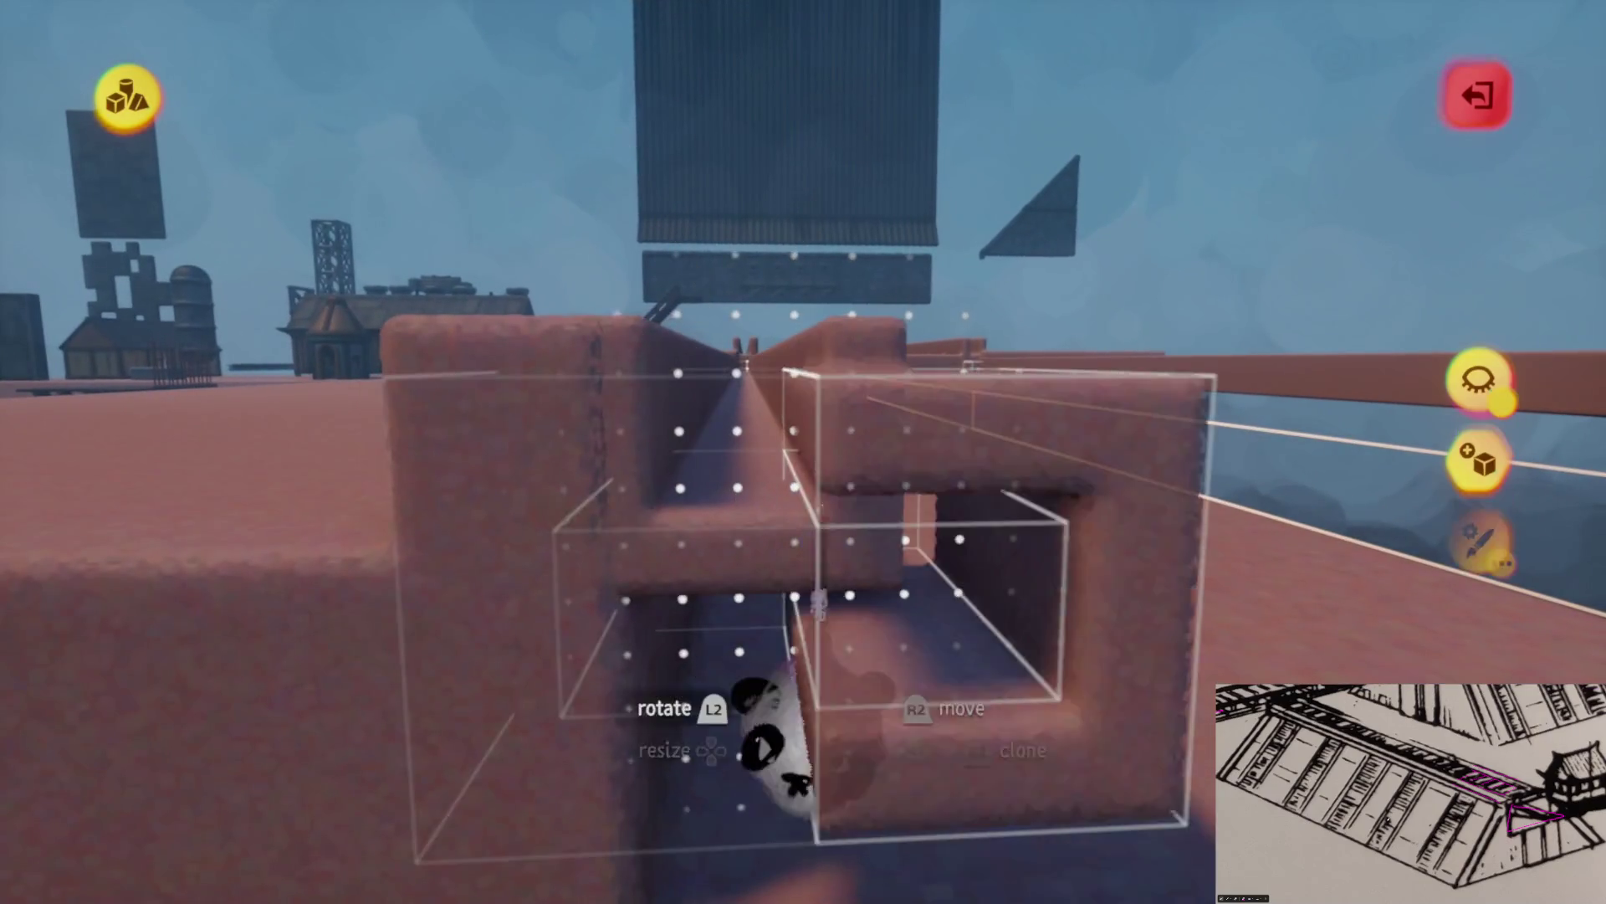
key("Tab")
key("Tab")
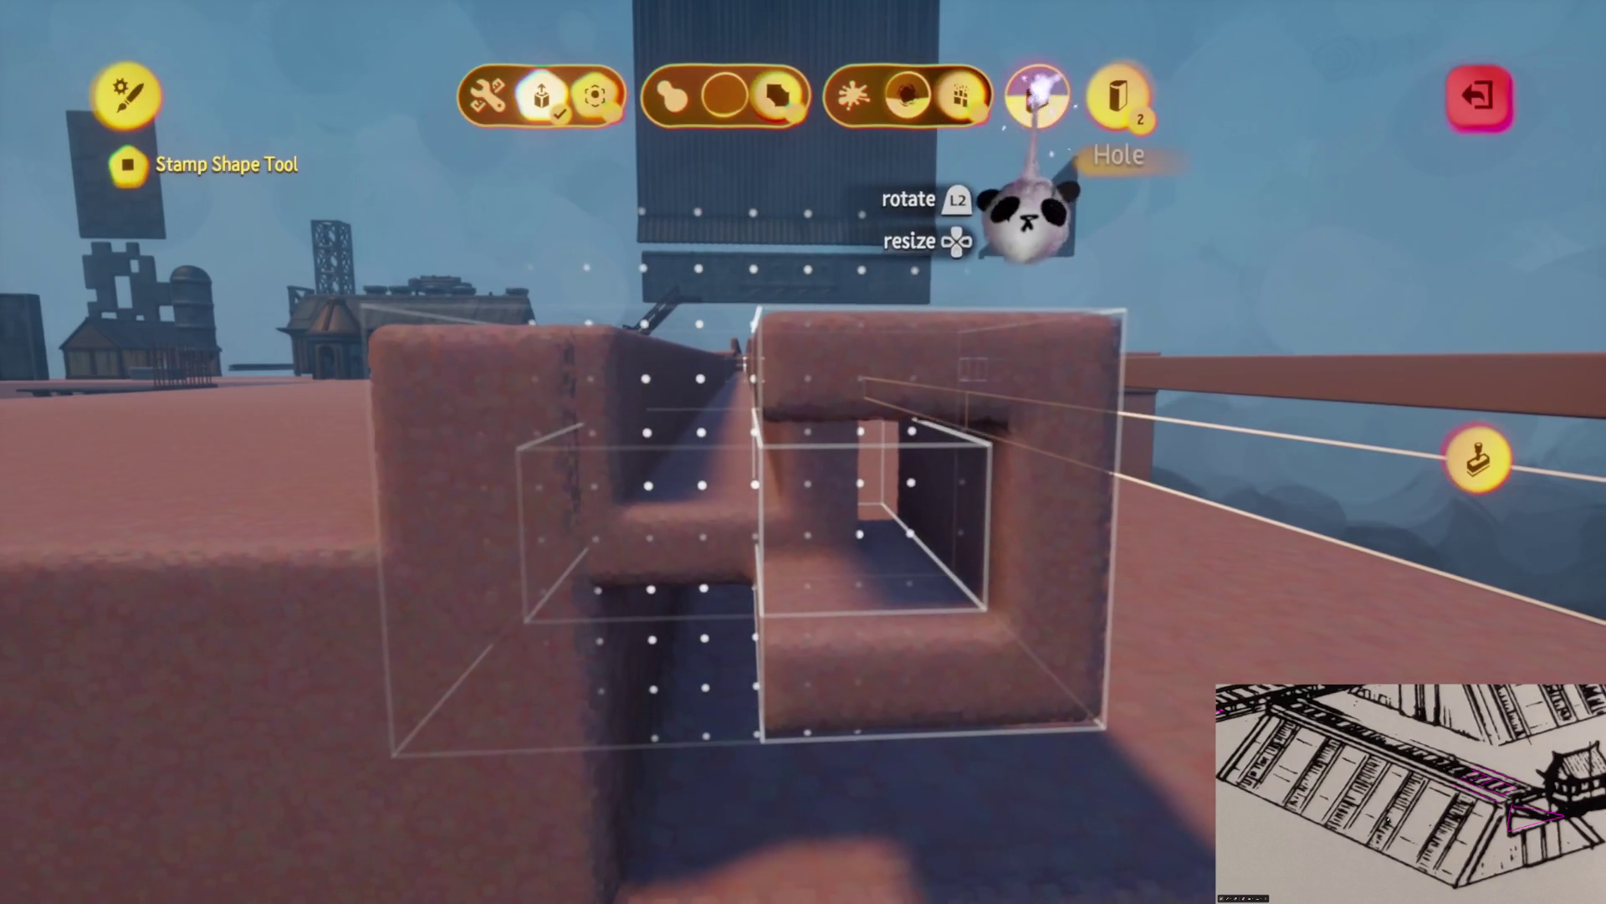
key("Escape")
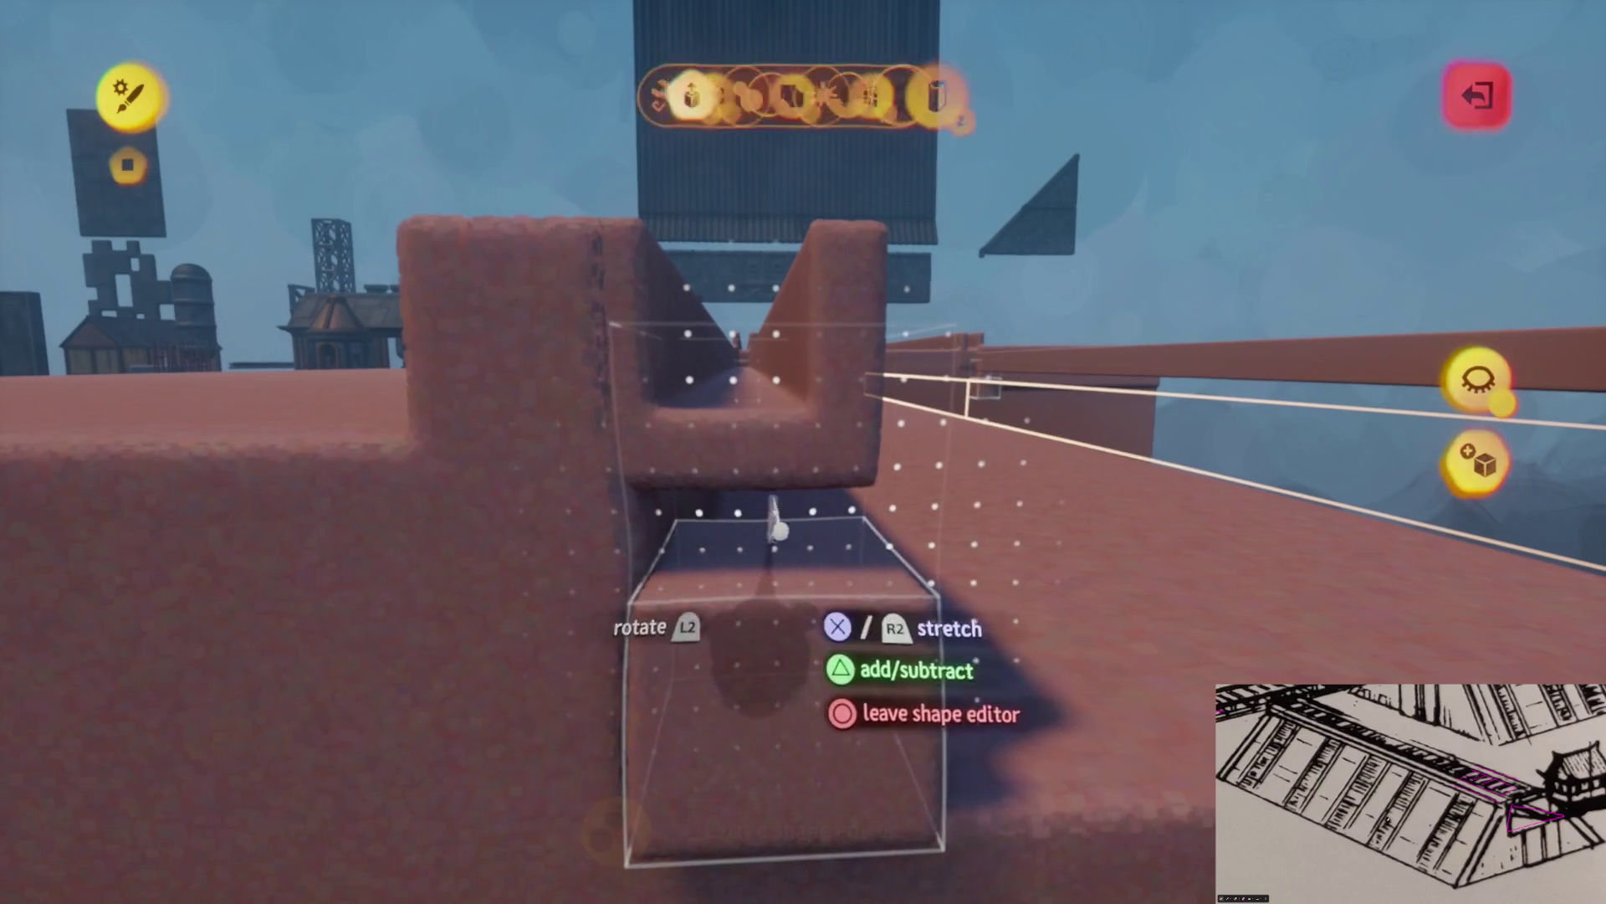
key("Escape")
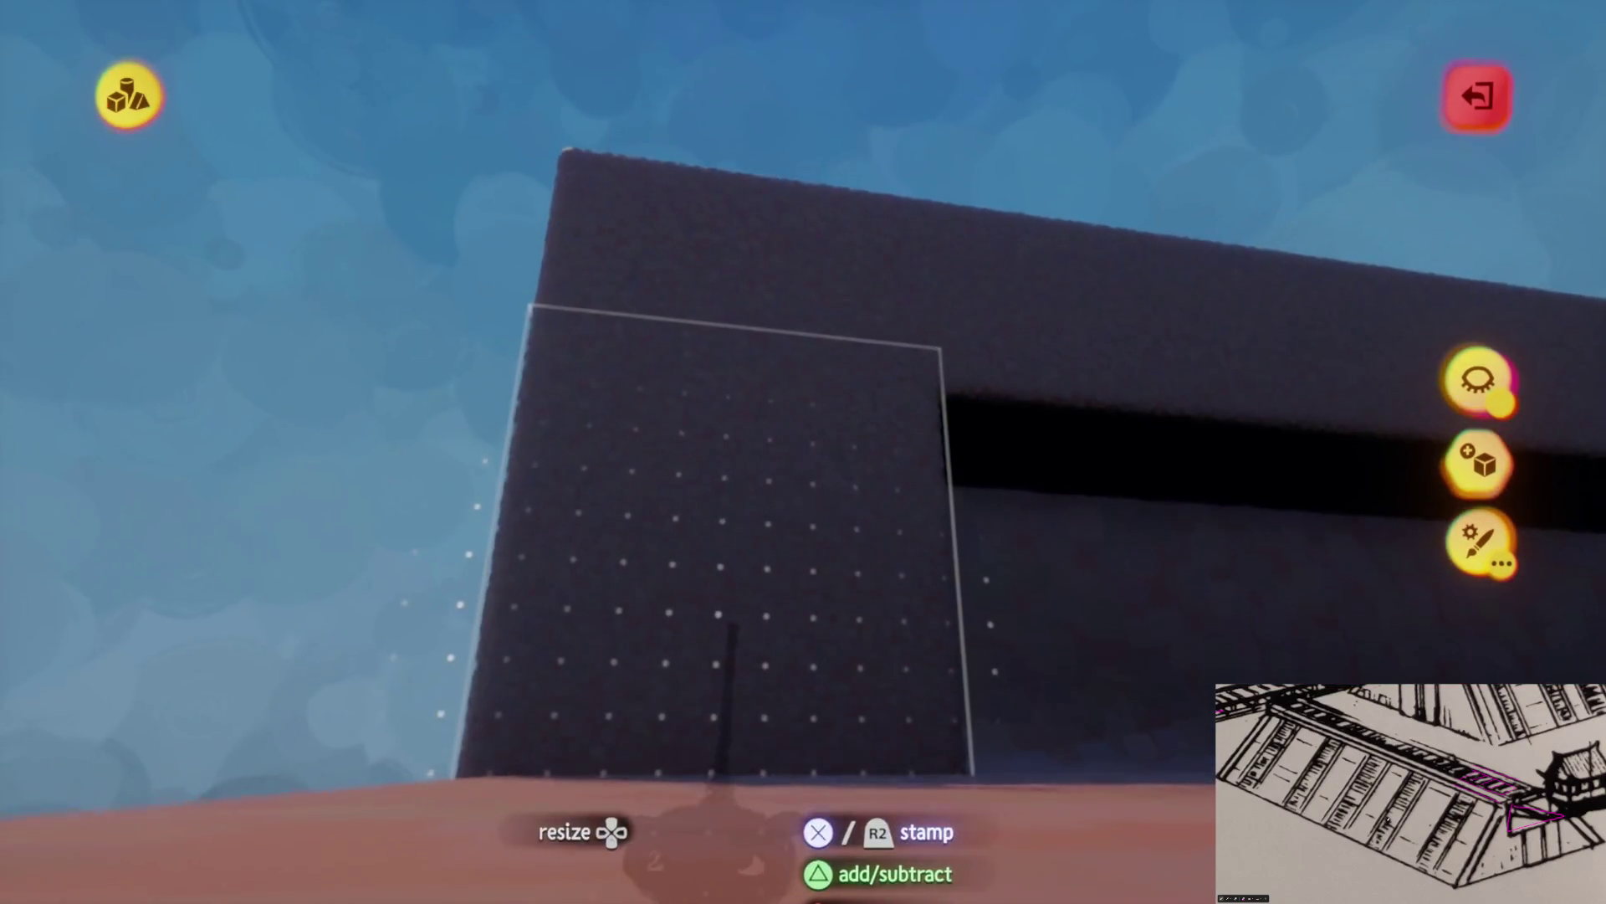
Stretch the wall block over the walkway, then exit sculpt mode and open the creation menu
key("Escape")
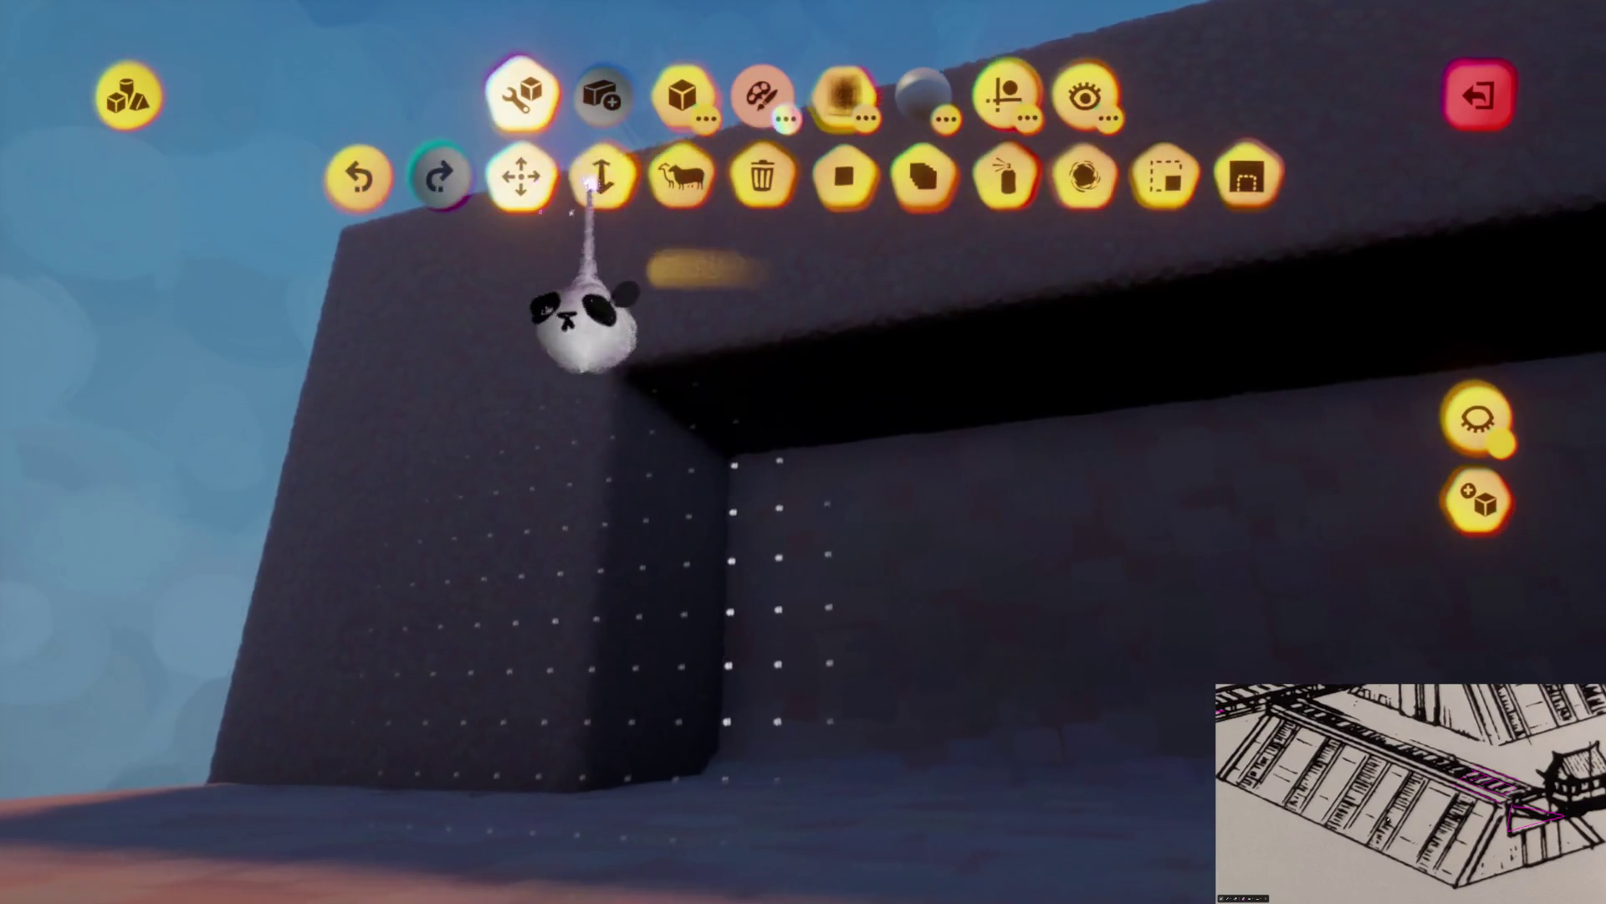
key("Escape")
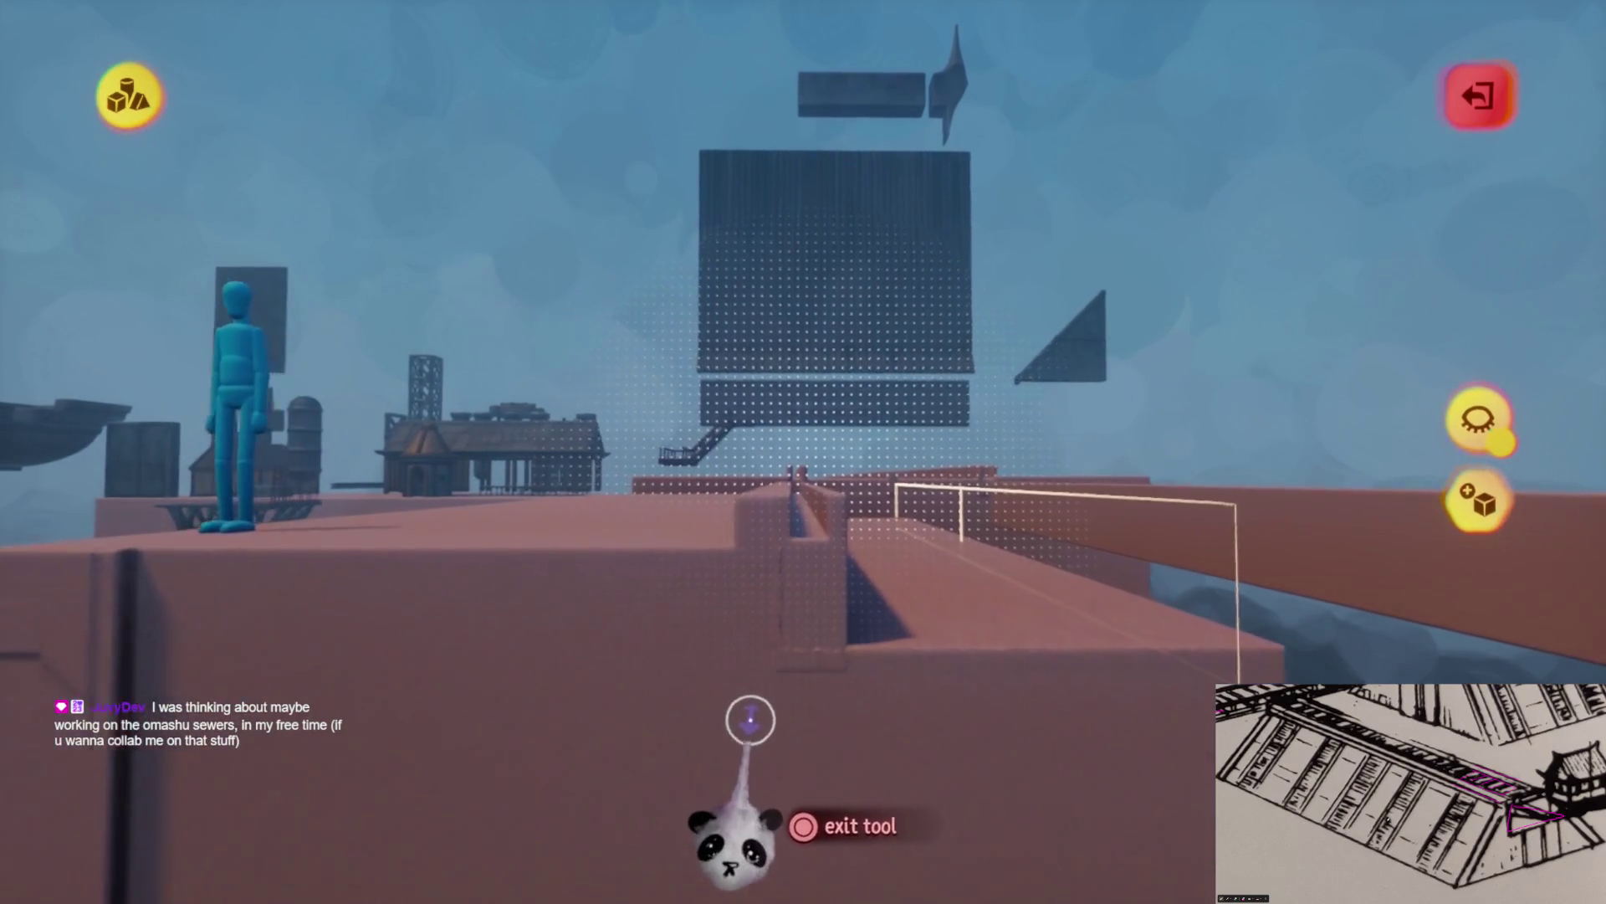
key("space")
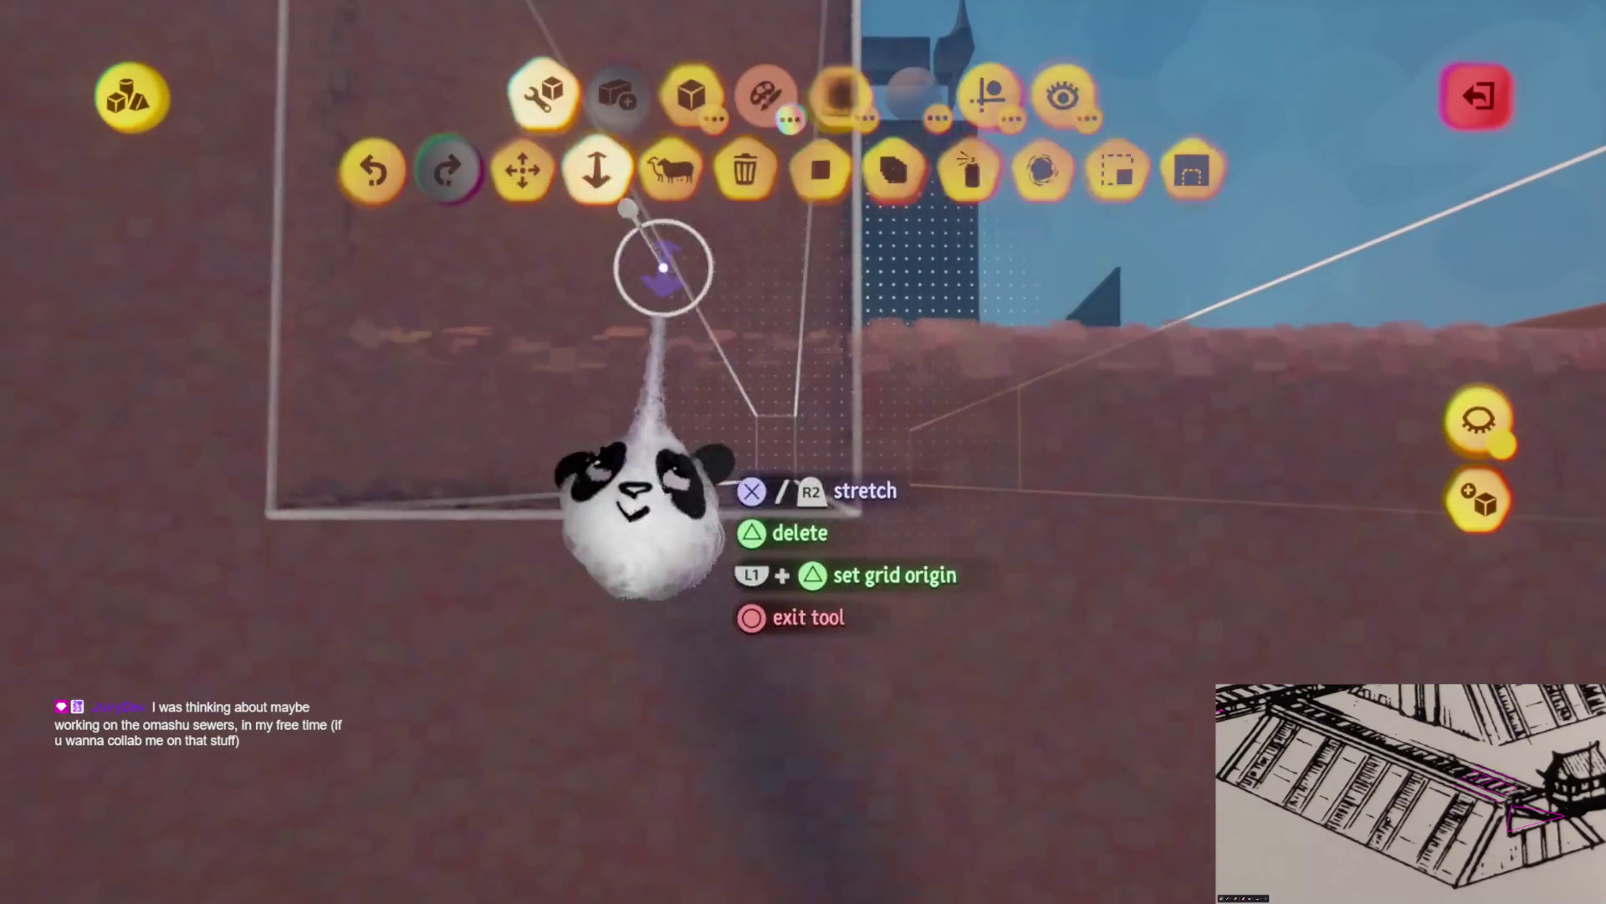
left_click(601, 176)
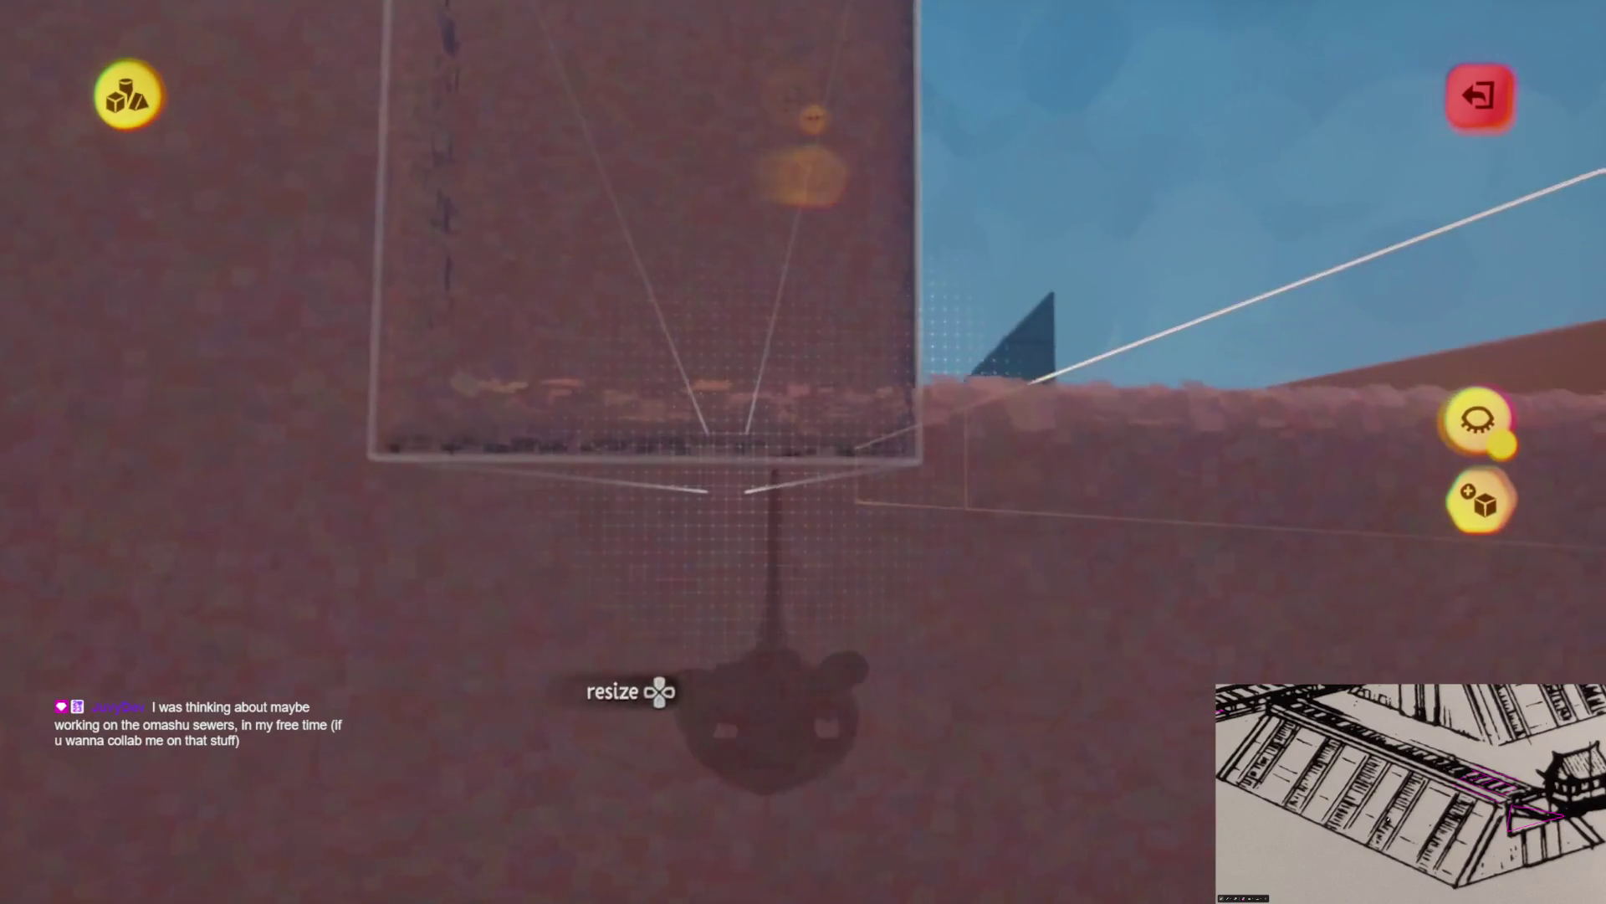
key("Escape")
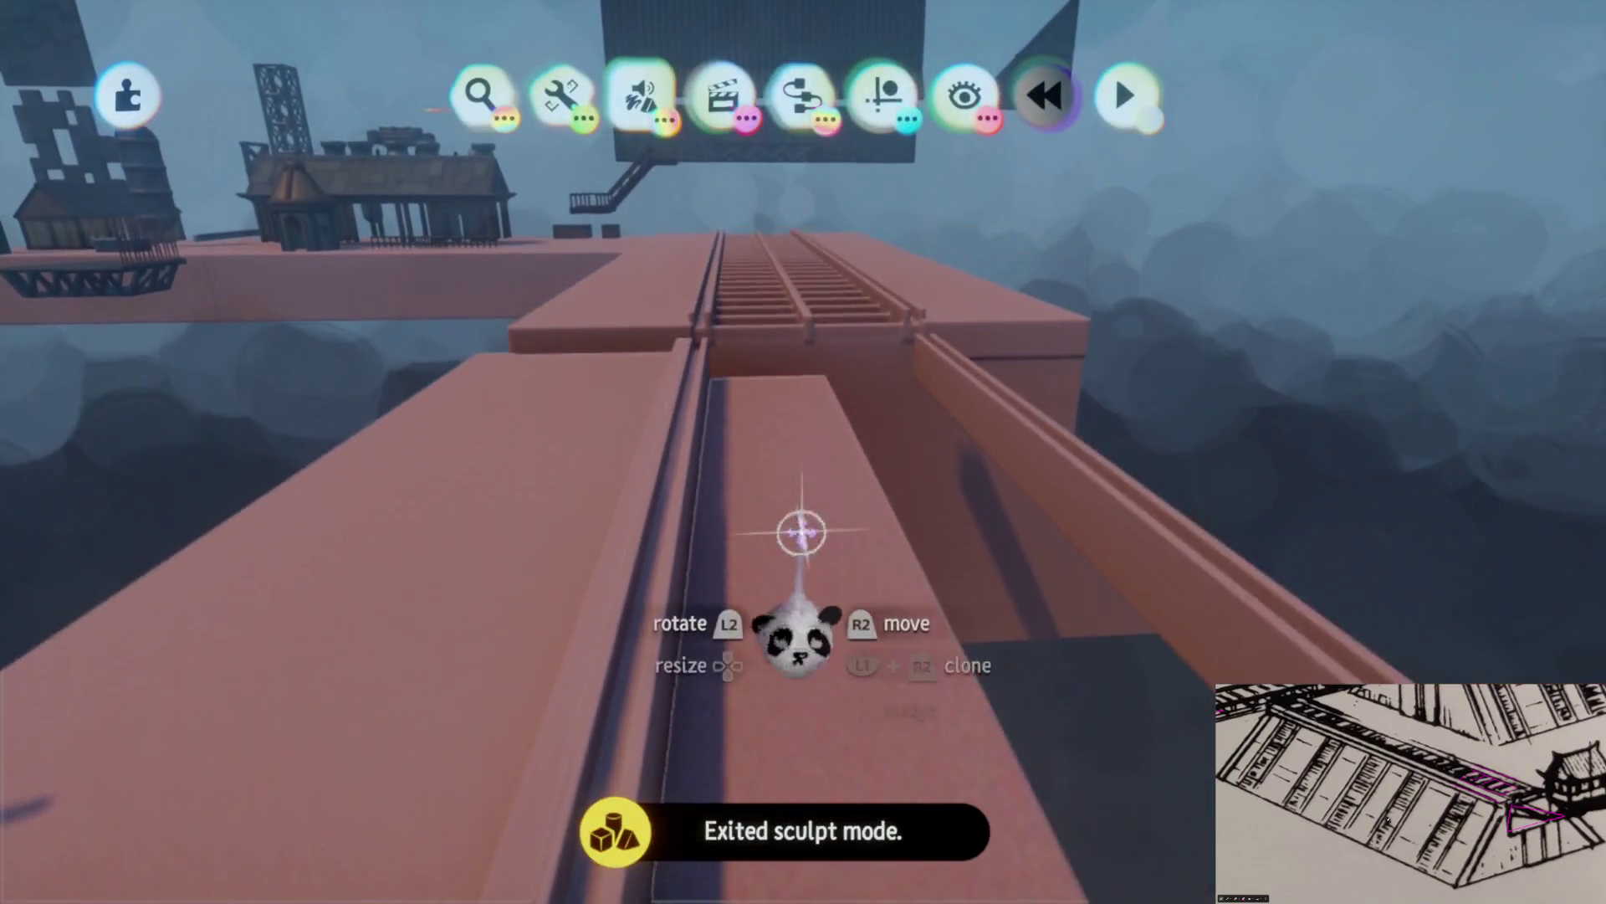
key("Escape")
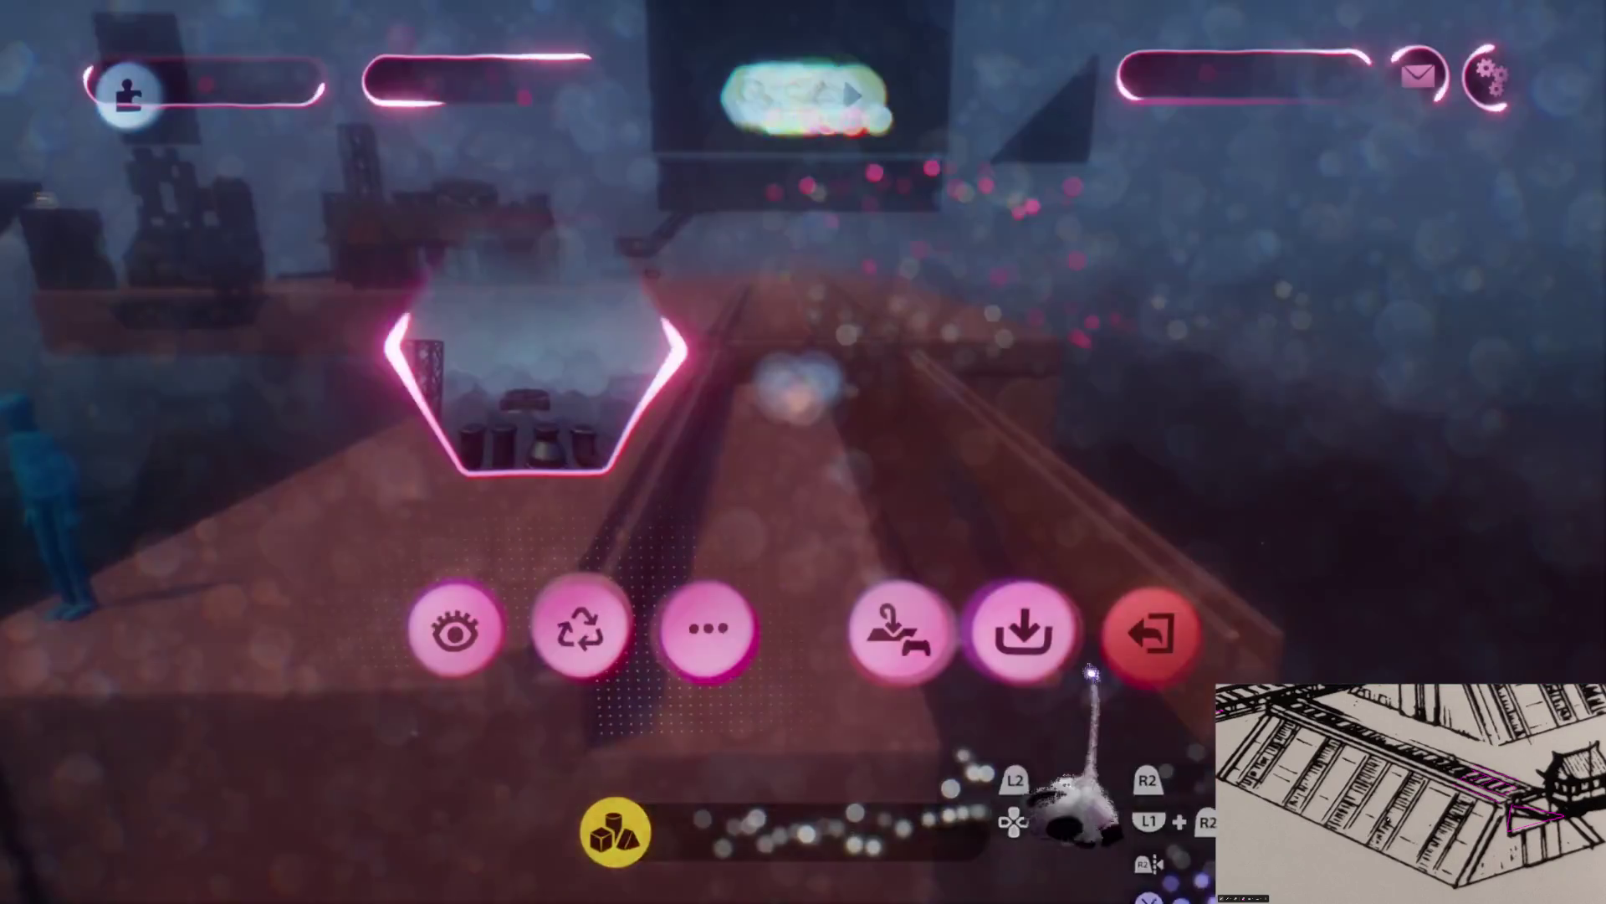
Save Prison Rig (Imprisoned) Assets online as a private version and exit to My Creations
left_click(1023, 659)
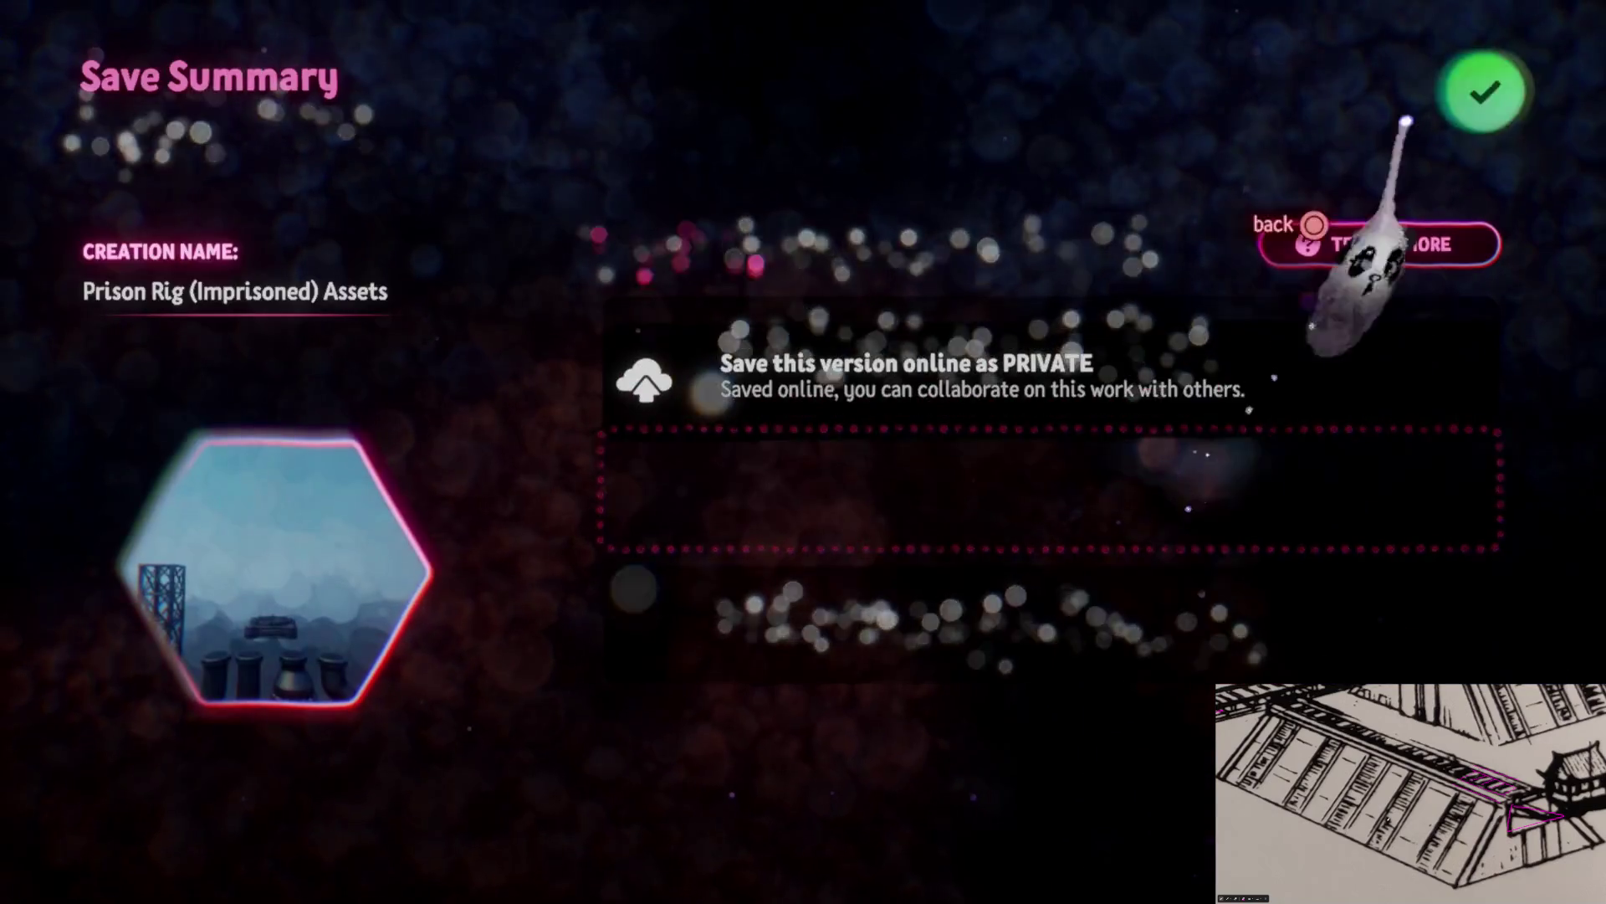
left_click(1481, 84)
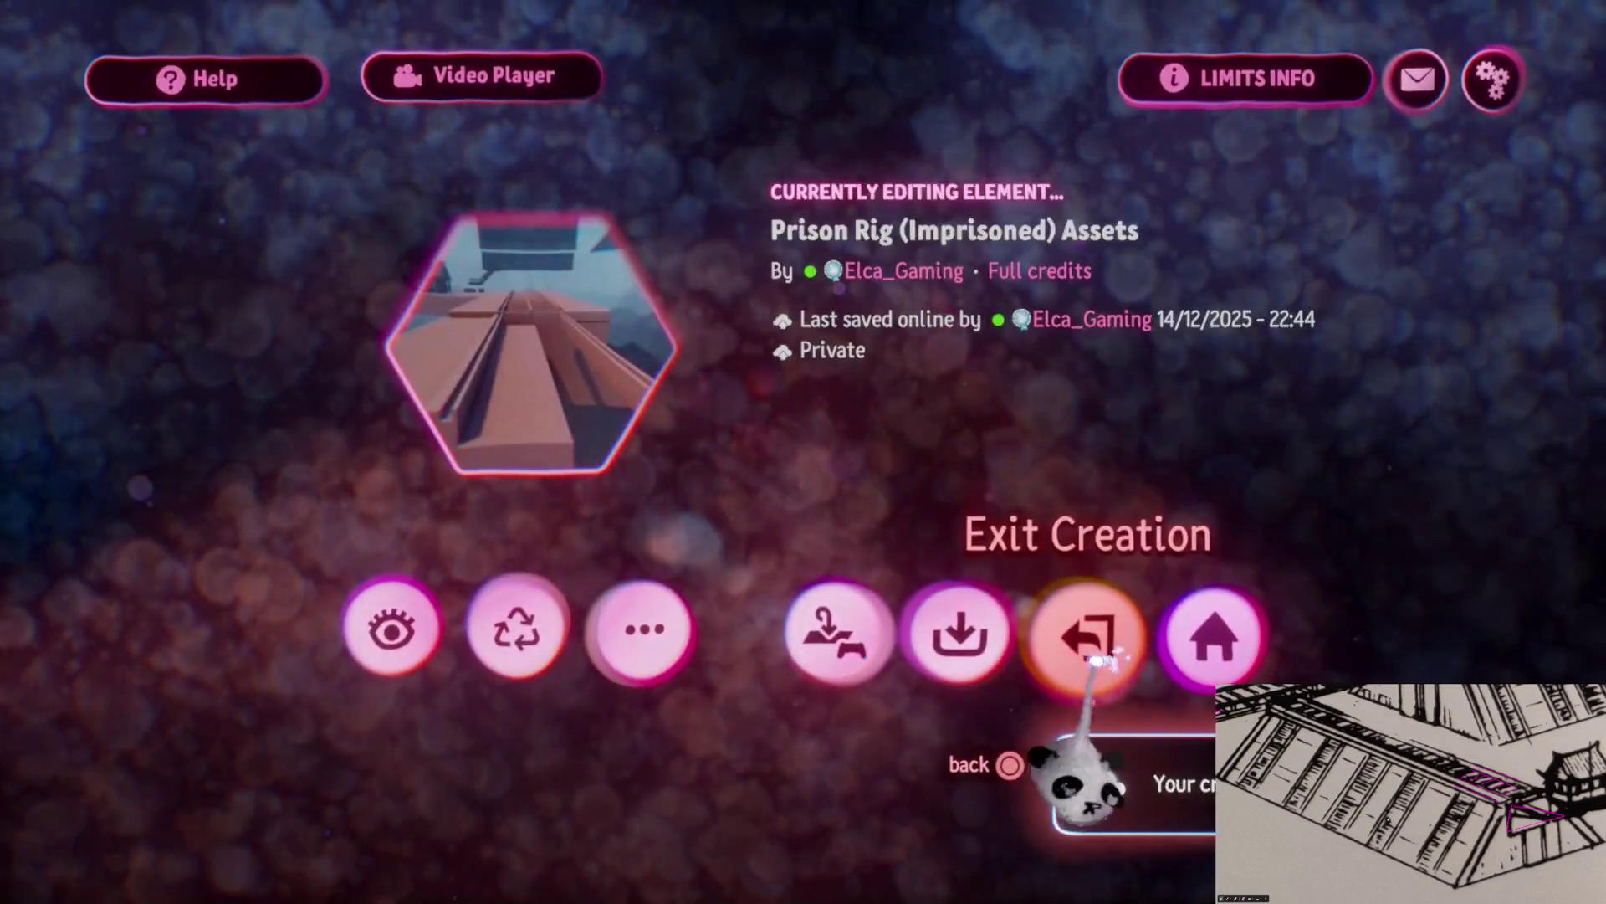
left_click(1079, 638)
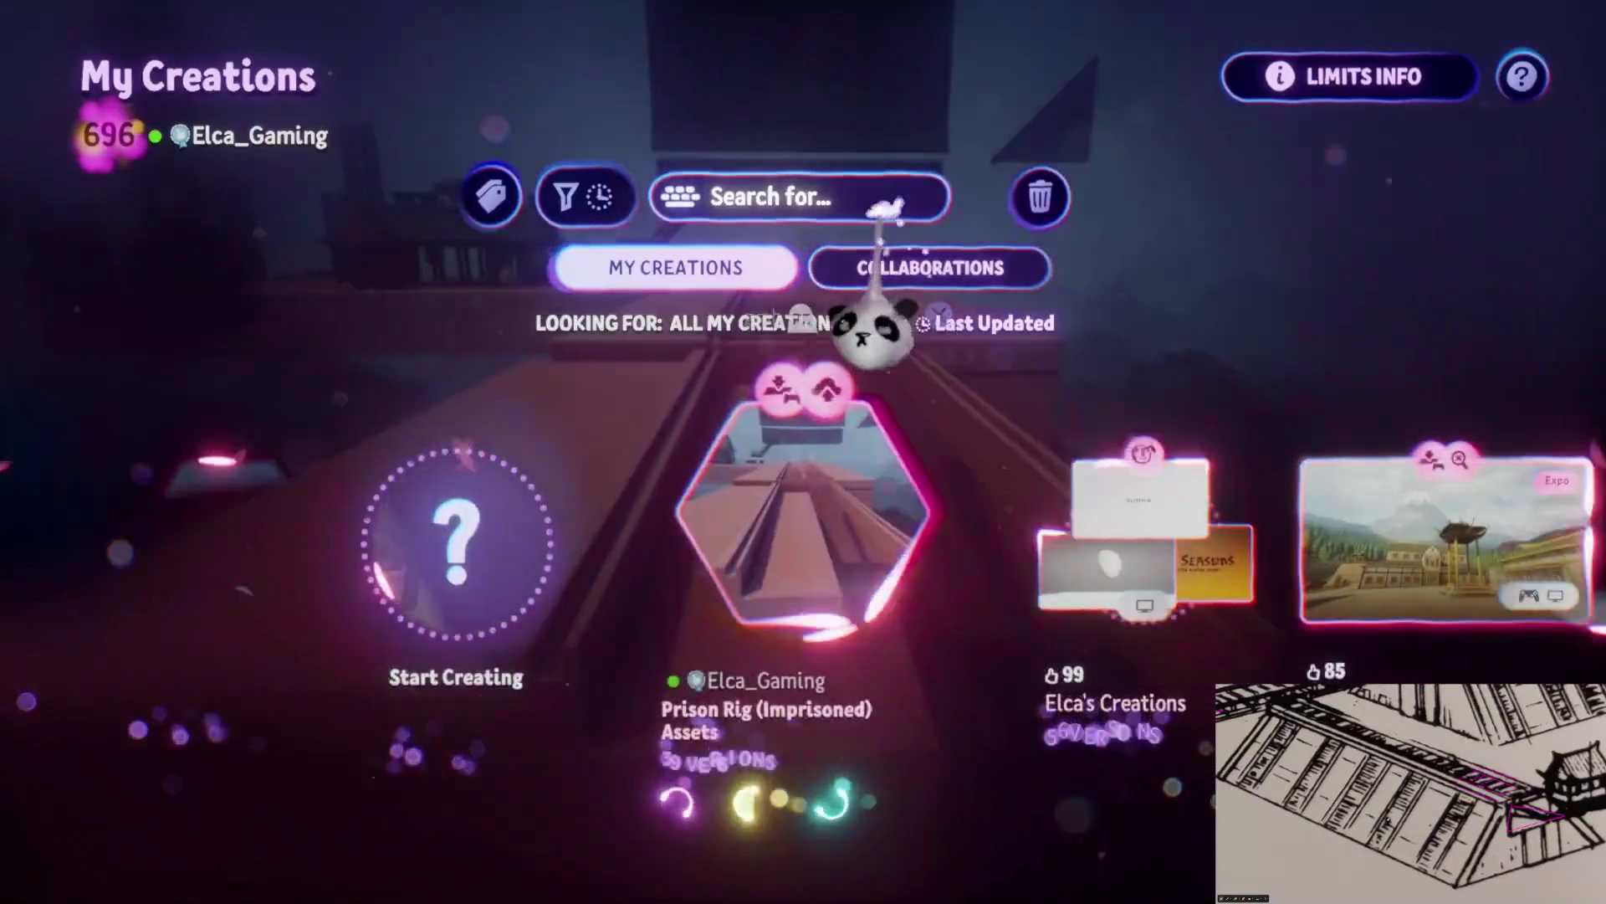
Search My Creations for 'Sew' and open Omashu | Sewers for editing
left_click(891, 209)
type("ewer")
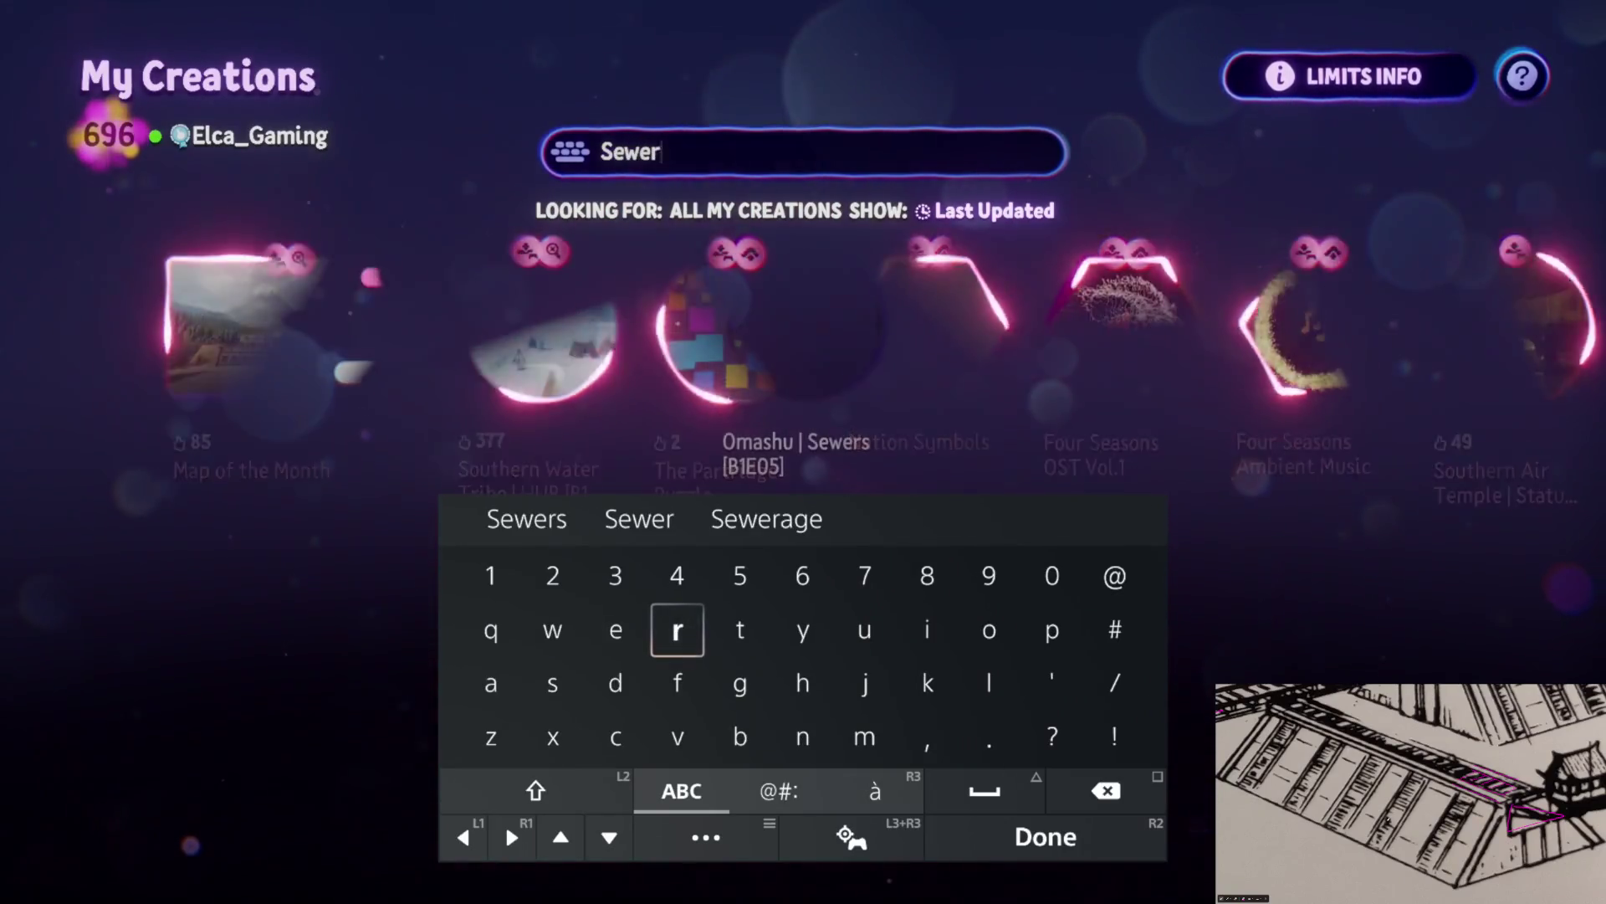
key("Return")
key("Return")
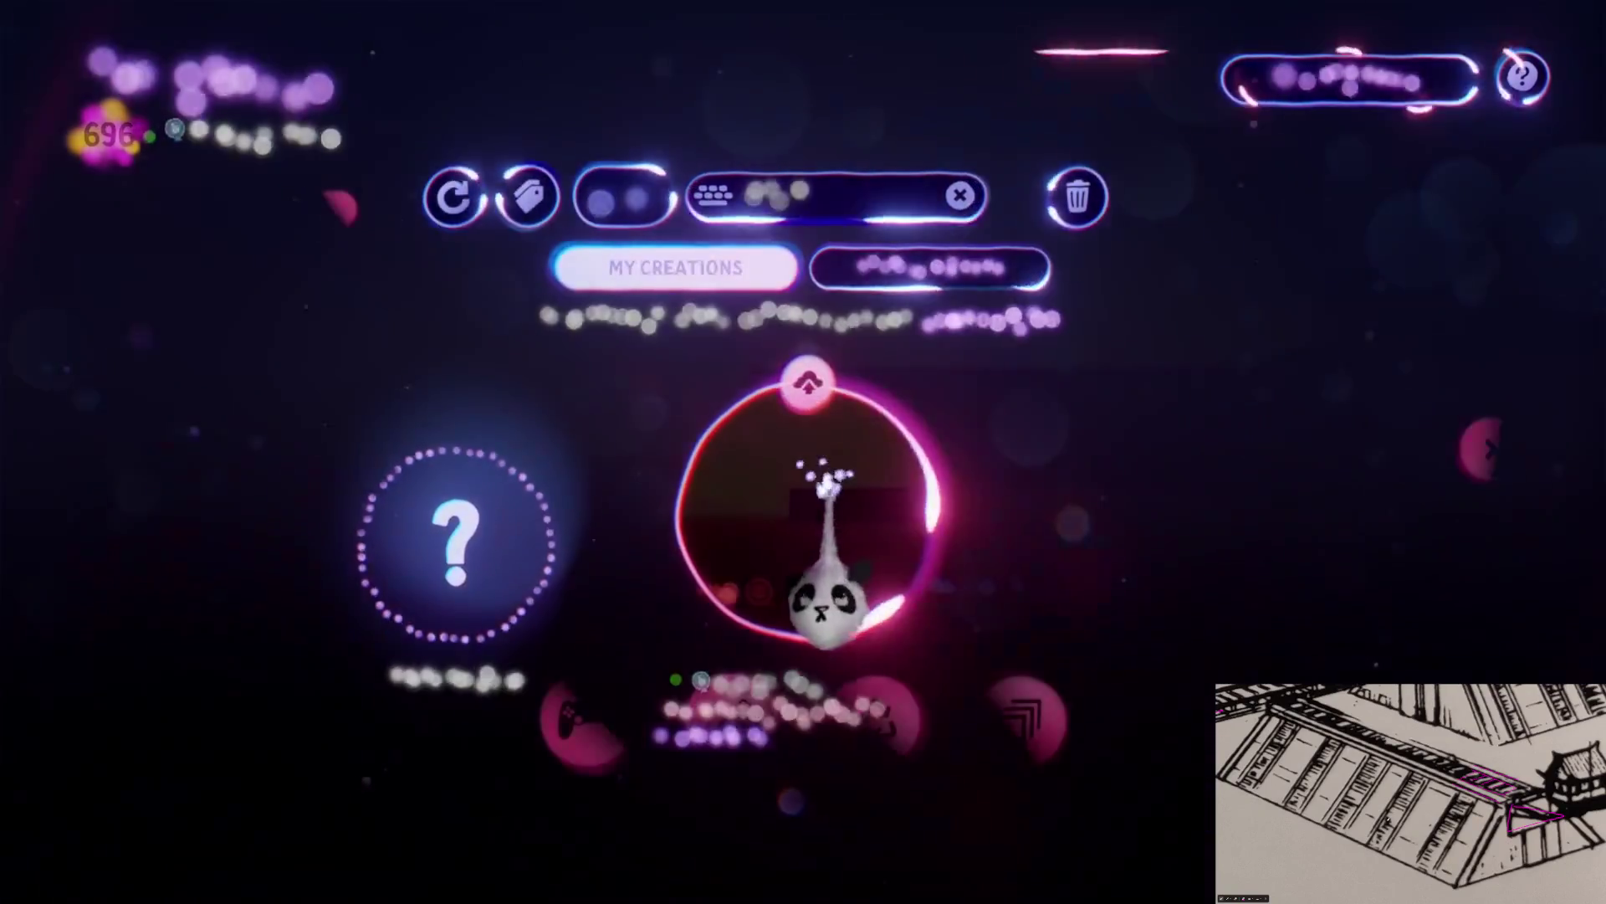
left_click(732, 719)
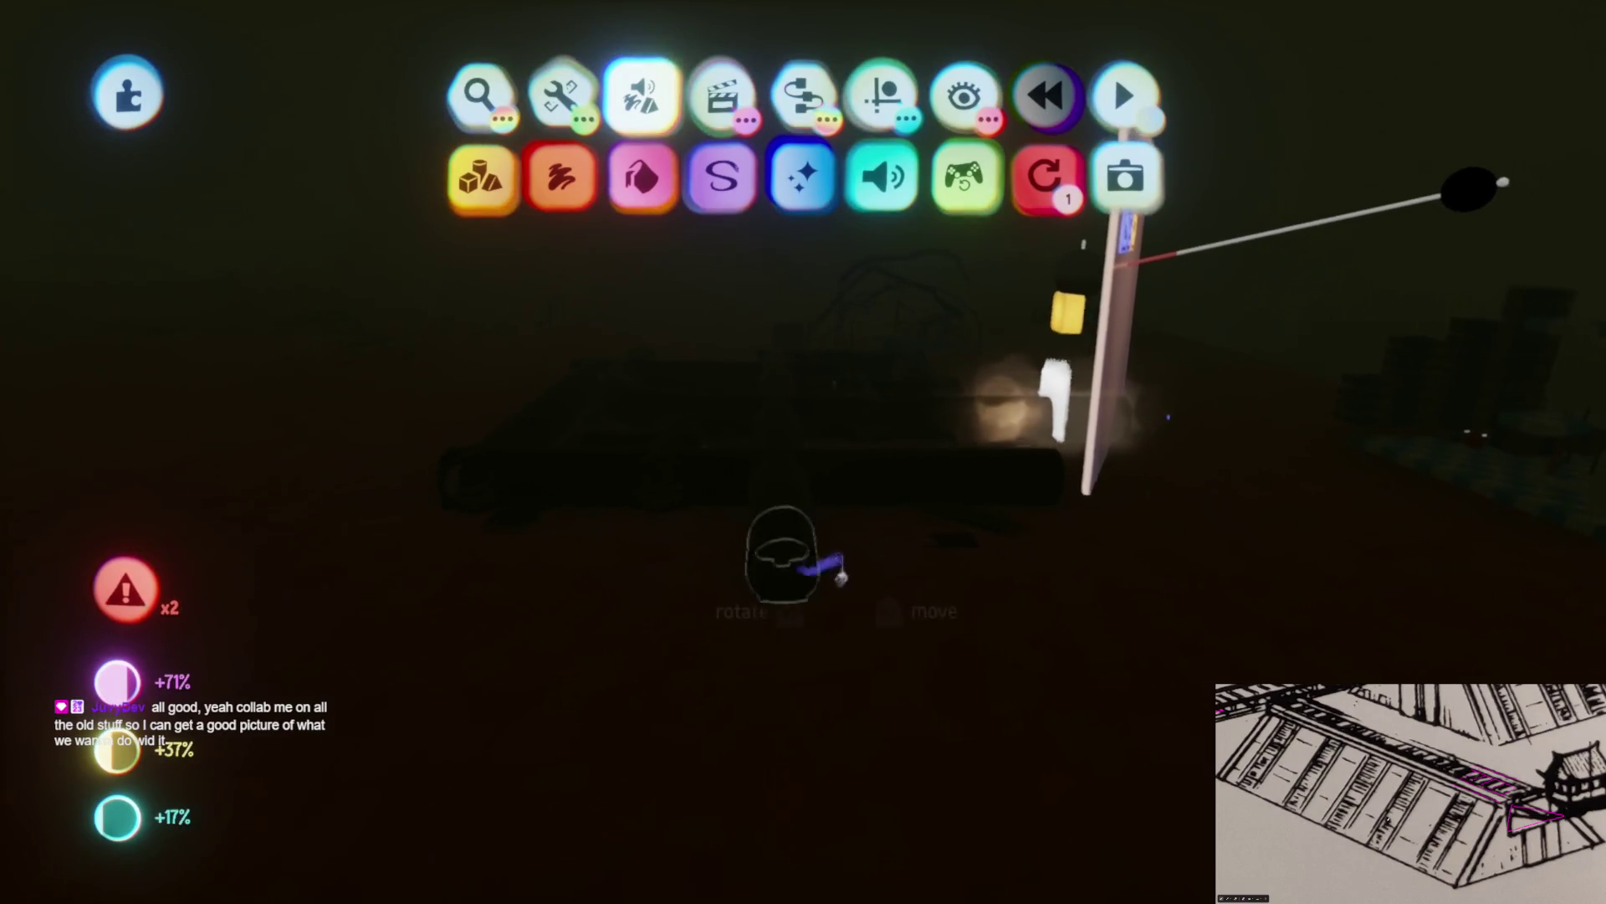
key("Escape")
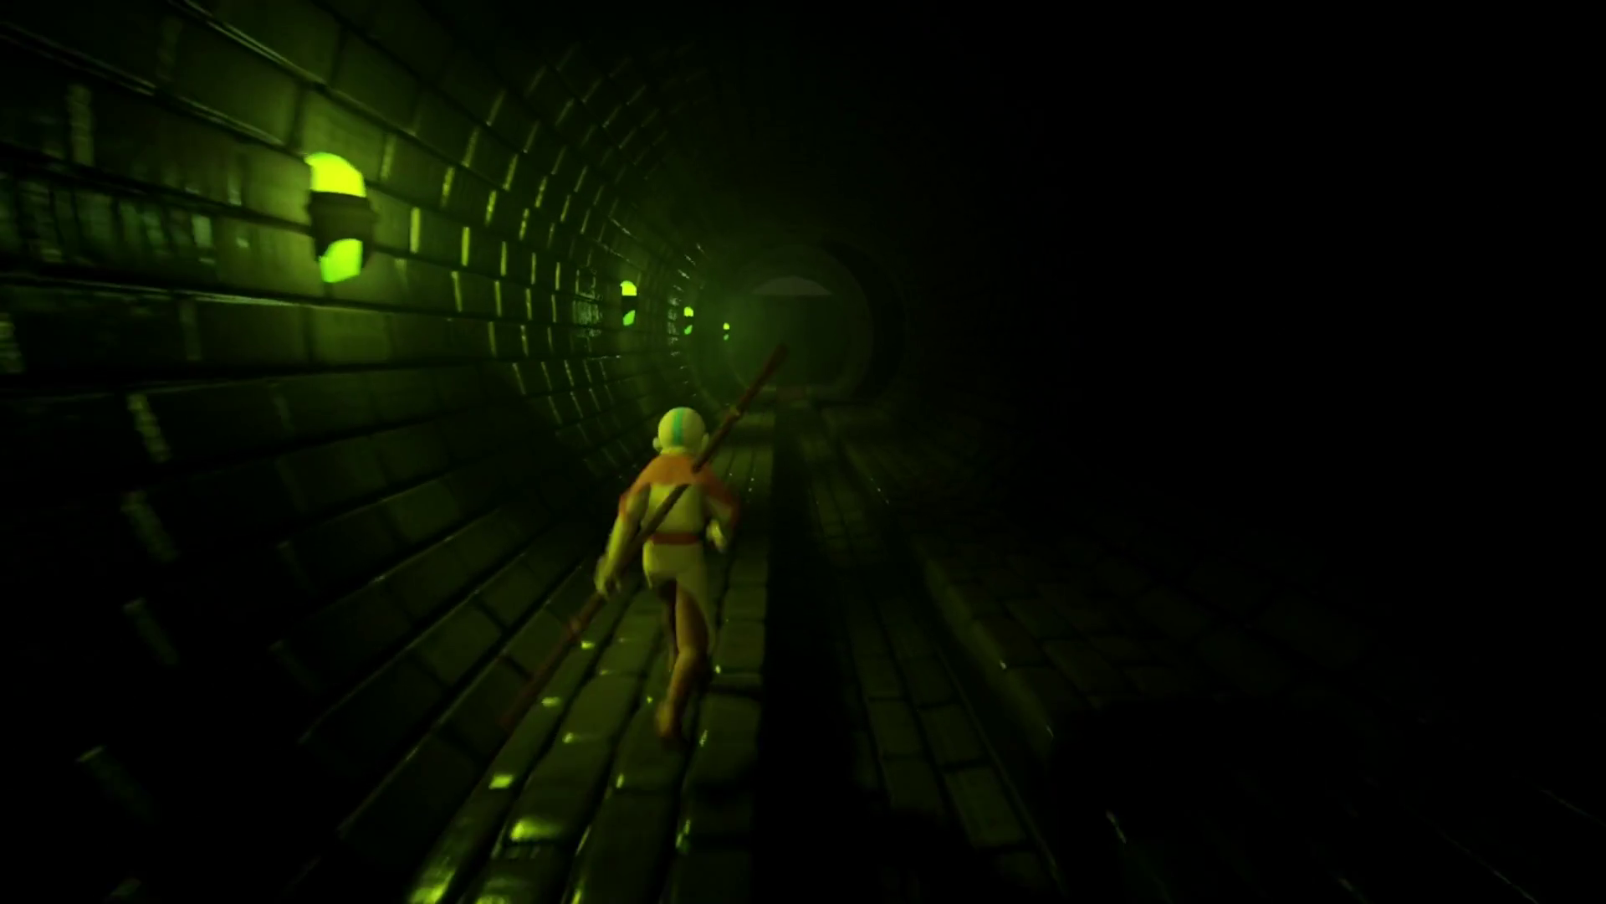
key("Escape")
left_click(384, 628)
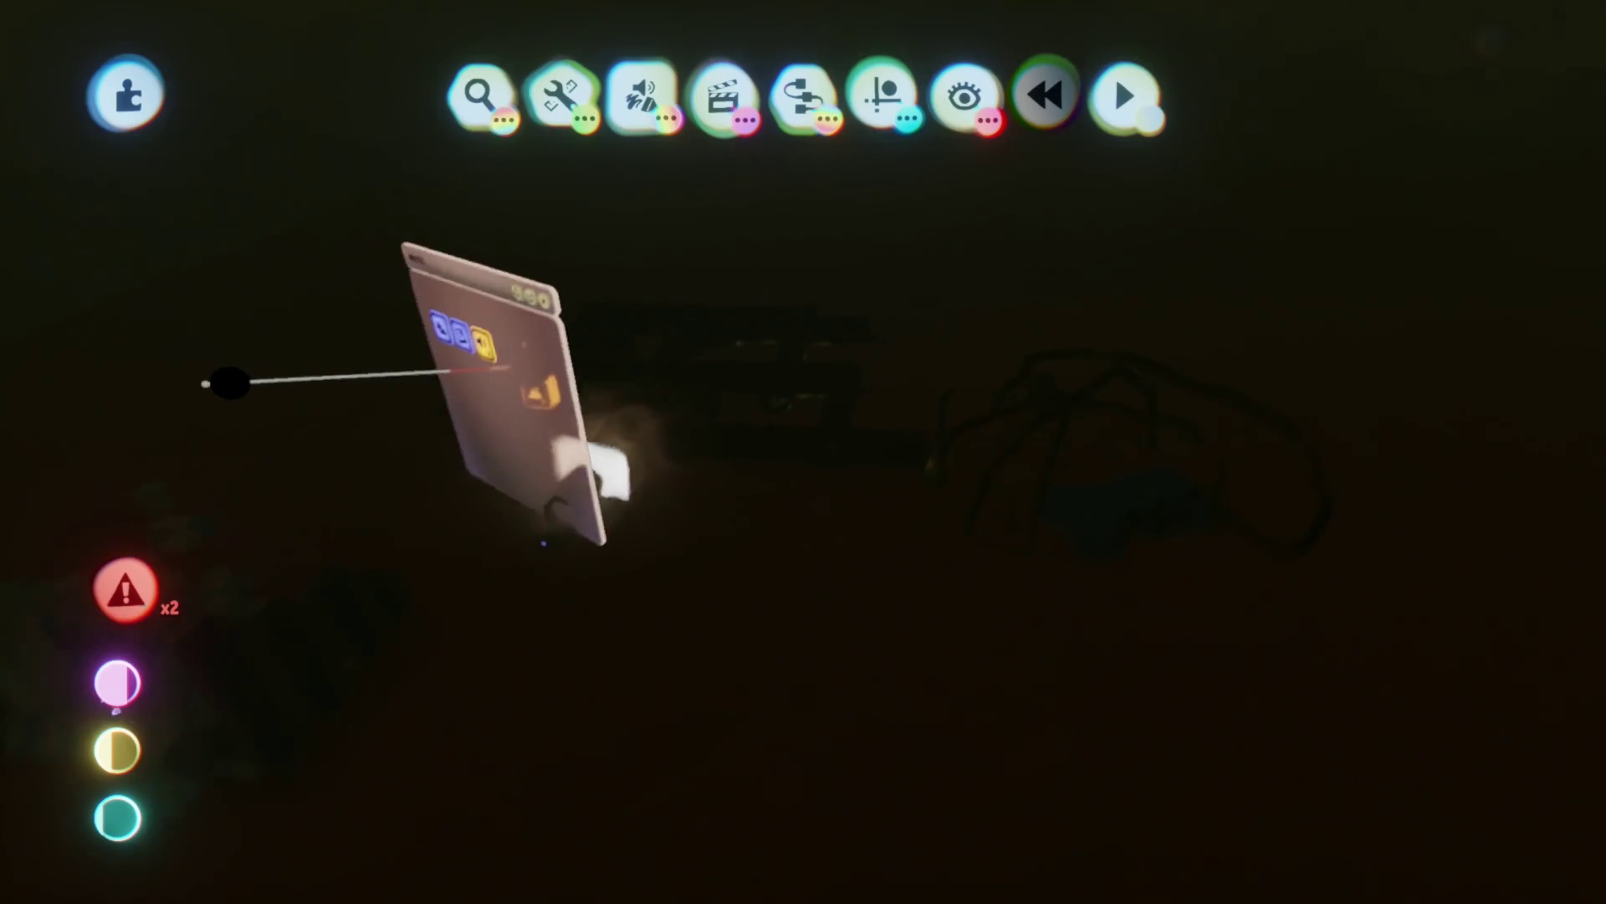
Turn on Edit Mode Lighting in the Guides menu so the sewer pipes are fully lit
left_click(878, 93)
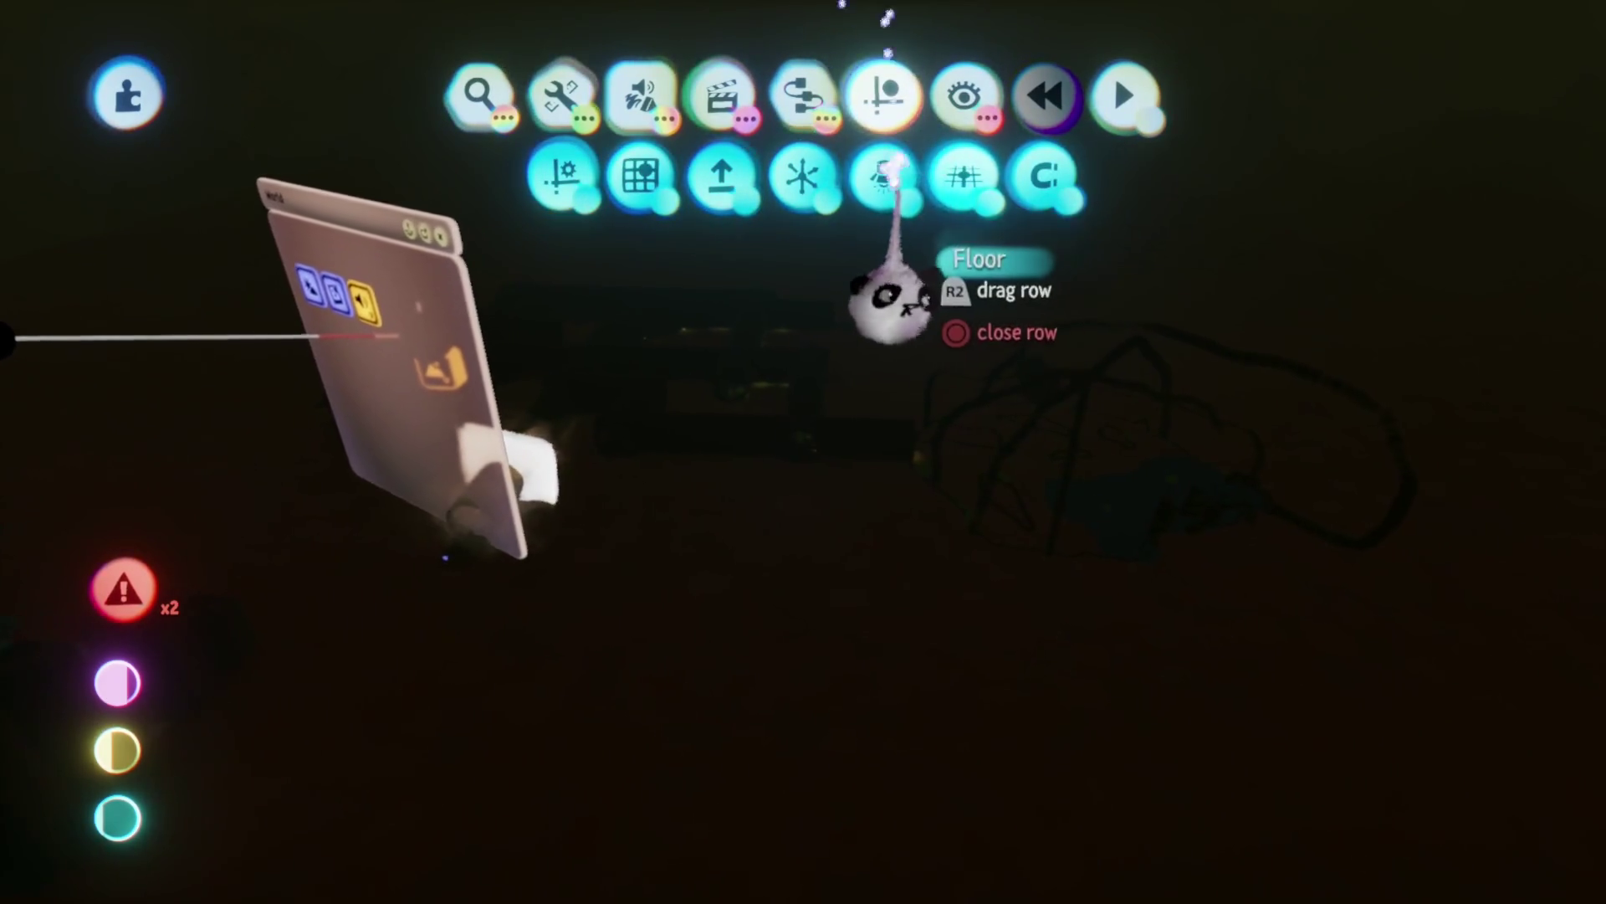
left_click(875, 176)
key("Escape")
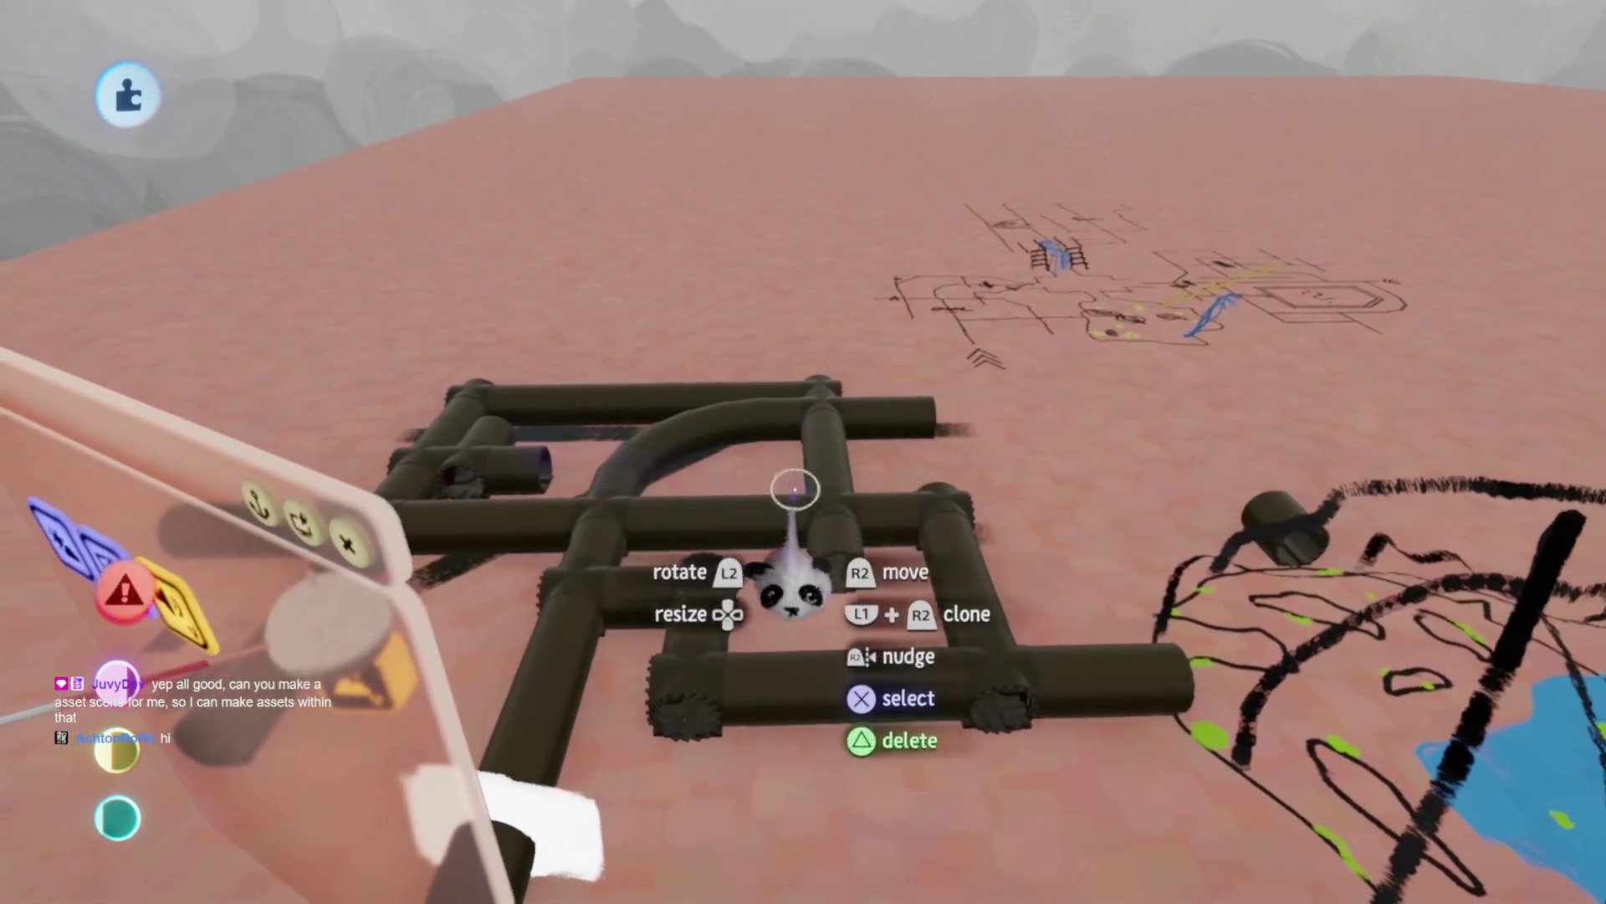
In Creation Settings > Collaborators, search Everyone for the creator's username
key("Escape")
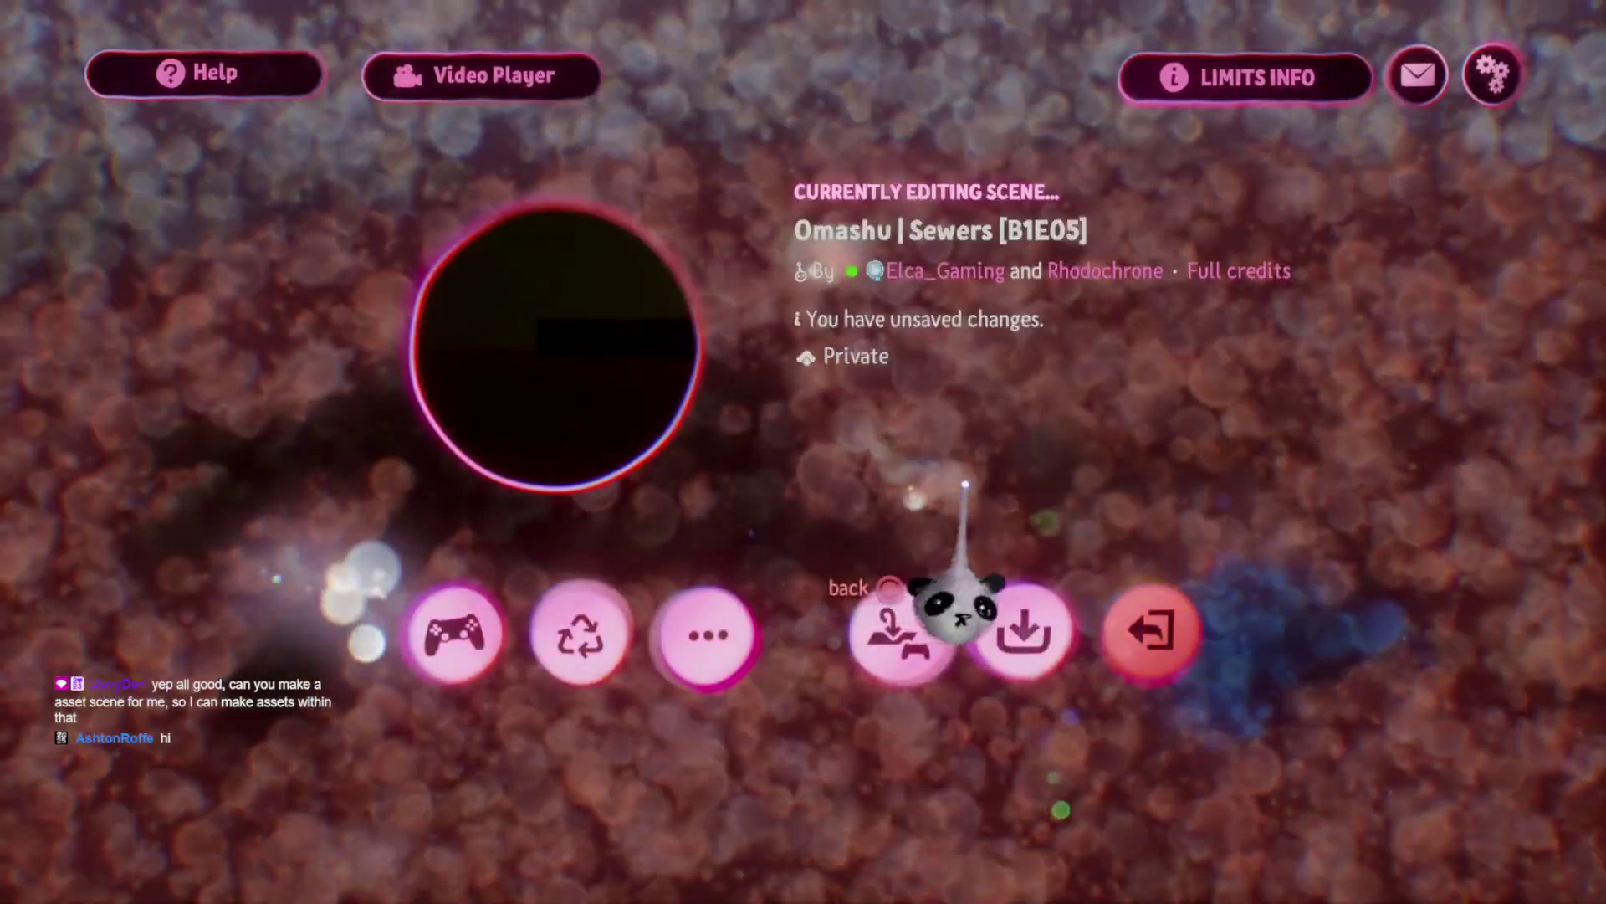
left_click(1492, 74)
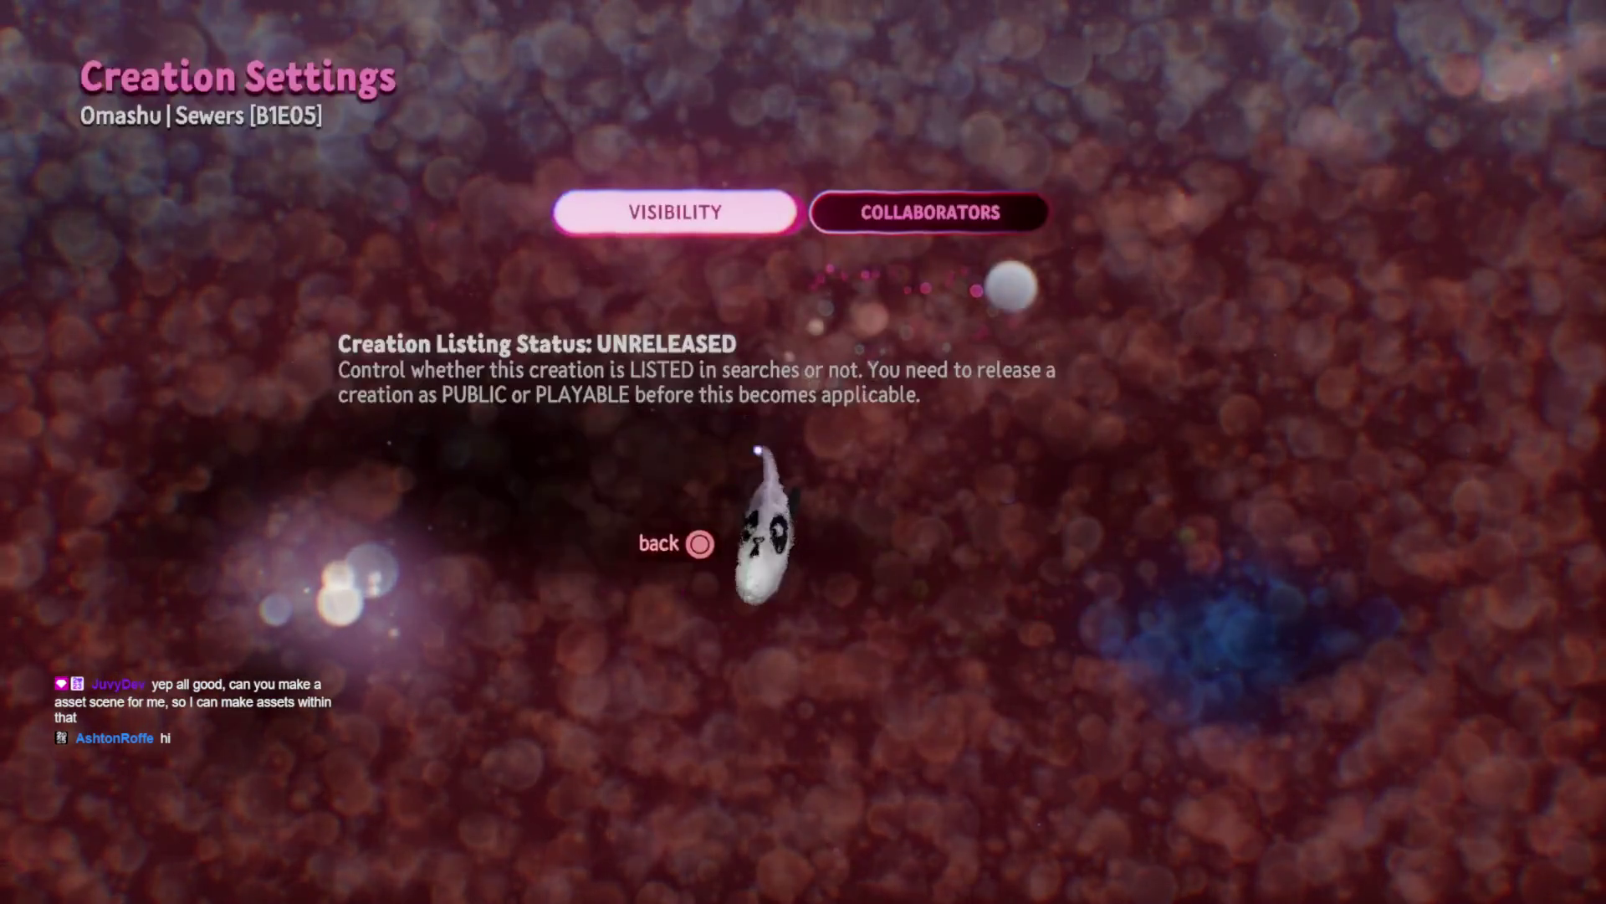
left_click(538, 494)
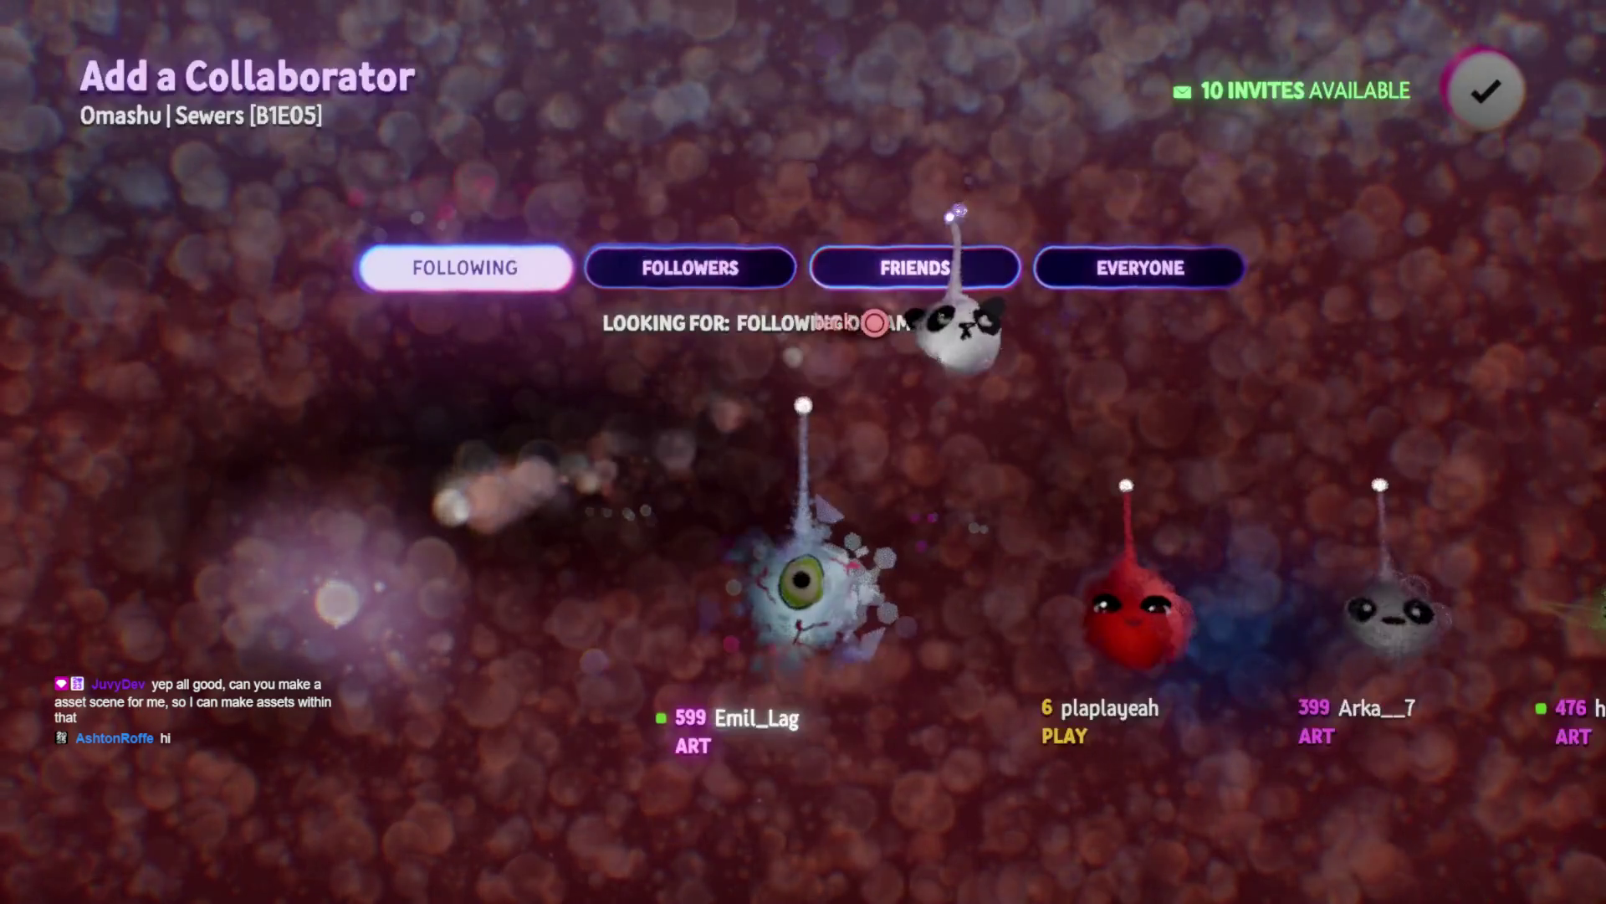
left_click(1163, 261)
left_click(870, 197)
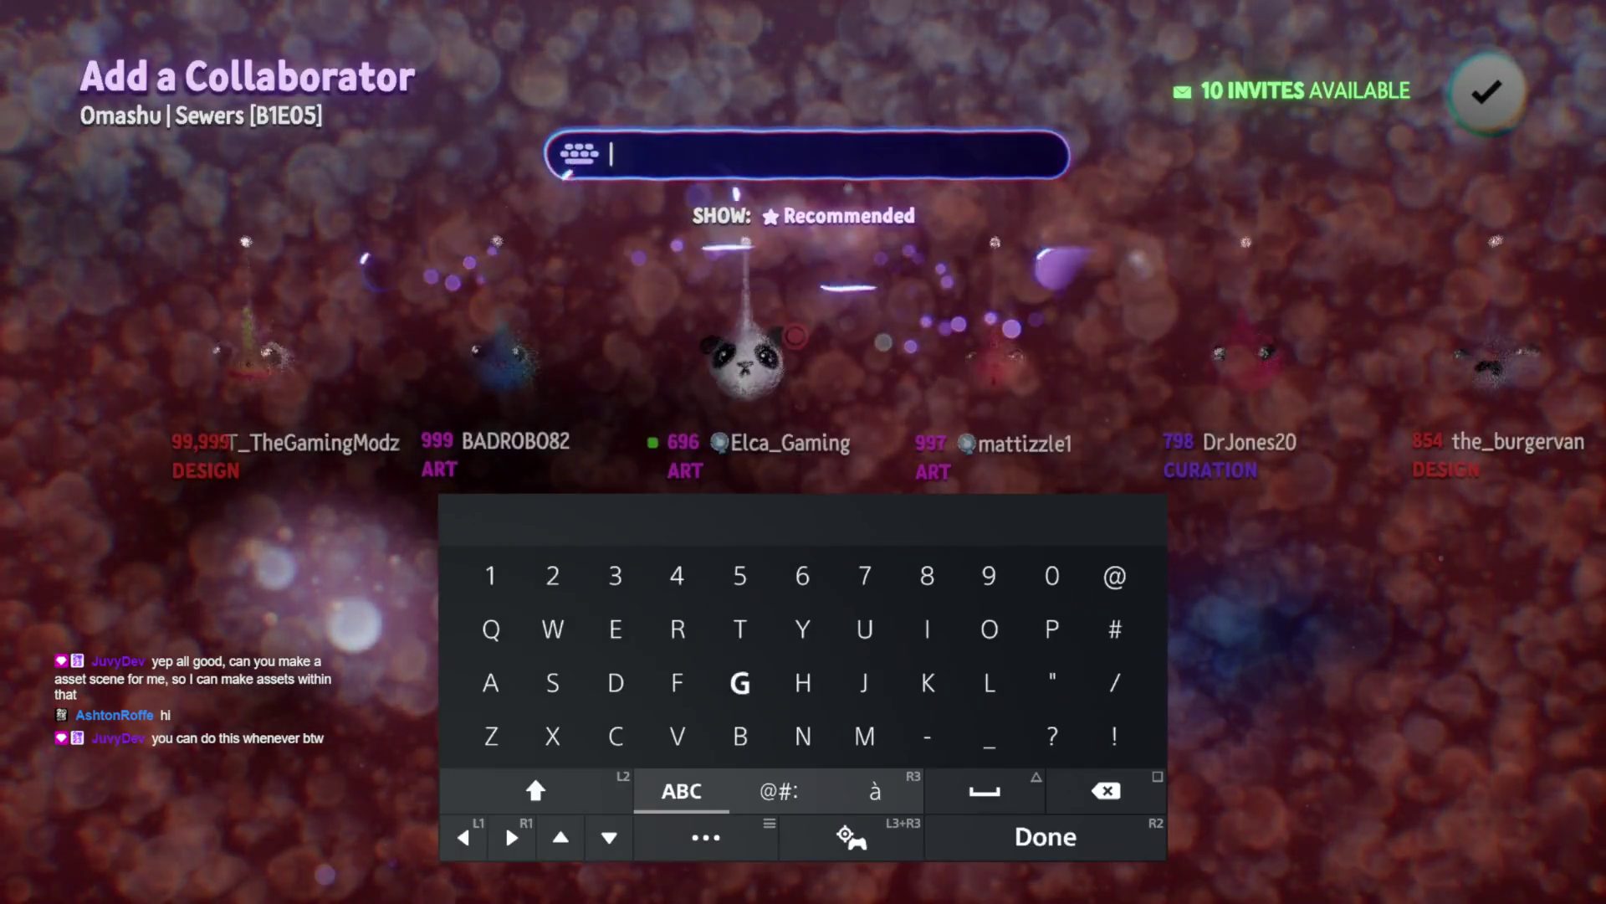
type("Juv")
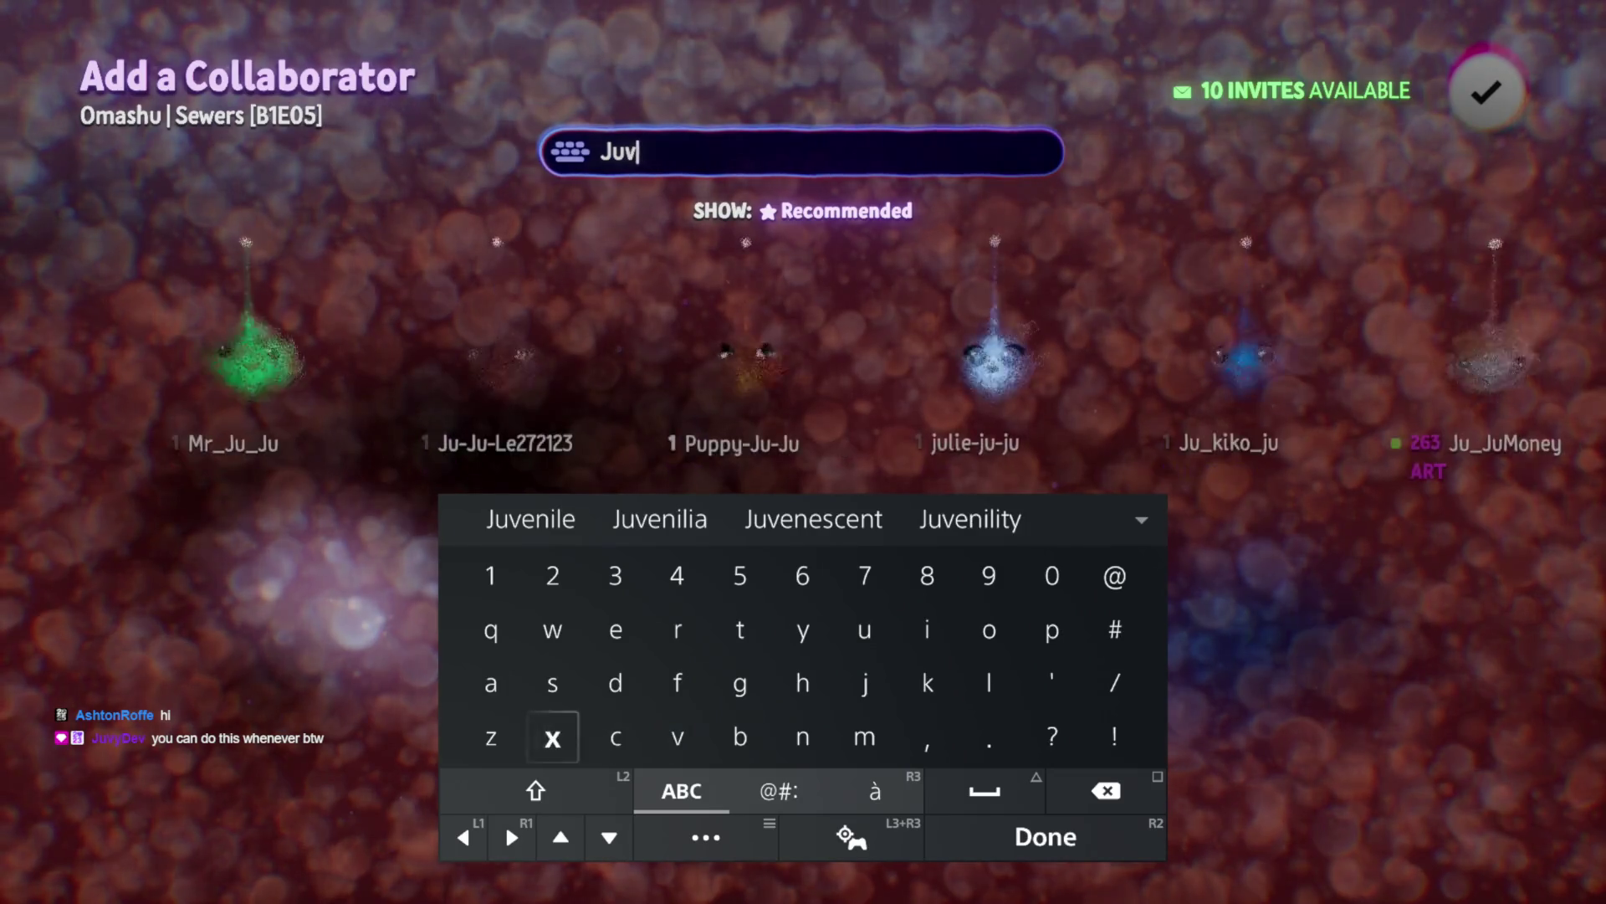
type("y")
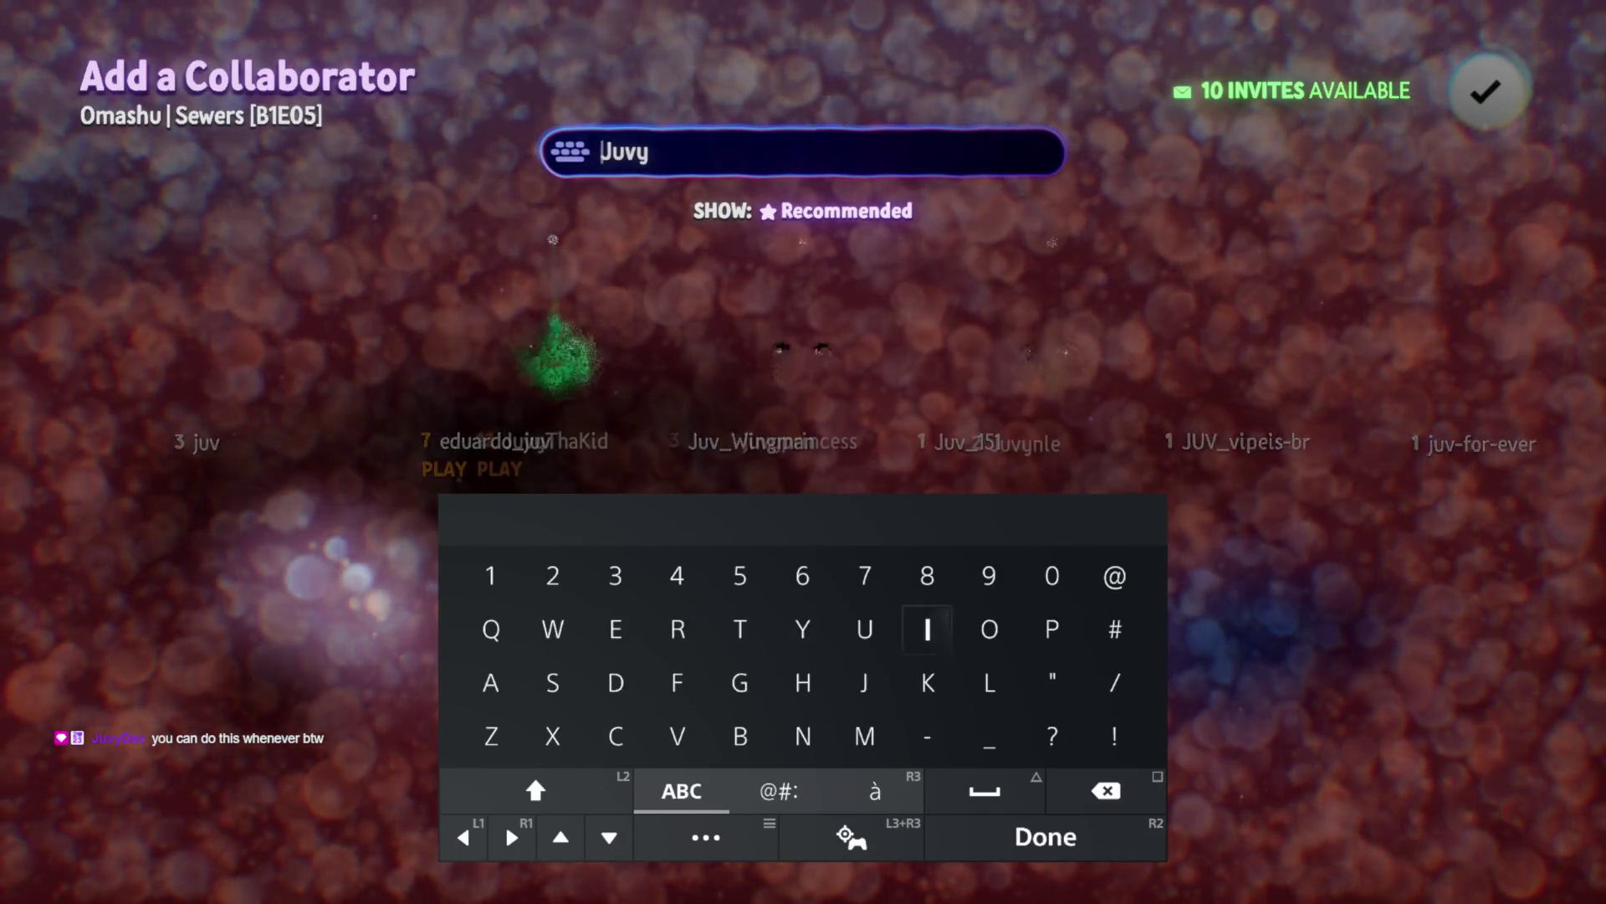
type("Its")
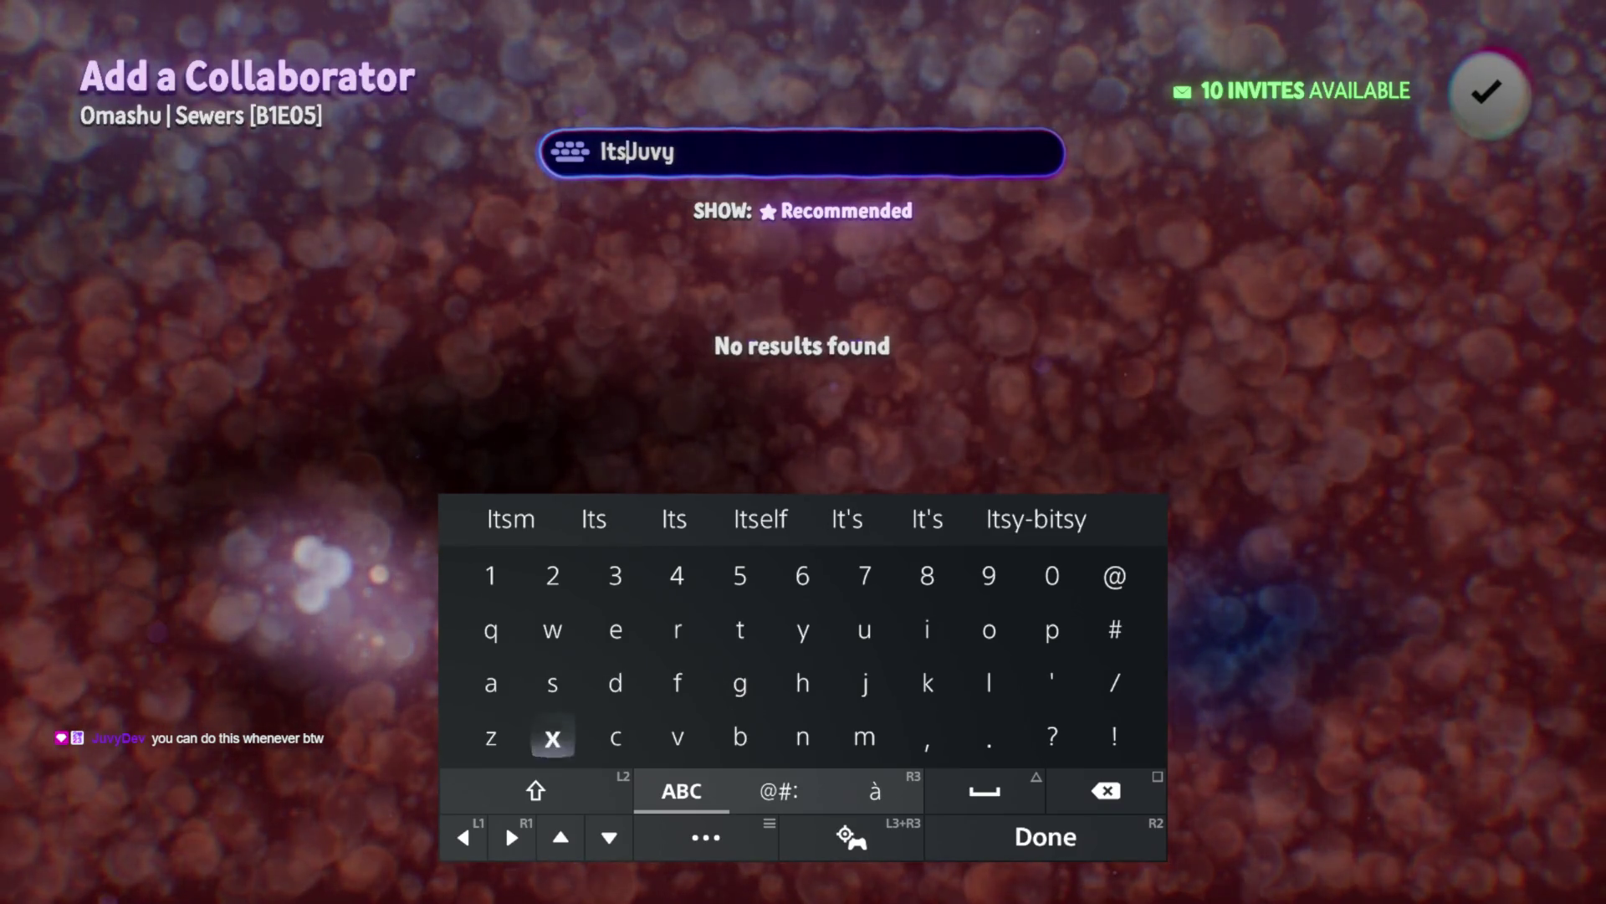
type("me")
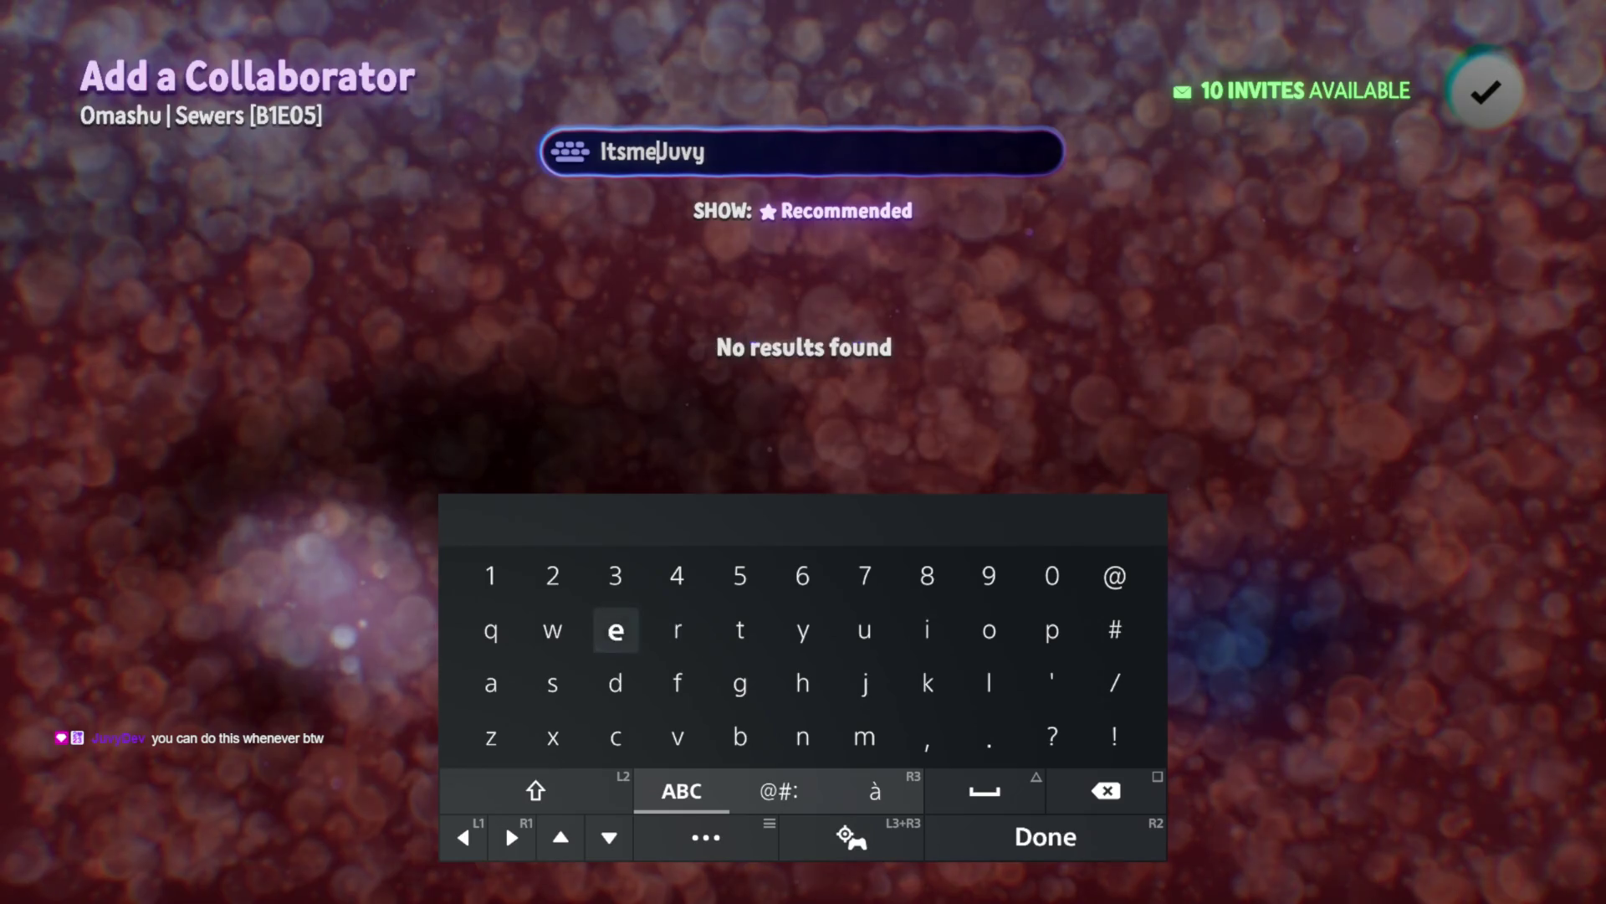
key("Return")
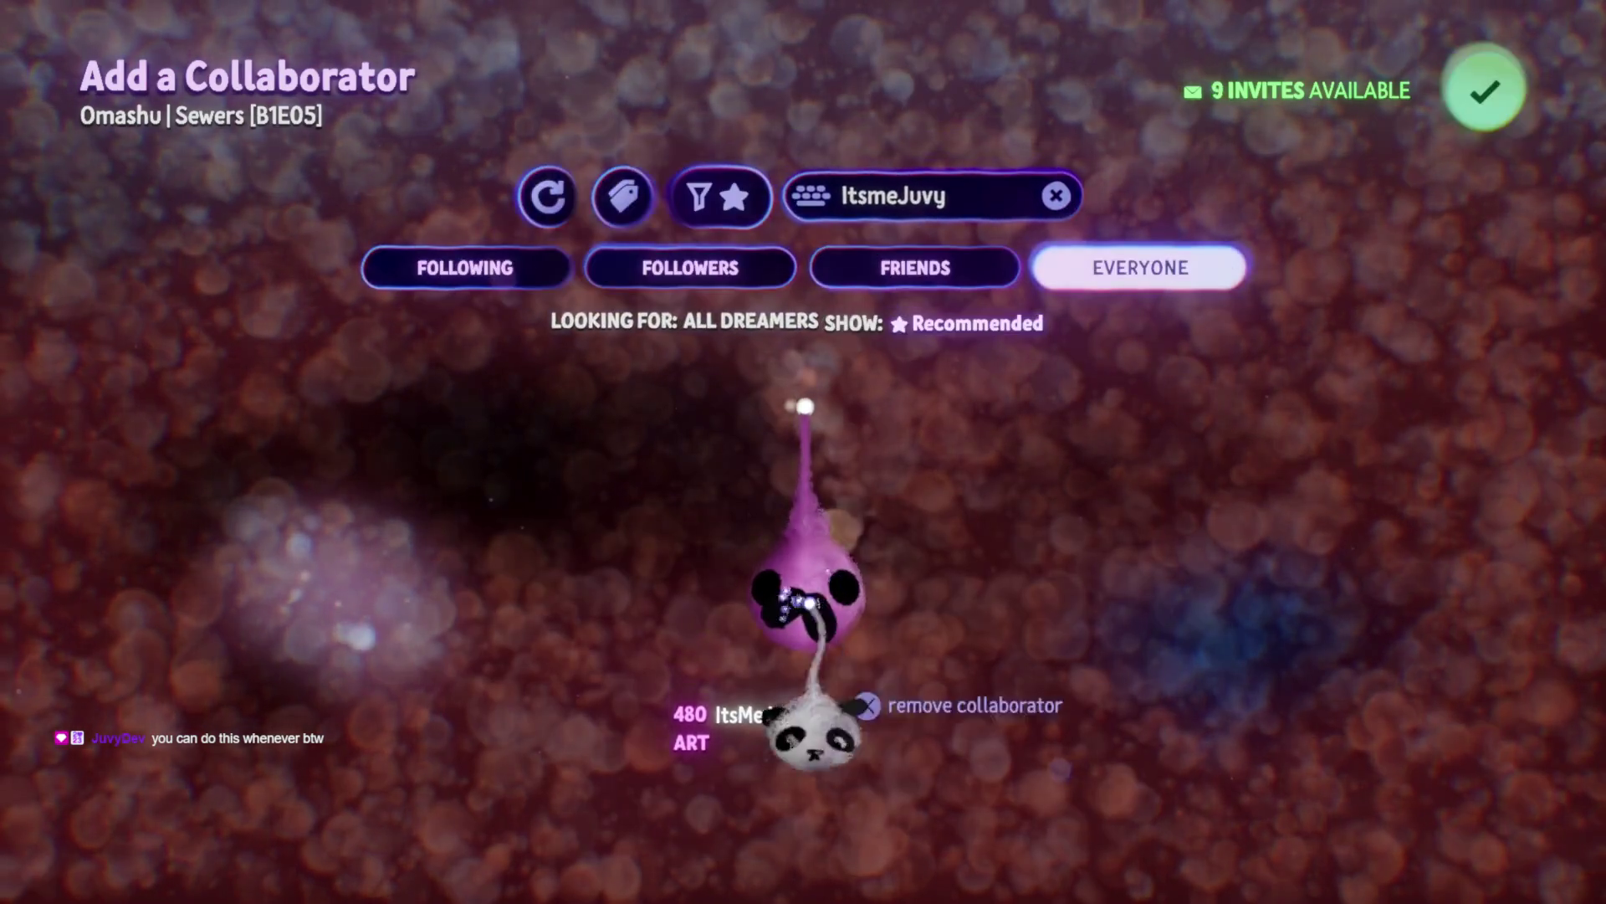
Invite the found creator as a collaborator, confirm with Yes, and close the menus
left_click(803, 410)
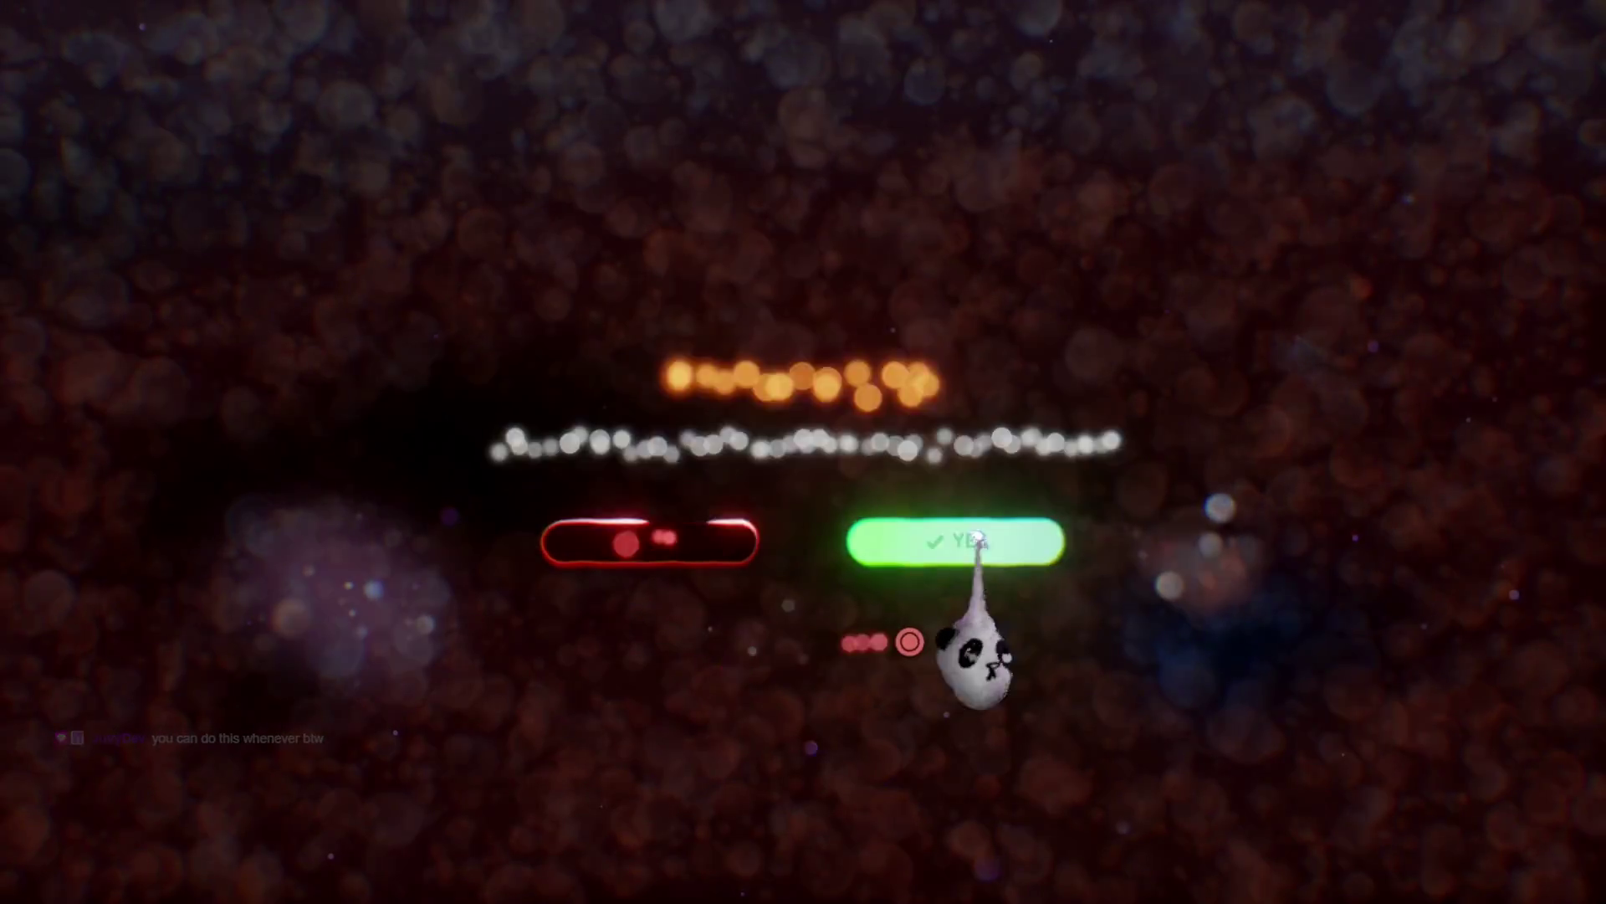
left_click(943, 532)
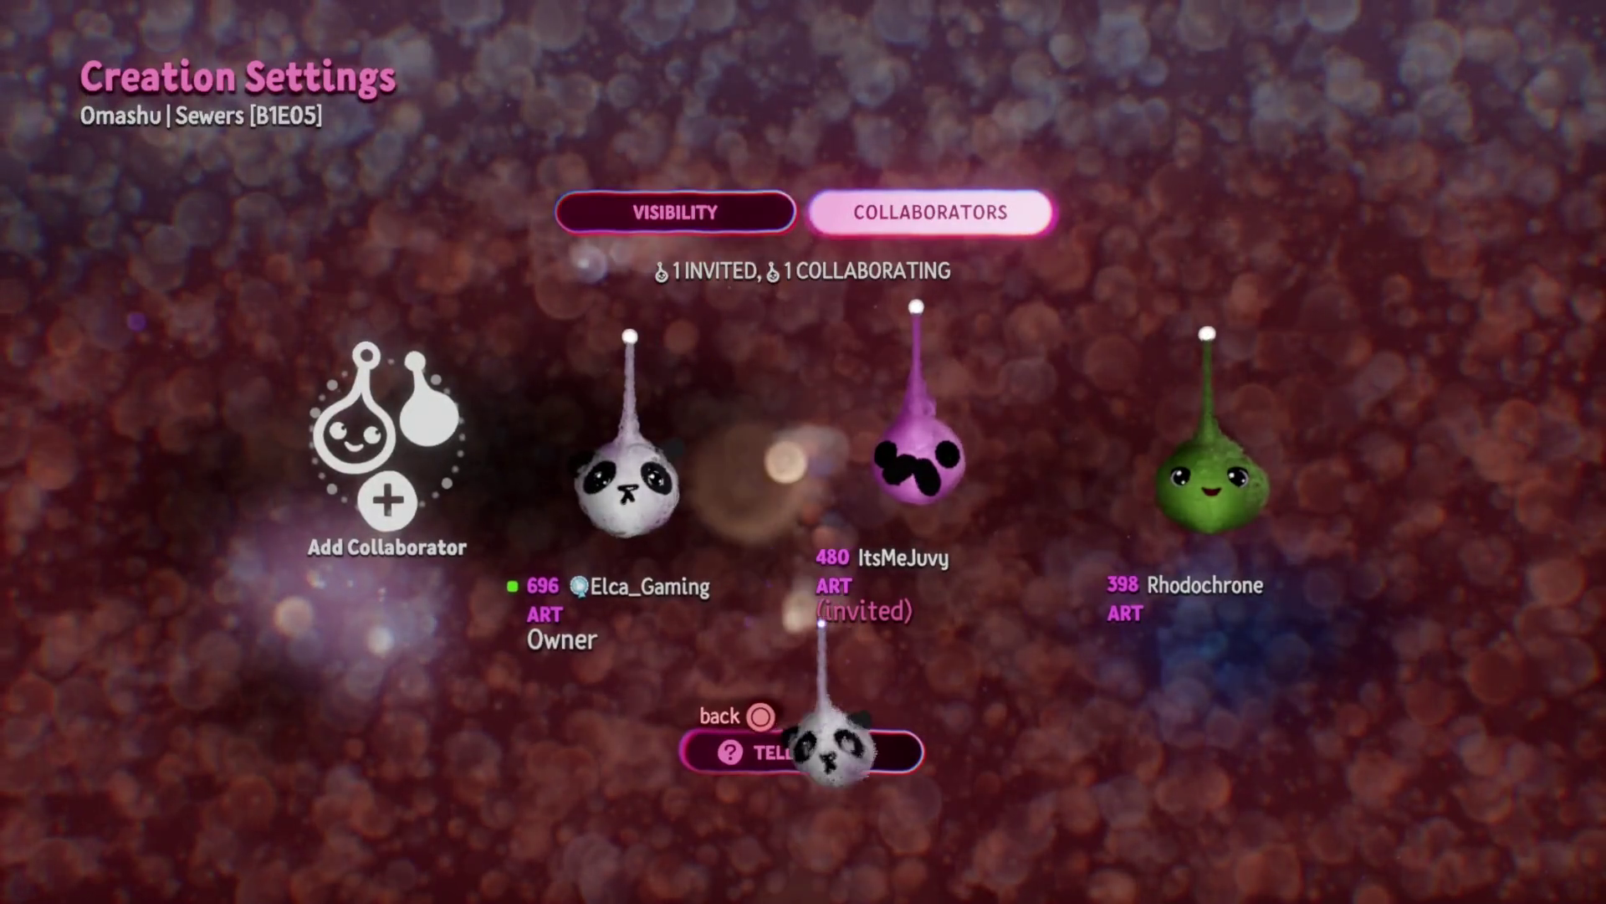
key("Escape")
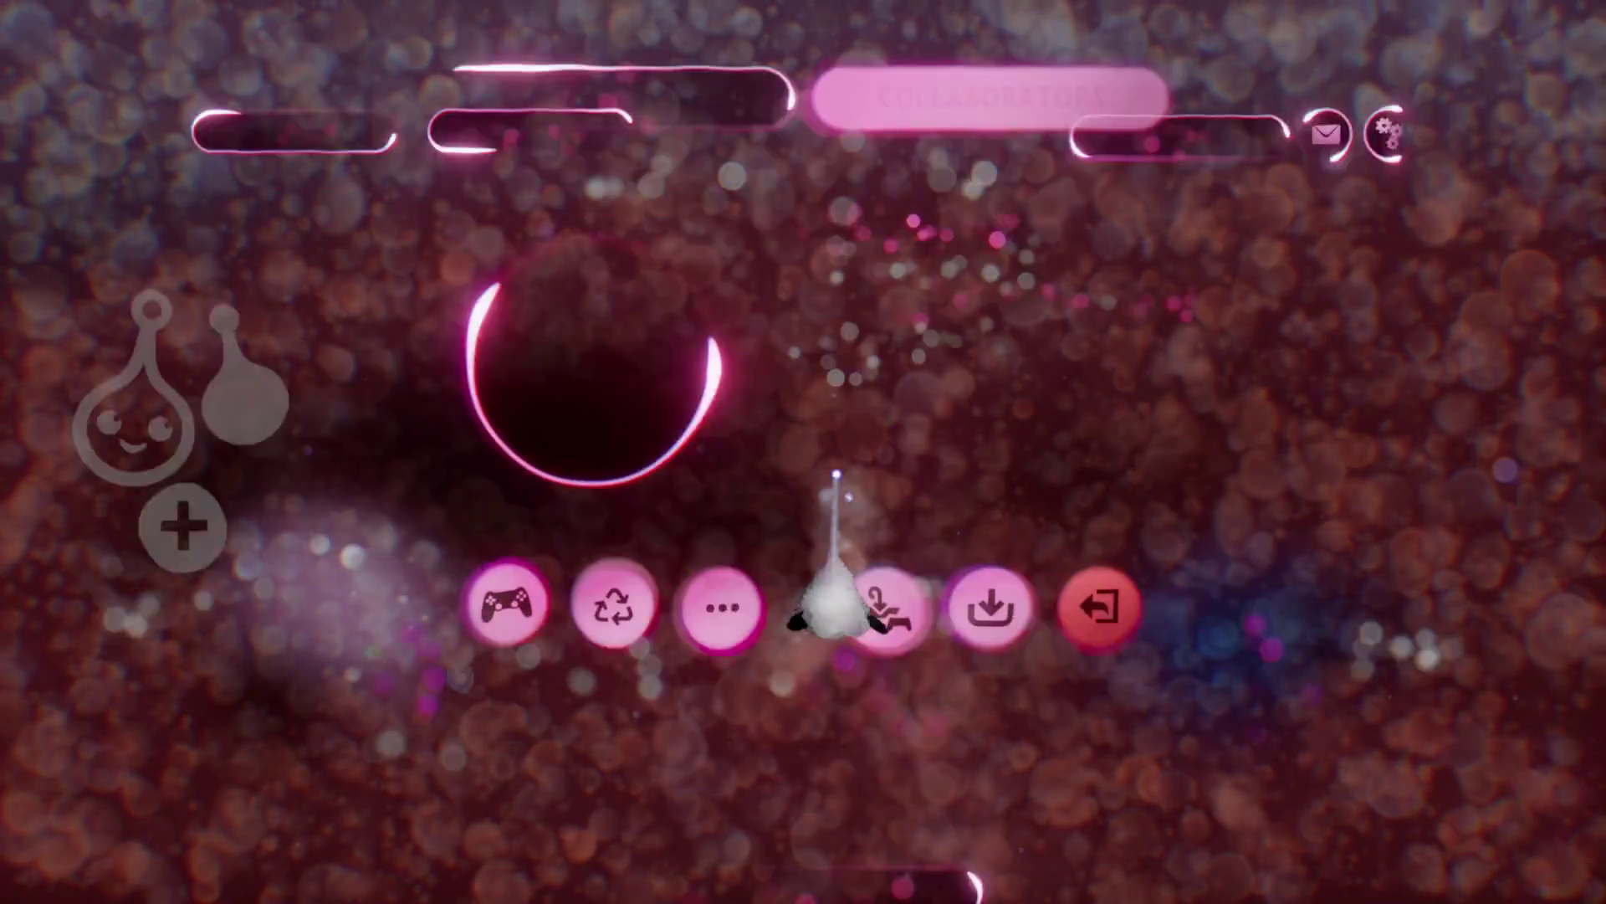
key("Escape")
key("Escape")
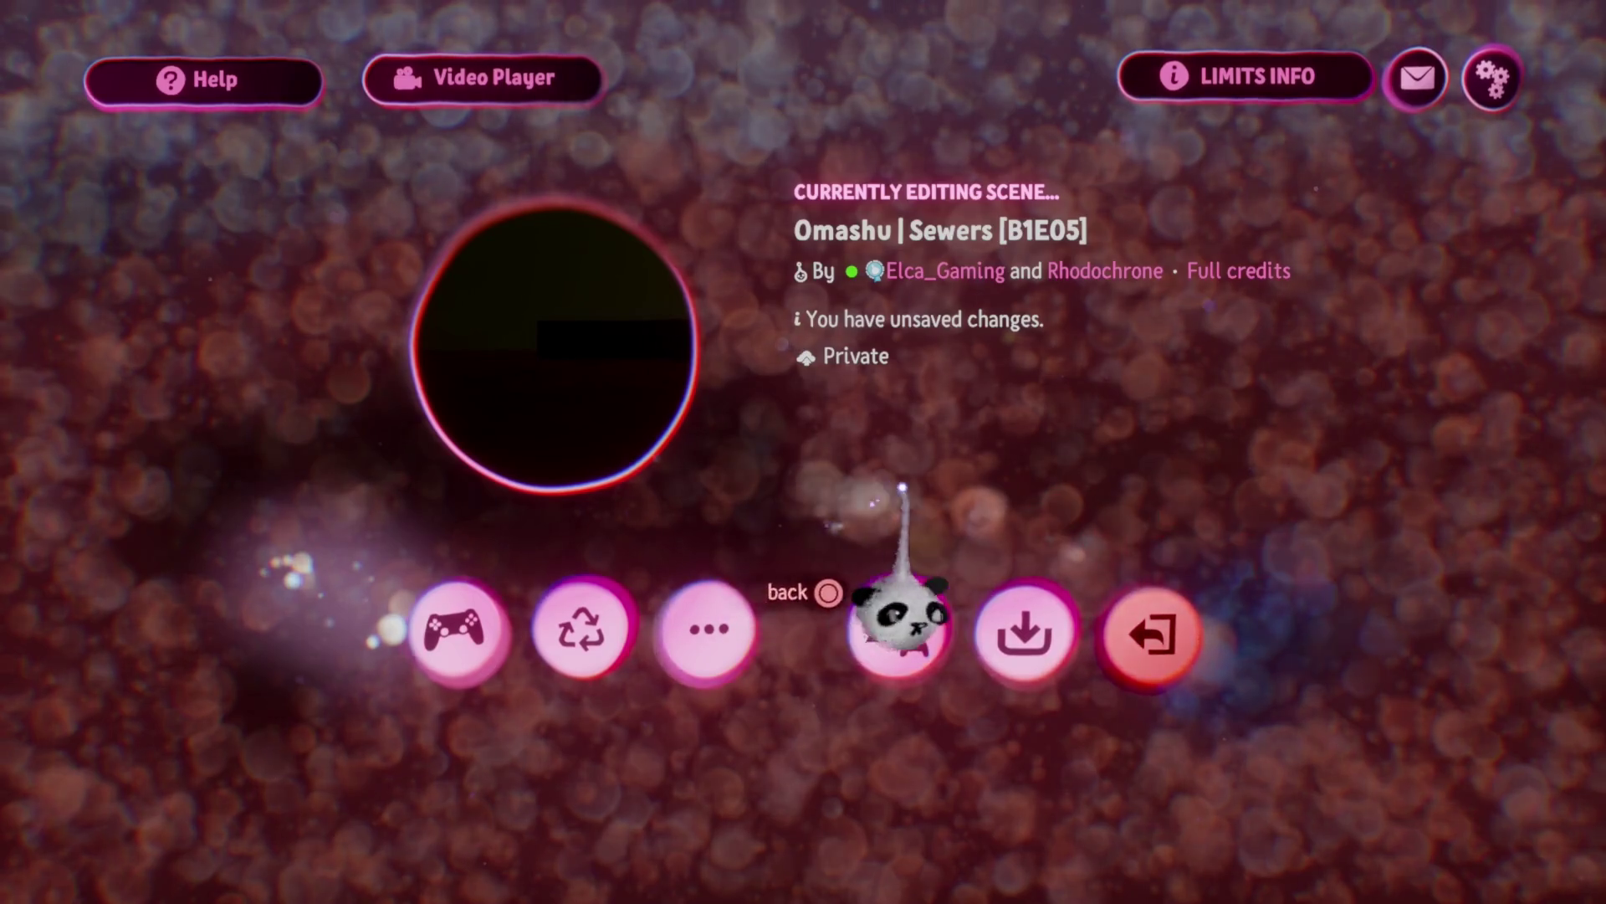
key("Escape")
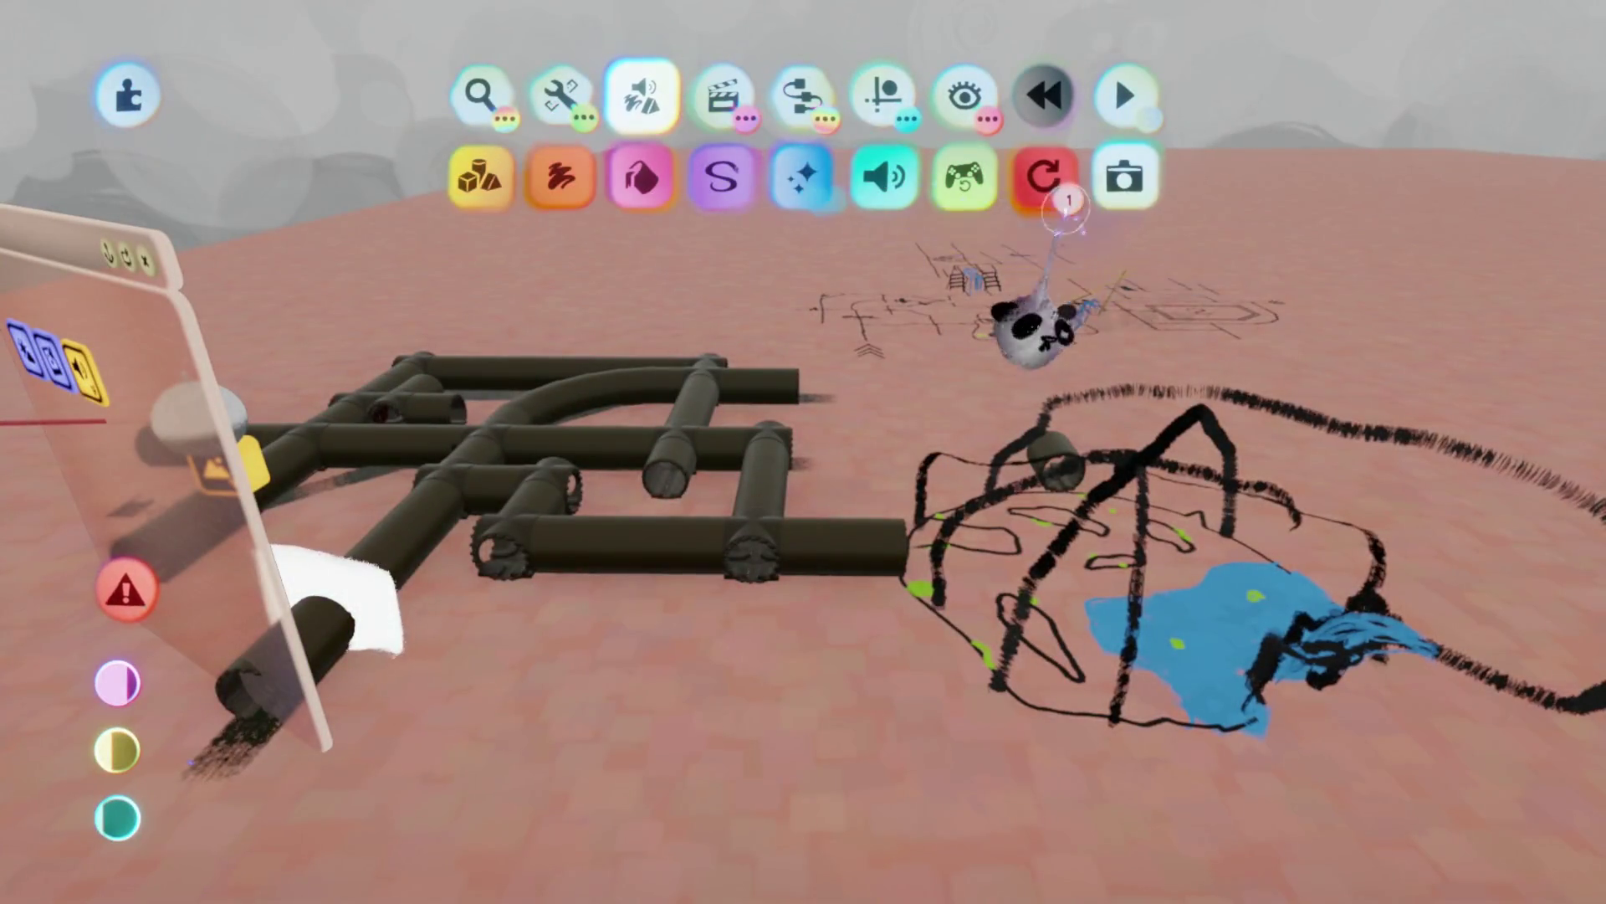
Review the objects with available updates, then exit the current creation
left_click(1069, 202)
scroll(1014, 216, "right", 5)
key("Escape")
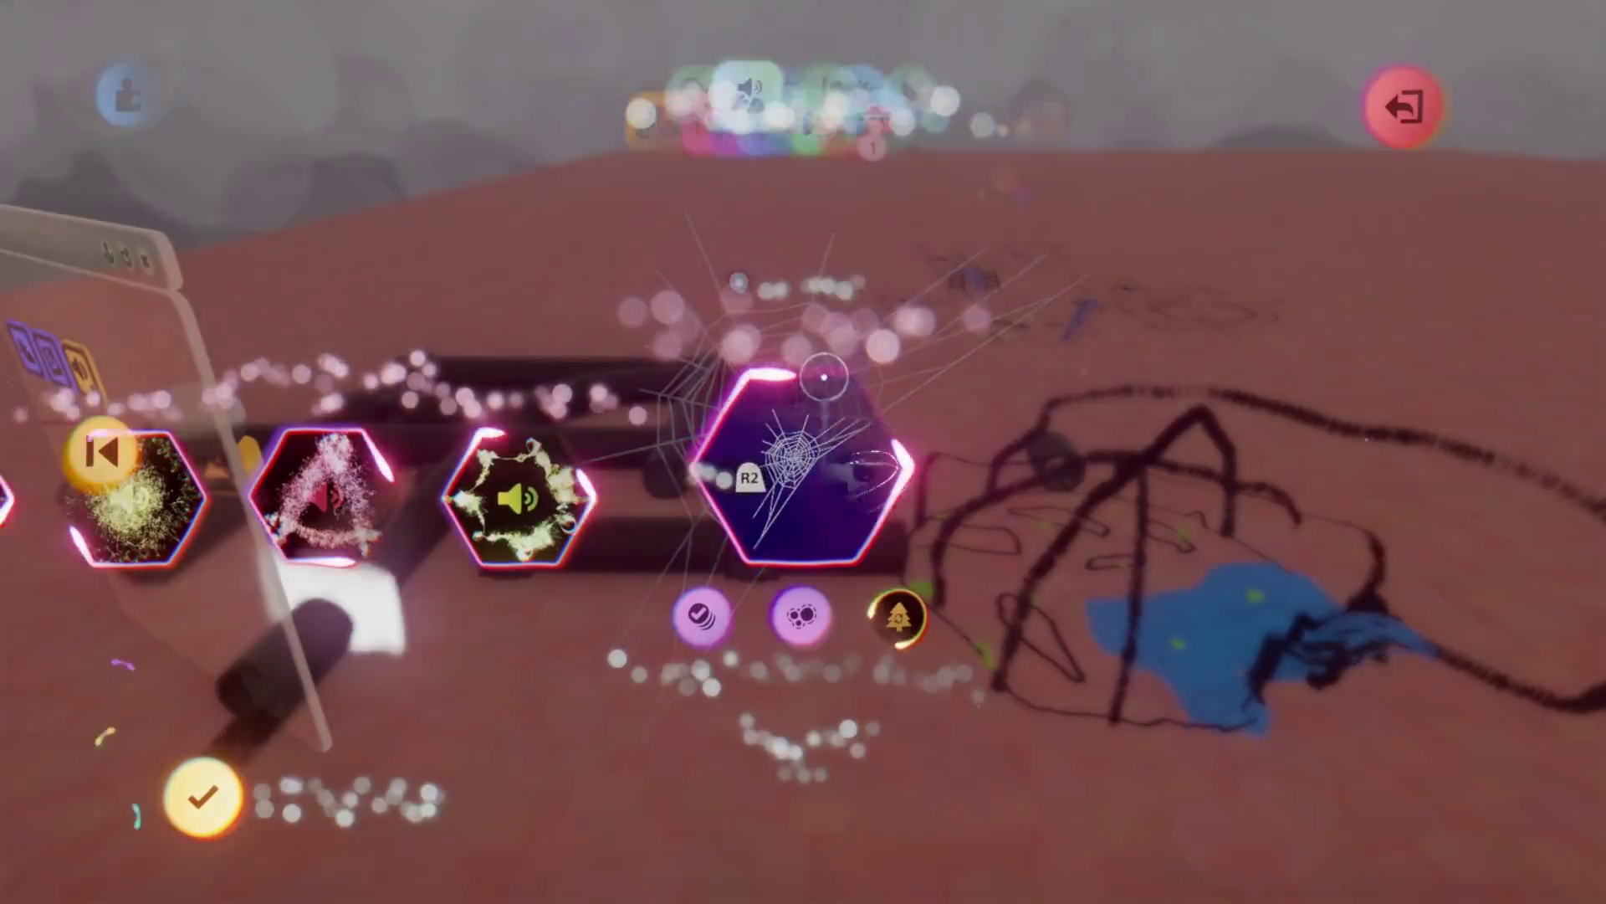
key("Escape")
left_click(1140, 636)
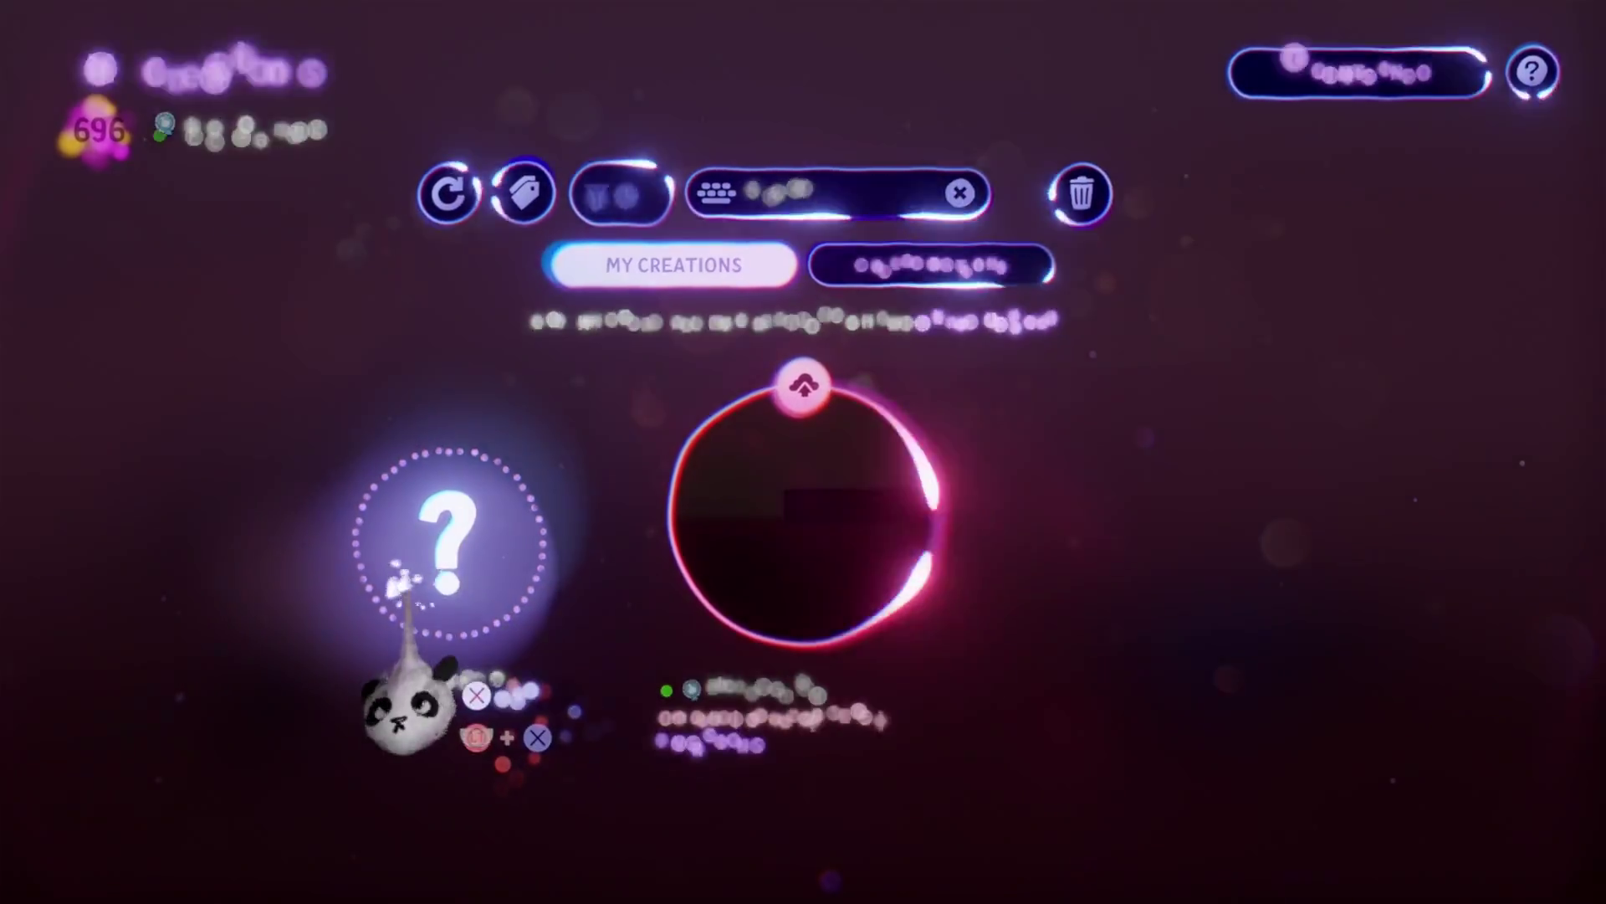
Start a new element, quick-save it as a Sculpture titled 'Omashu Sewers Assets', and view its Creation Settings
left_click(435, 585)
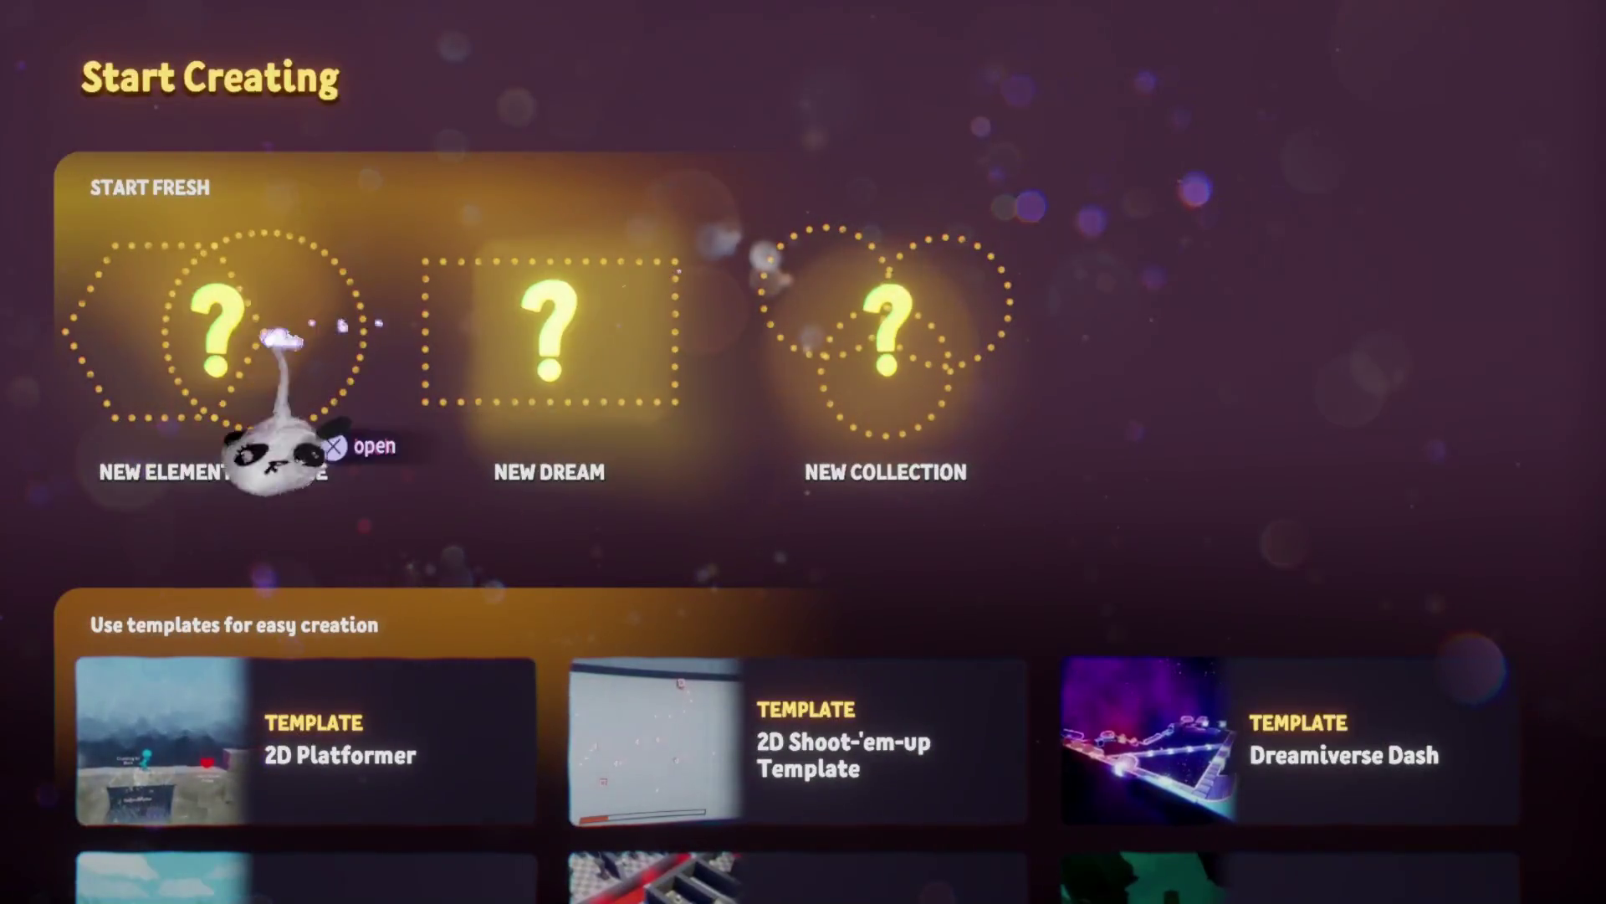
left_click(276, 352)
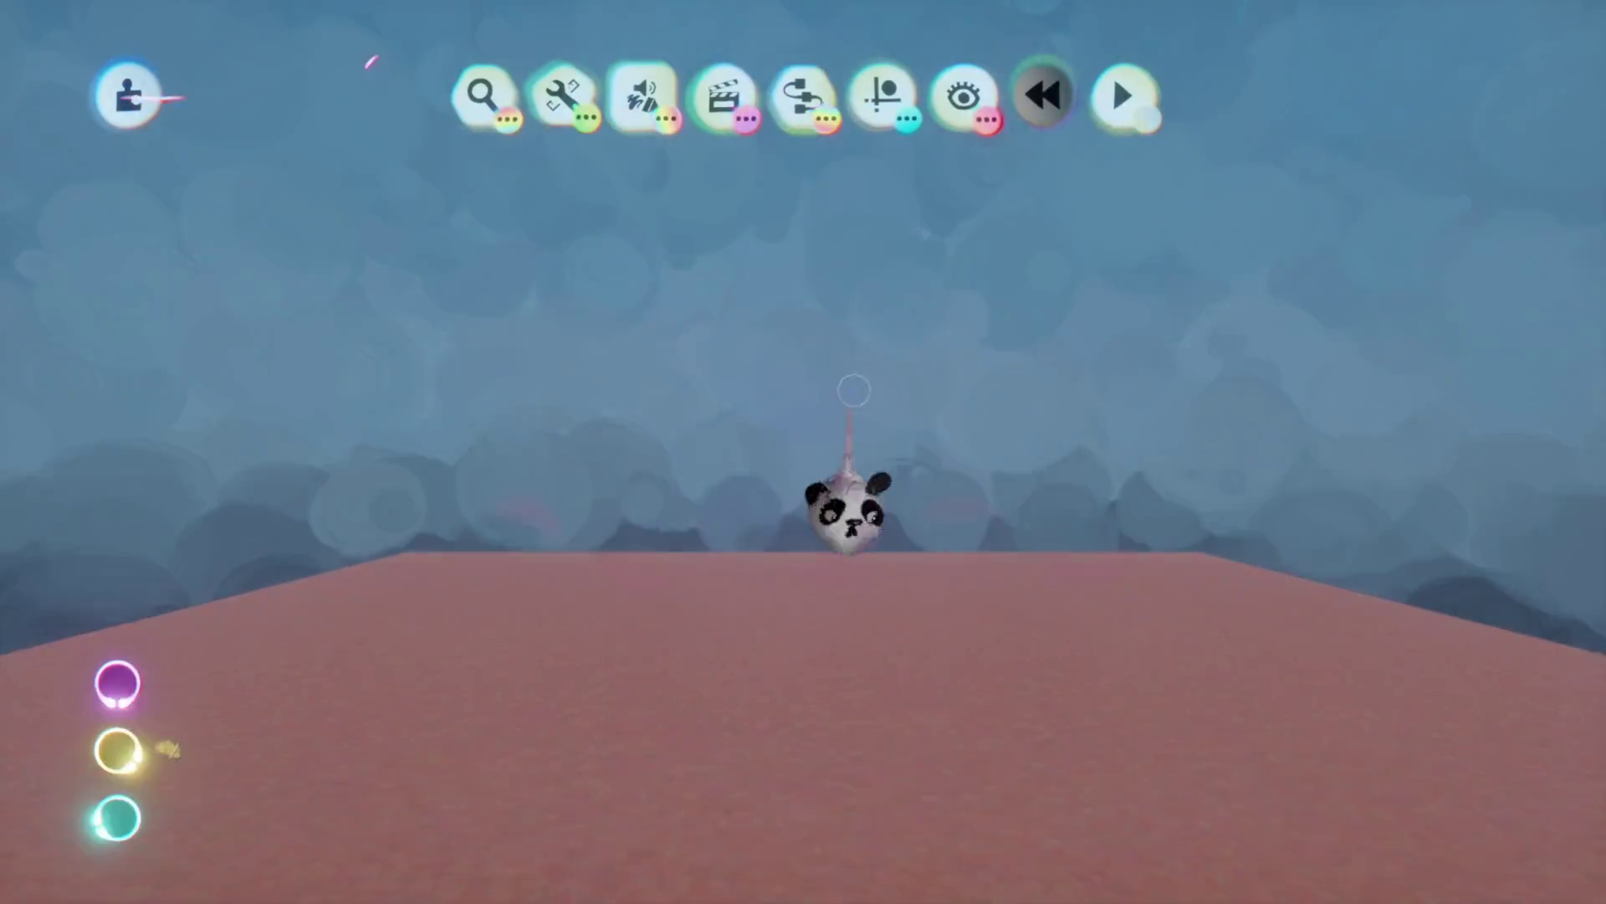
key("Escape")
left_click(849, 544)
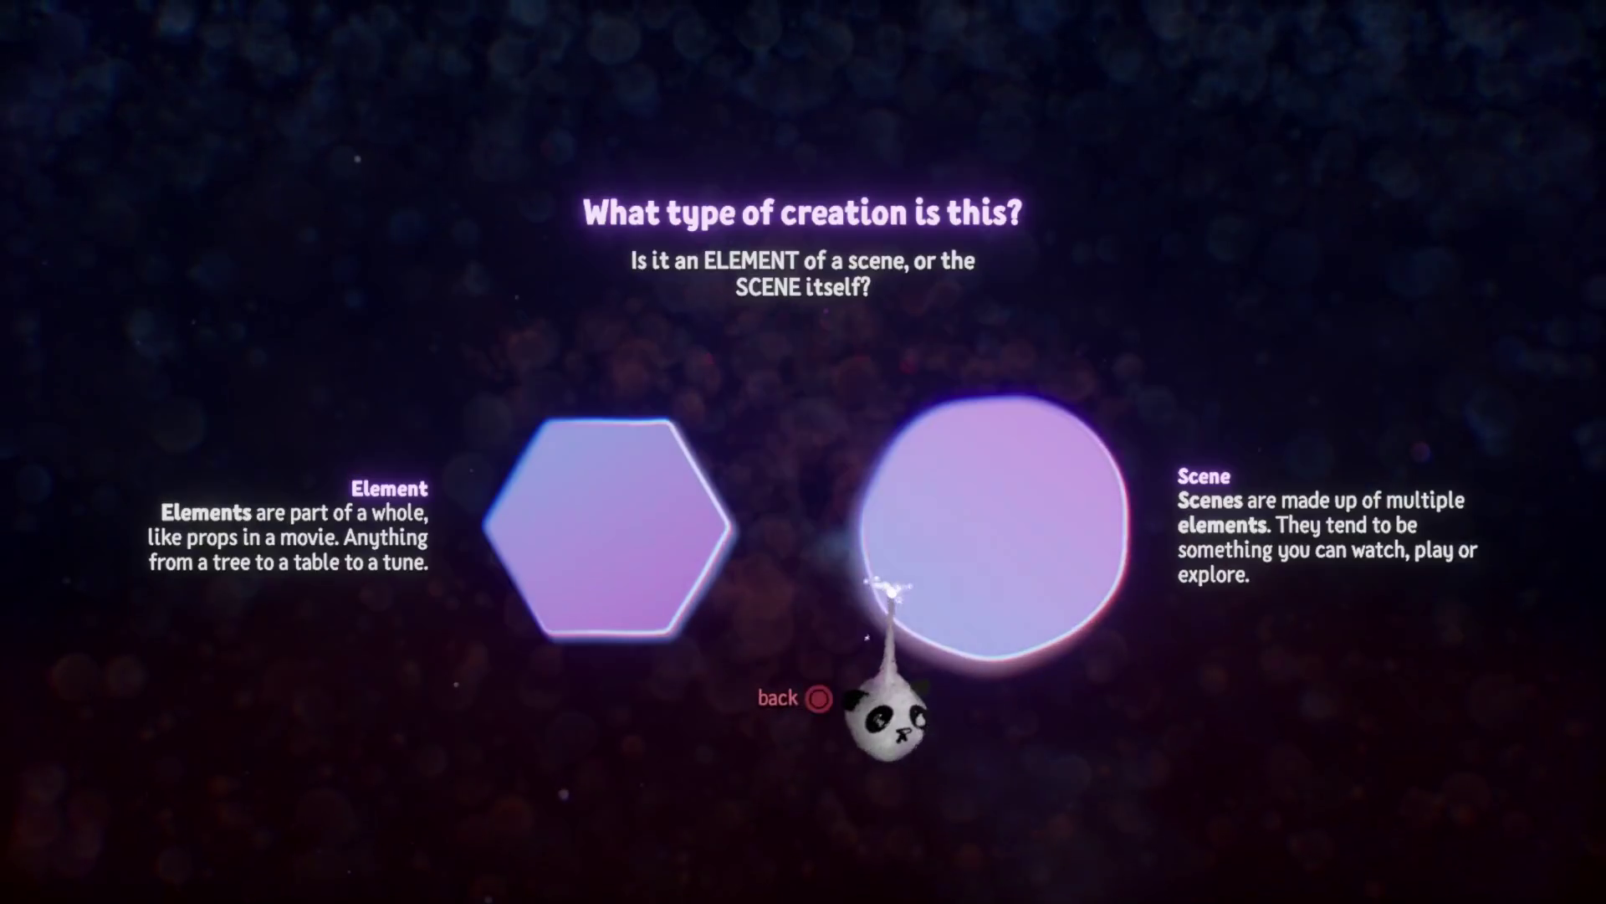
left_click(878, 516)
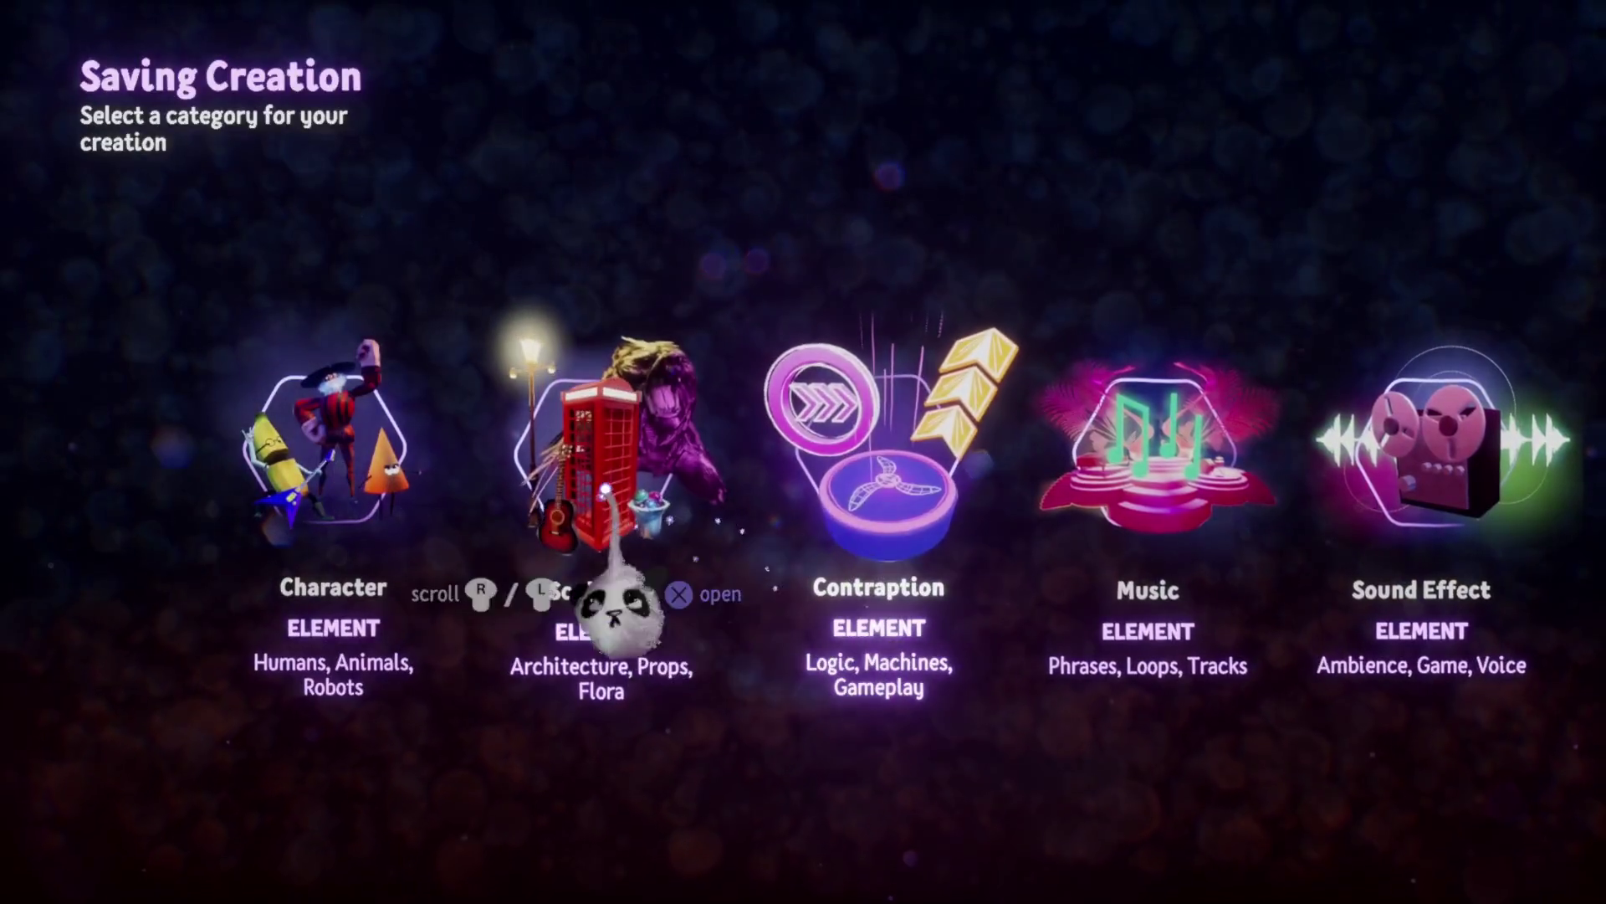
left_click(548, 578)
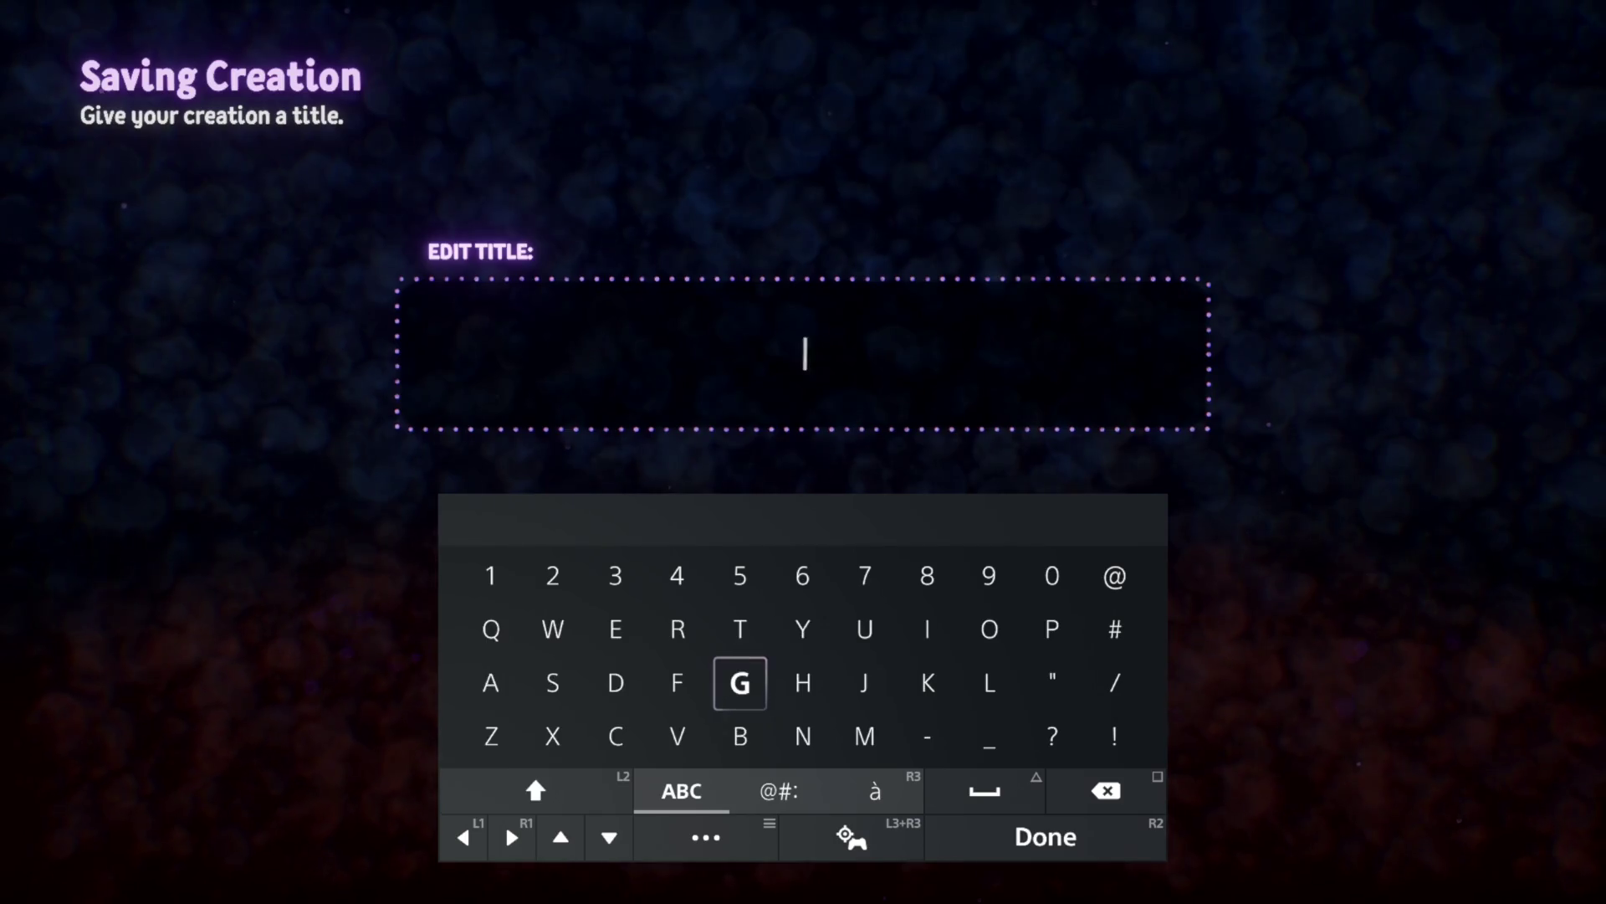
type("O")
key("Return")
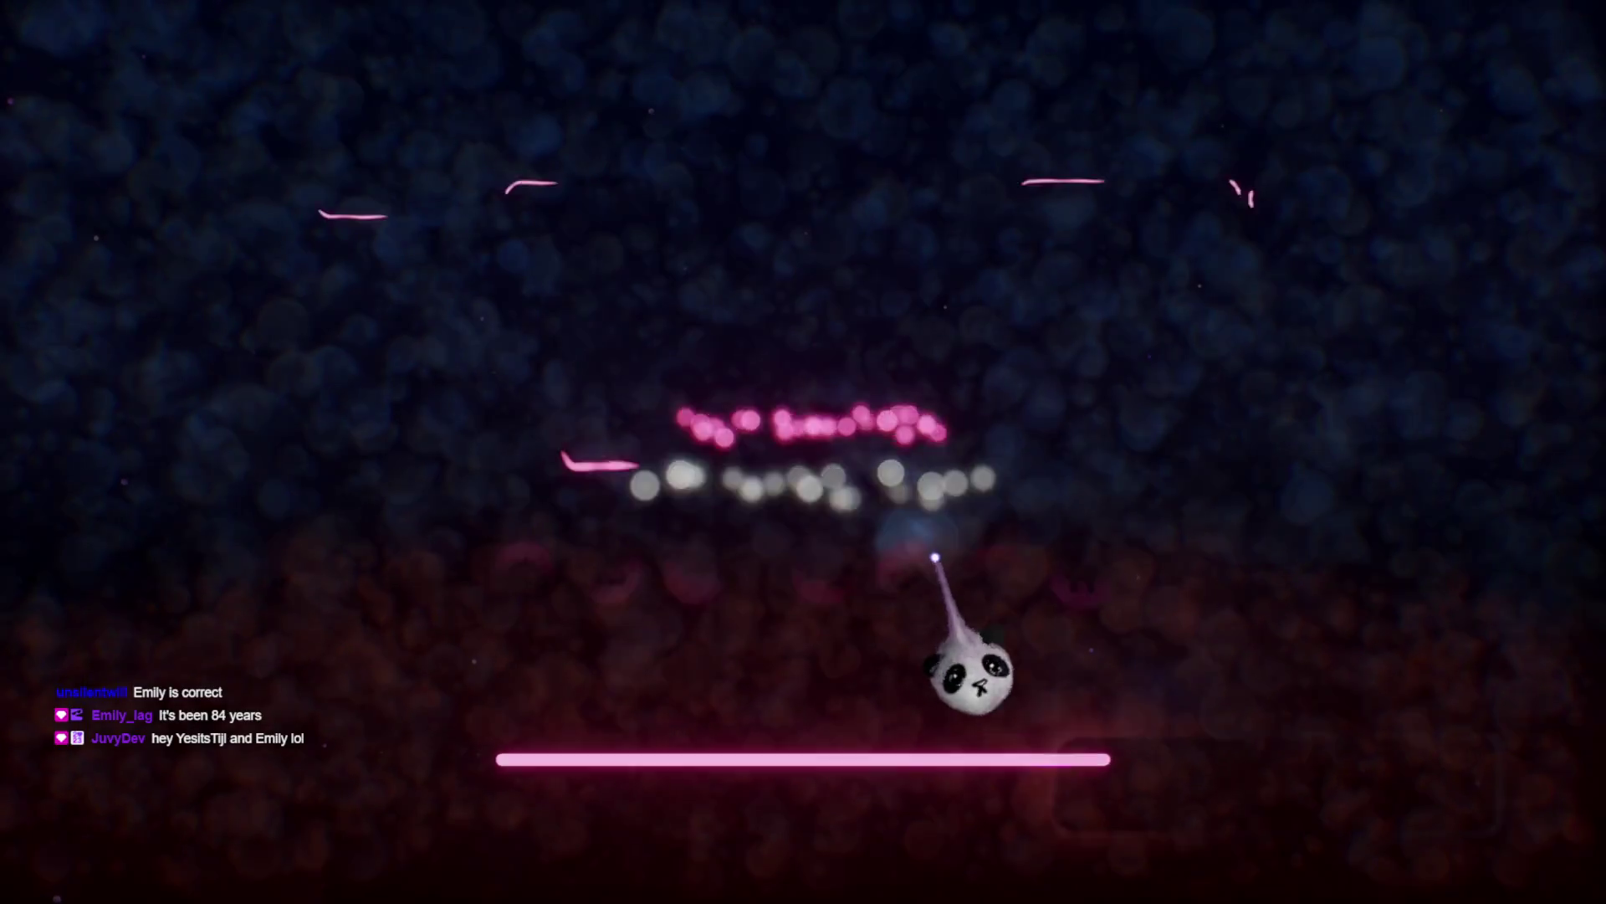
left_click(1494, 81)
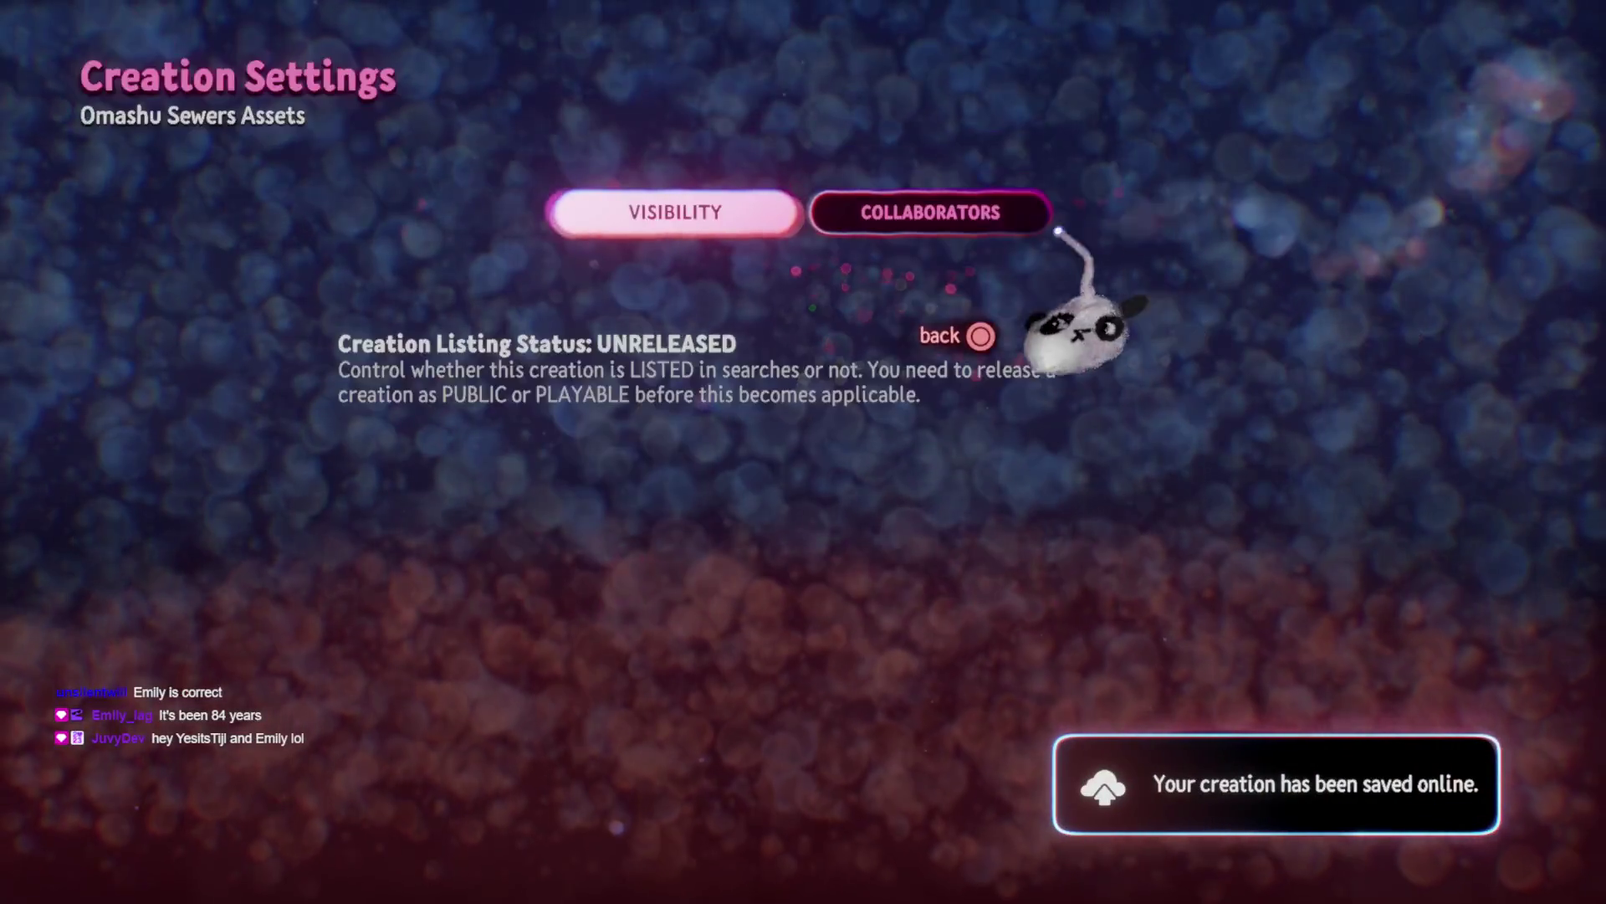
Search Everyone for the collaborator's username, trimming its last letter to find them
left_click(1038, 219)
left_click(421, 502)
left_click(1112, 268)
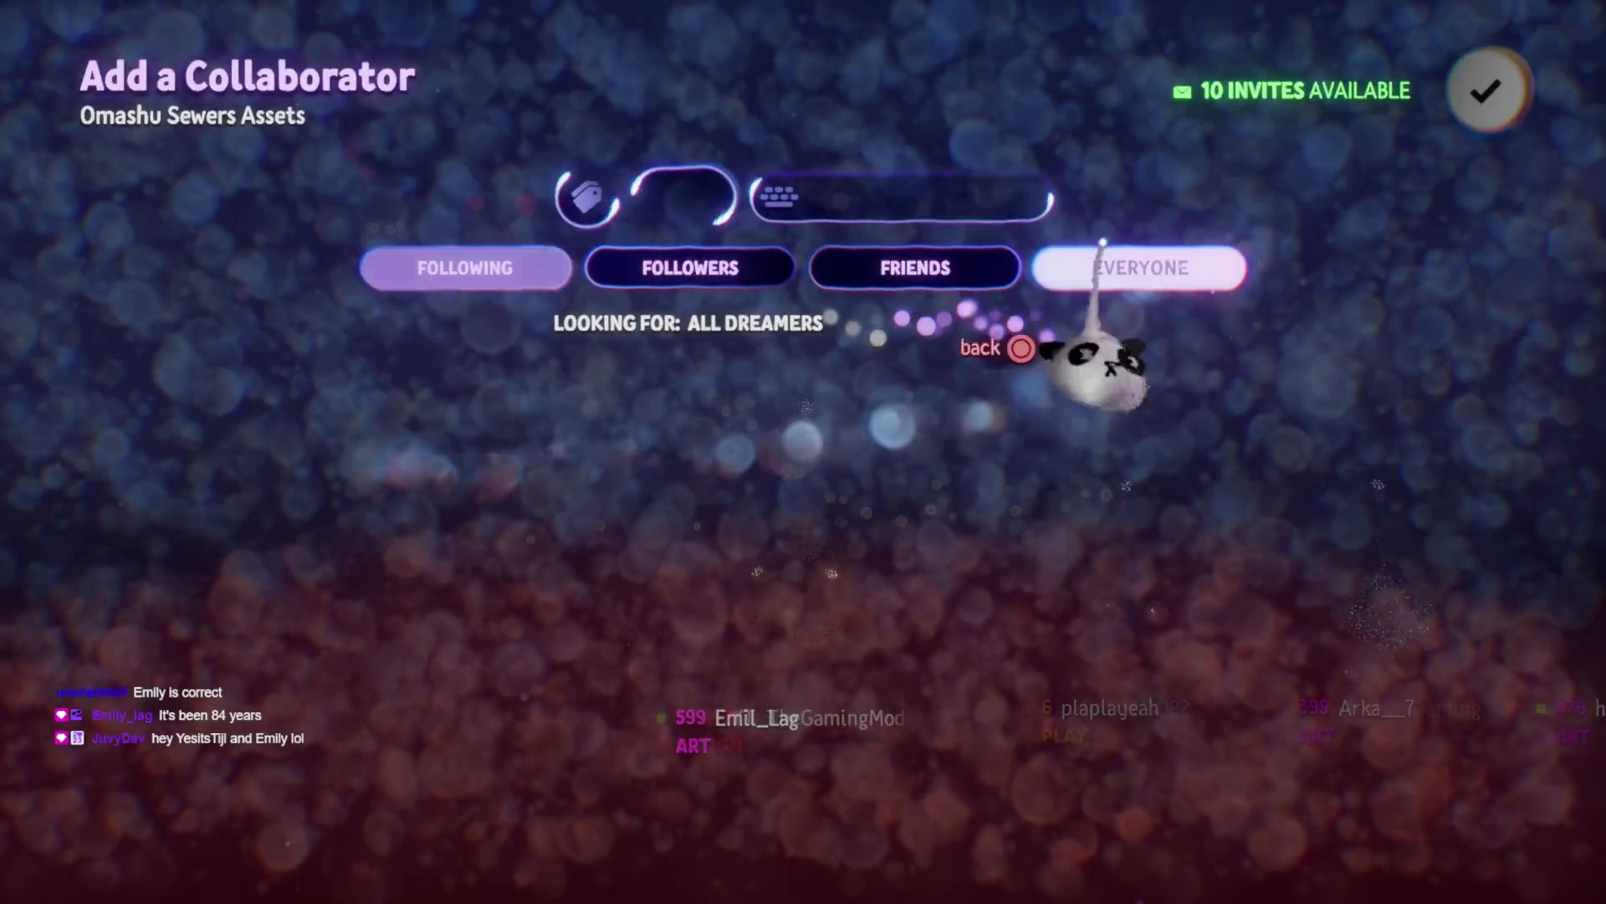
type("It")
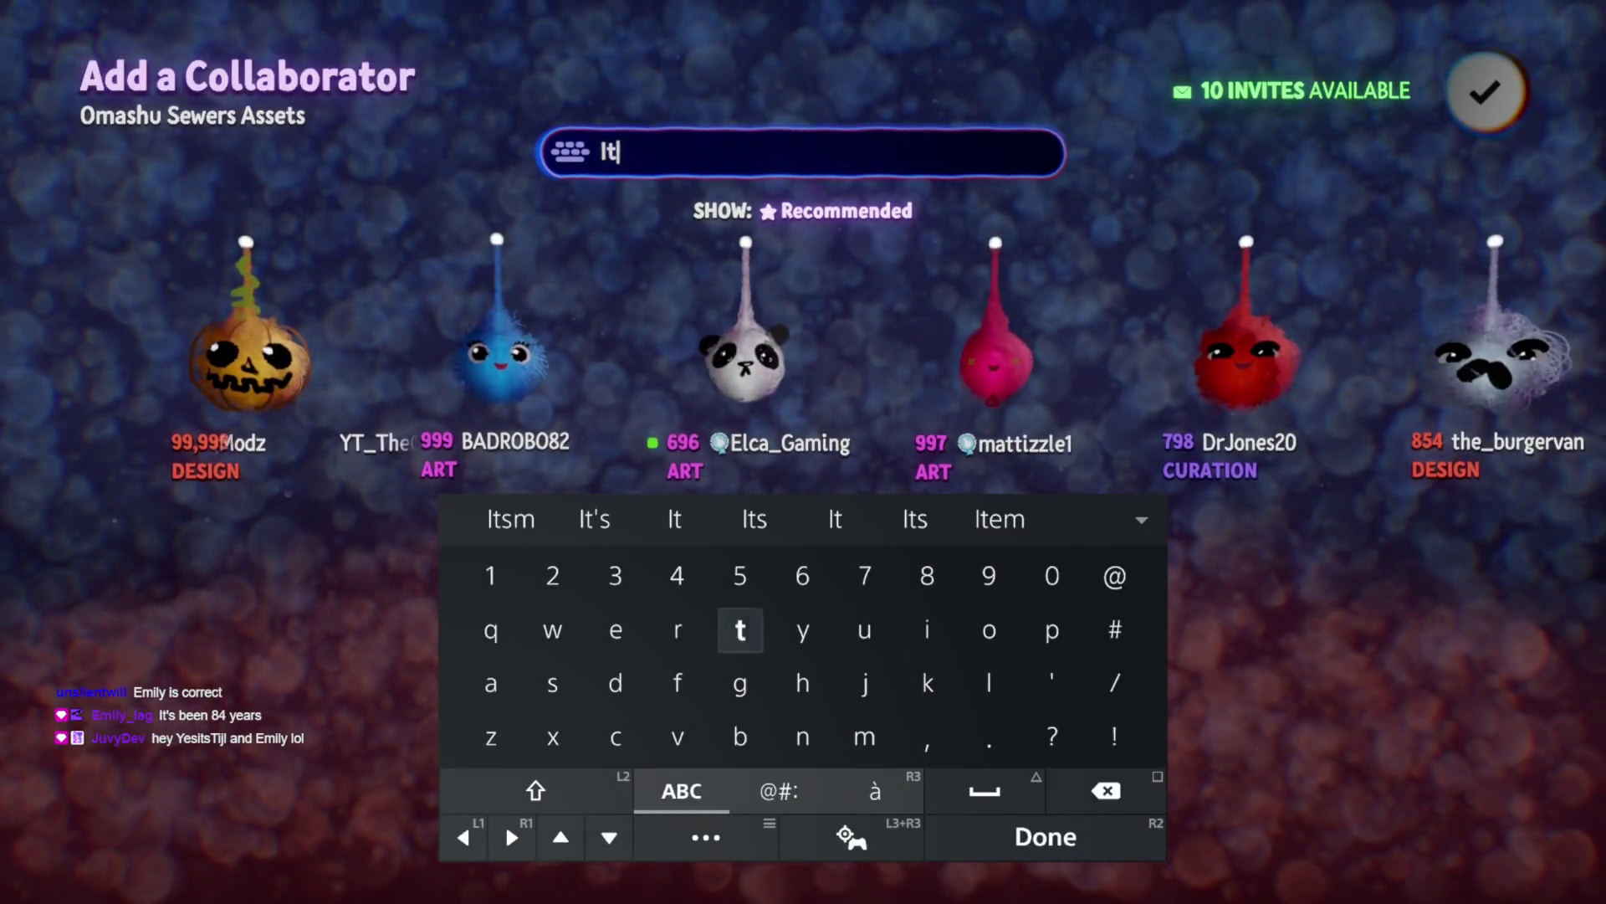
type("sme")
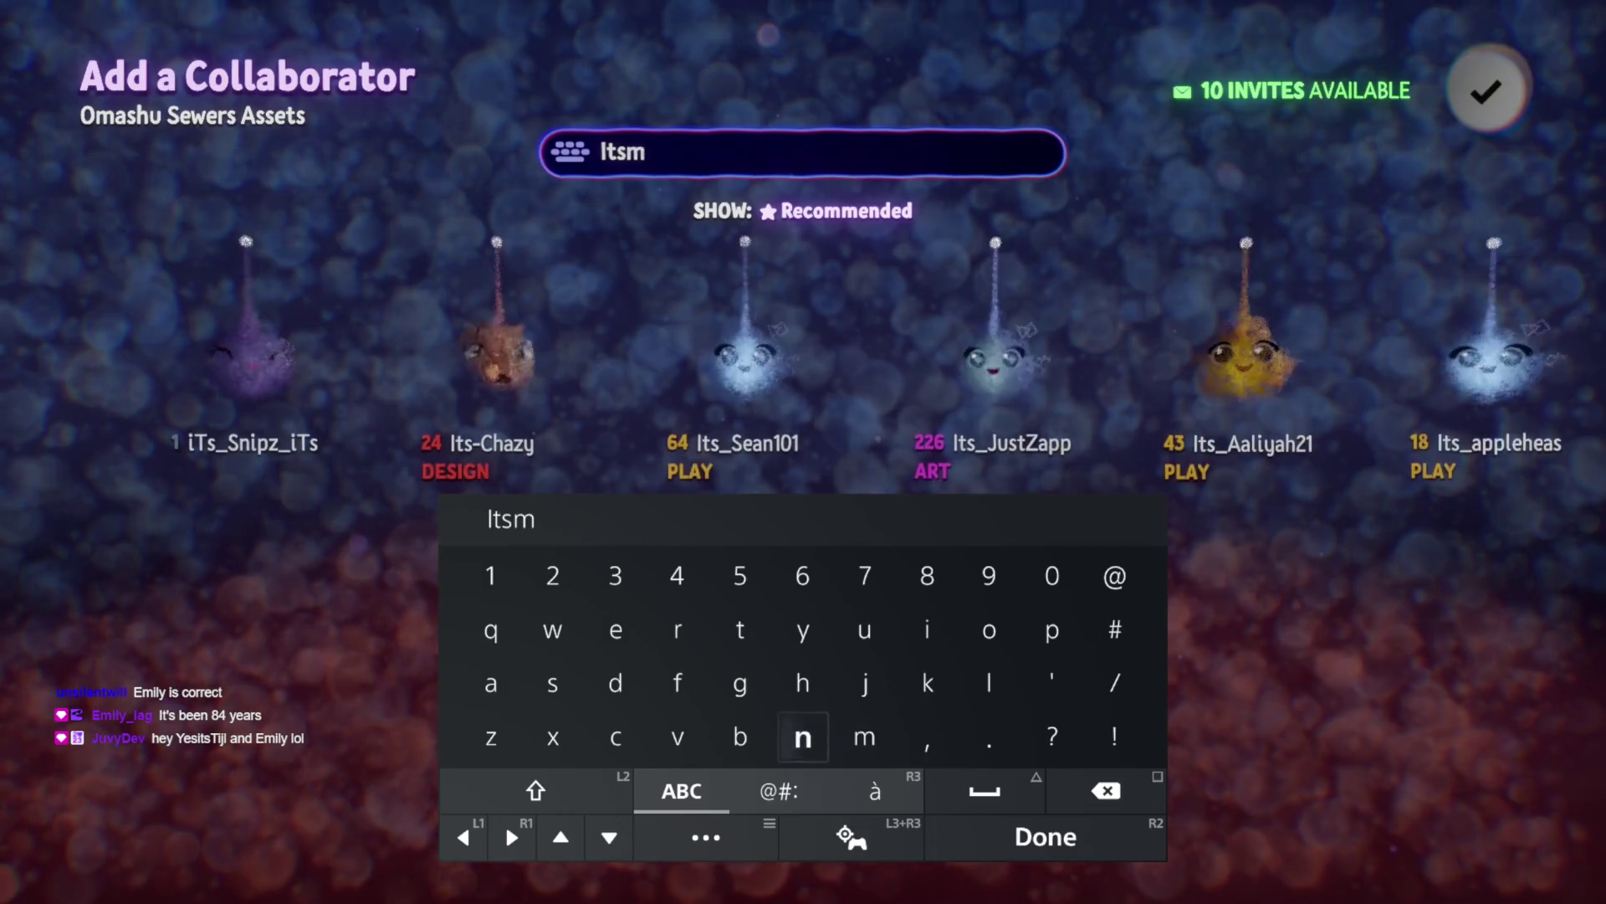
key("Return")
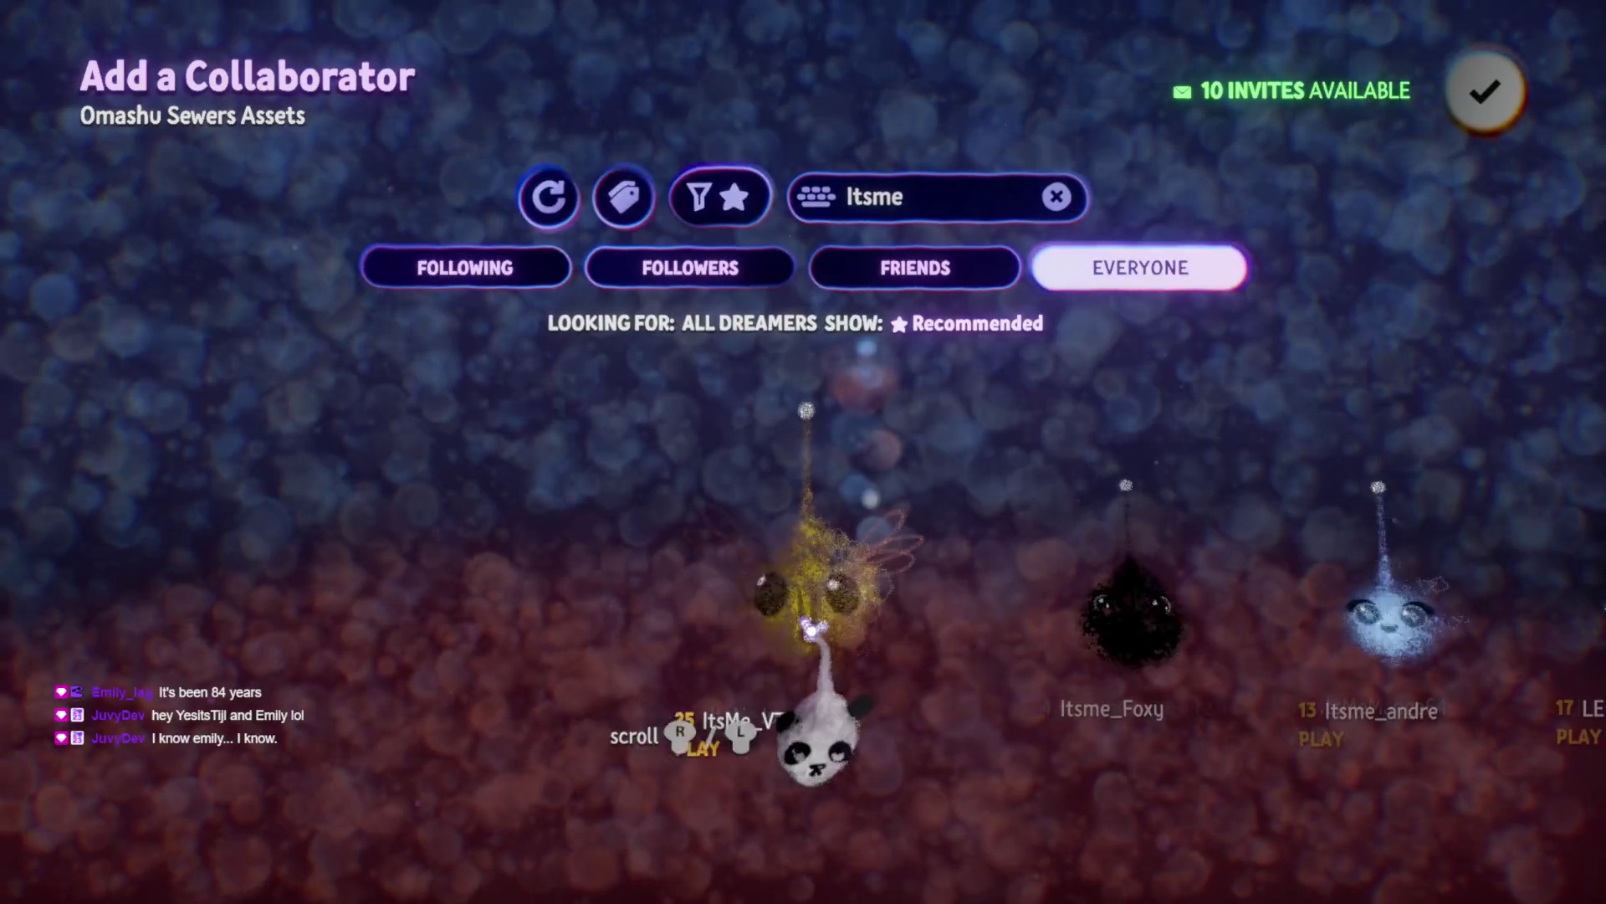
left_click(968, 159)
key("BackSpace")
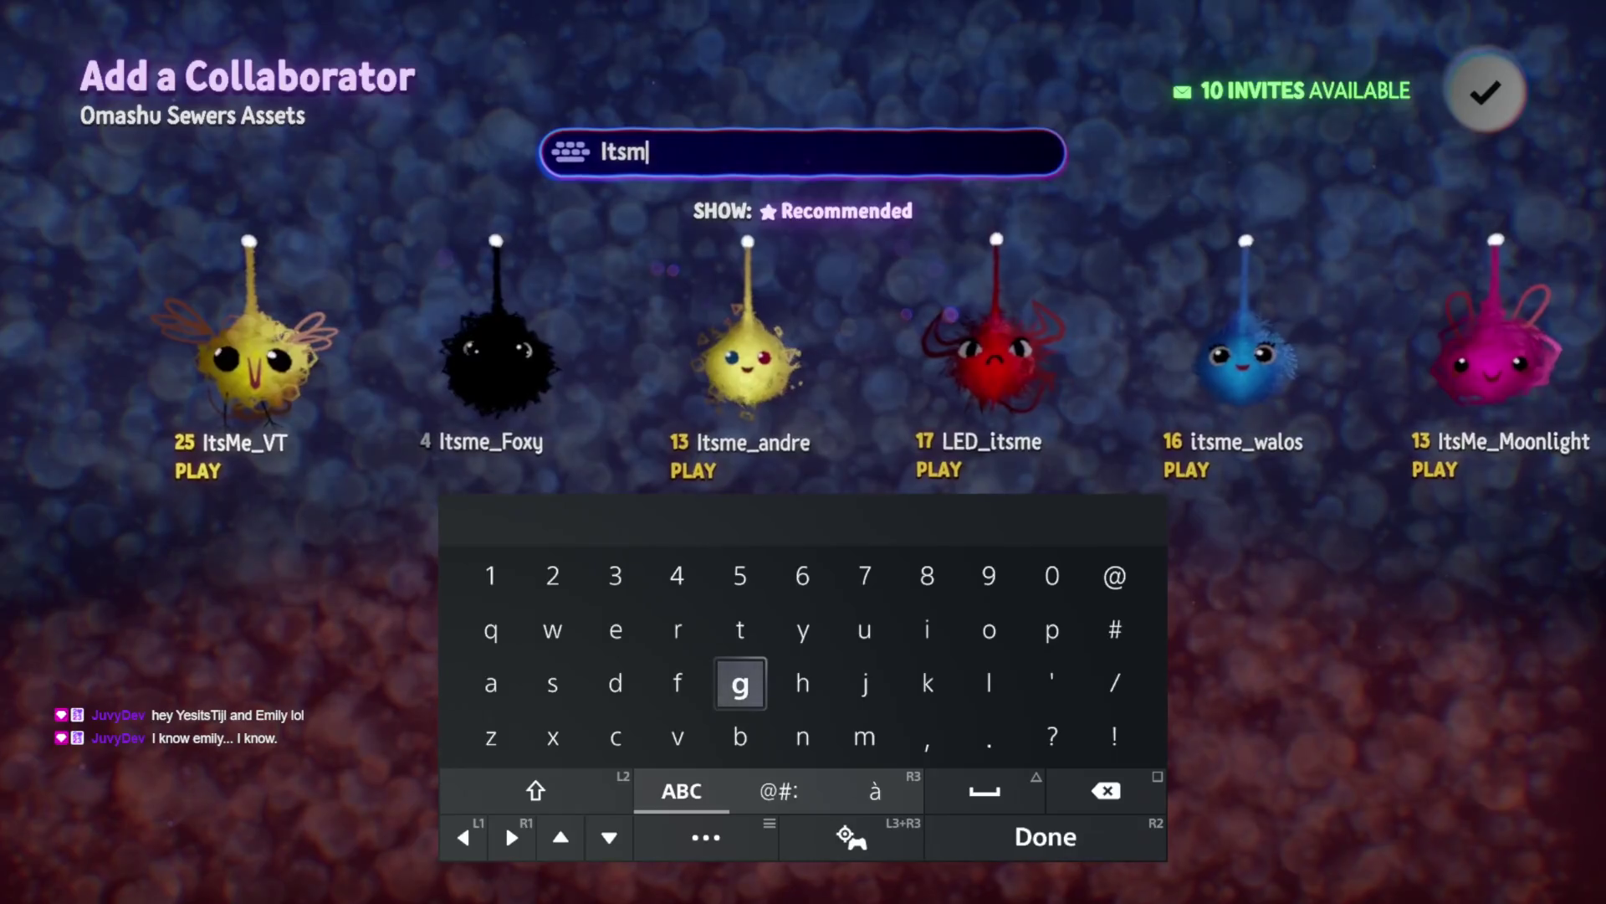
key("Return")
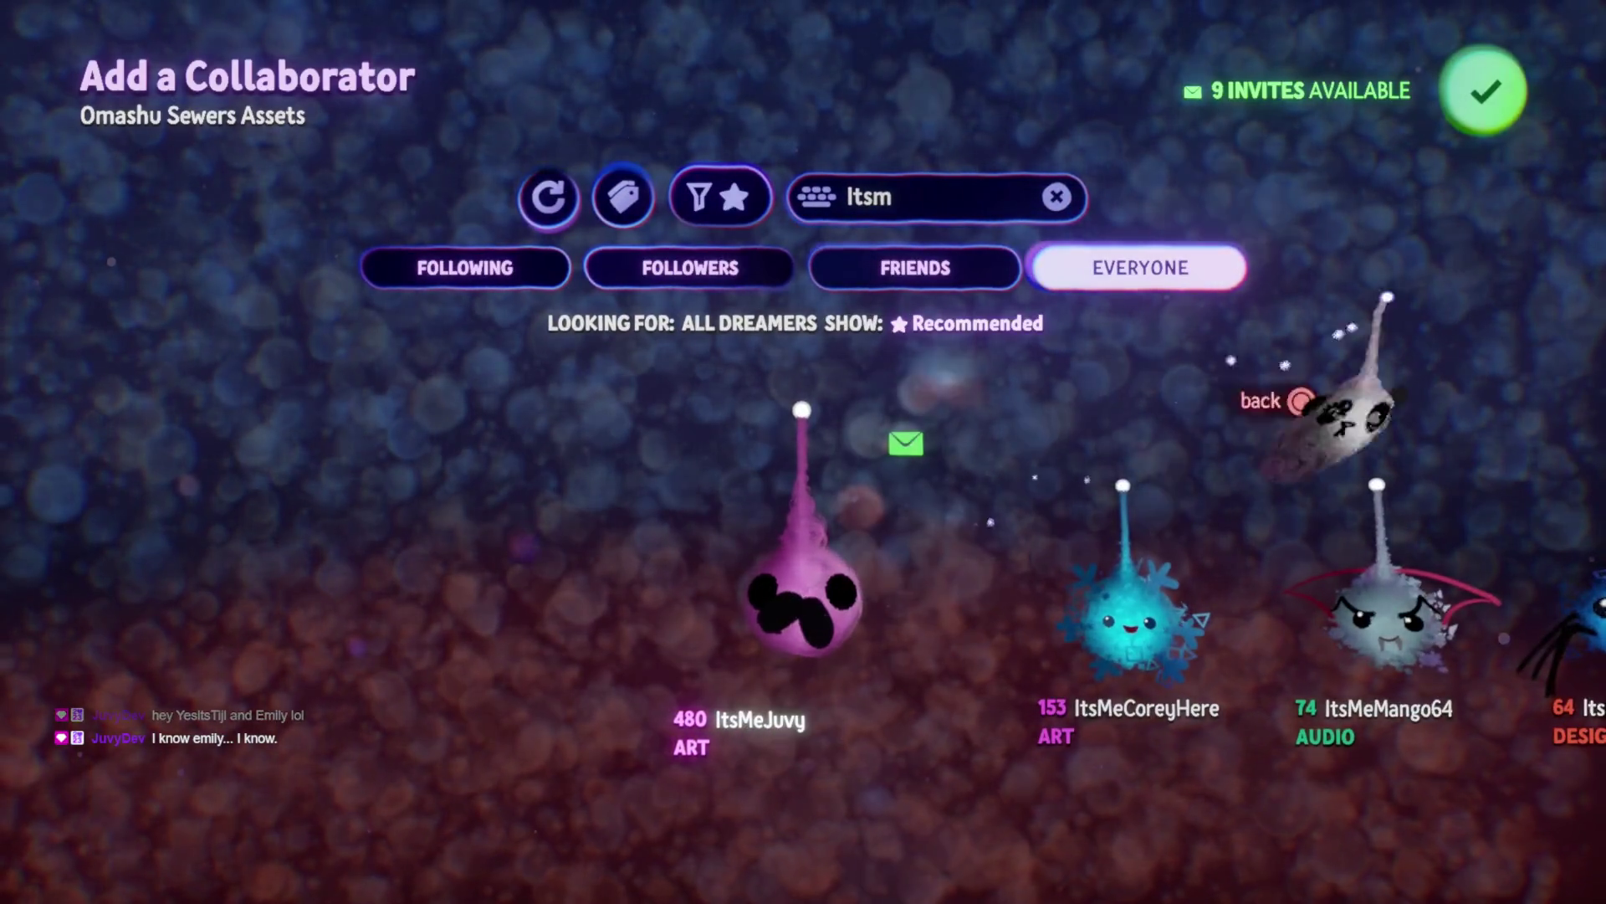
Send and confirm the collaborator invite, then exit the element to My Creations
left_click(1484, 91)
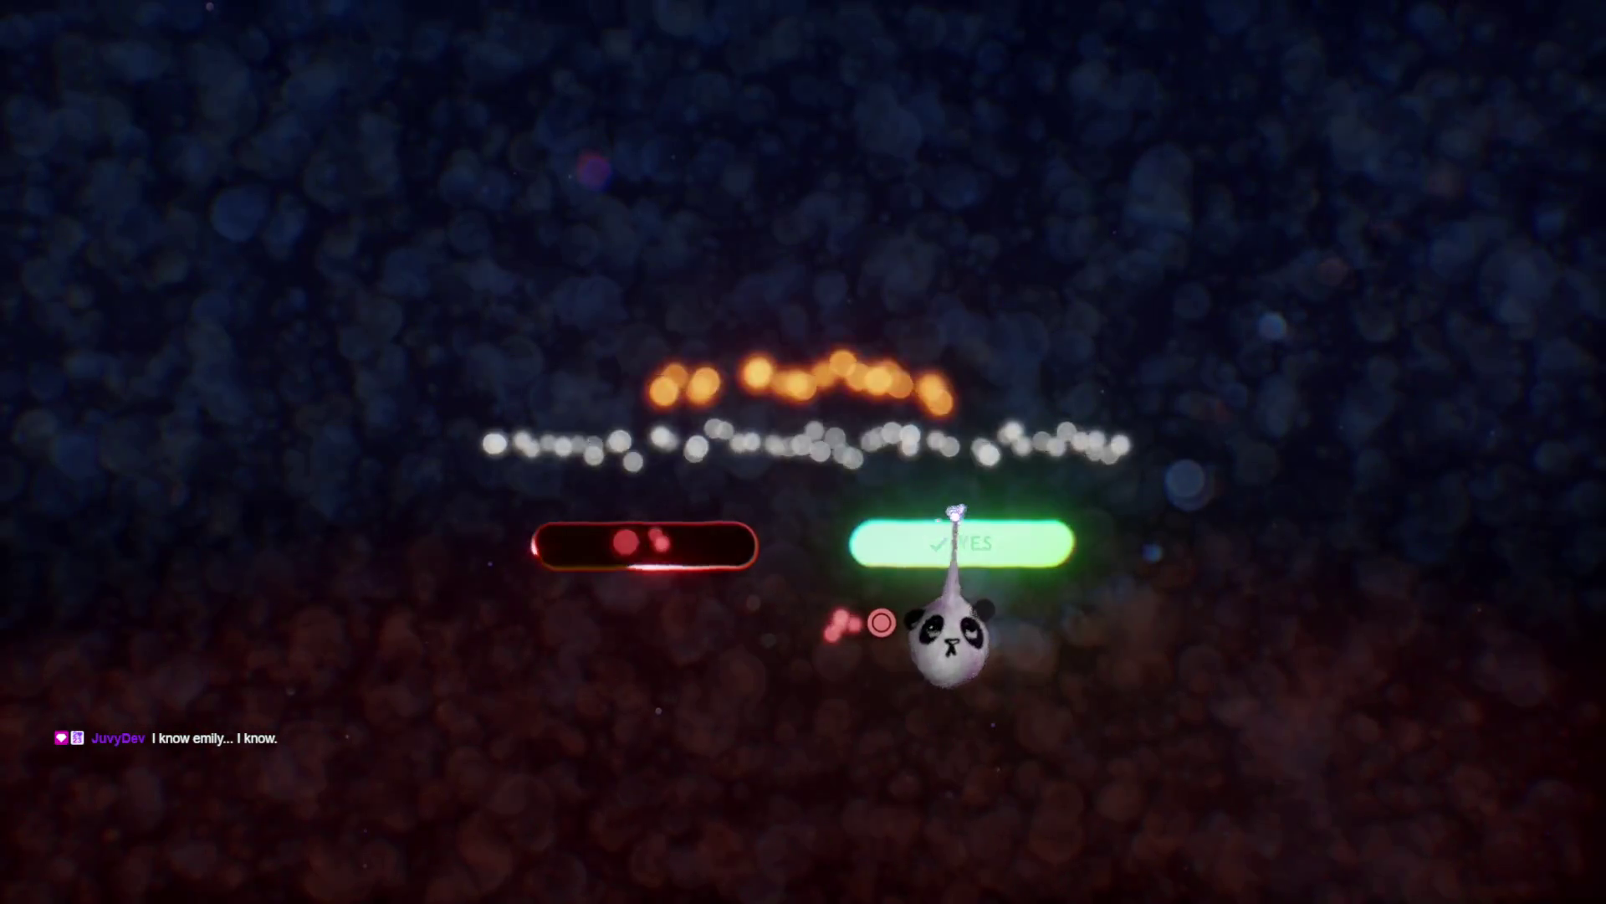
left_click(955, 512)
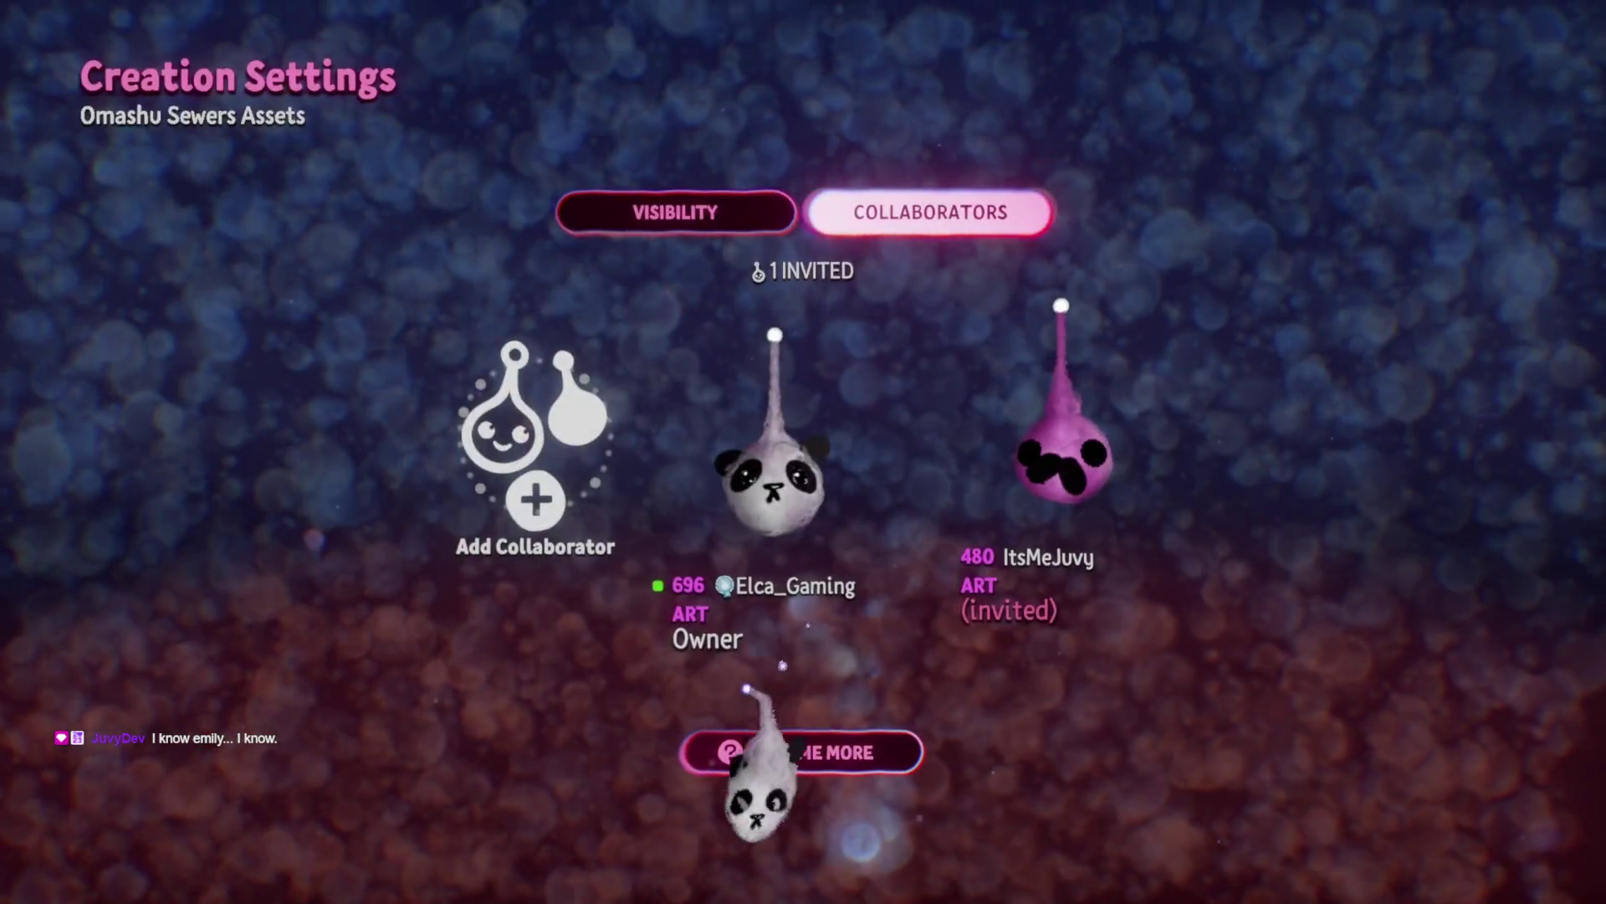
key("Escape")
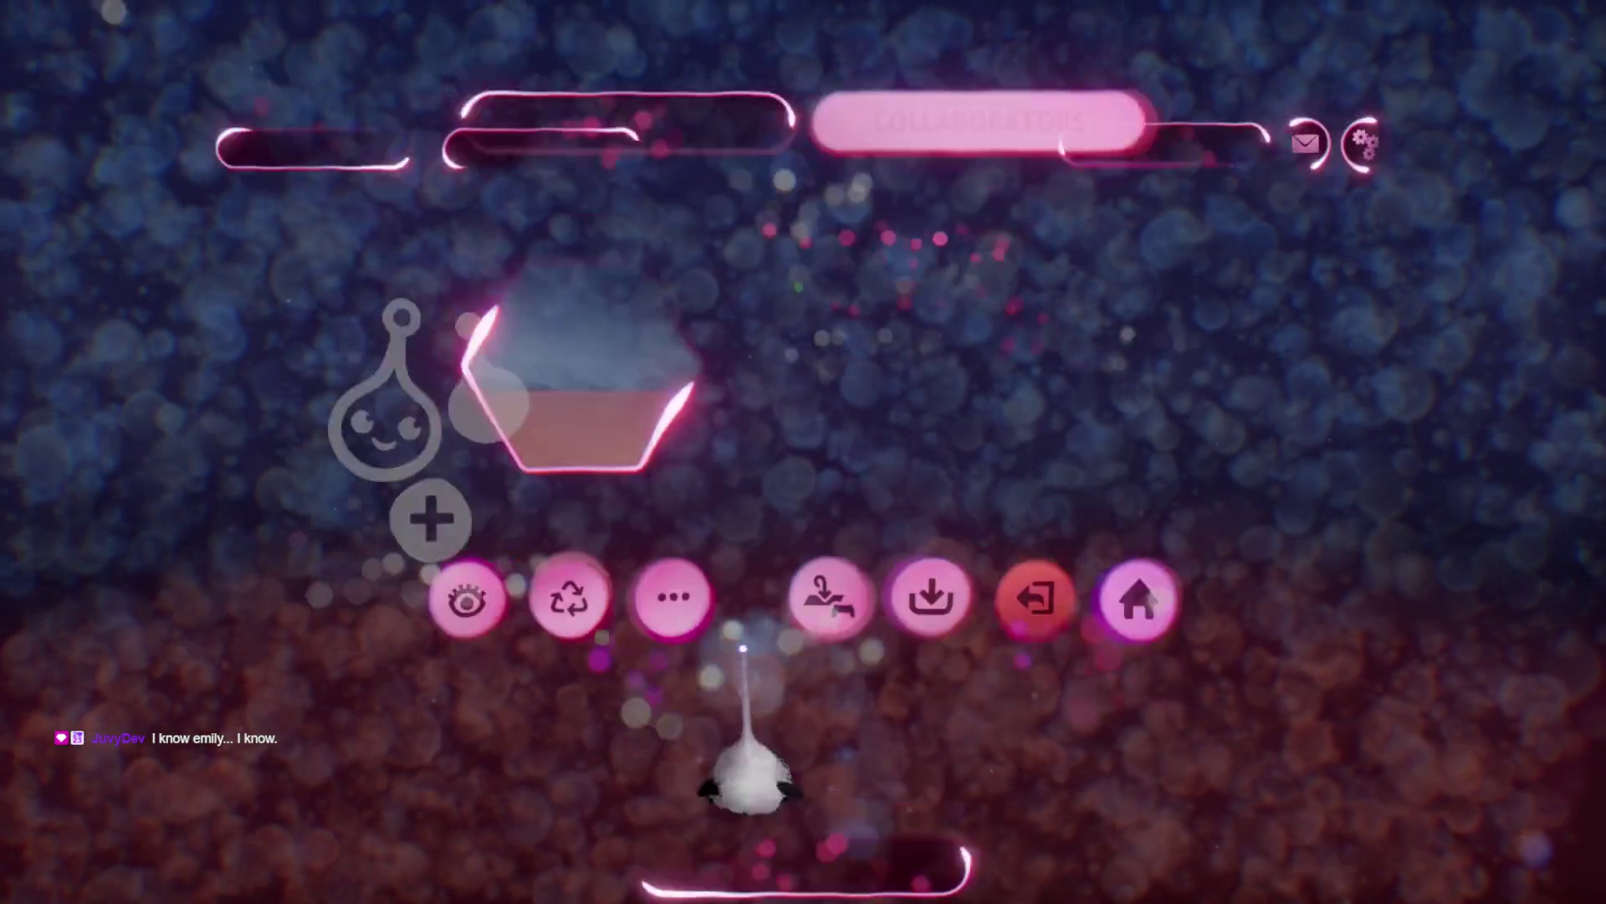
left_click(1068, 629)
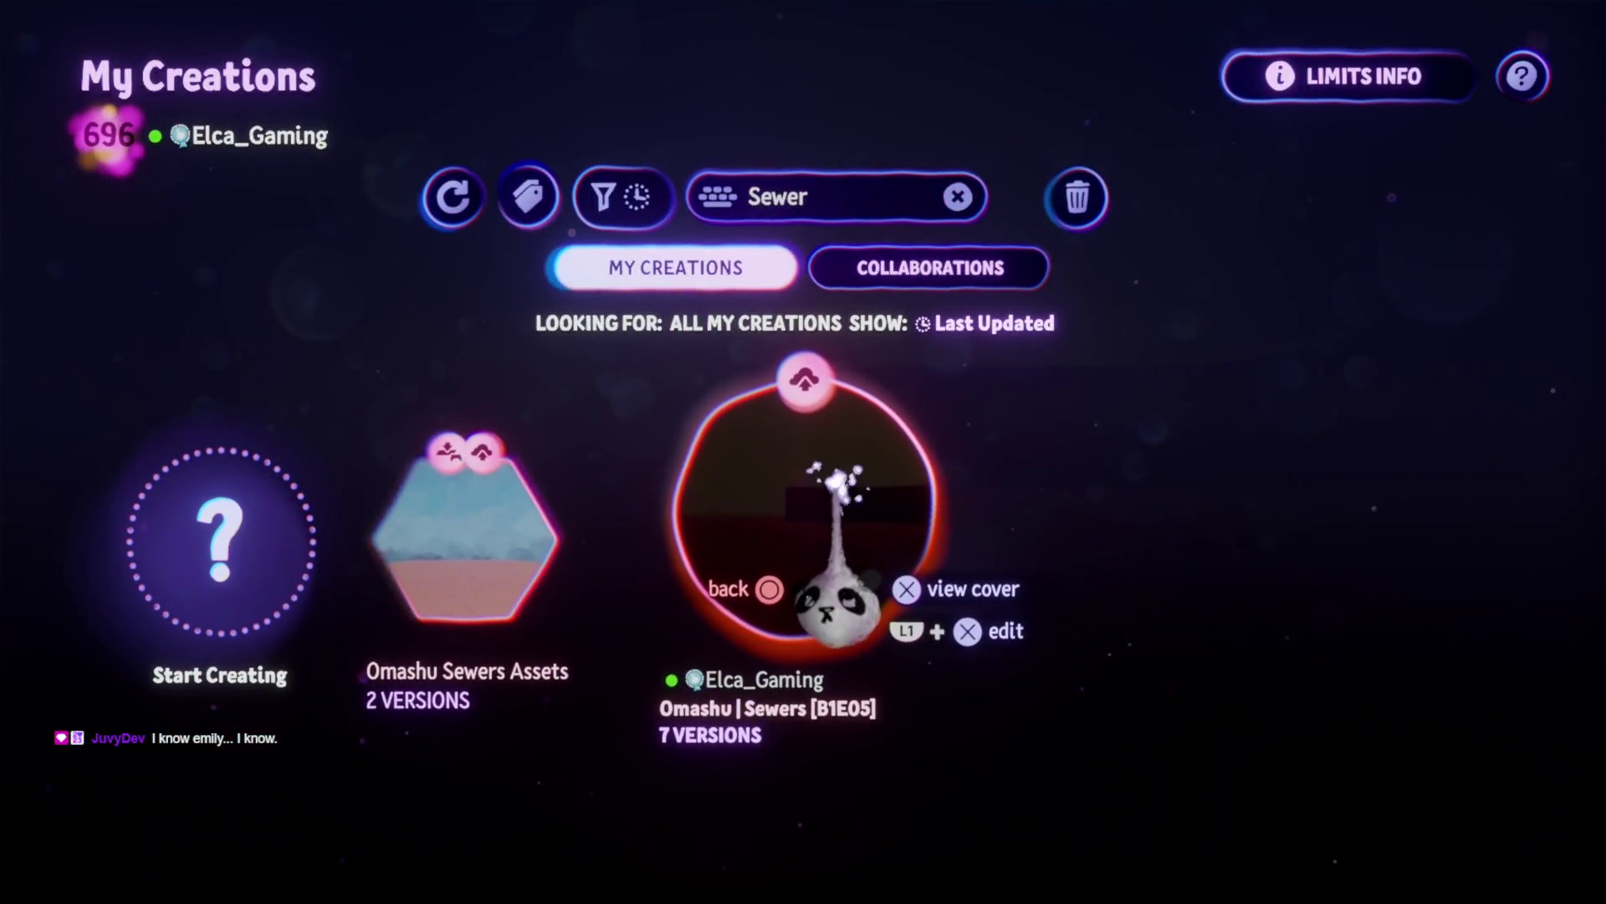
Open Omashu | Sewers [B1E05] from My Creations in edit mode and dismiss the tool menu
left_click(832, 598)
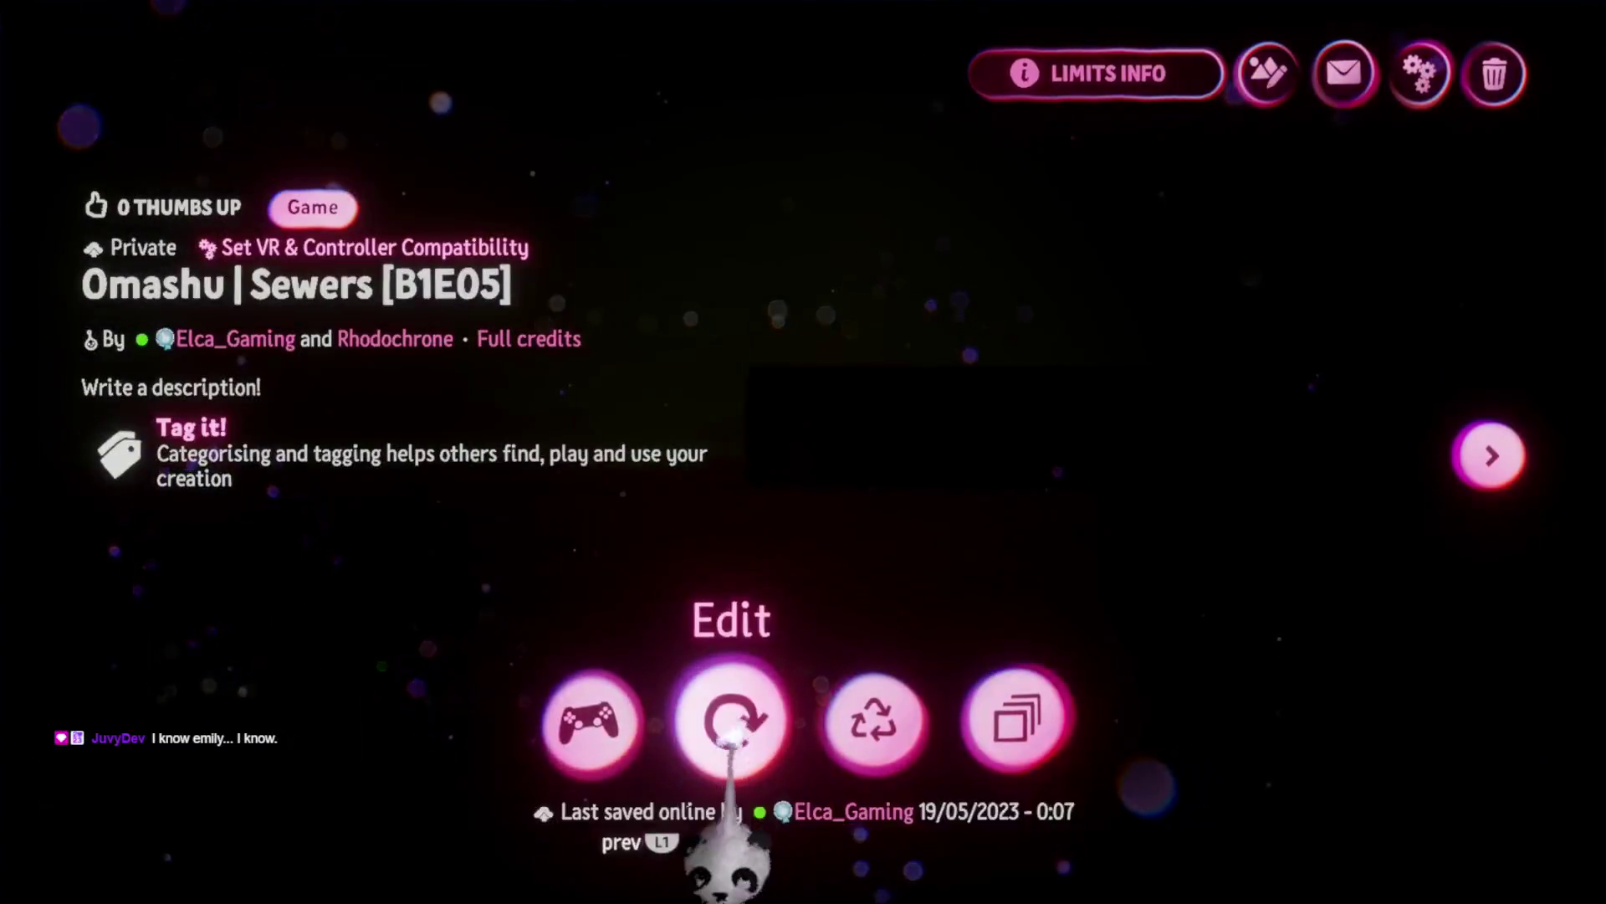
left_click(730, 737)
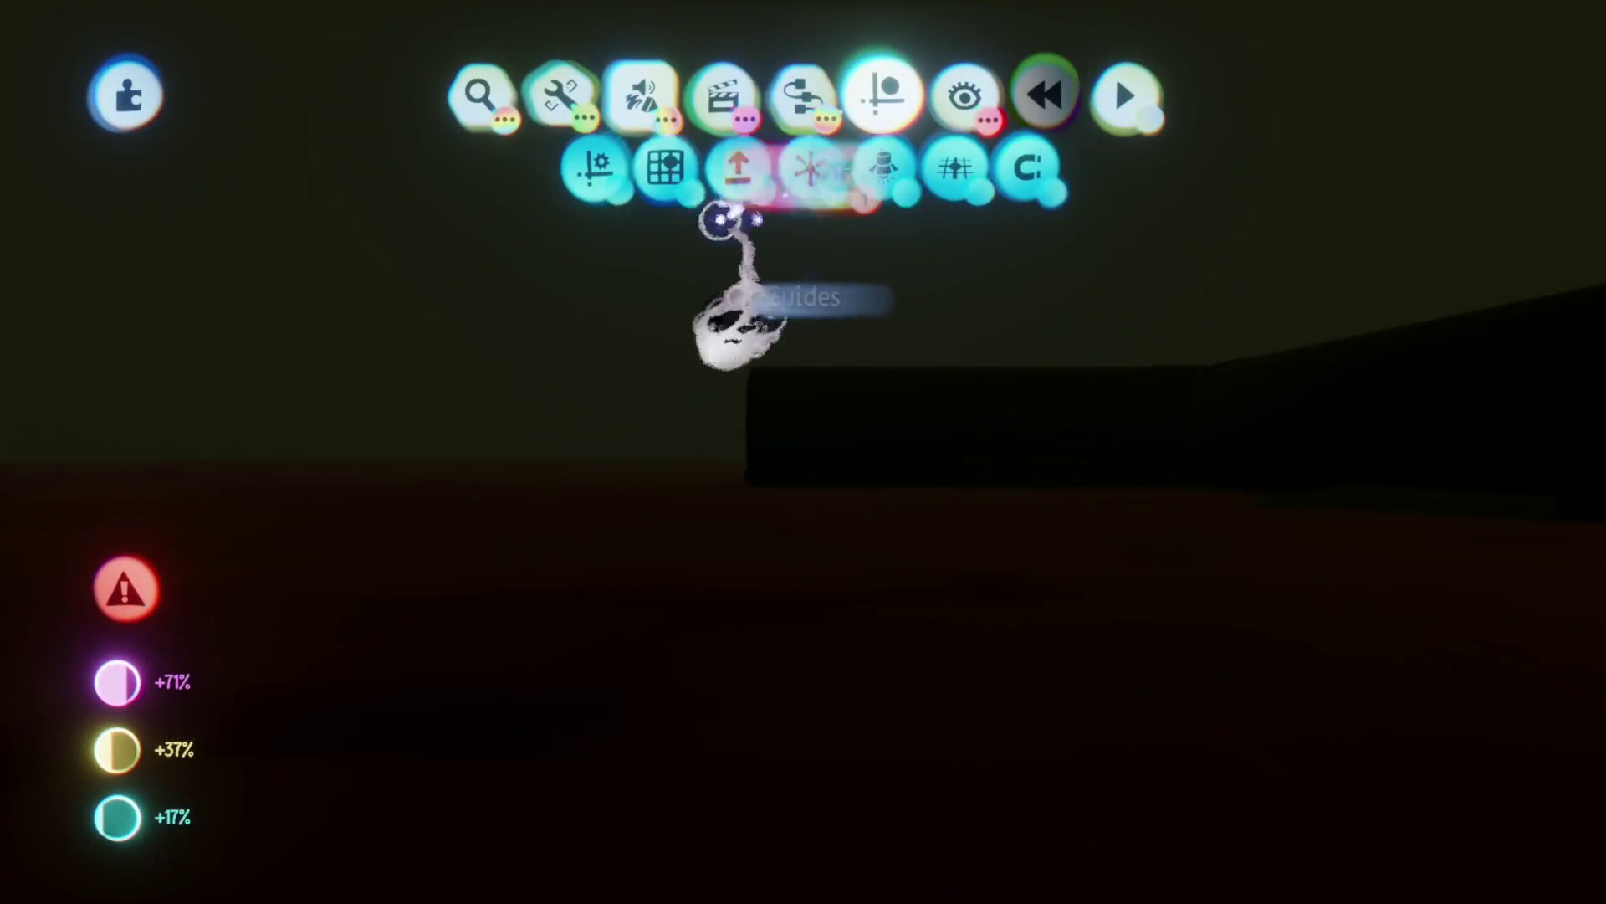
key("Escape")
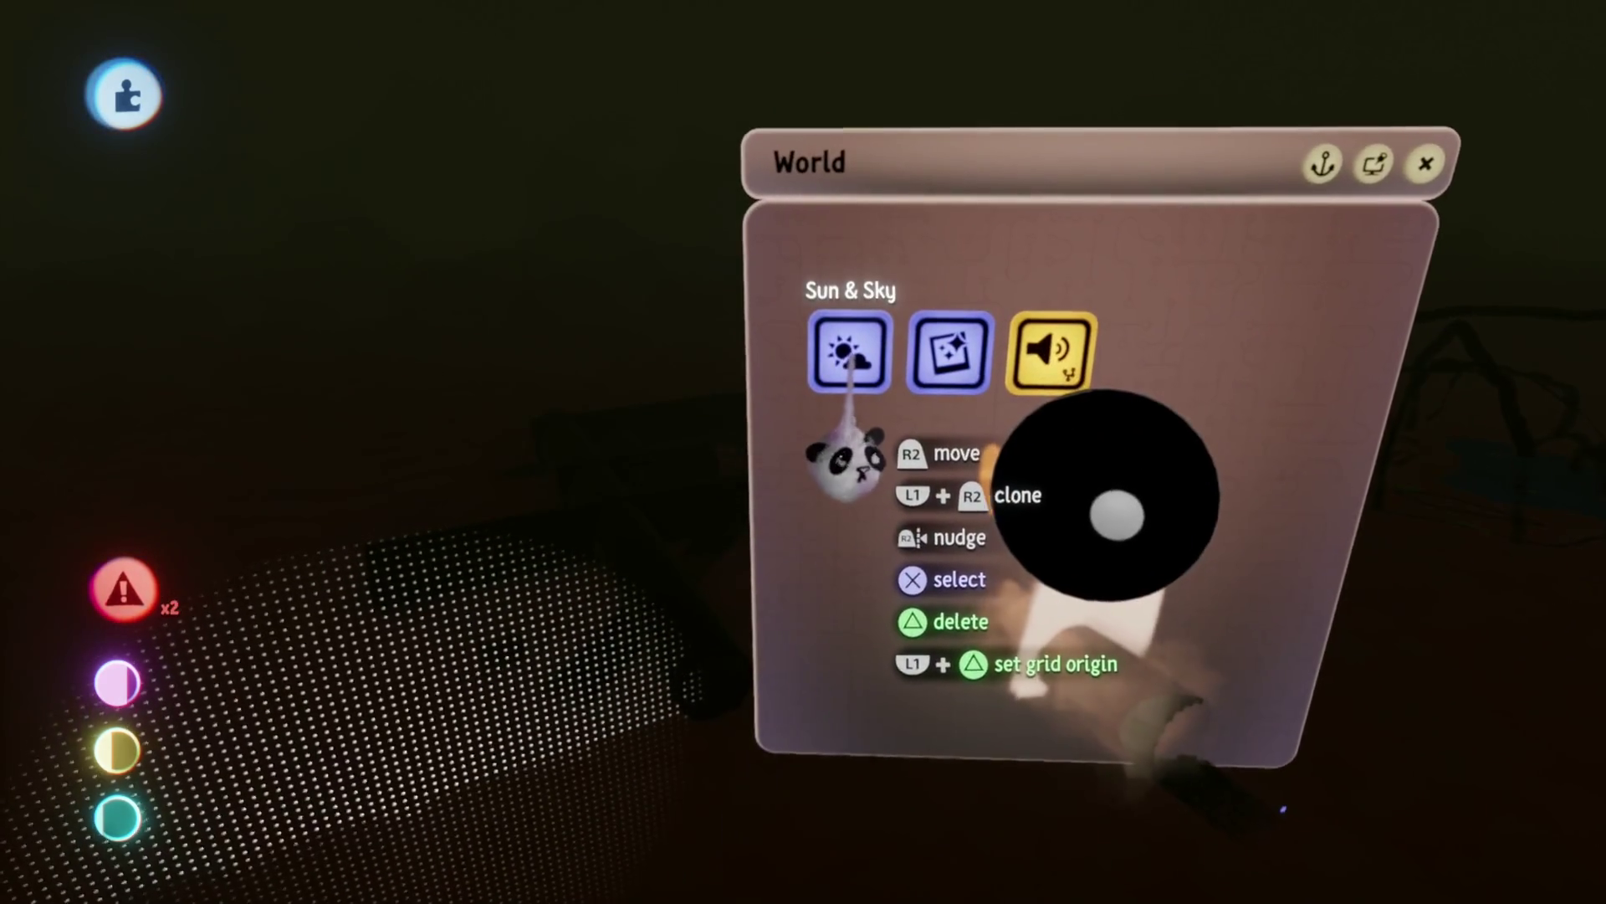
Check the World Sun & Sky and Grade & Effects Light & Colour settings, then close them
left_click(849, 353)
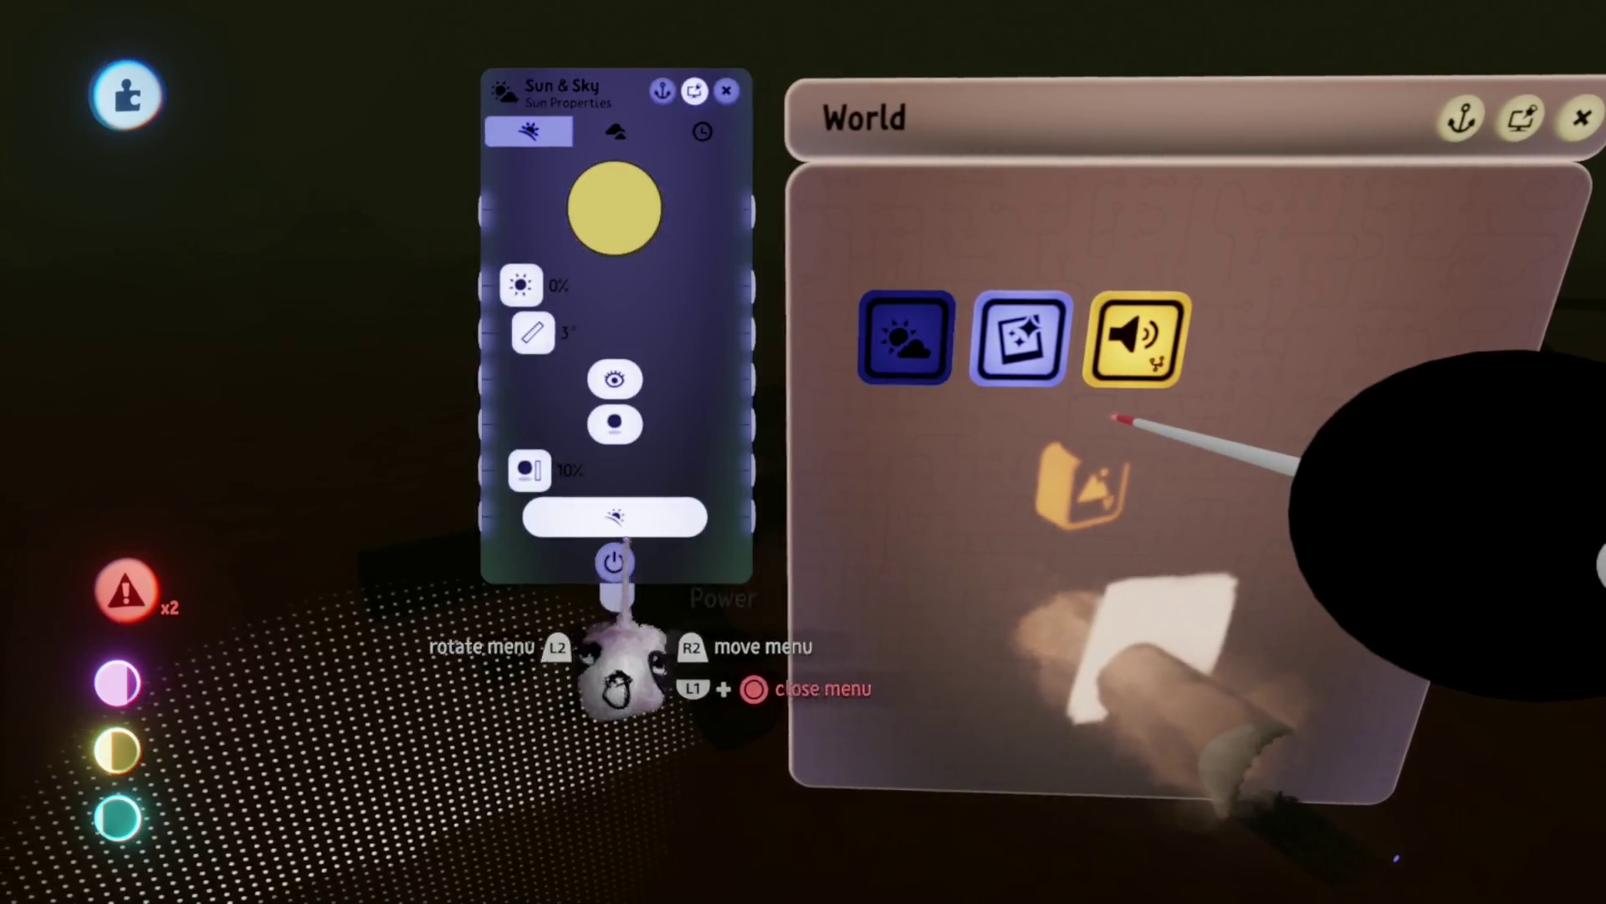
key("Escape")
left_click(1016, 334)
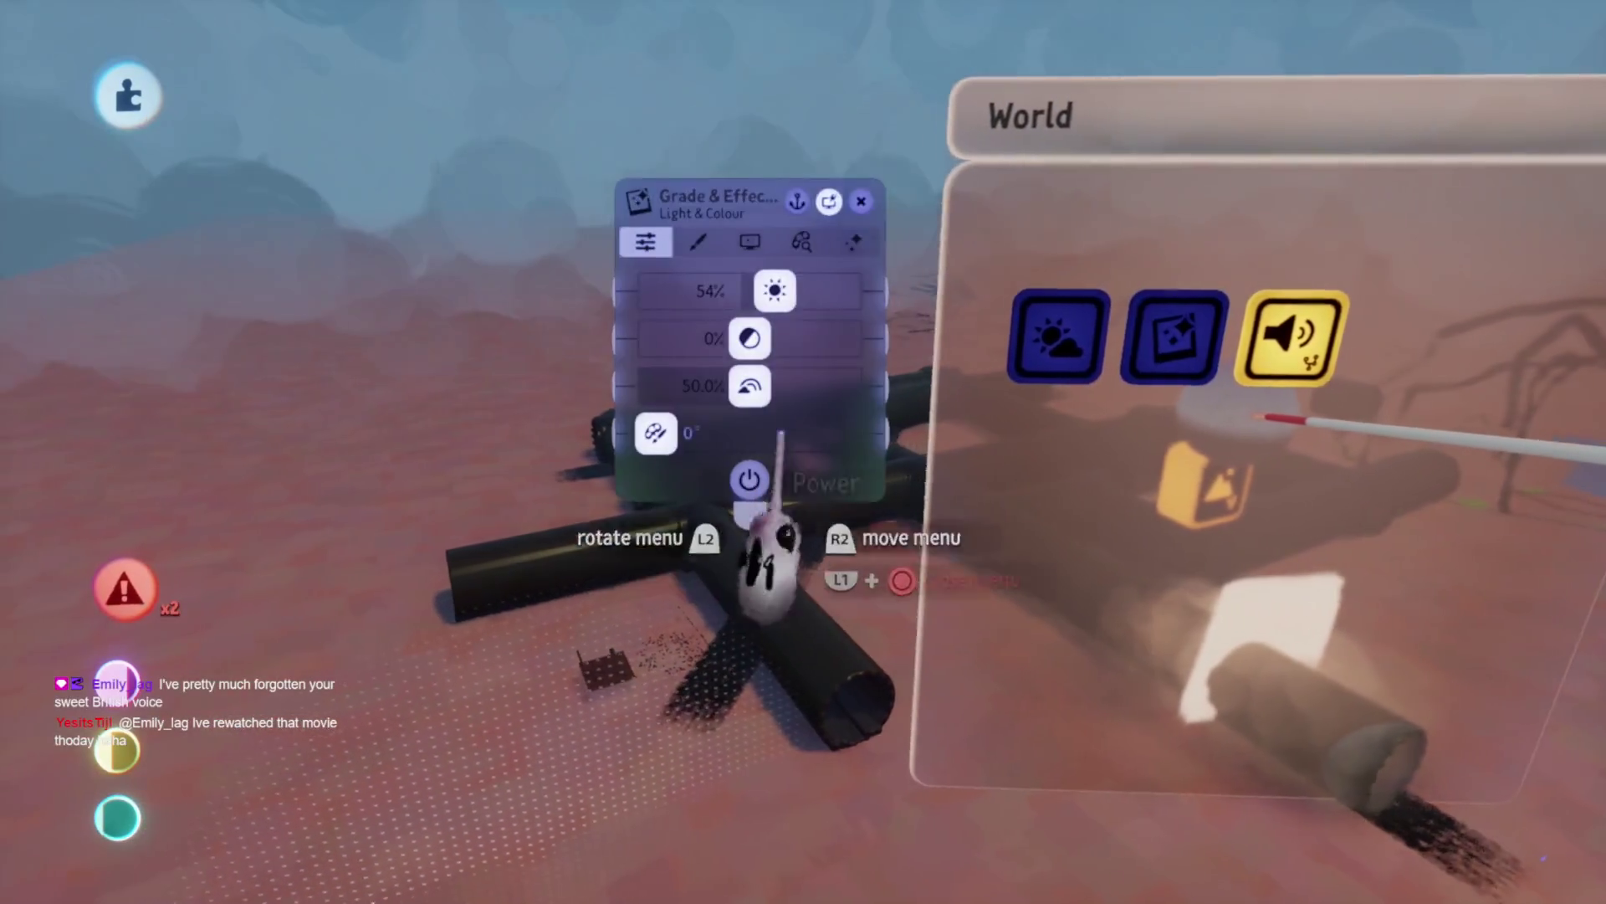
key("Escape")
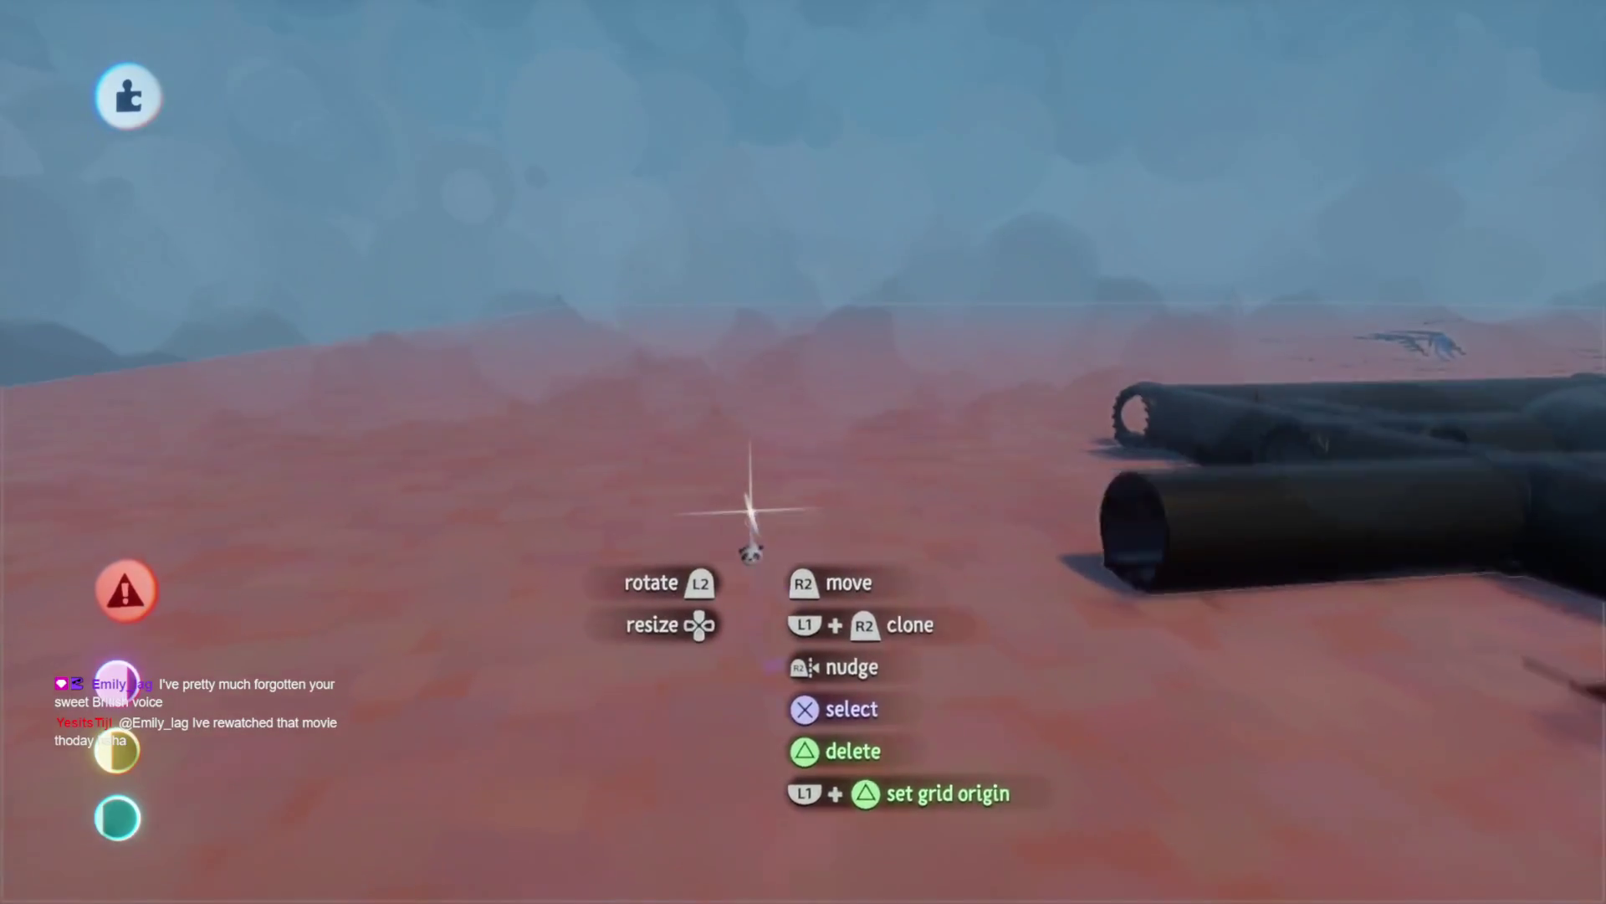
Clear the old Zuko search and stamp the Omashu Sewers Assets element into the scene
left_click(477, 97)
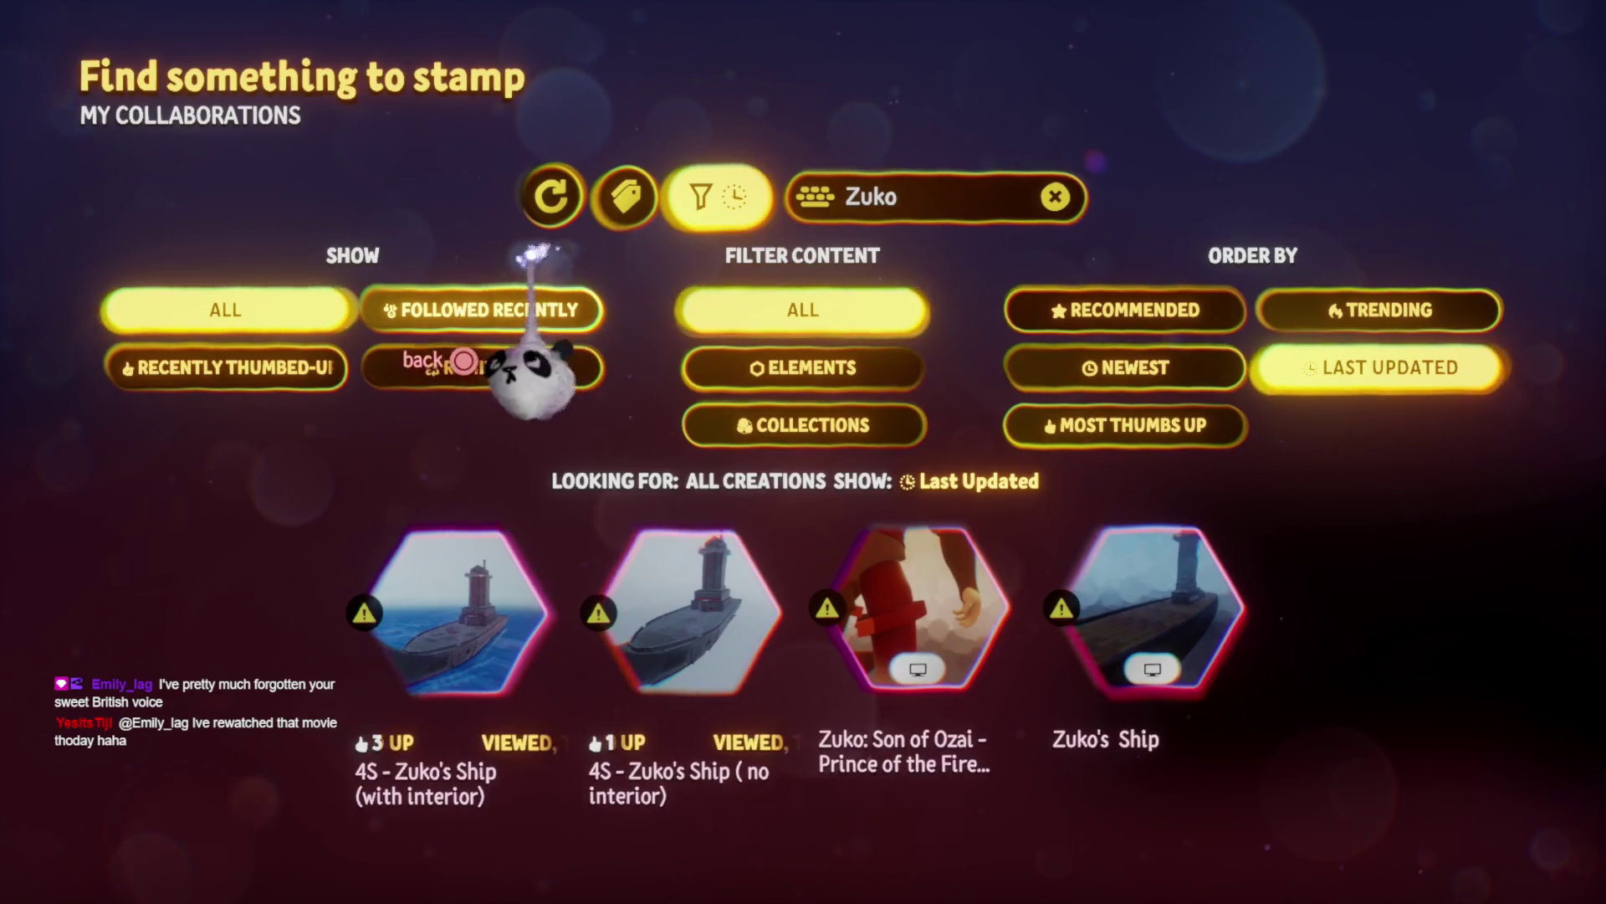
left_click(548, 201)
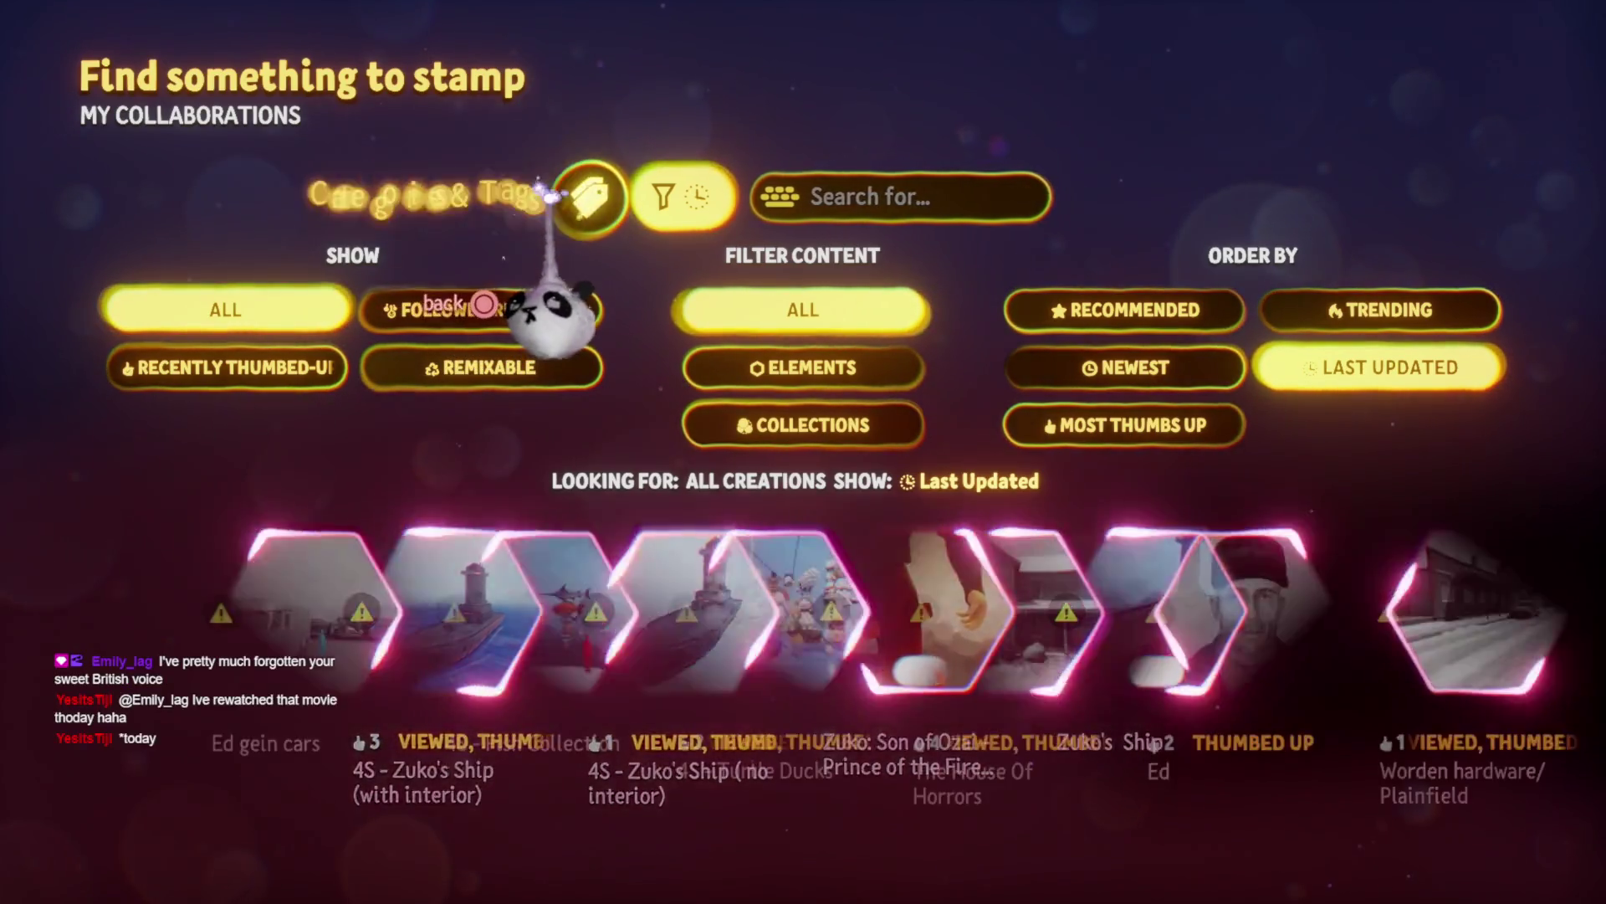
key("Escape")
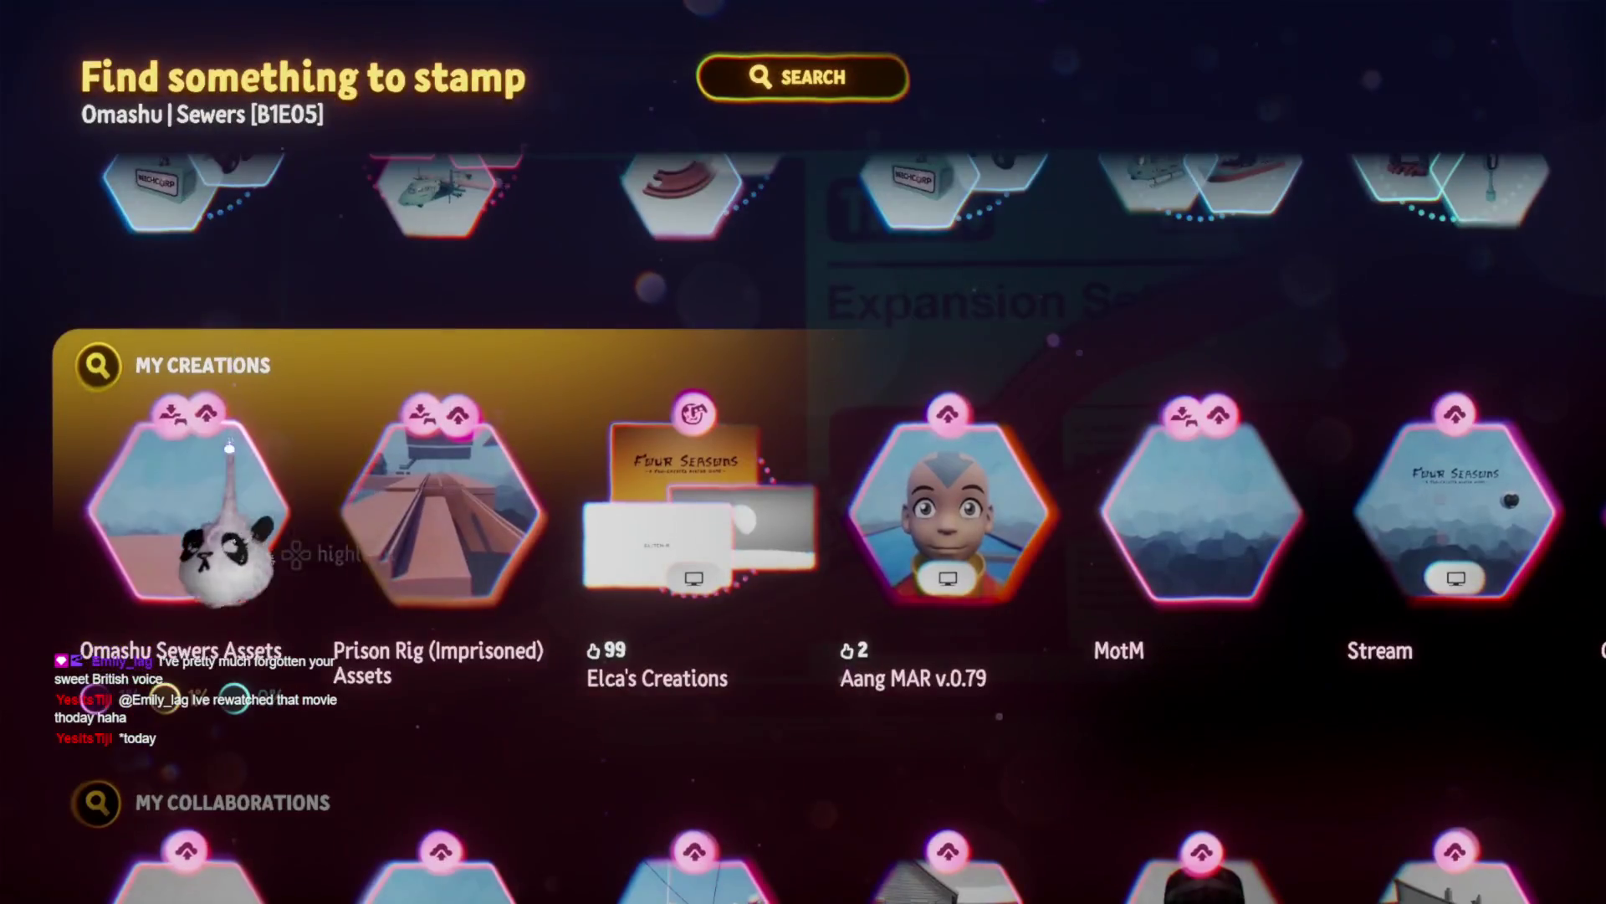
left_click(215, 552)
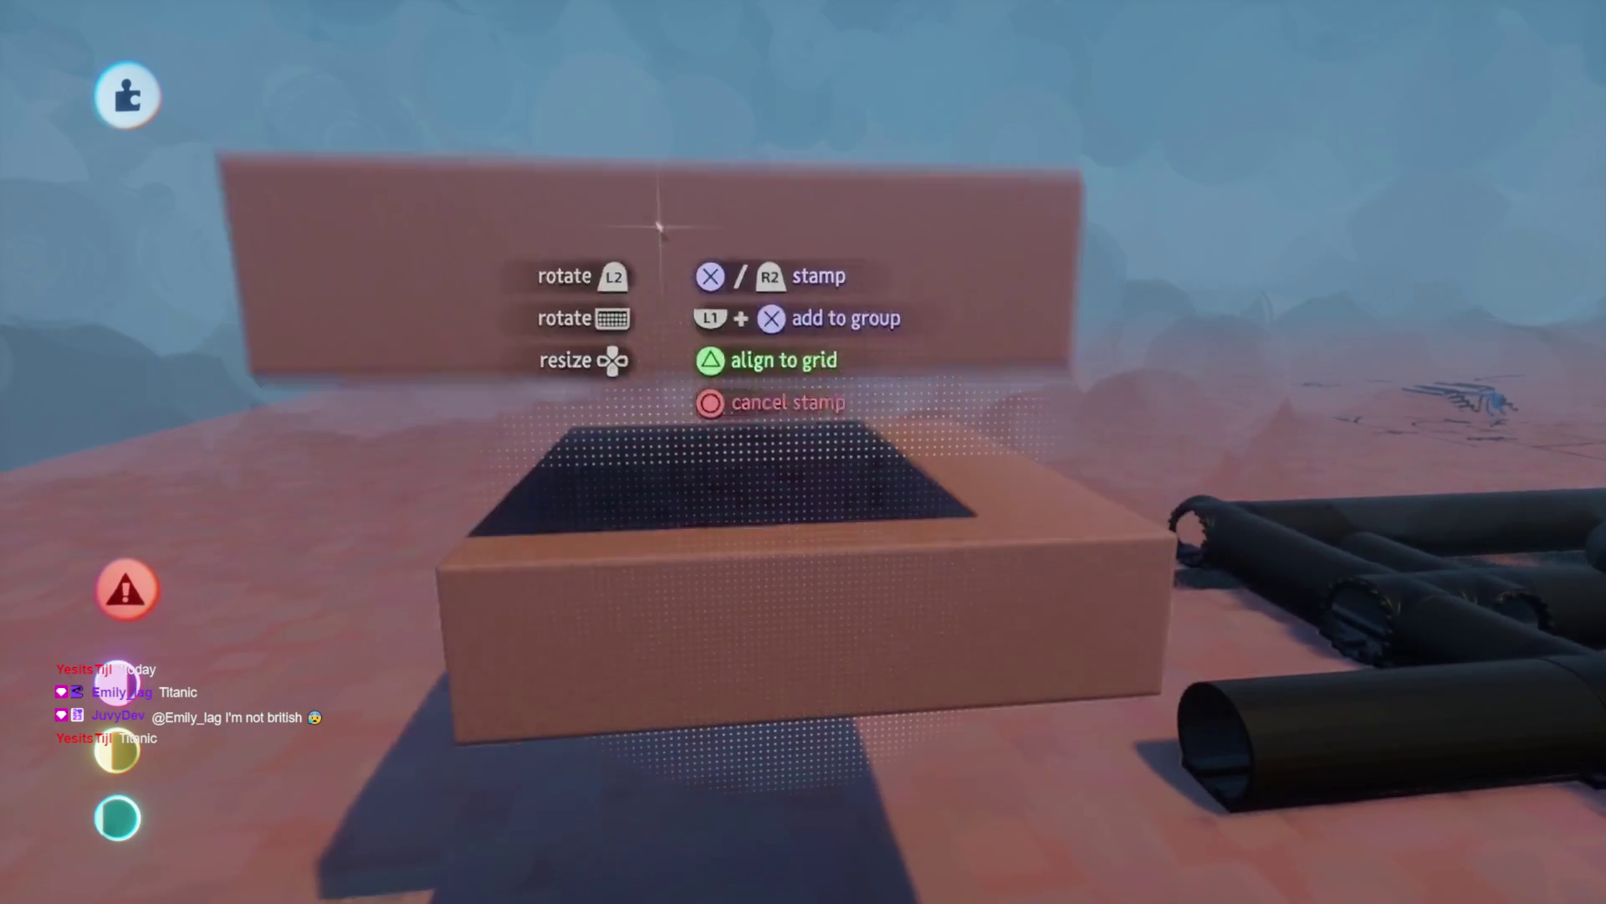
key("Escape")
Review the pending Omashu Sewers Assets update, then start saving a new scene version
left_click(641, 94)
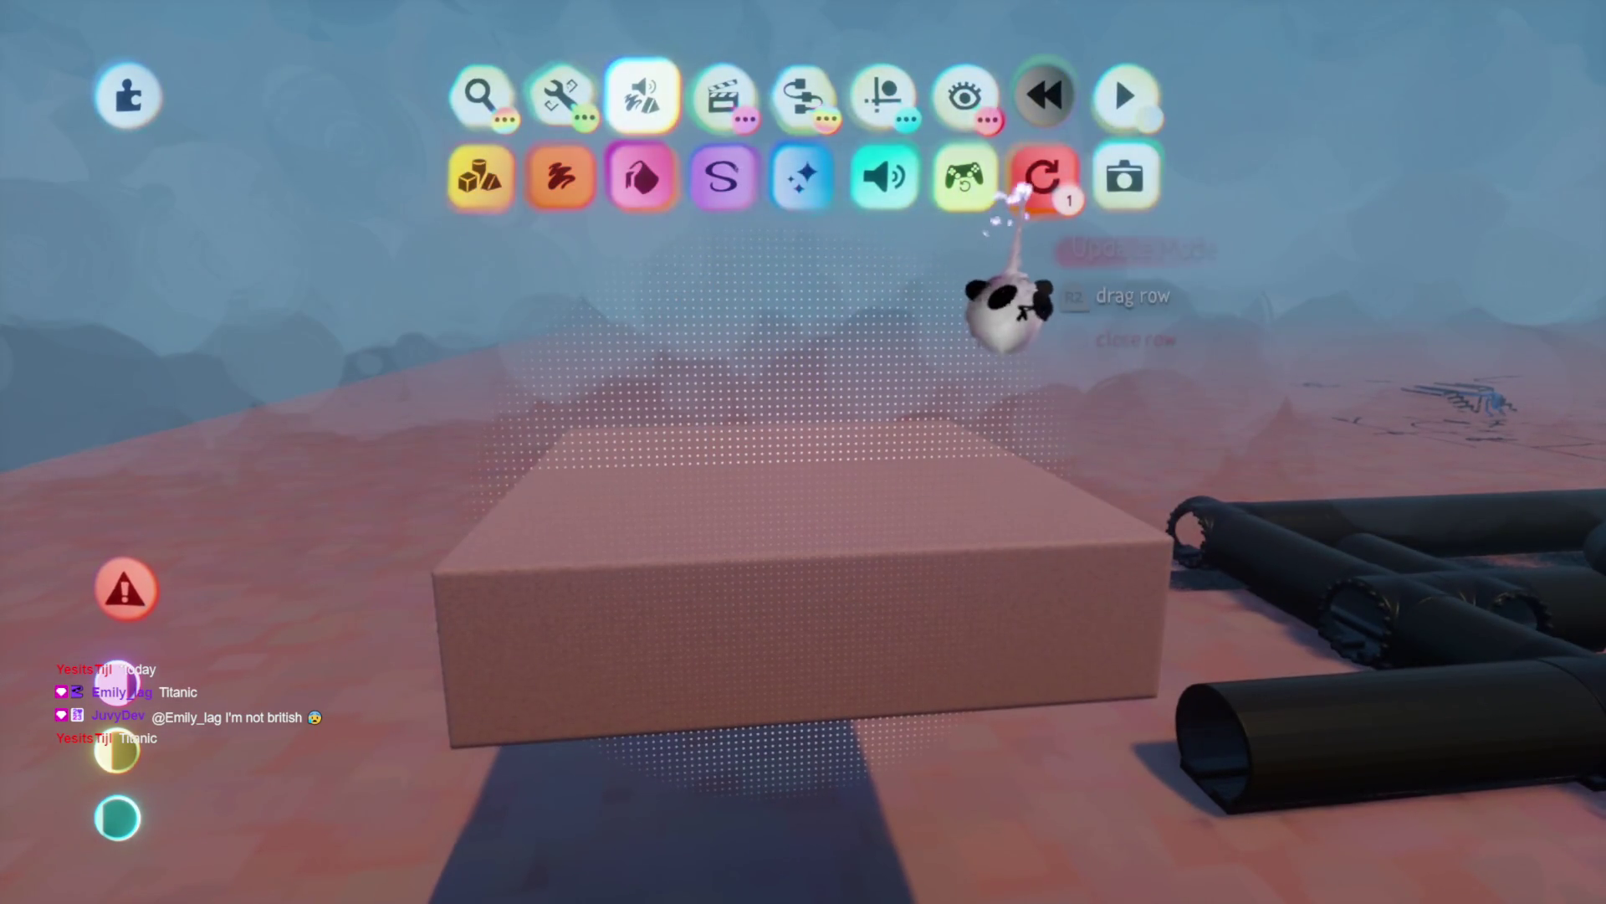
left_click(1041, 172)
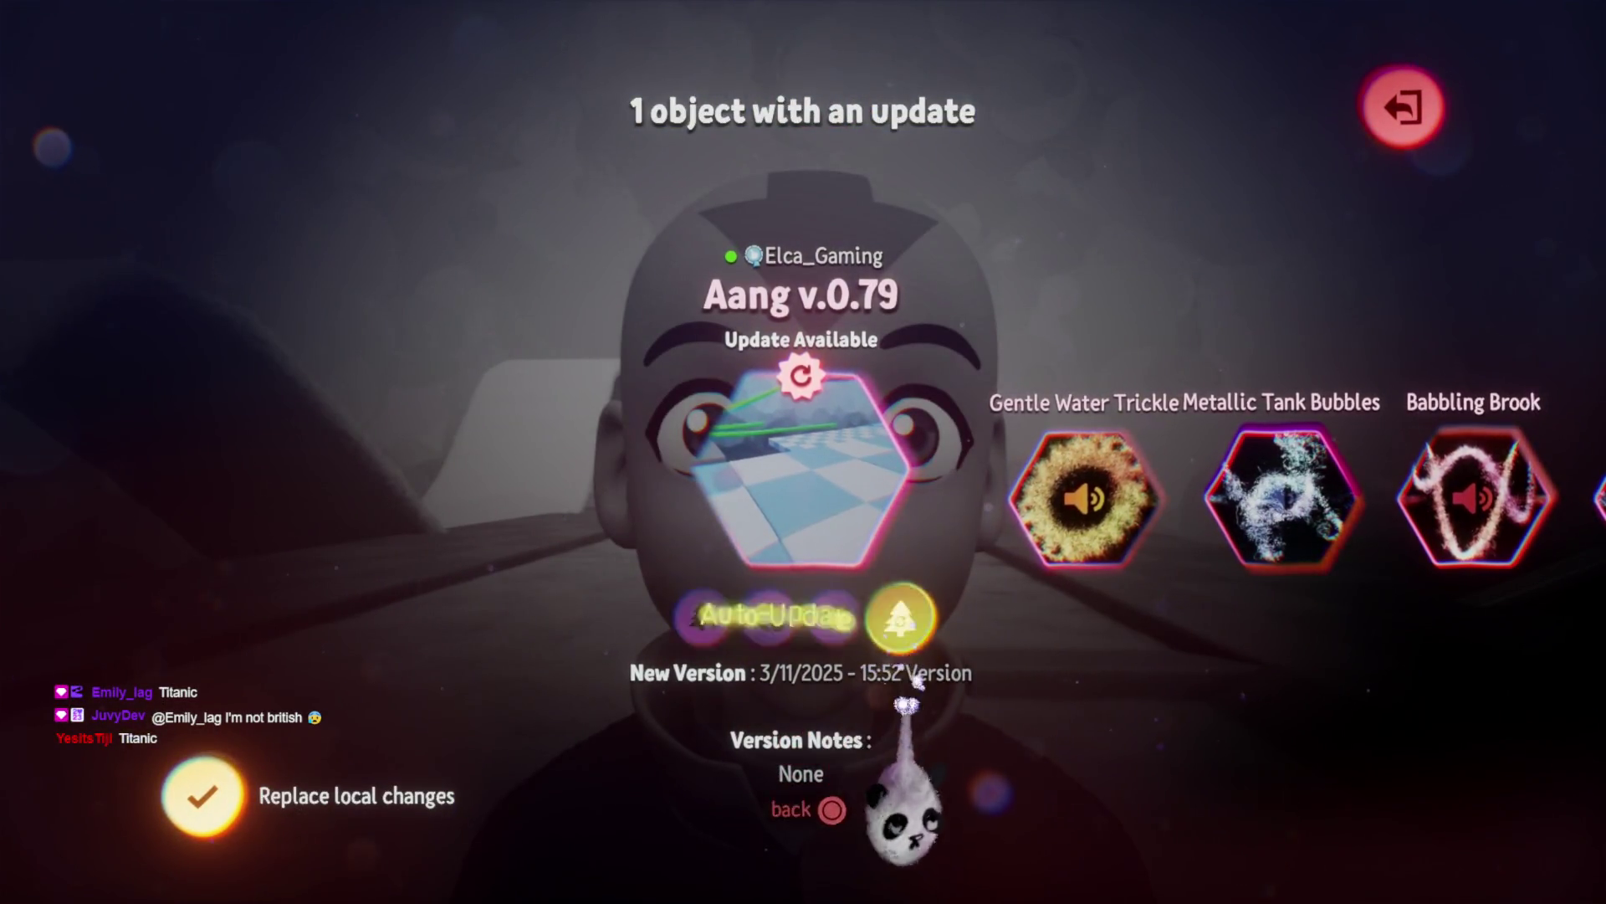
left_click(916, 679)
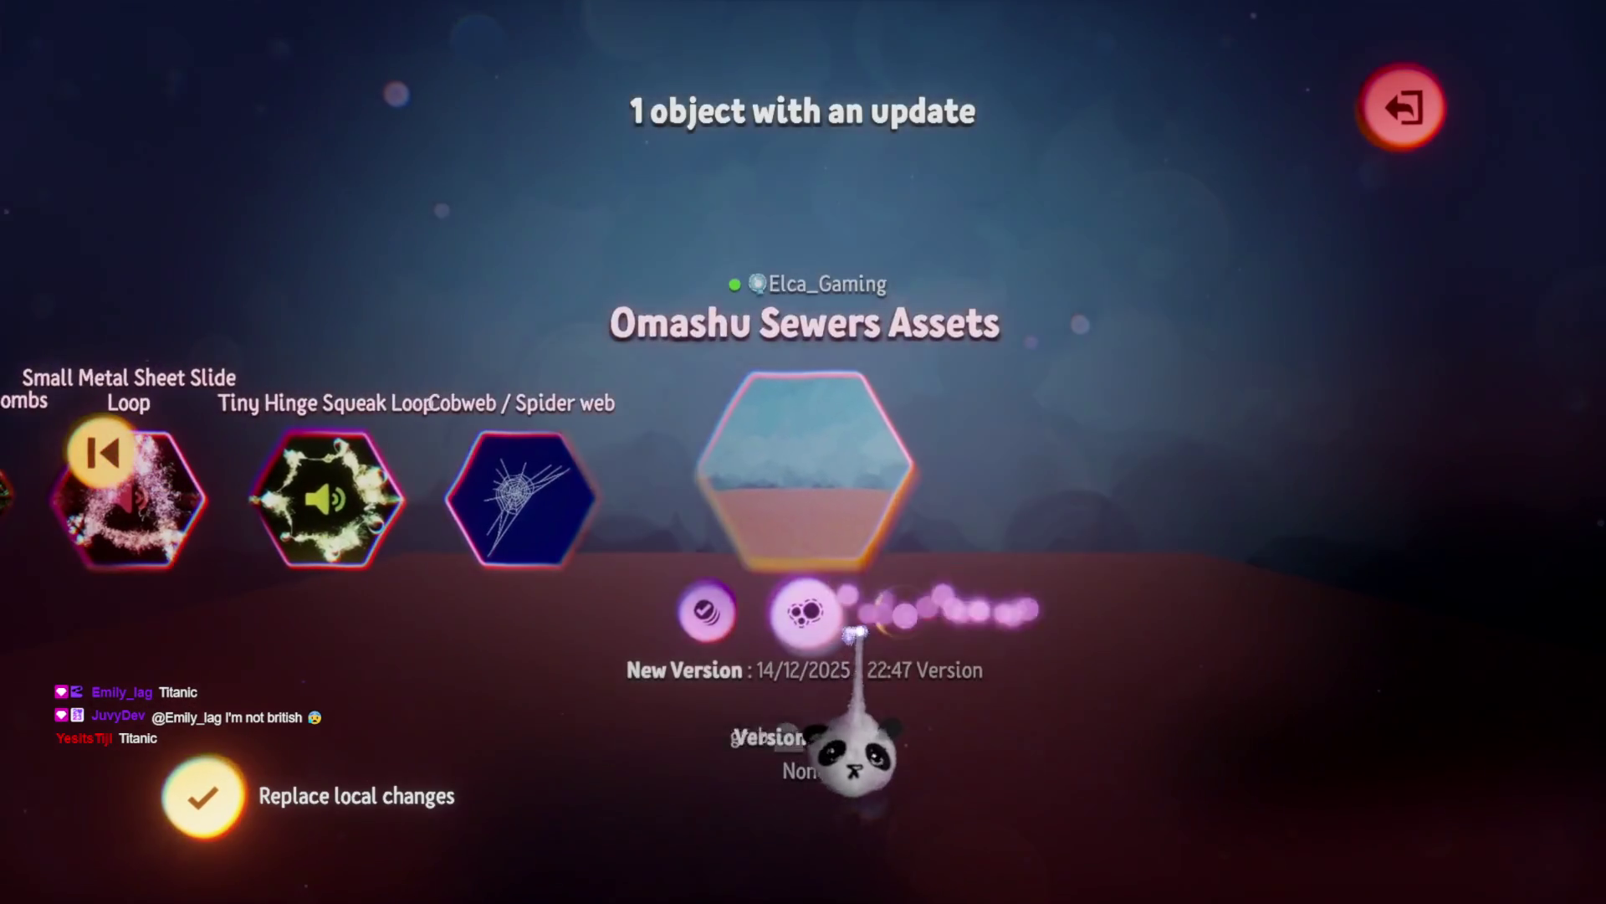
left_click(1406, 107)
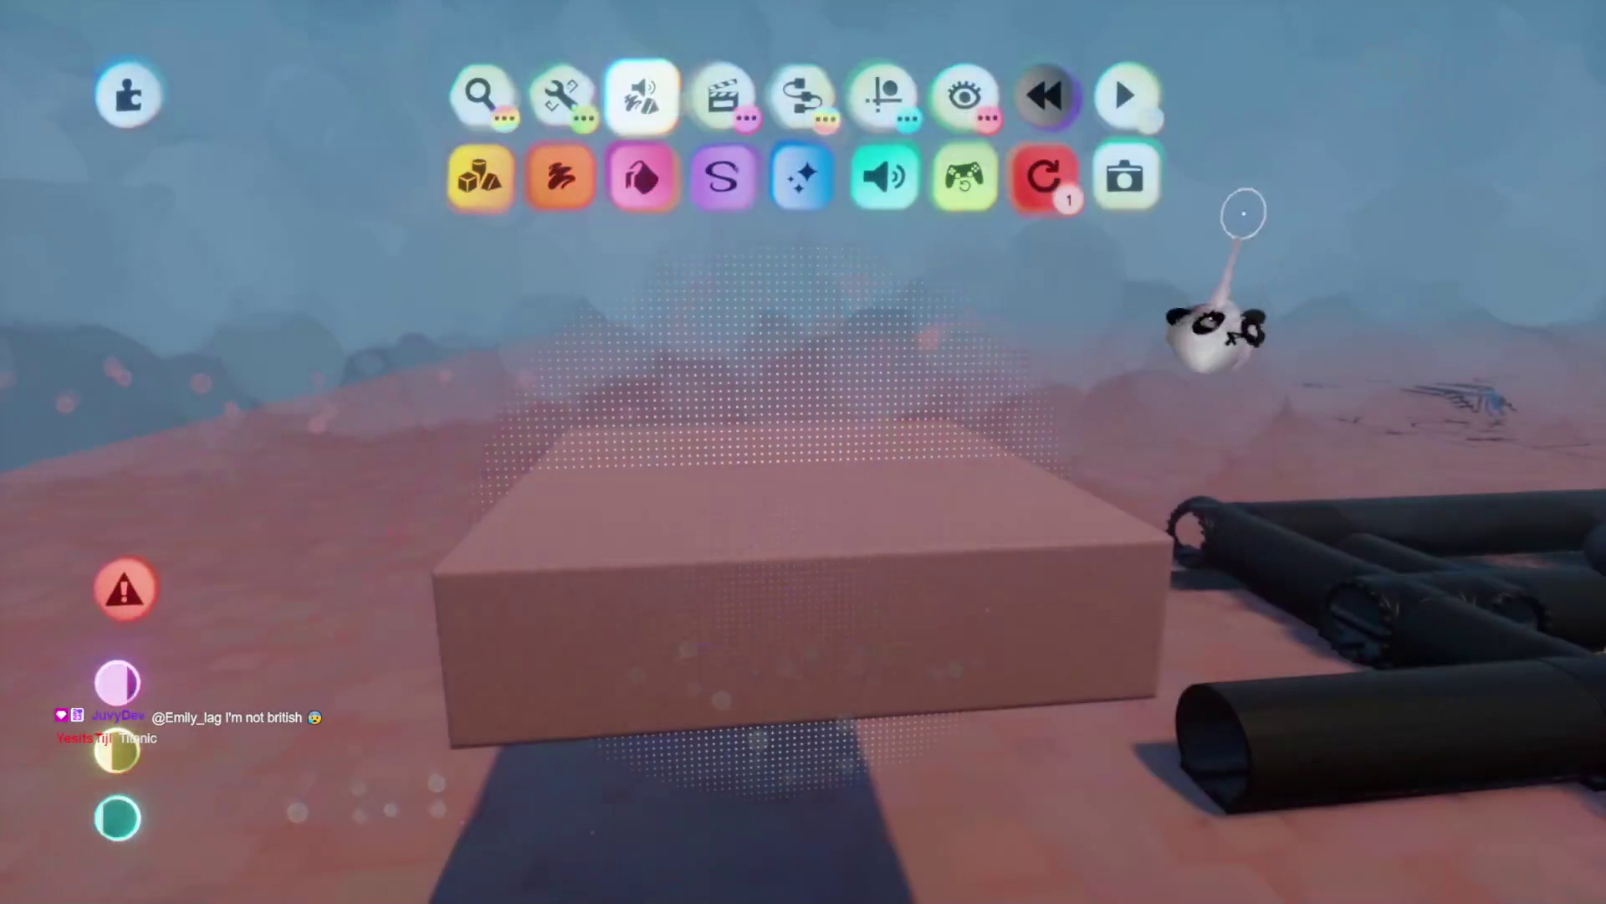
key("Escape")
left_click(1022, 627)
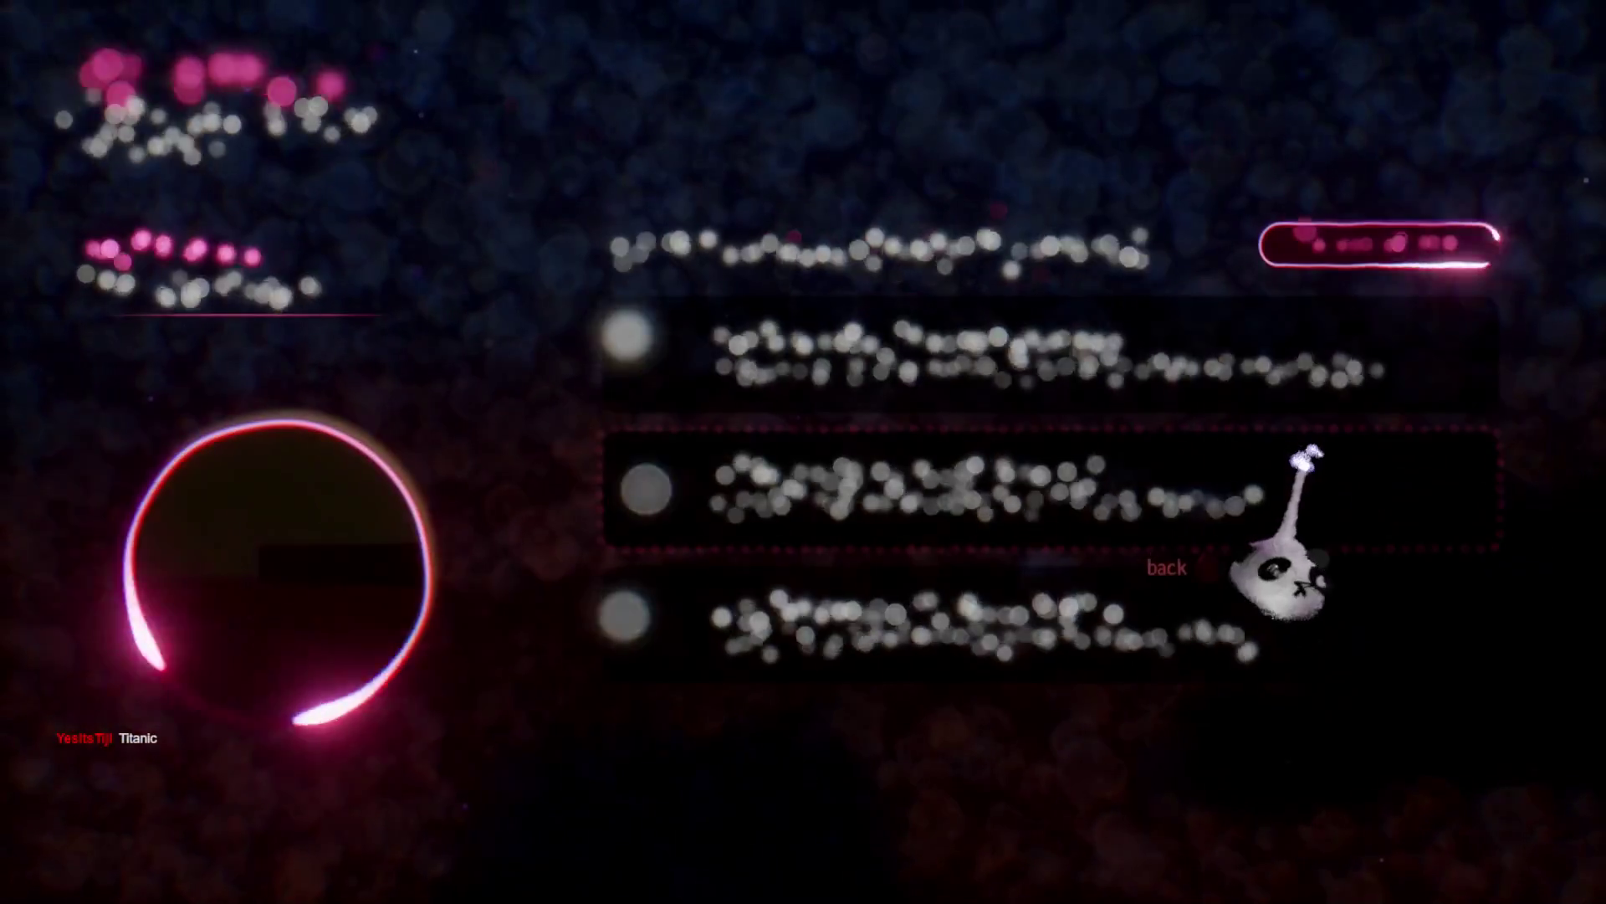
Confirm the online save of Omashu | Sewers [B1E05], then exit back to My Creations
left_click(1481, 96)
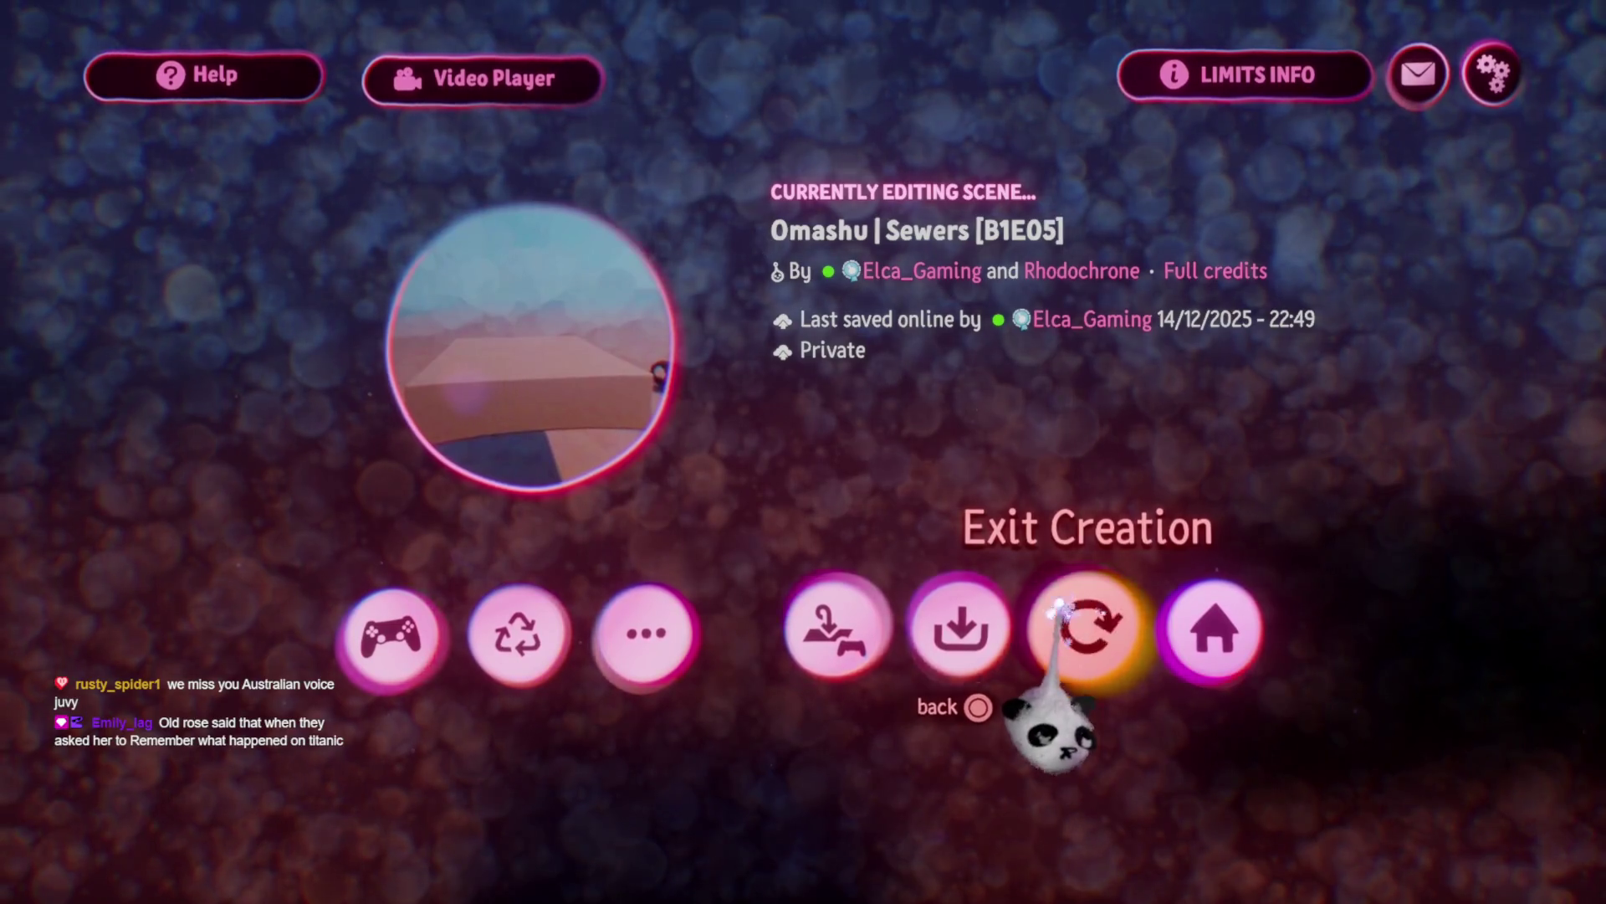
left_click(1060, 604)
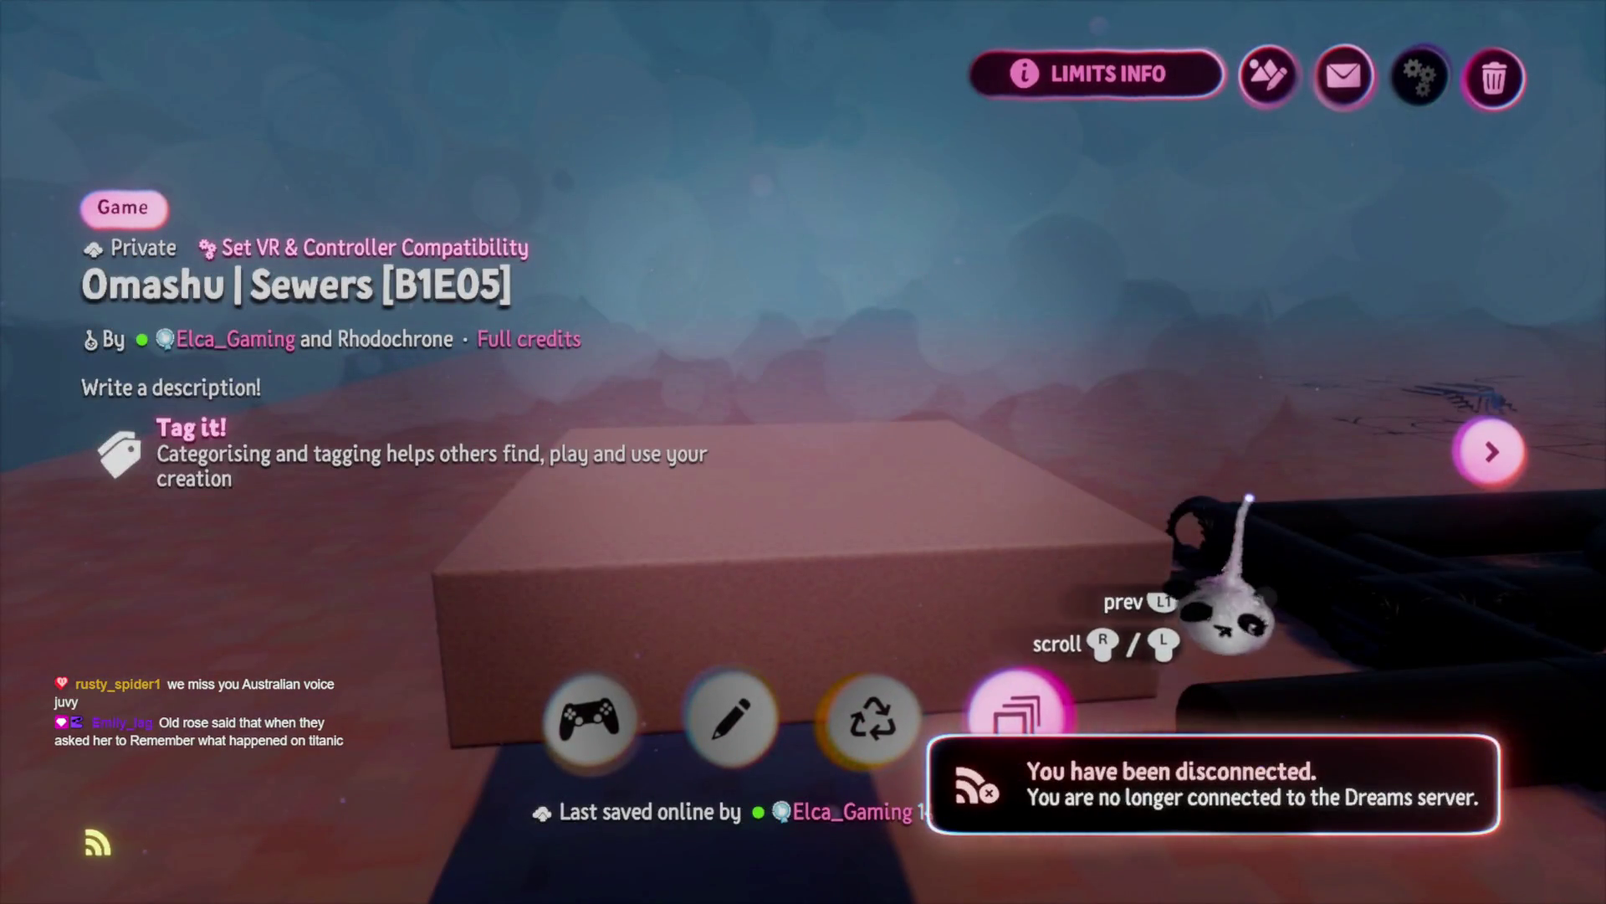
key("Escape")
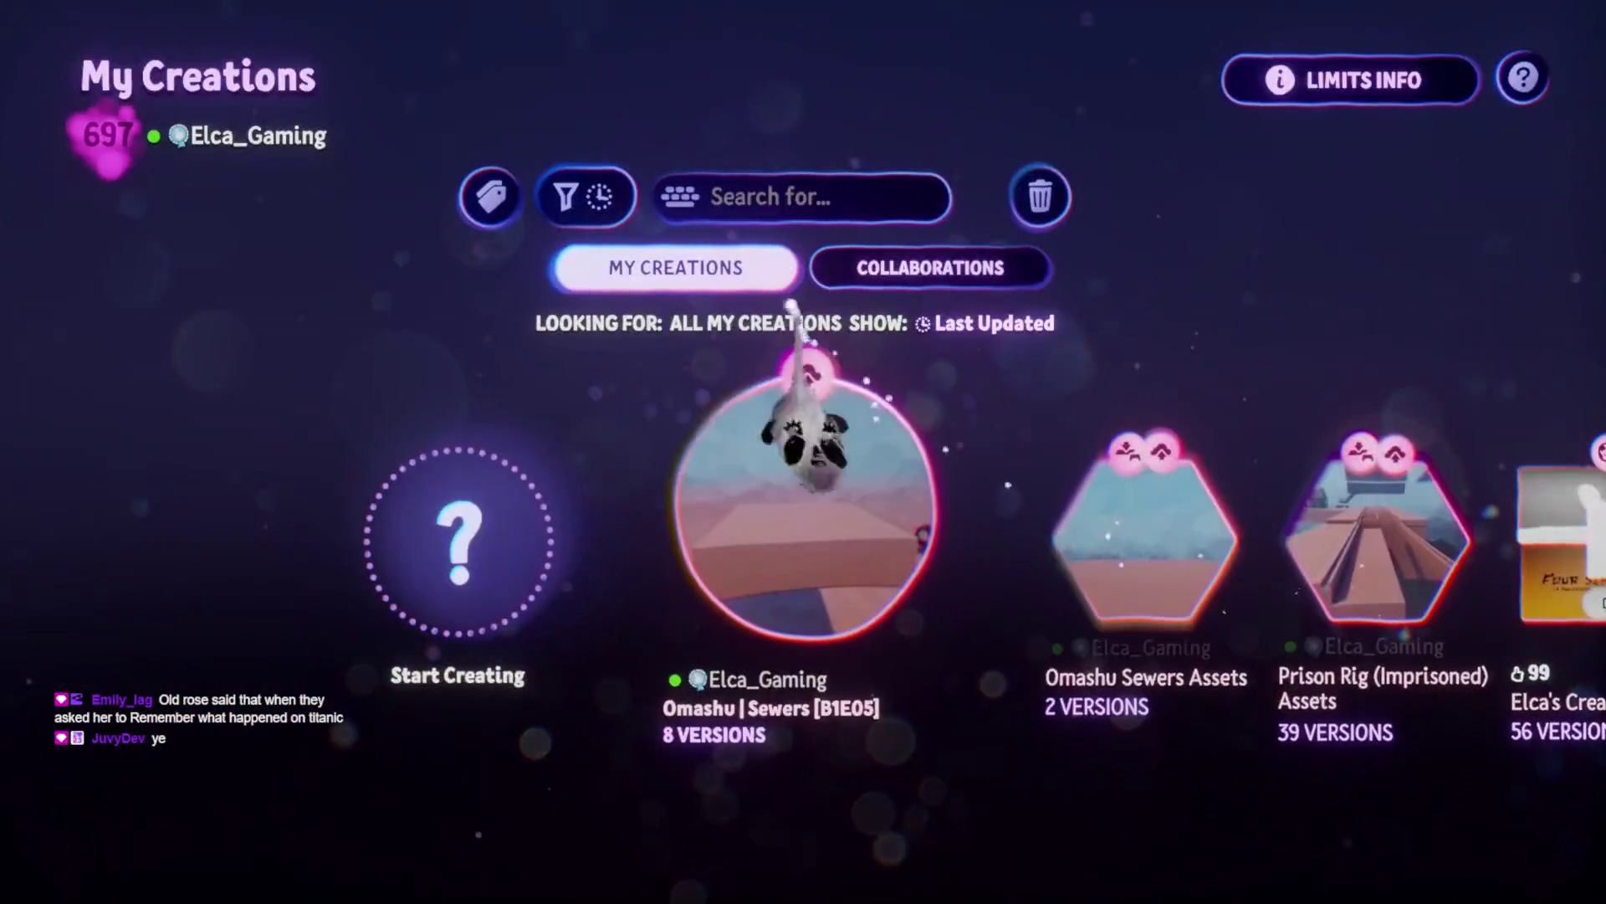
Load Prison Rig (Imprisoned) Assets for editing and begin a new cube sculpture on the walkway
left_click(778, 502)
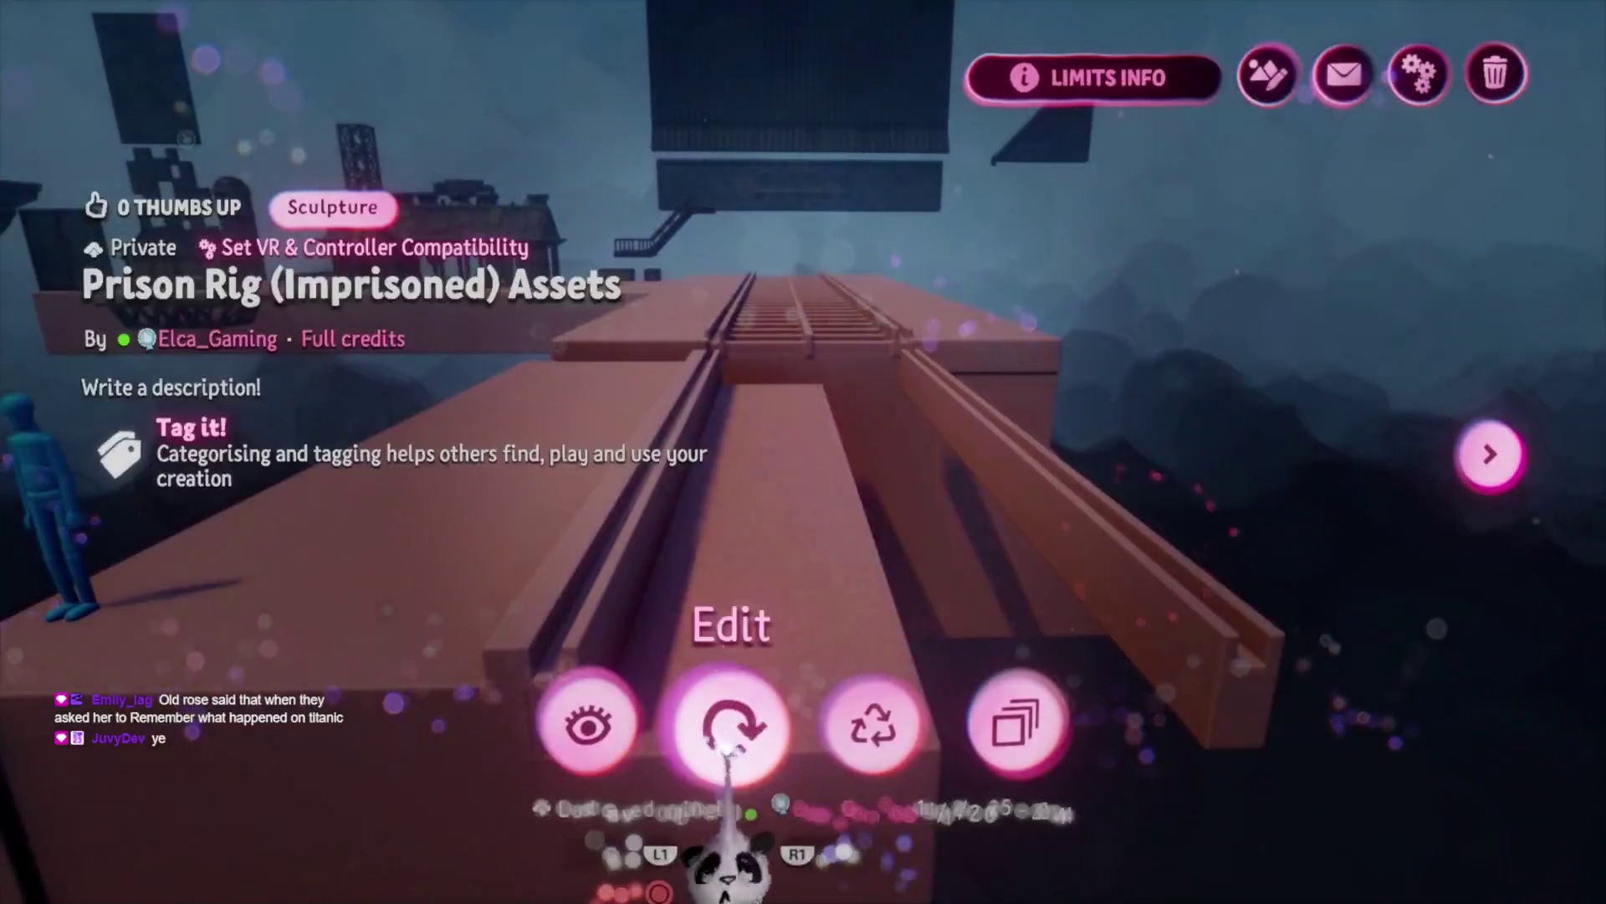
left_click(728, 737)
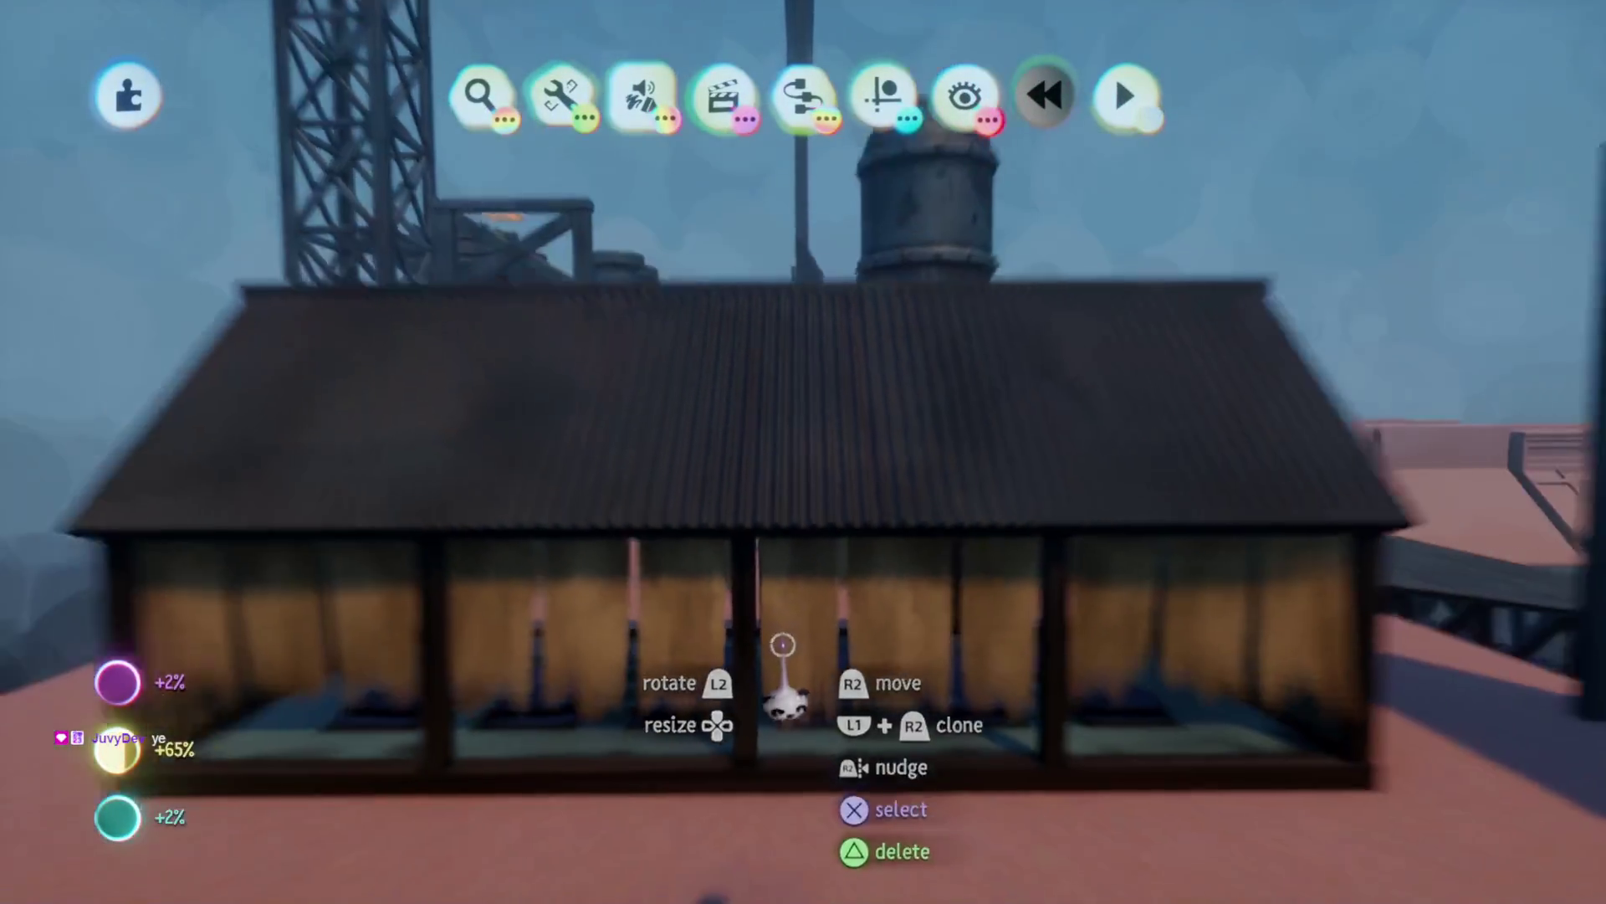
scroll(782, 644, "down", 5)
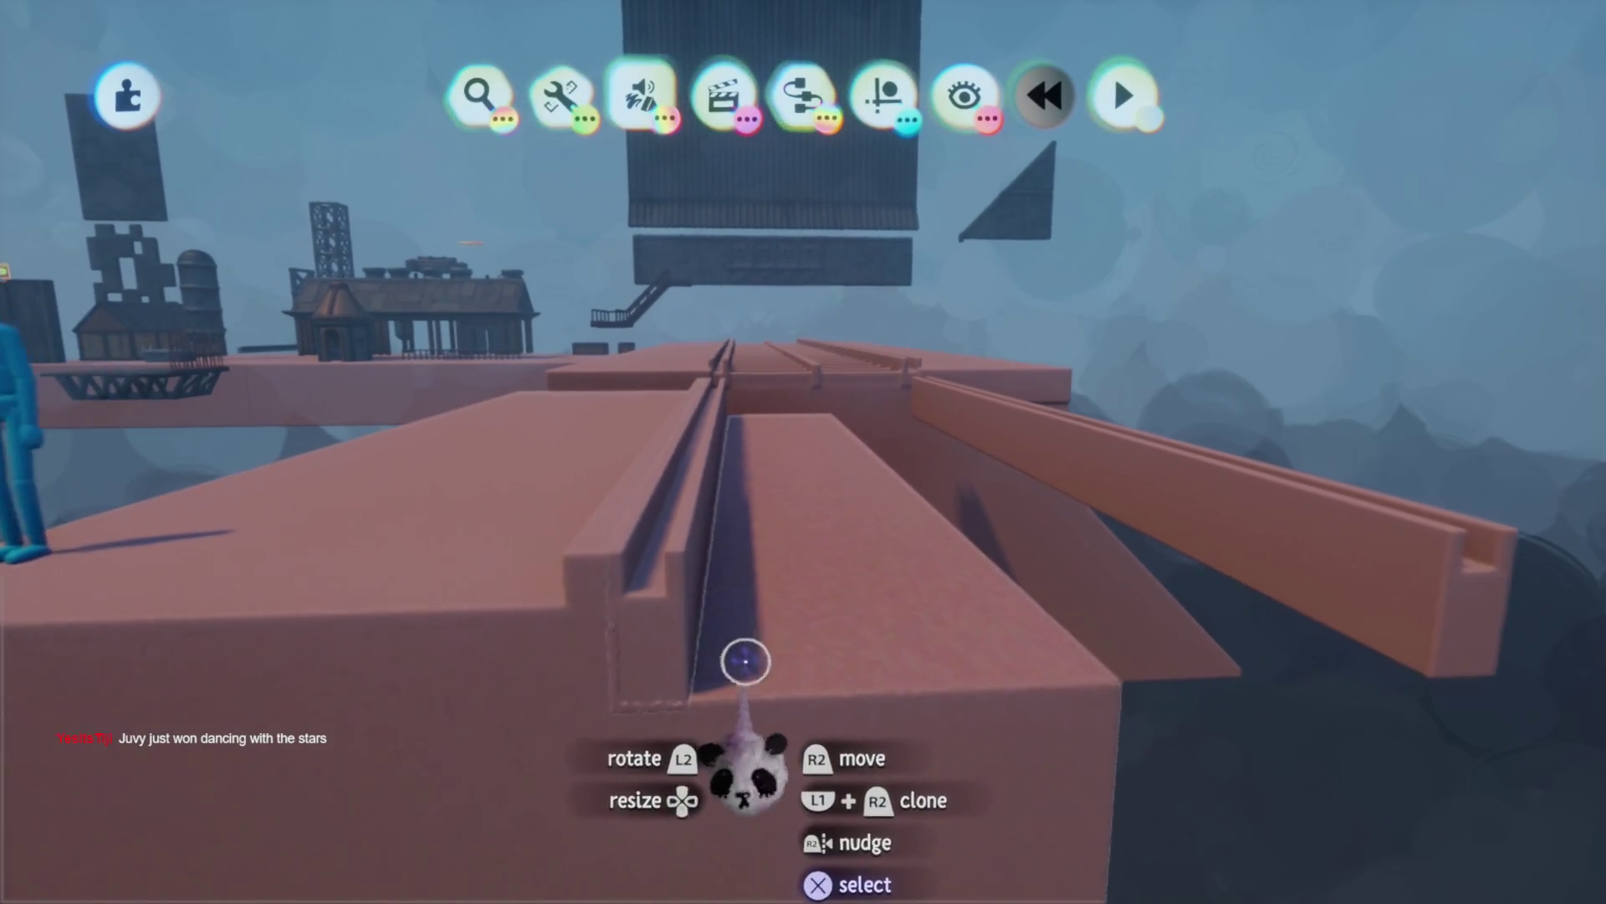
left_click(879, 96)
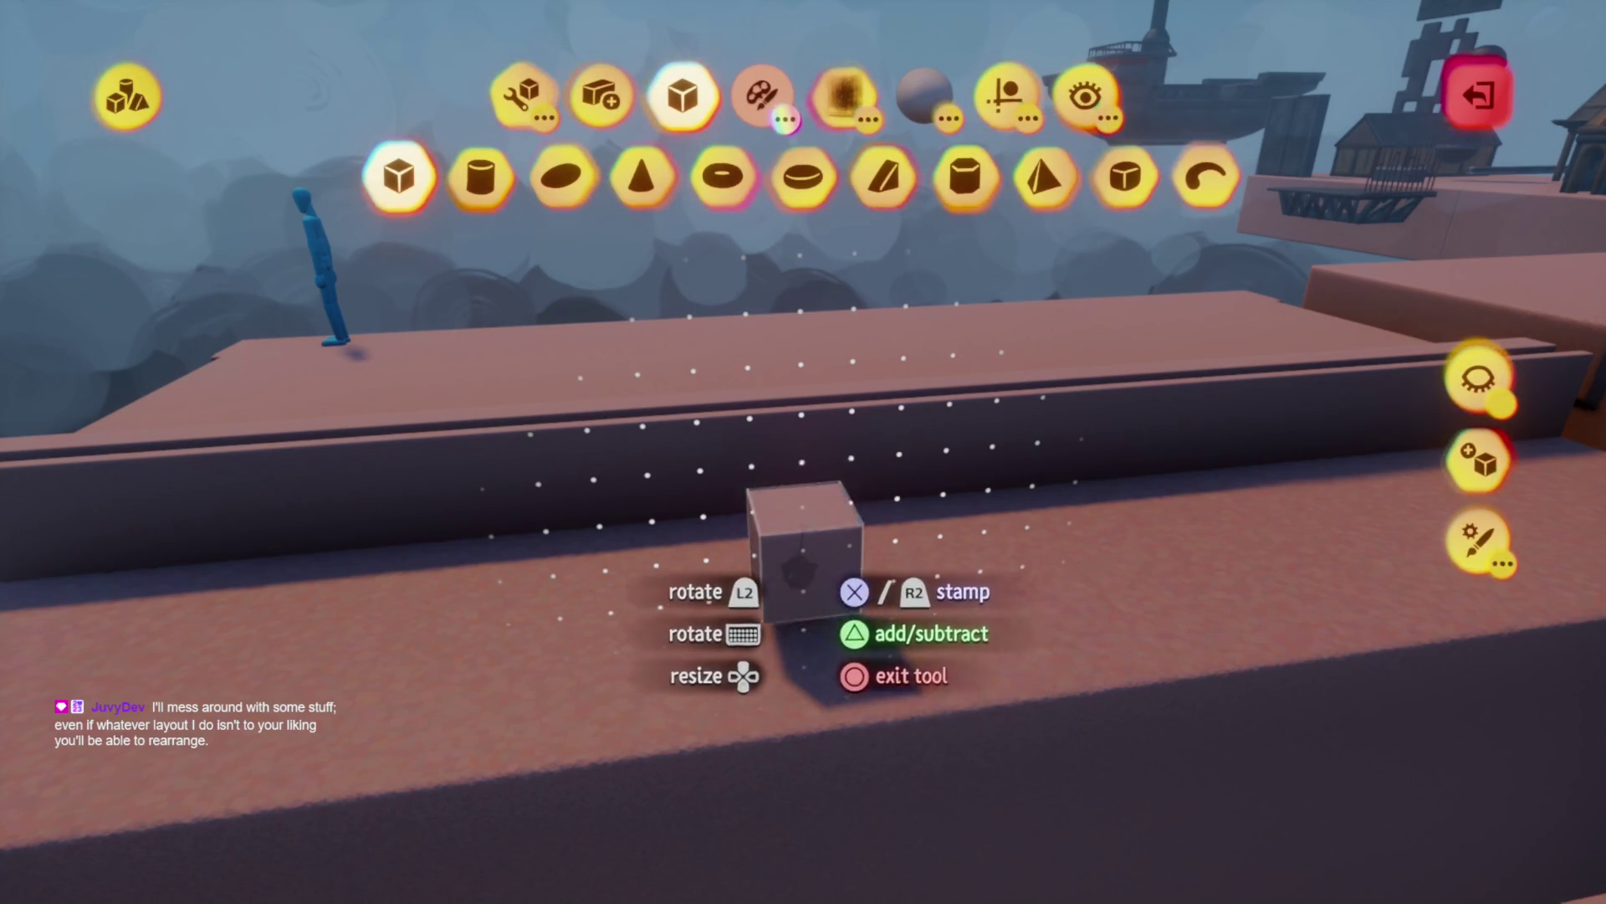
Turn on the Kaleidoscope guide and reduce its copies from 5 to 3
left_click(1004, 92)
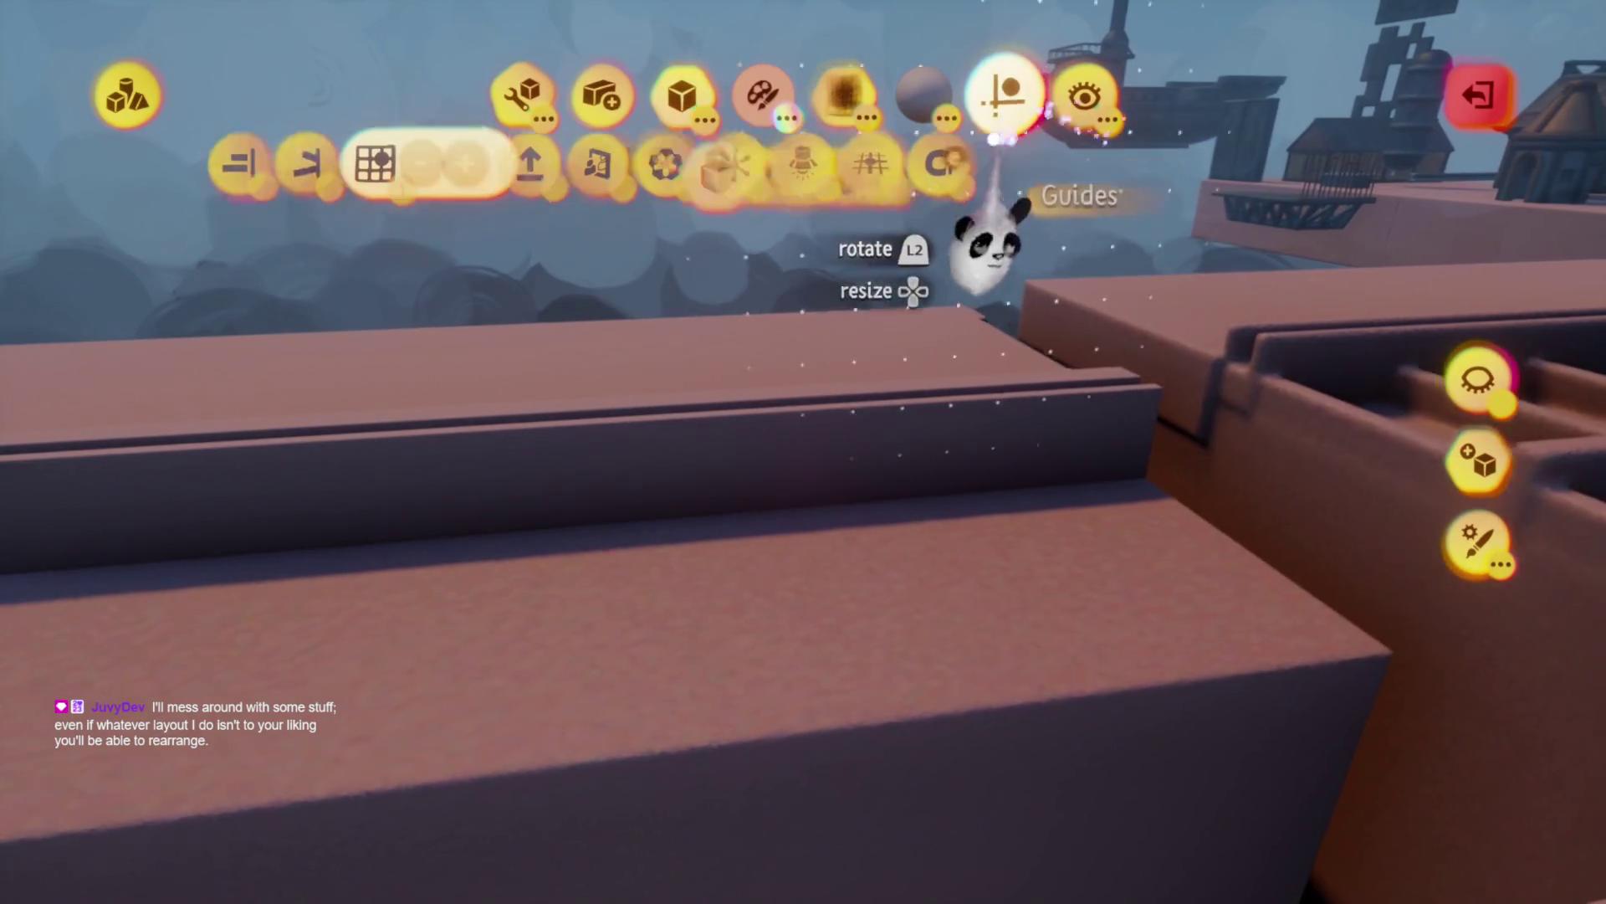
left_click(574, 171)
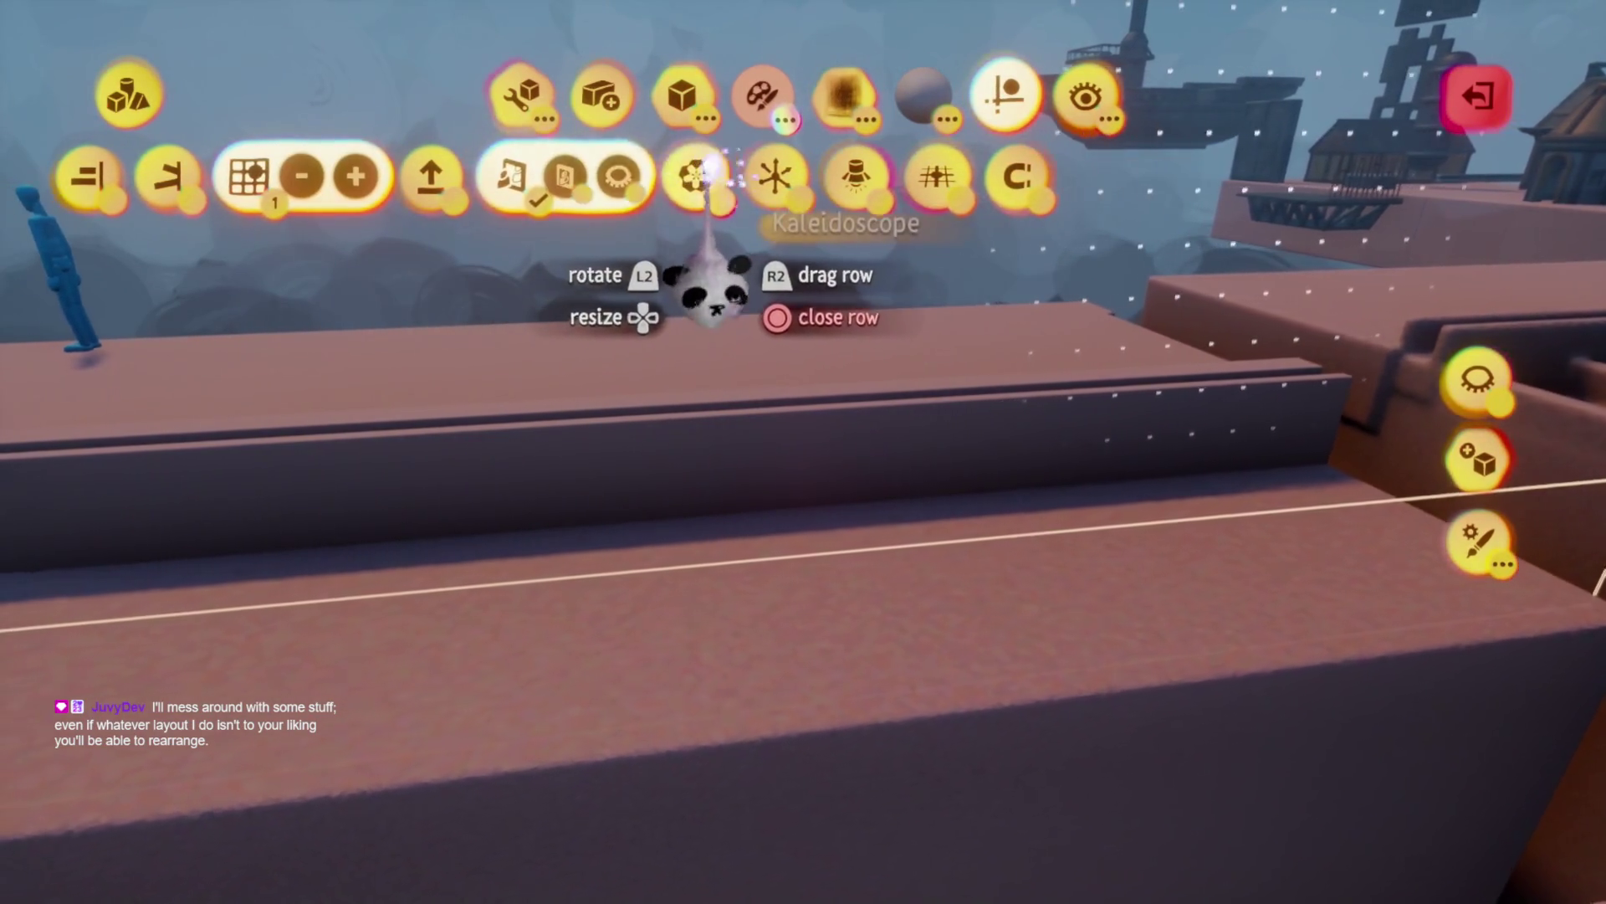
left_click(734, 175)
left_click(736, 175)
left_click(740, 177)
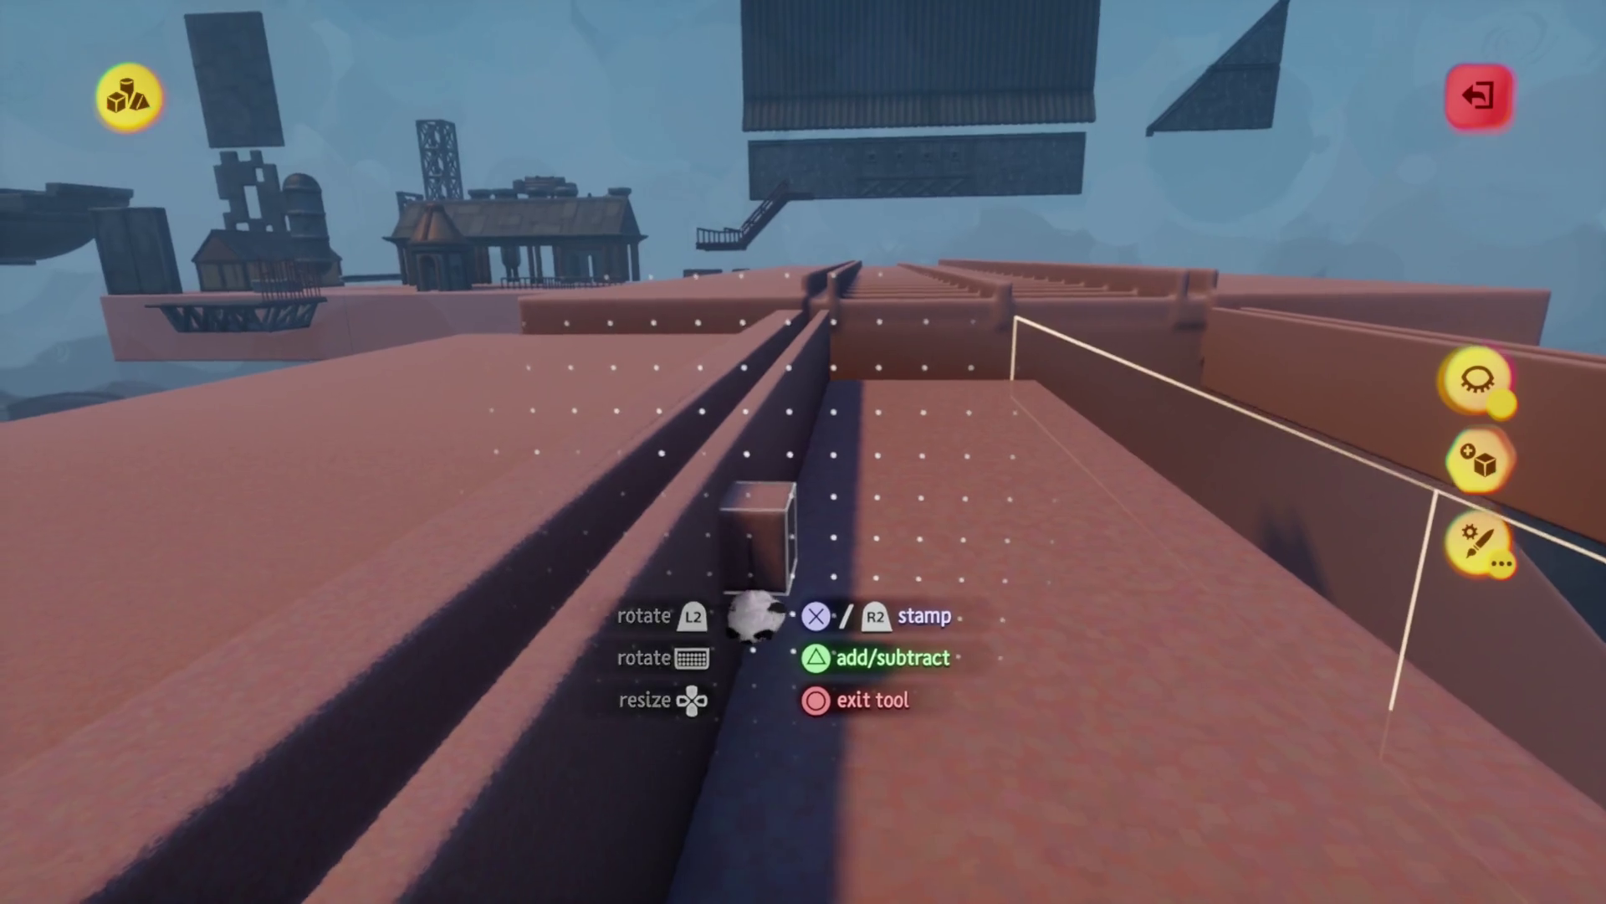
Stretch the stamped cube into a long crossbar between the rails
key("Escape")
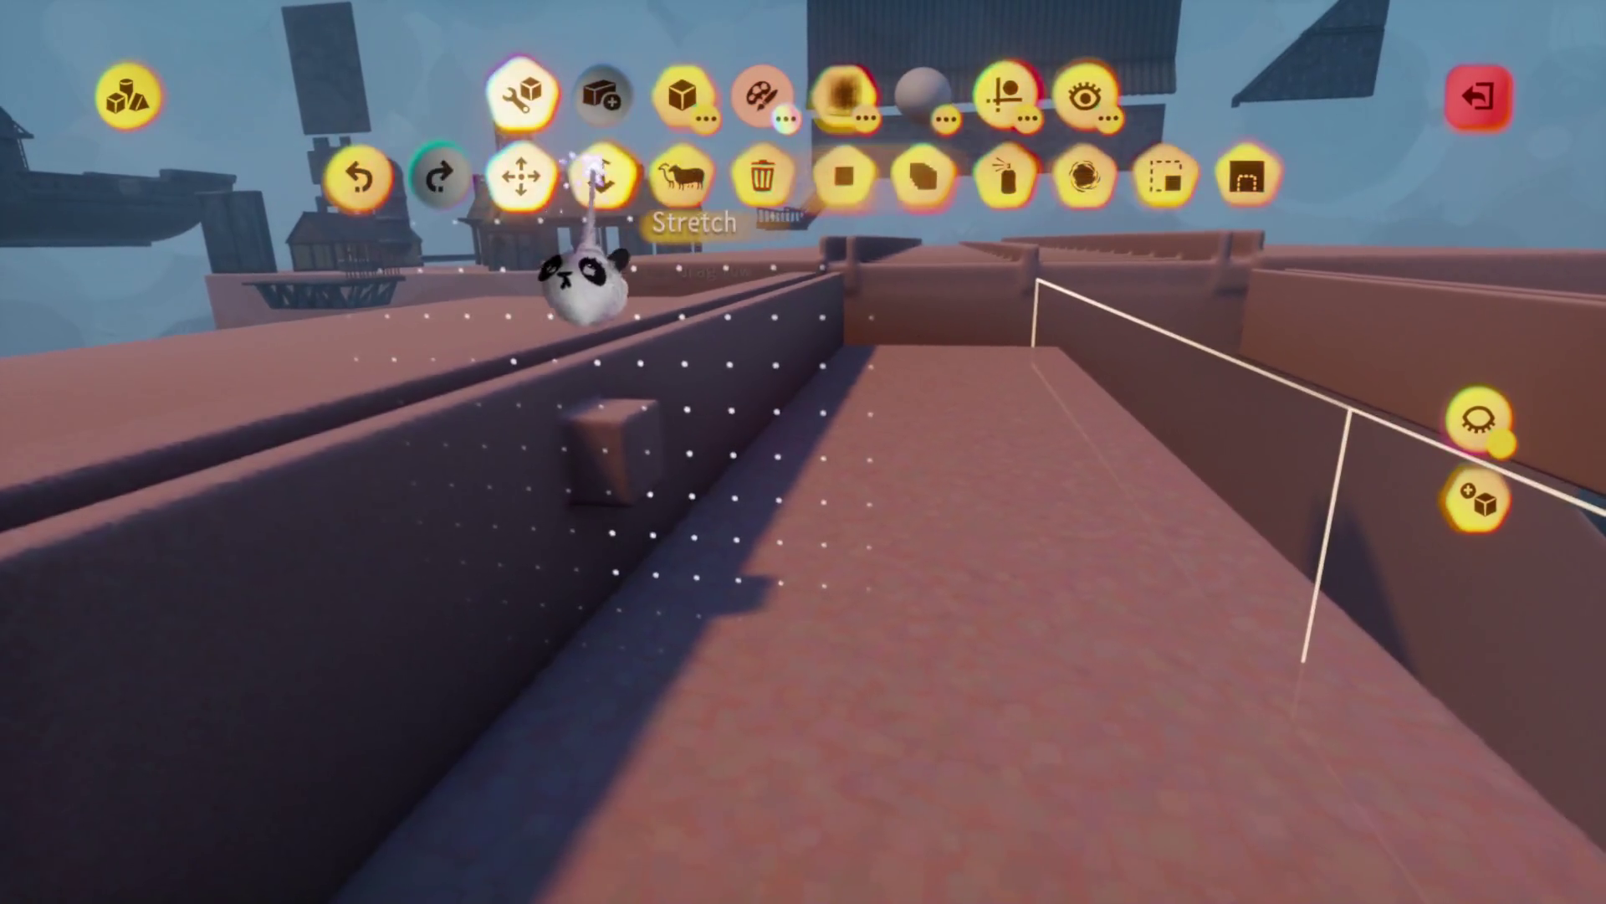
left_click(574, 268)
mouse_move(639, 566)
left_mouse_down()
mouse_move(836, 538)
mouse_move(929, 577)
left_mouse_up()
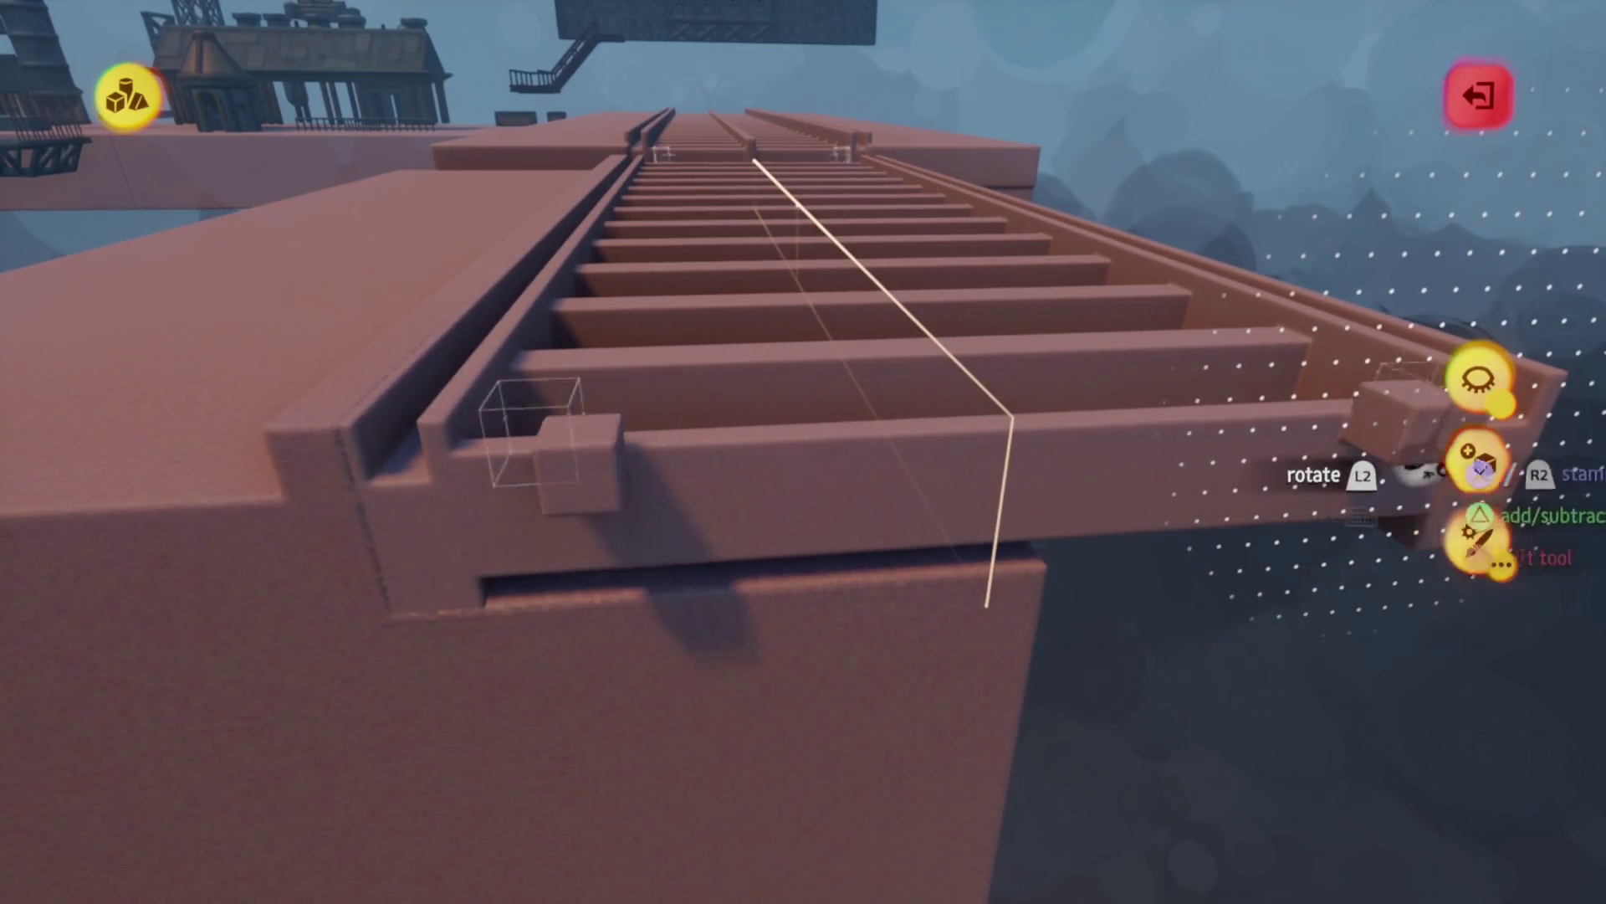
Hide everything except the grate and stretch a support beam beneath it
left_click(1477, 381)
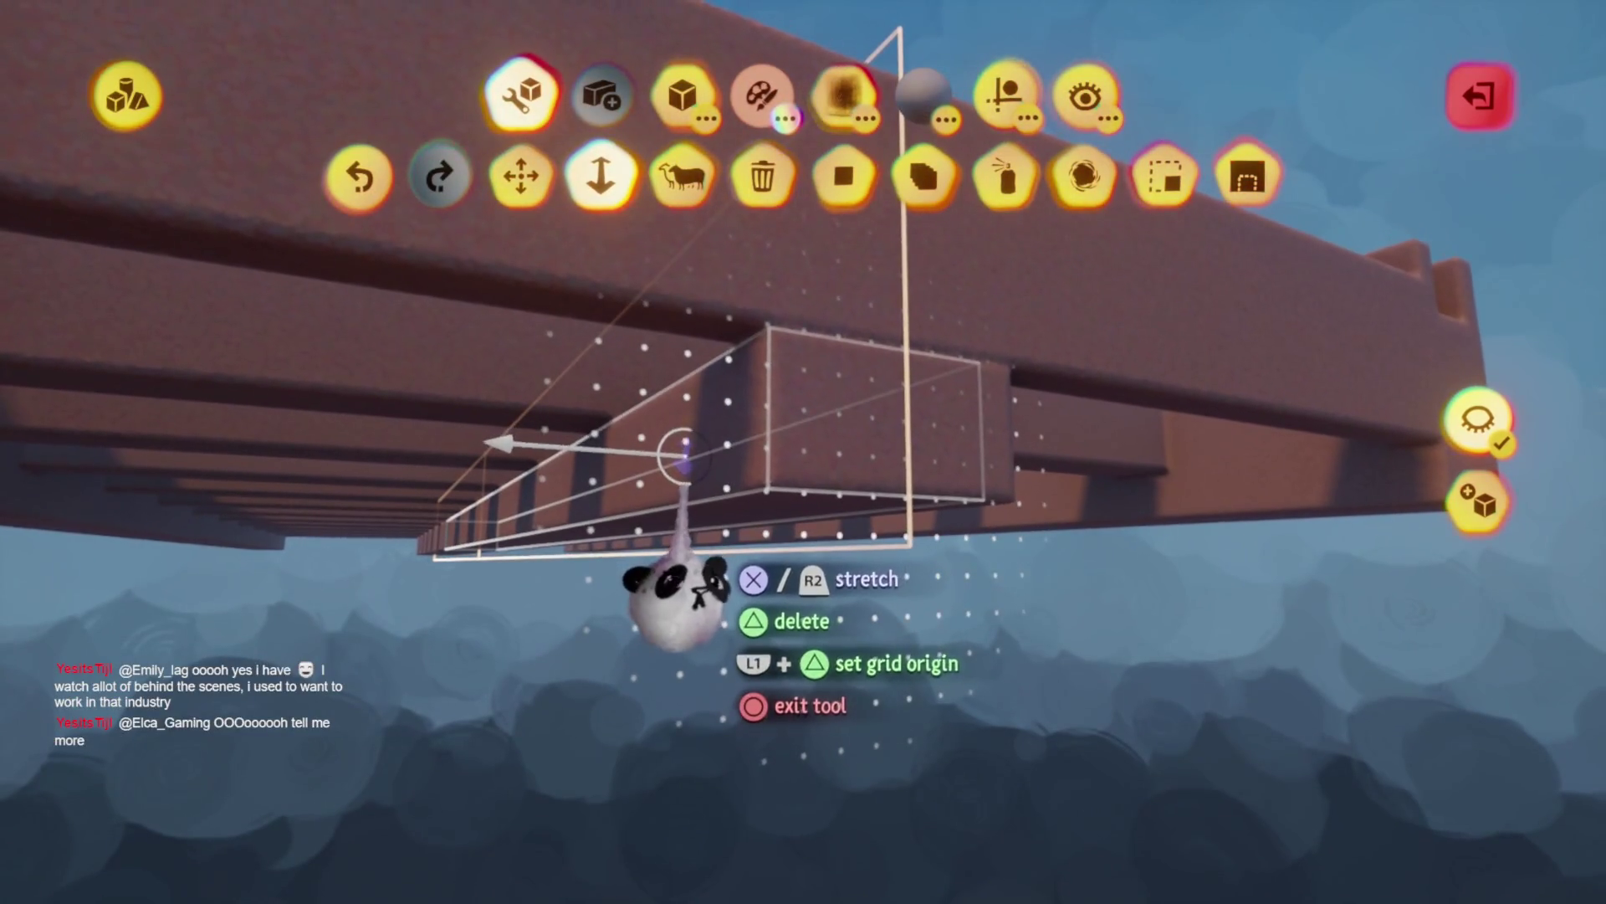
mouse_move(682, 468)
left_mouse_down()
mouse_move(680, 510)
mouse_move(749, 456)
mouse_move(789, 490)
left_mouse_up()
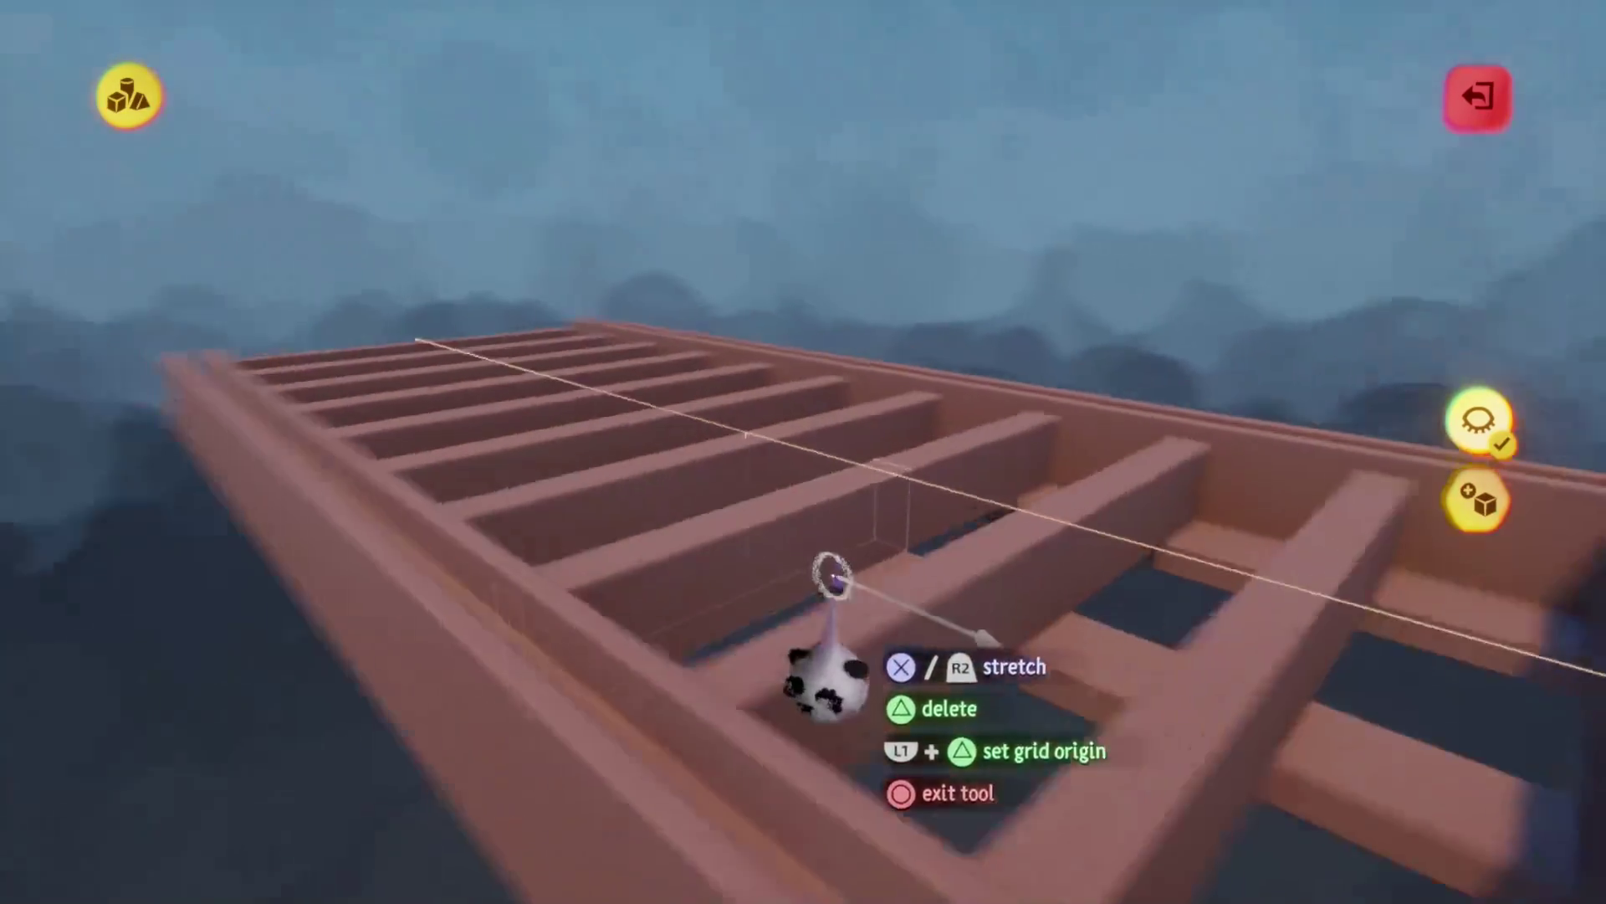
Stamp a cylinder and stretch it lengthwise along the grate as a central rod
key("Escape")
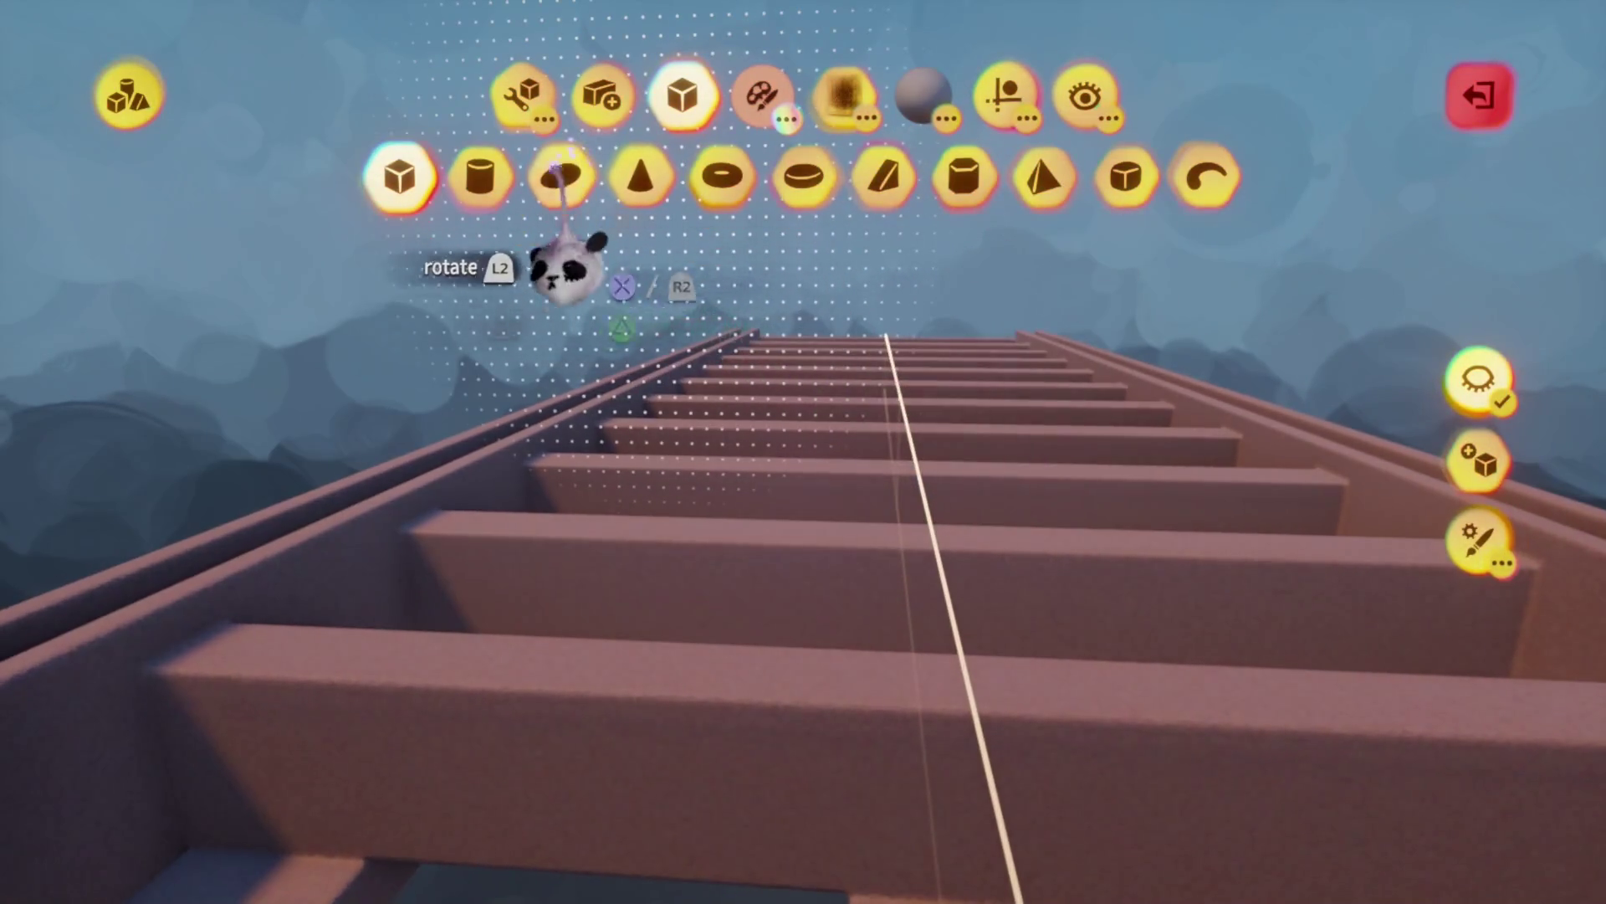
left_click(480, 176)
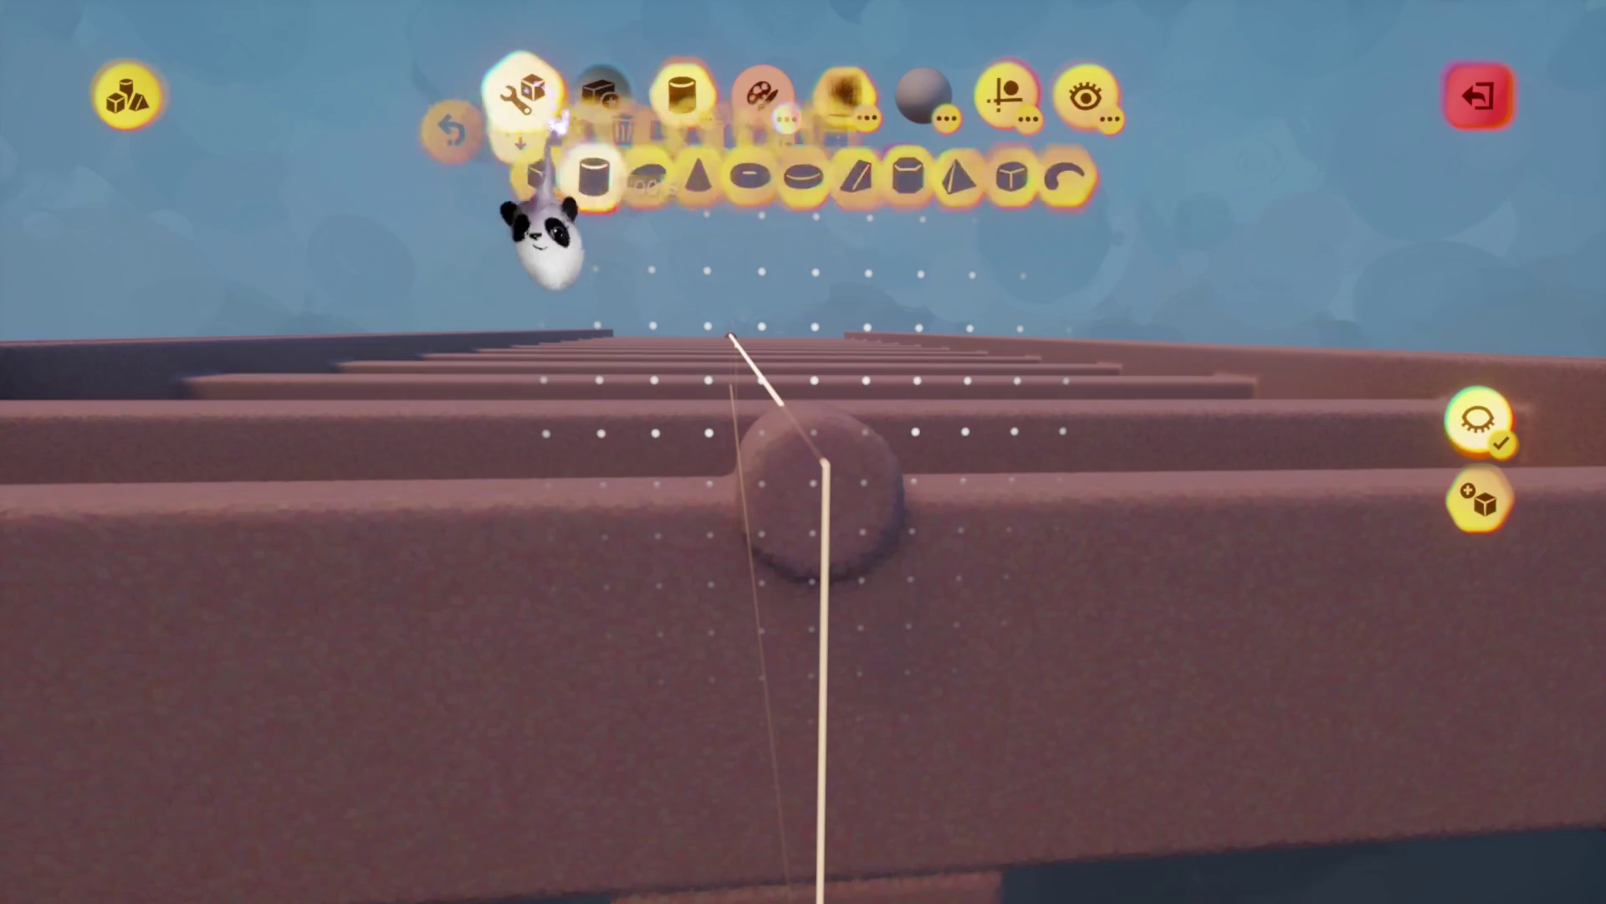
left_click(623, 201)
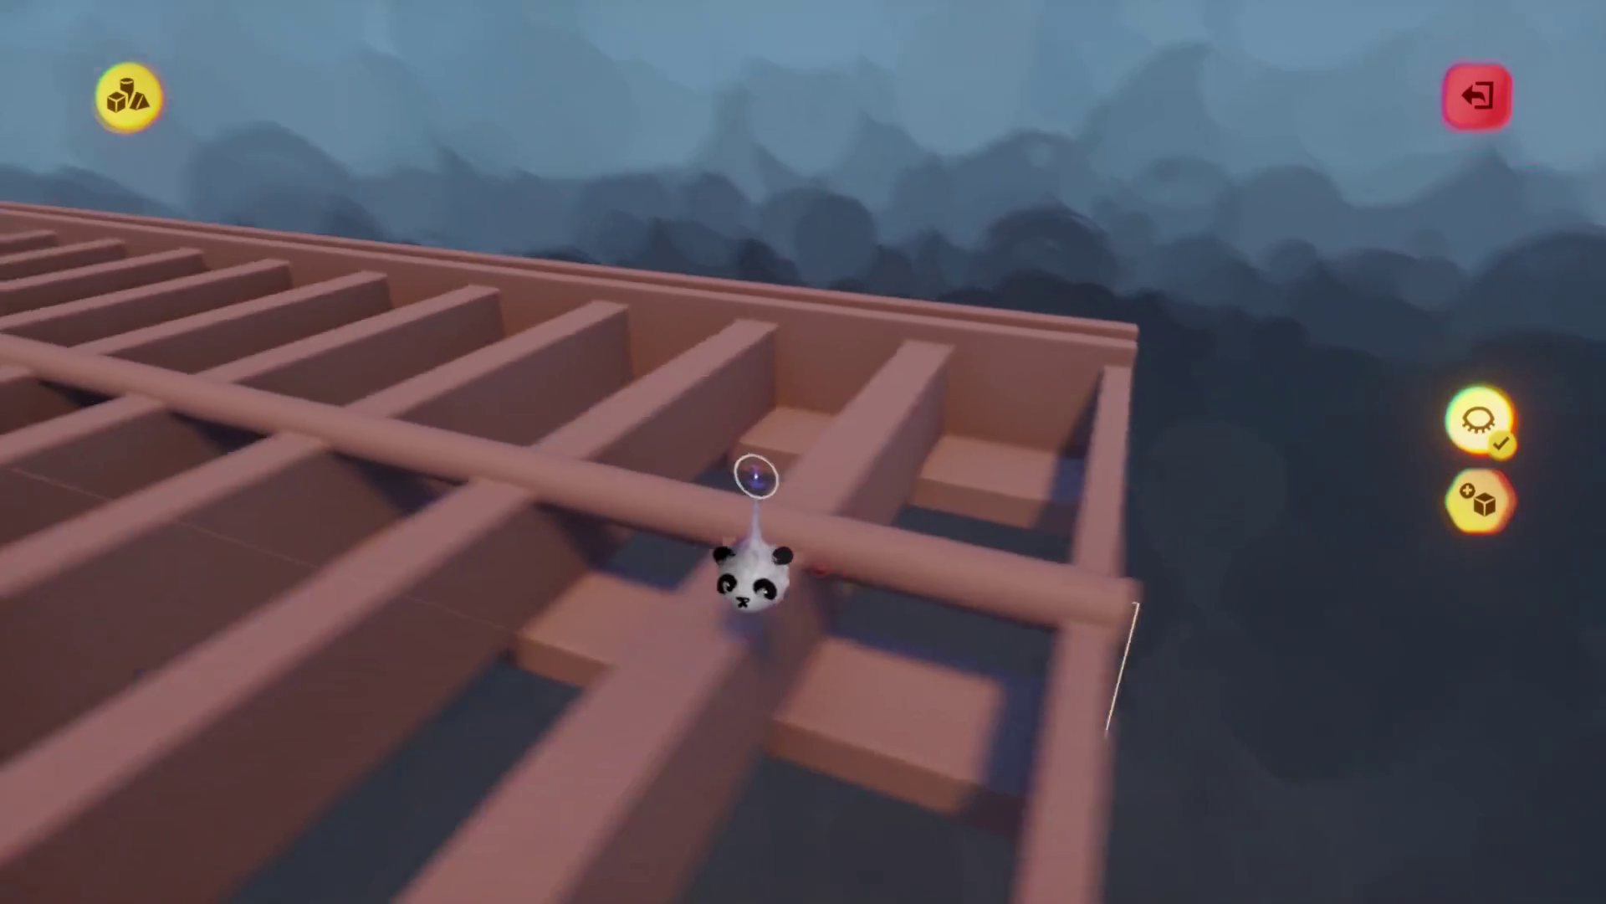
left_click(756, 476)
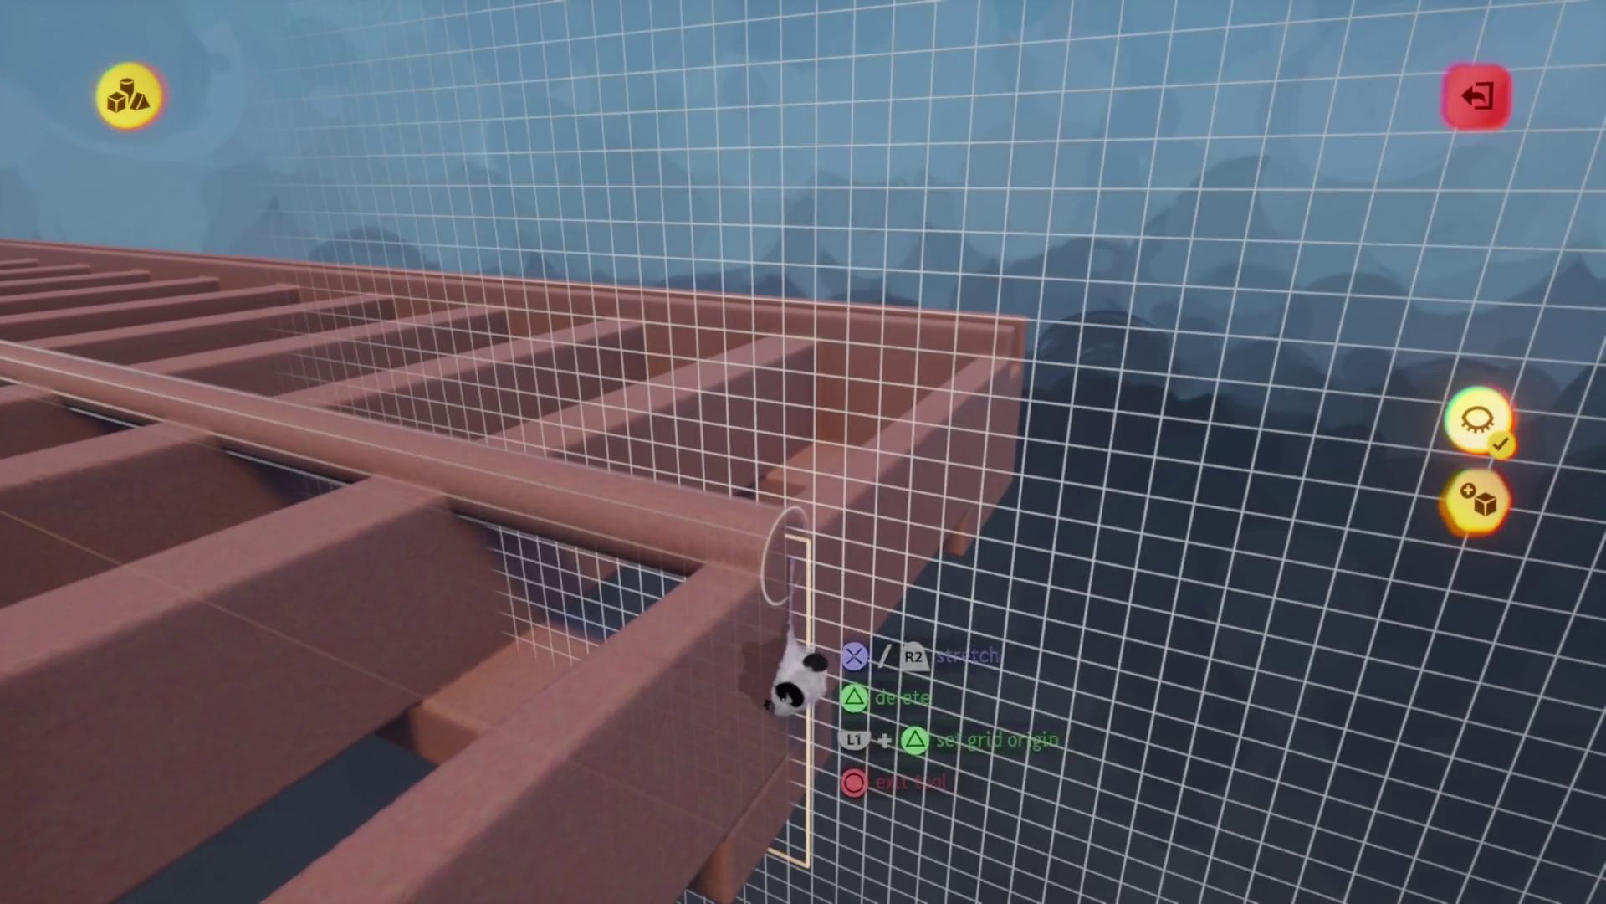
left_click(787, 645)
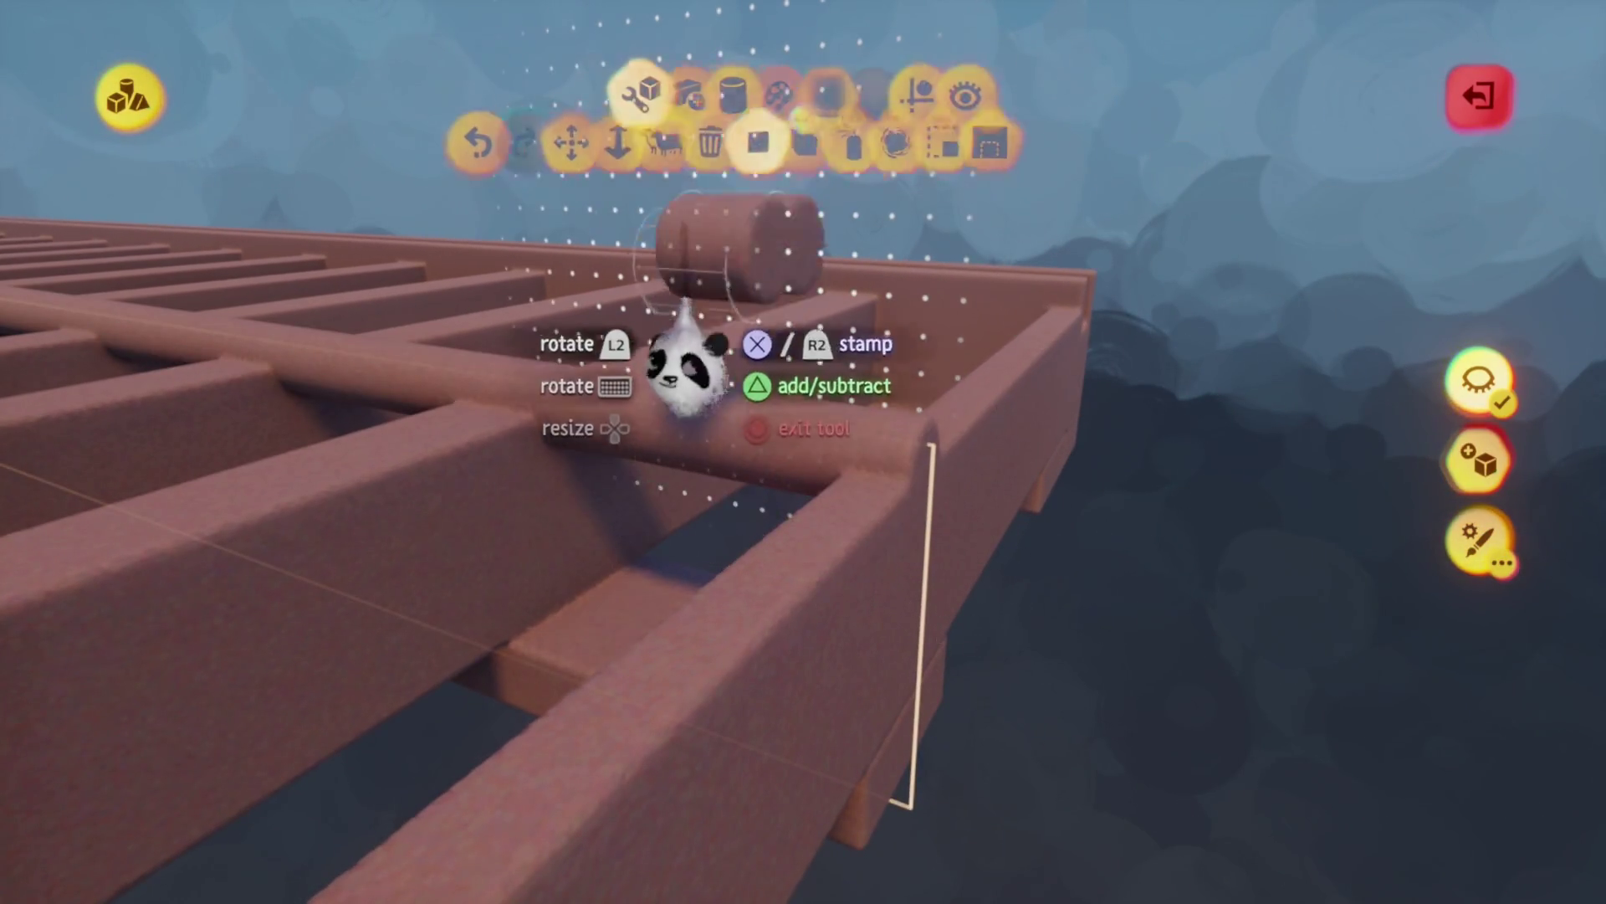
Stamp a cube and stretch it downward into a post under the grate
left_click(399, 176)
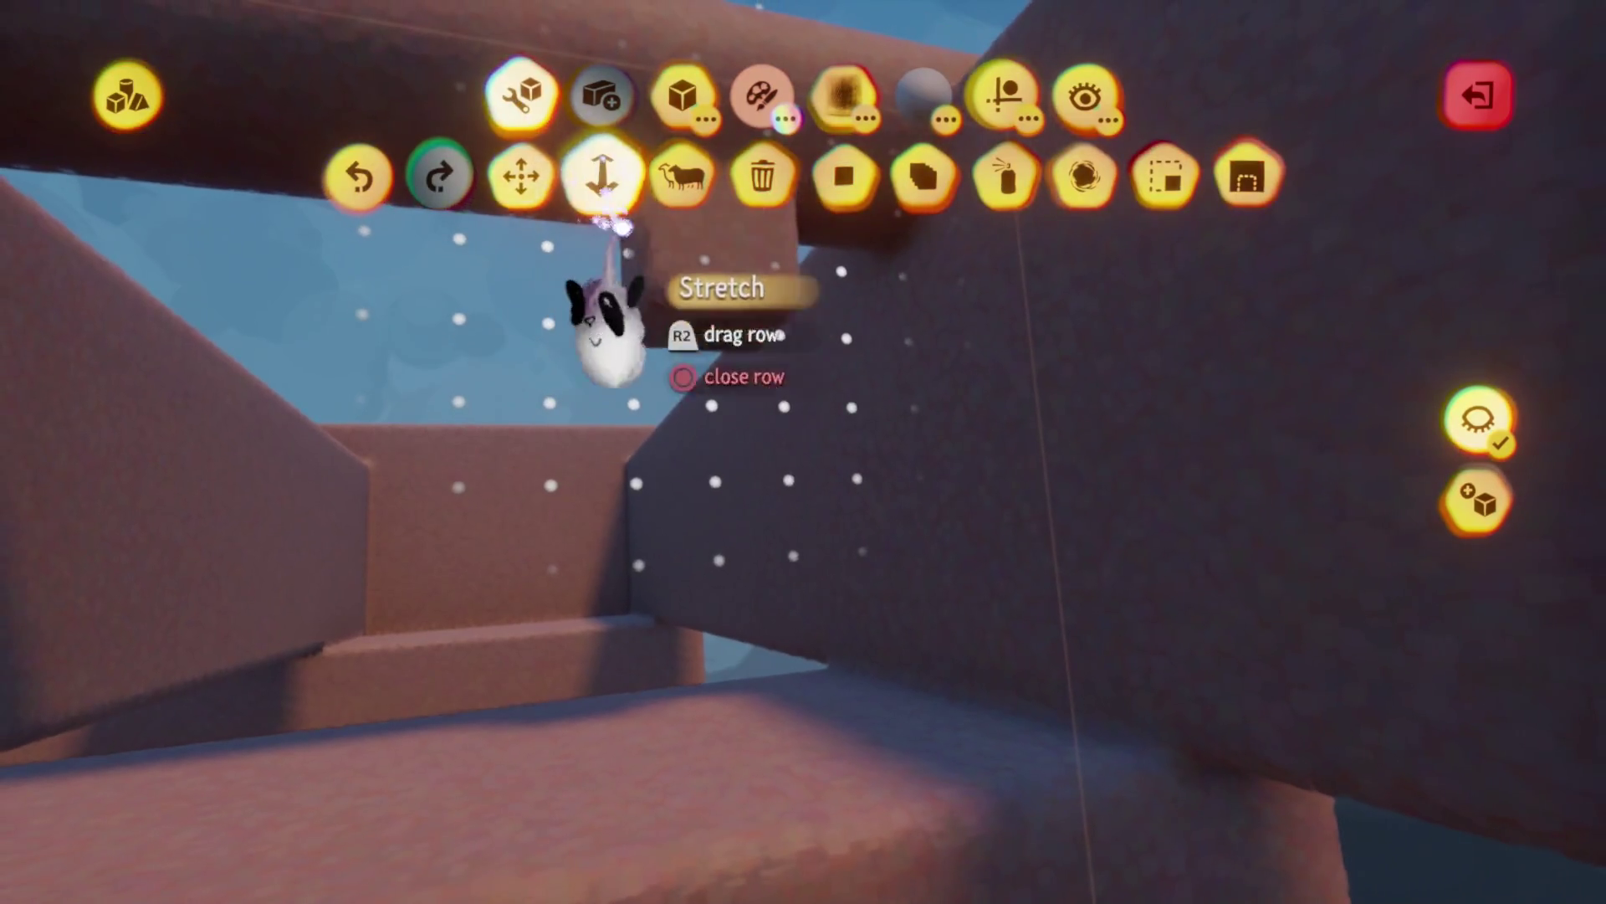
left_click(599, 172)
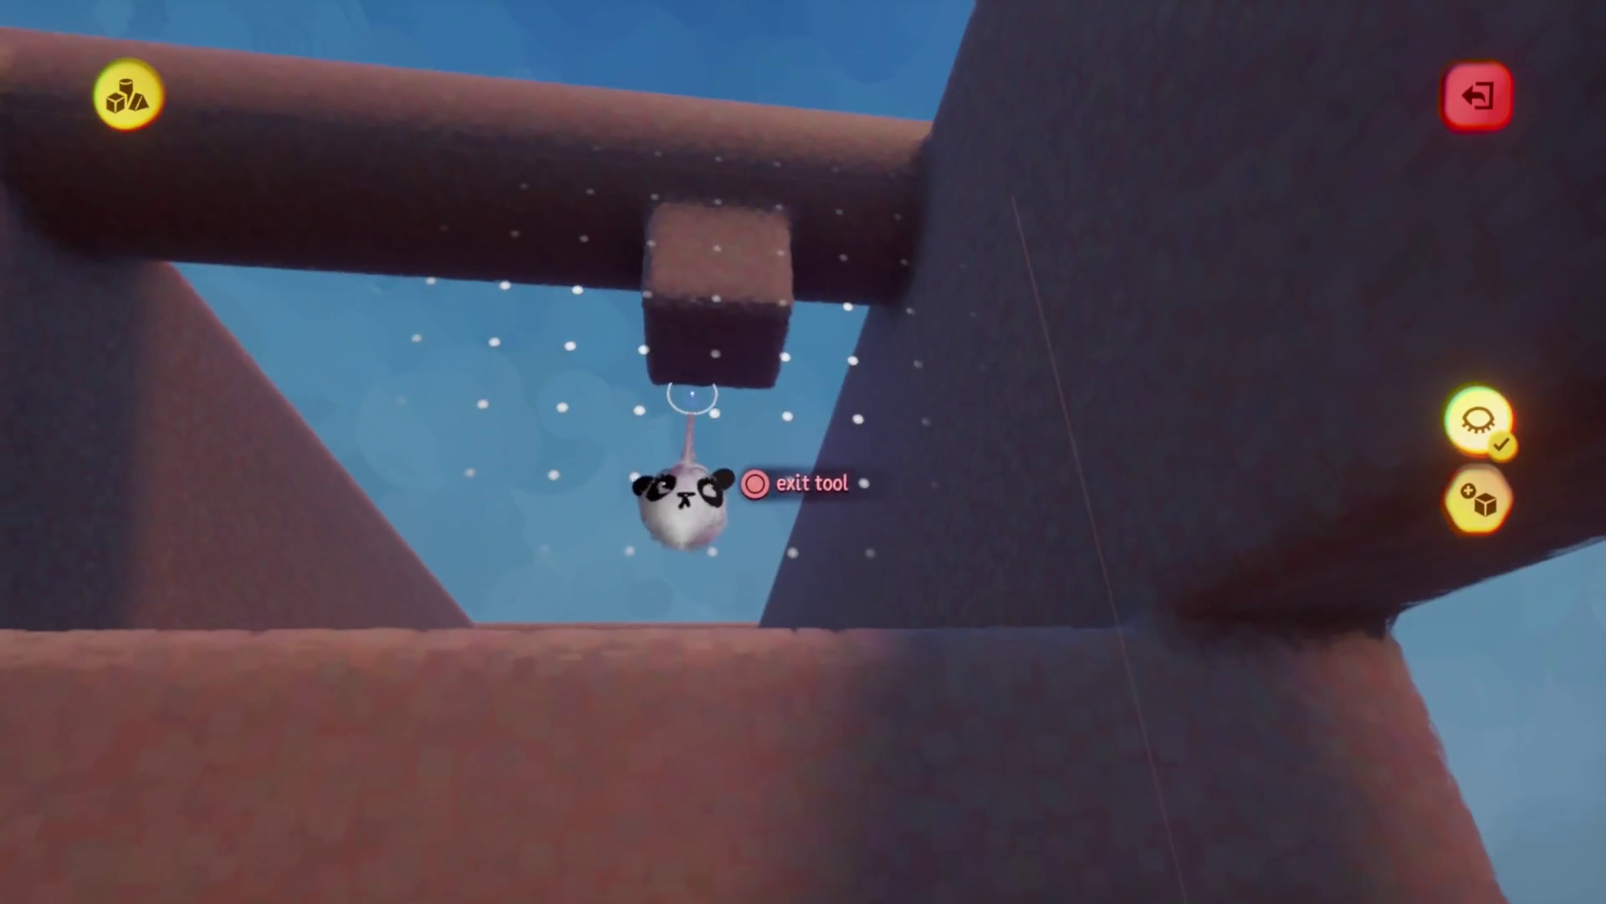
mouse_move(688, 347)
left_mouse_down()
mouse_move(682, 736)
mouse_move(684, 434)
mouse_move(886, 748)
mouse_move(806, 699)
mouse_move(796, 663)
mouse_move(717, 628)
mouse_move(750, 459)
mouse_move(574, 466)
mouse_move(796, 616)
left_mouse_up()
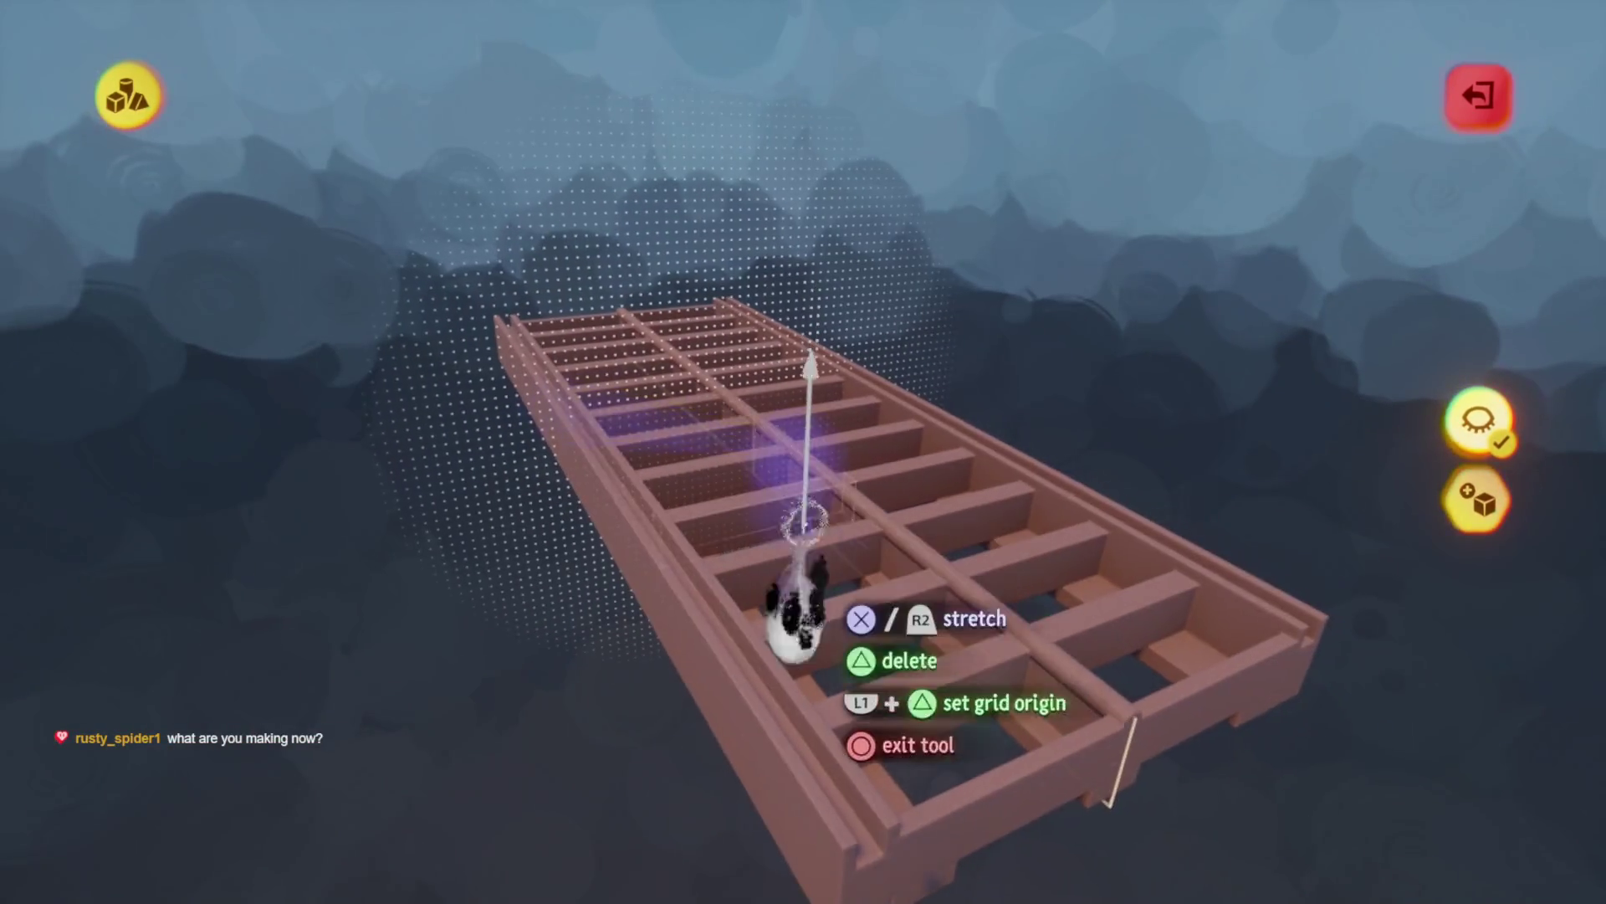
Exit sculpt mode back to the scene
key("Escape")
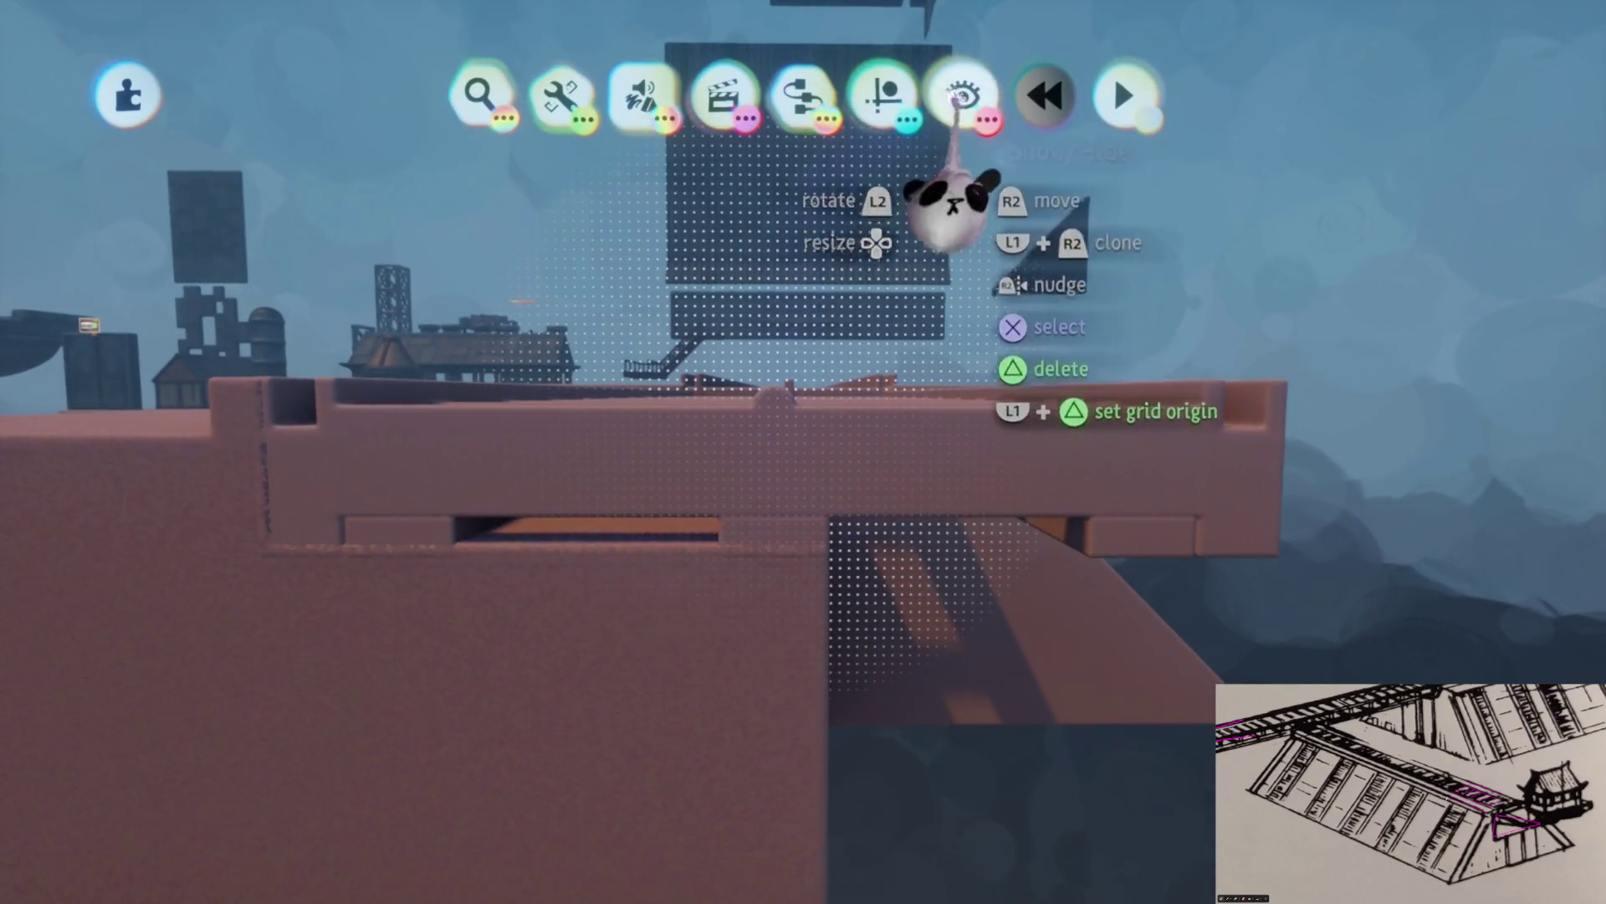
Show all snap points in the scene, viewing the walkway's edge
left_click(962, 96)
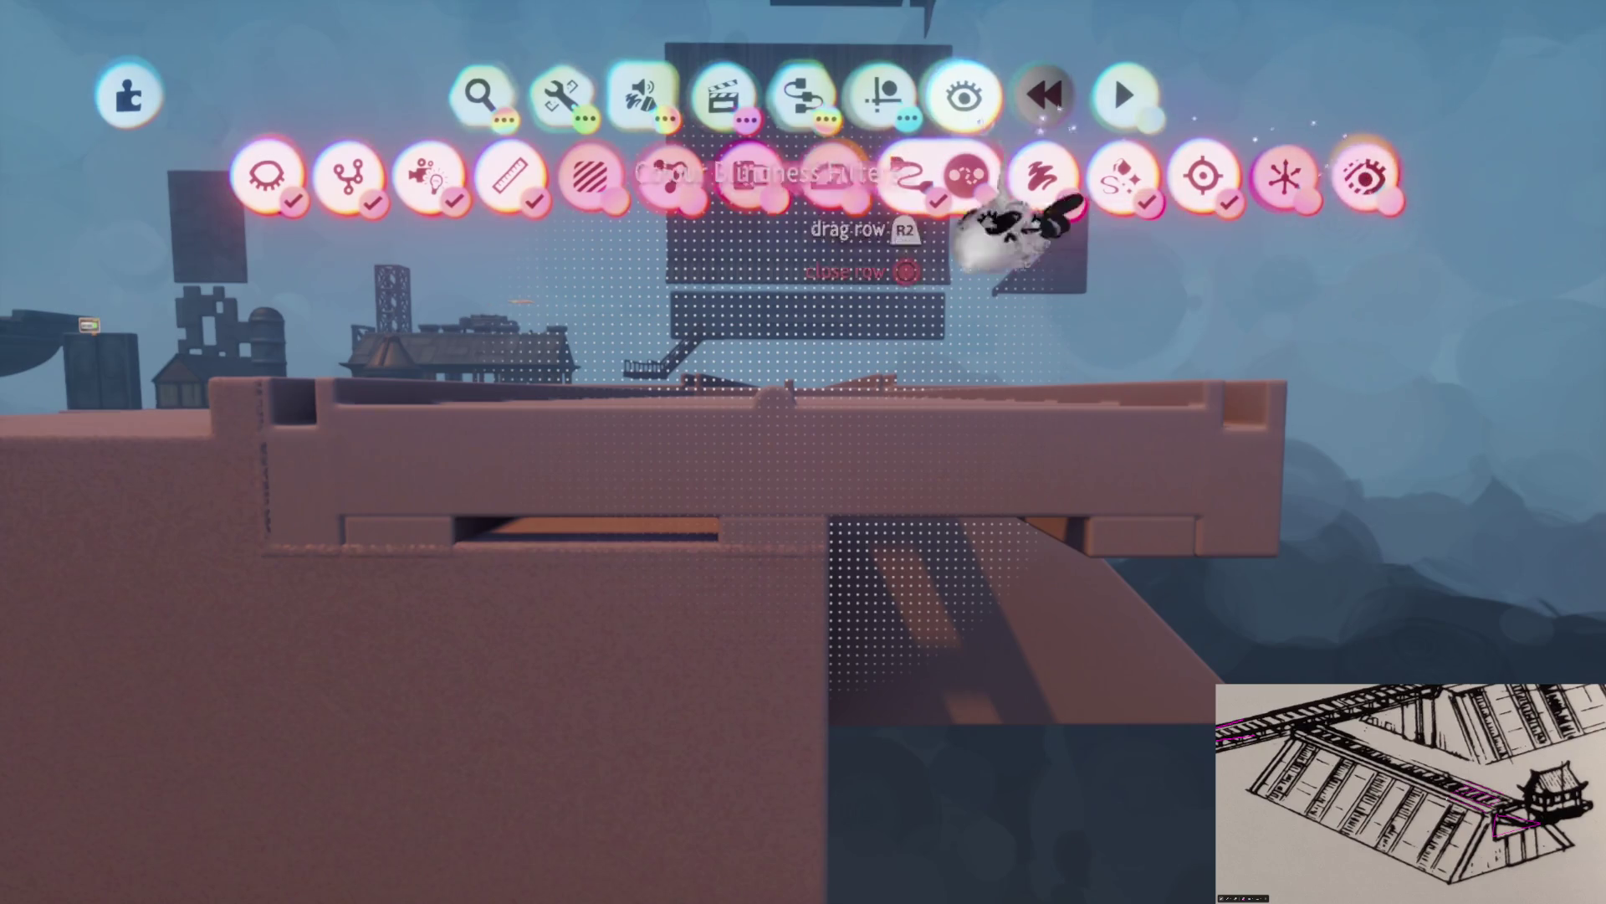
left_click(882, 96)
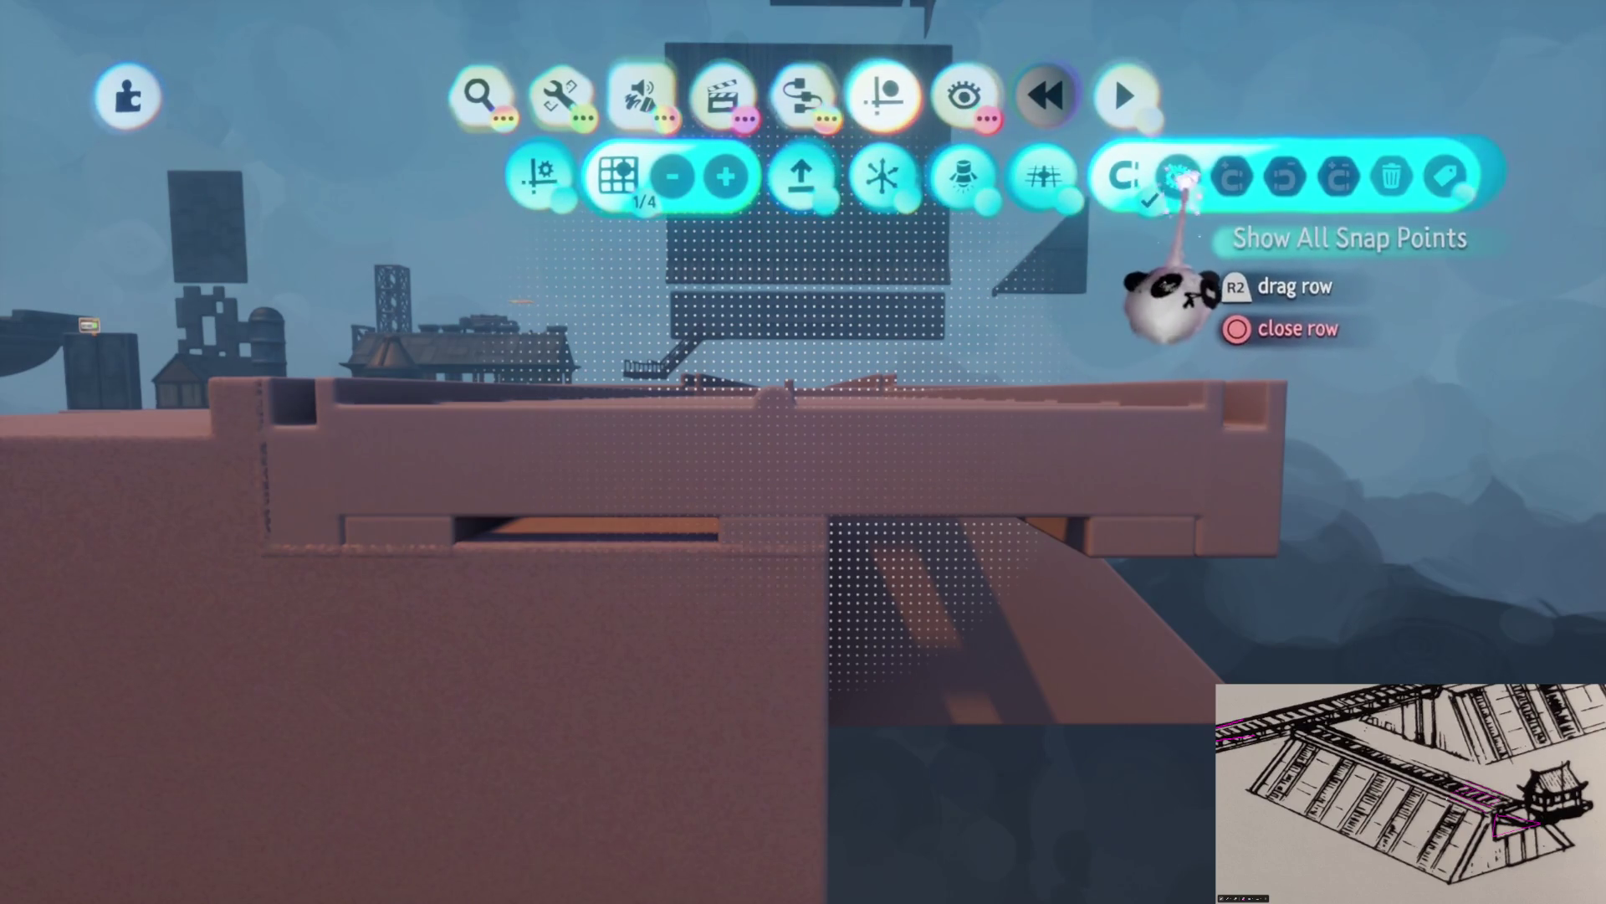
left_click(1176, 177)
mouse_move(758, 569)
left_mouse_down()
mouse_move(764, 466)
mouse_move(757, 549)
mouse_move(765, 492)
mouse_move(745, 459)
mouse_move(726, 566)
left_mouse_up()
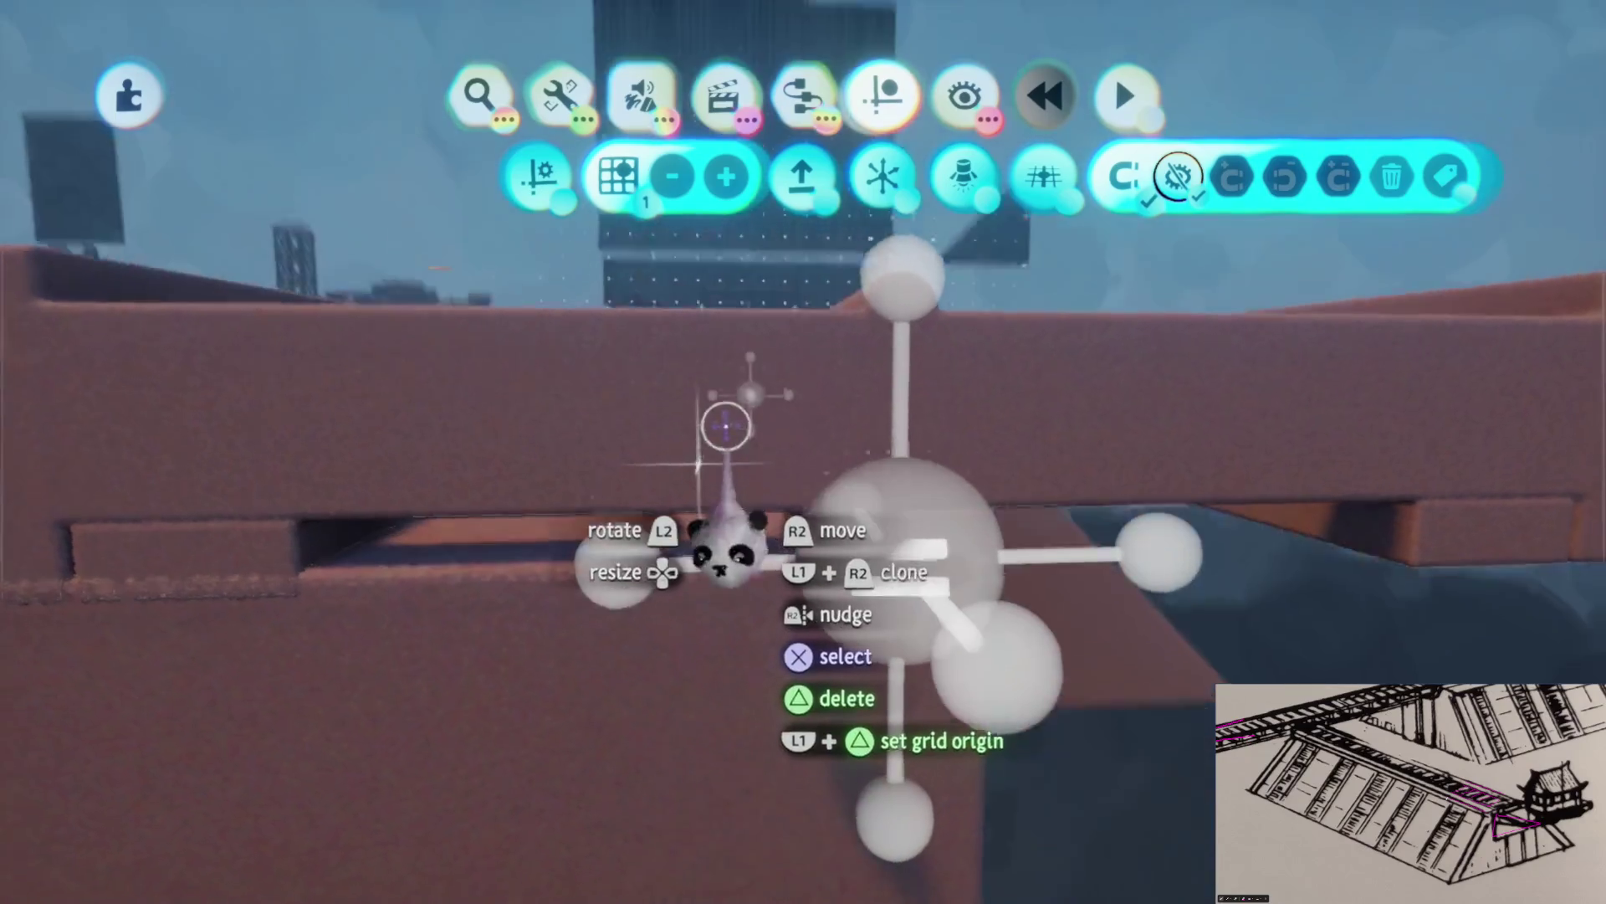
Add a snap point to the wooden grate and return to the scene
left_click(721, 460)
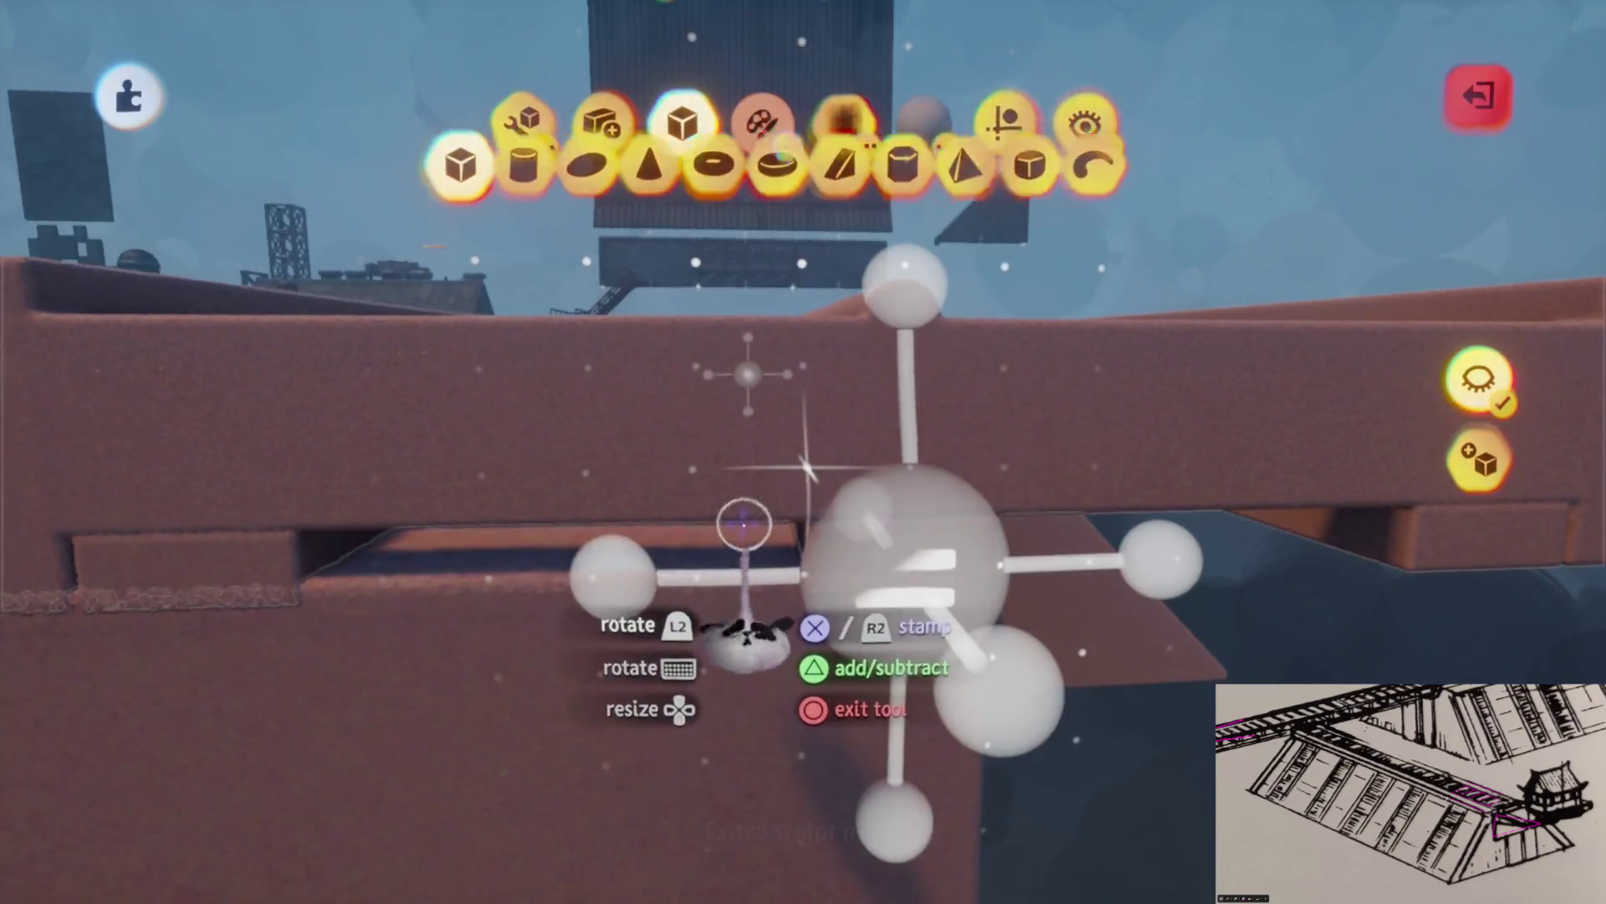
key("Escape")
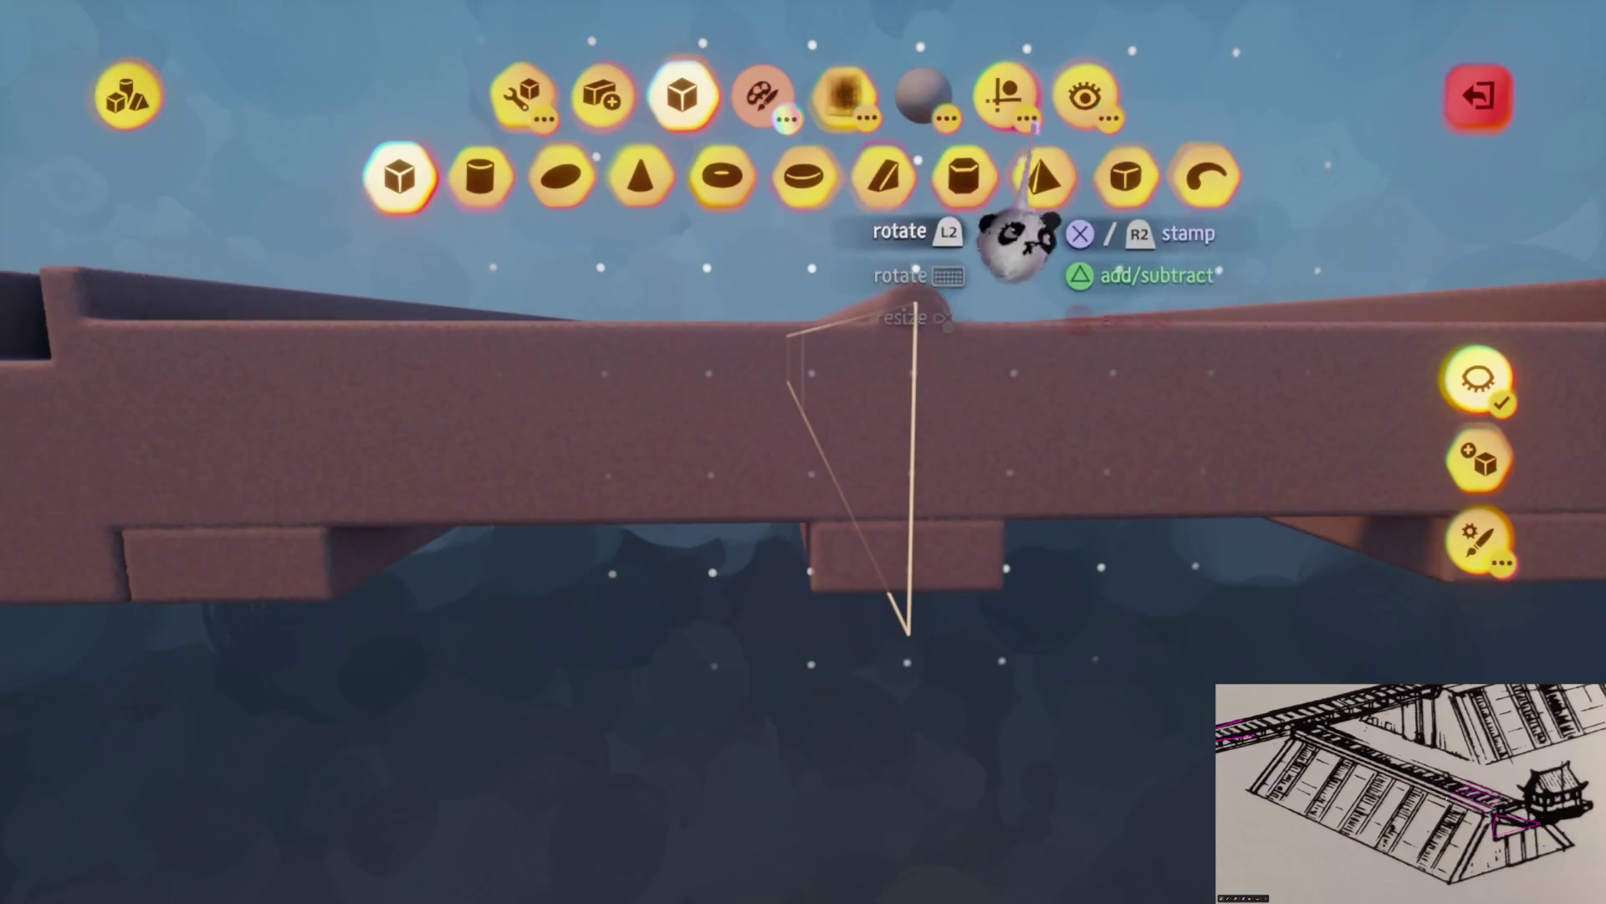
left_click(1204, 177)
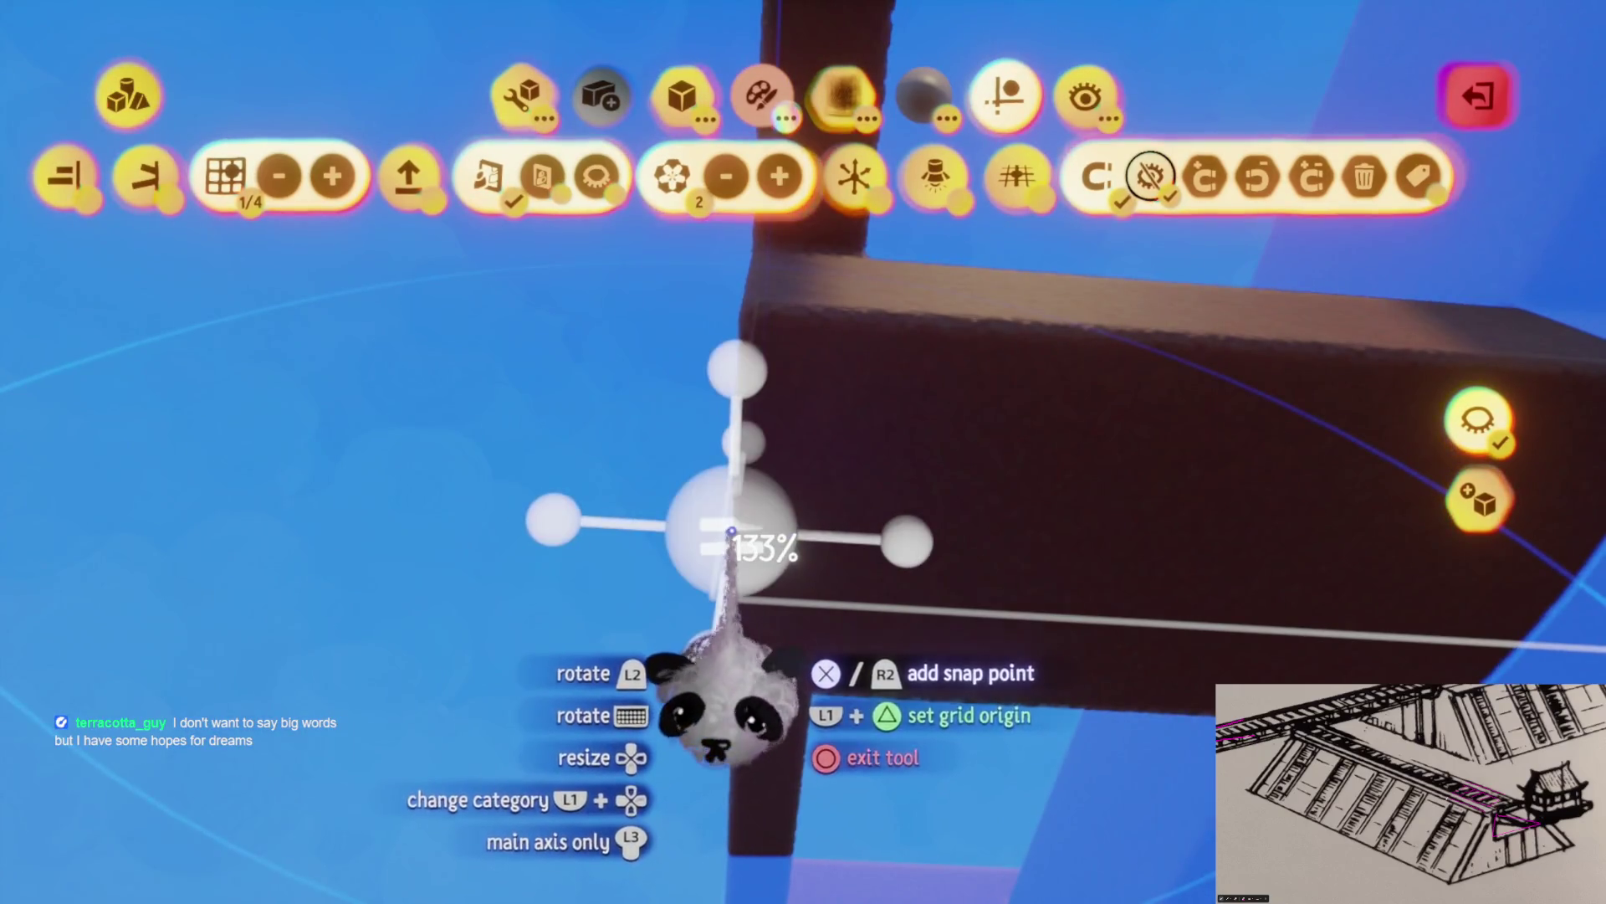
key("Escape")
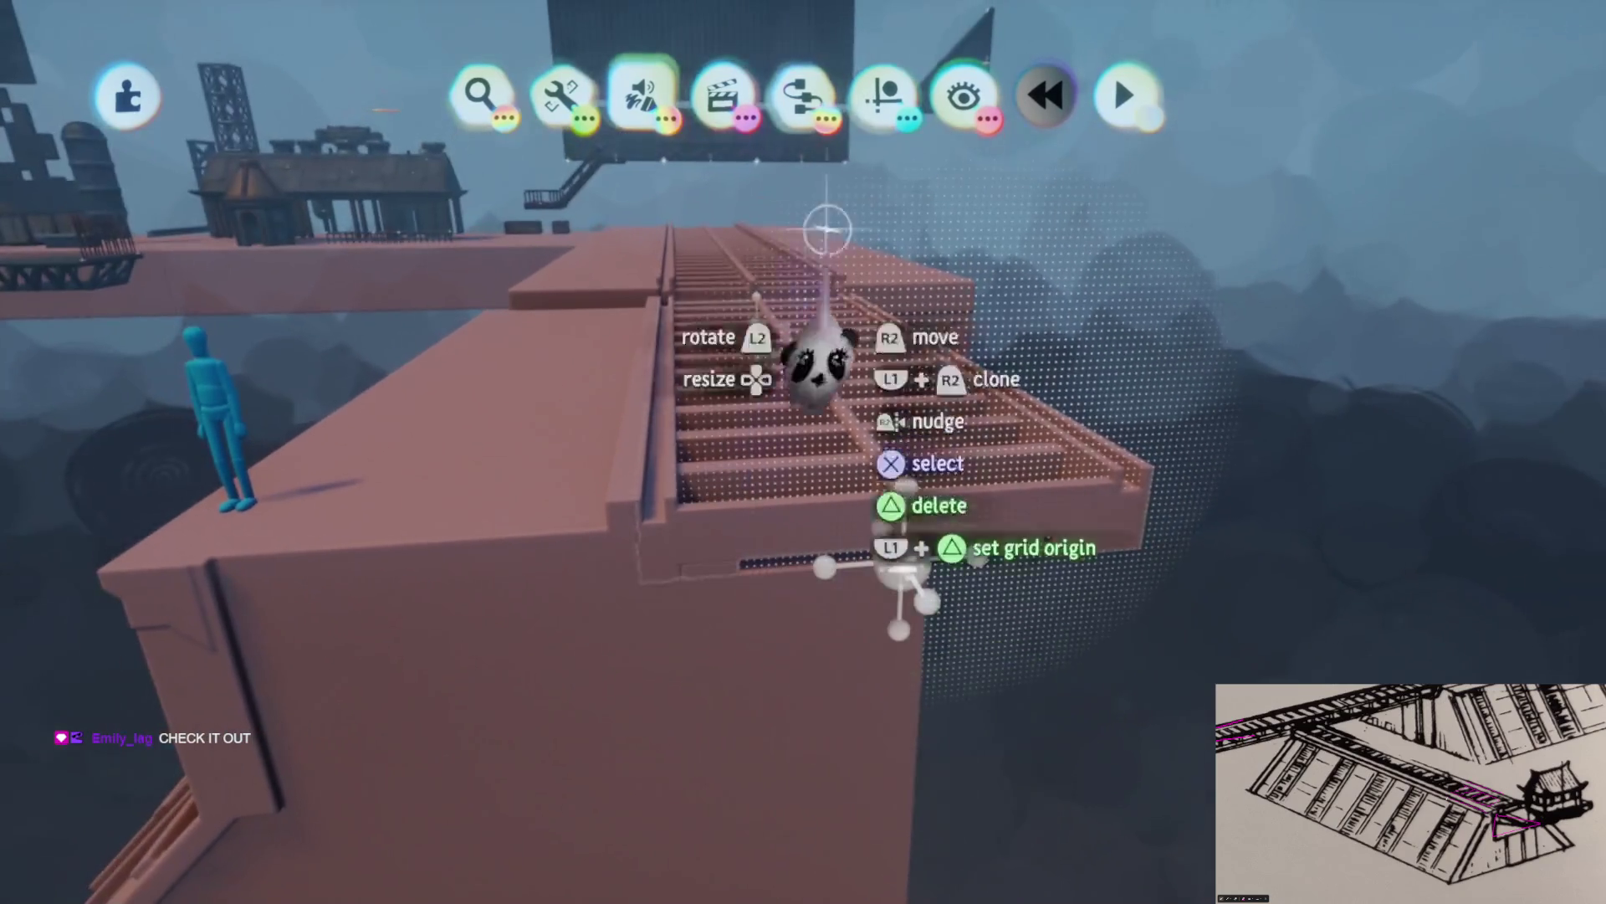
Nudge the grate along the rails, then choose to save a new version from the pause menu
left_click(883, 96)
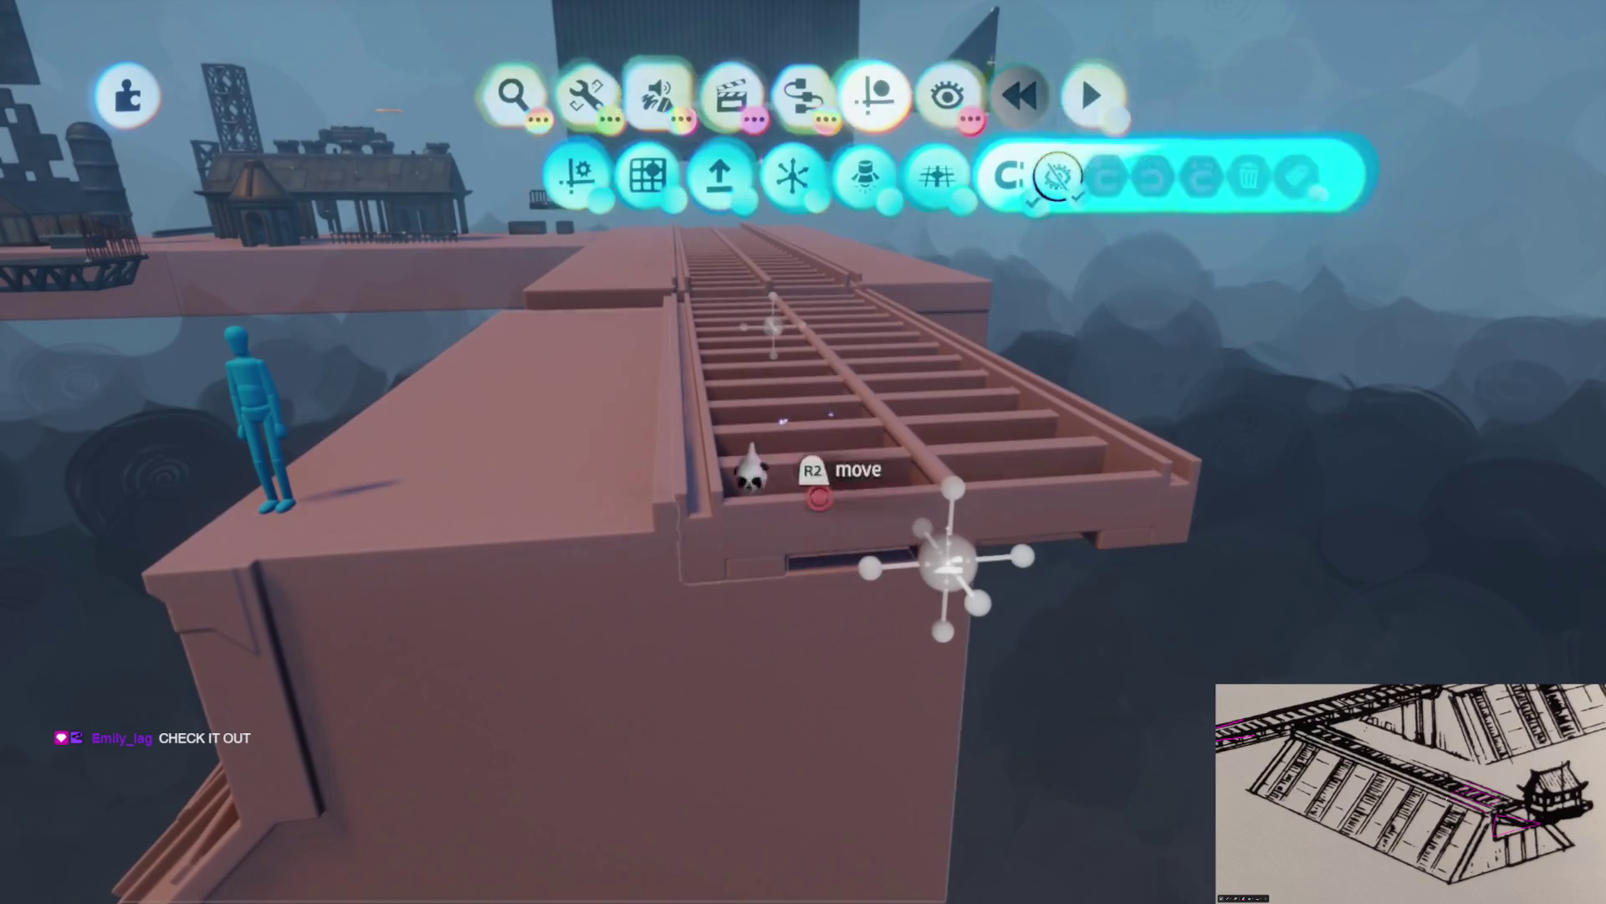
key("Escape")
key("ctrl+z")
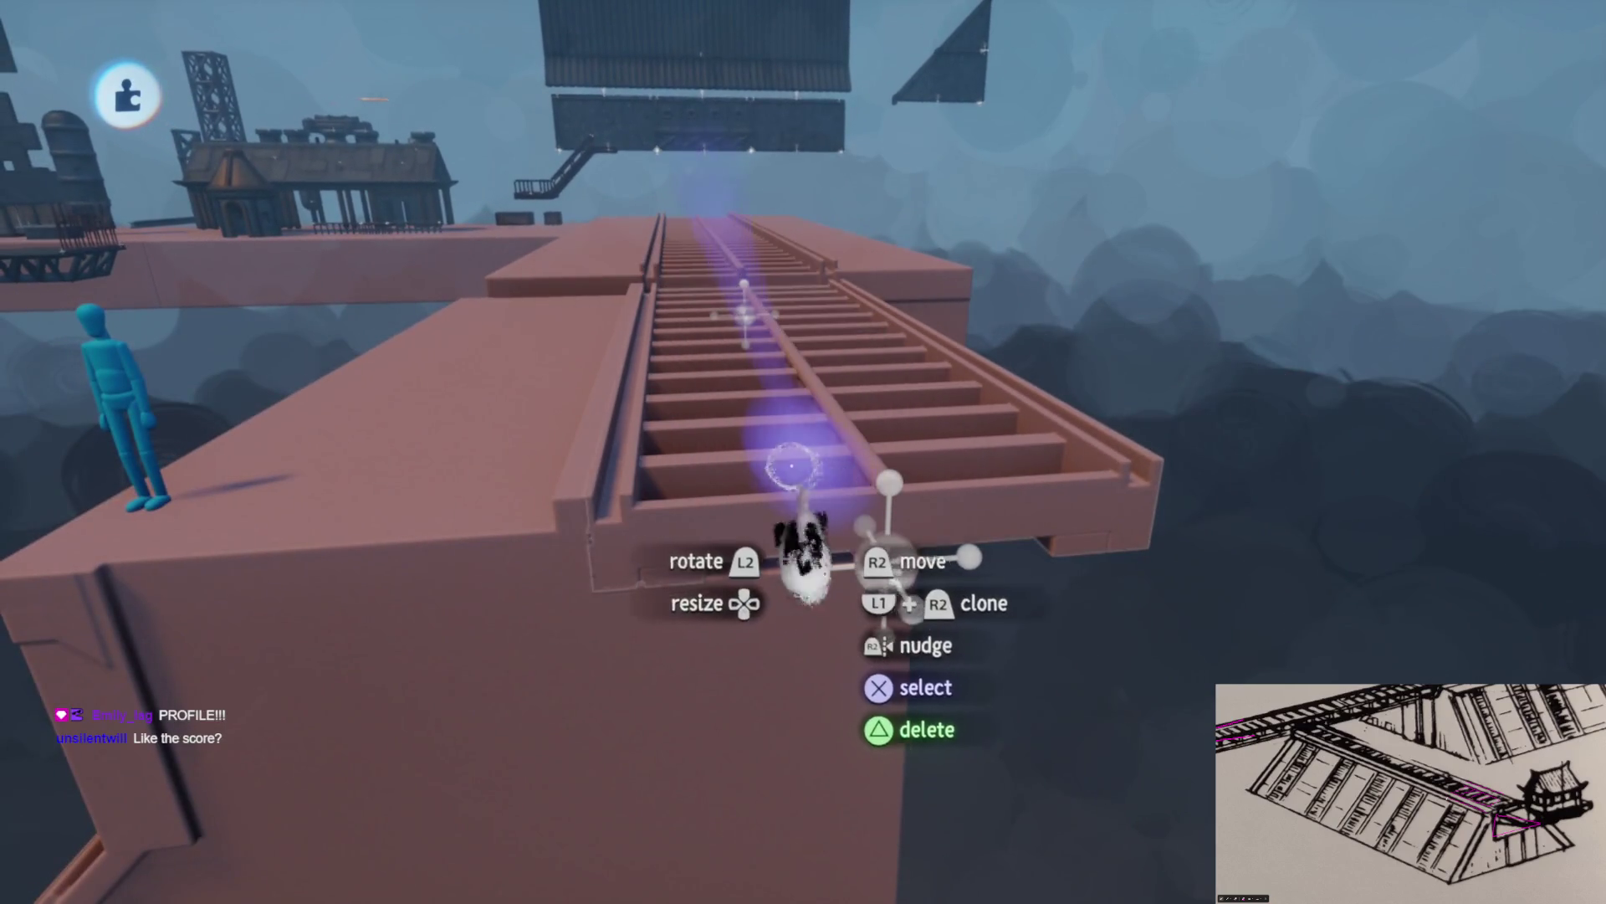
key("Escape")
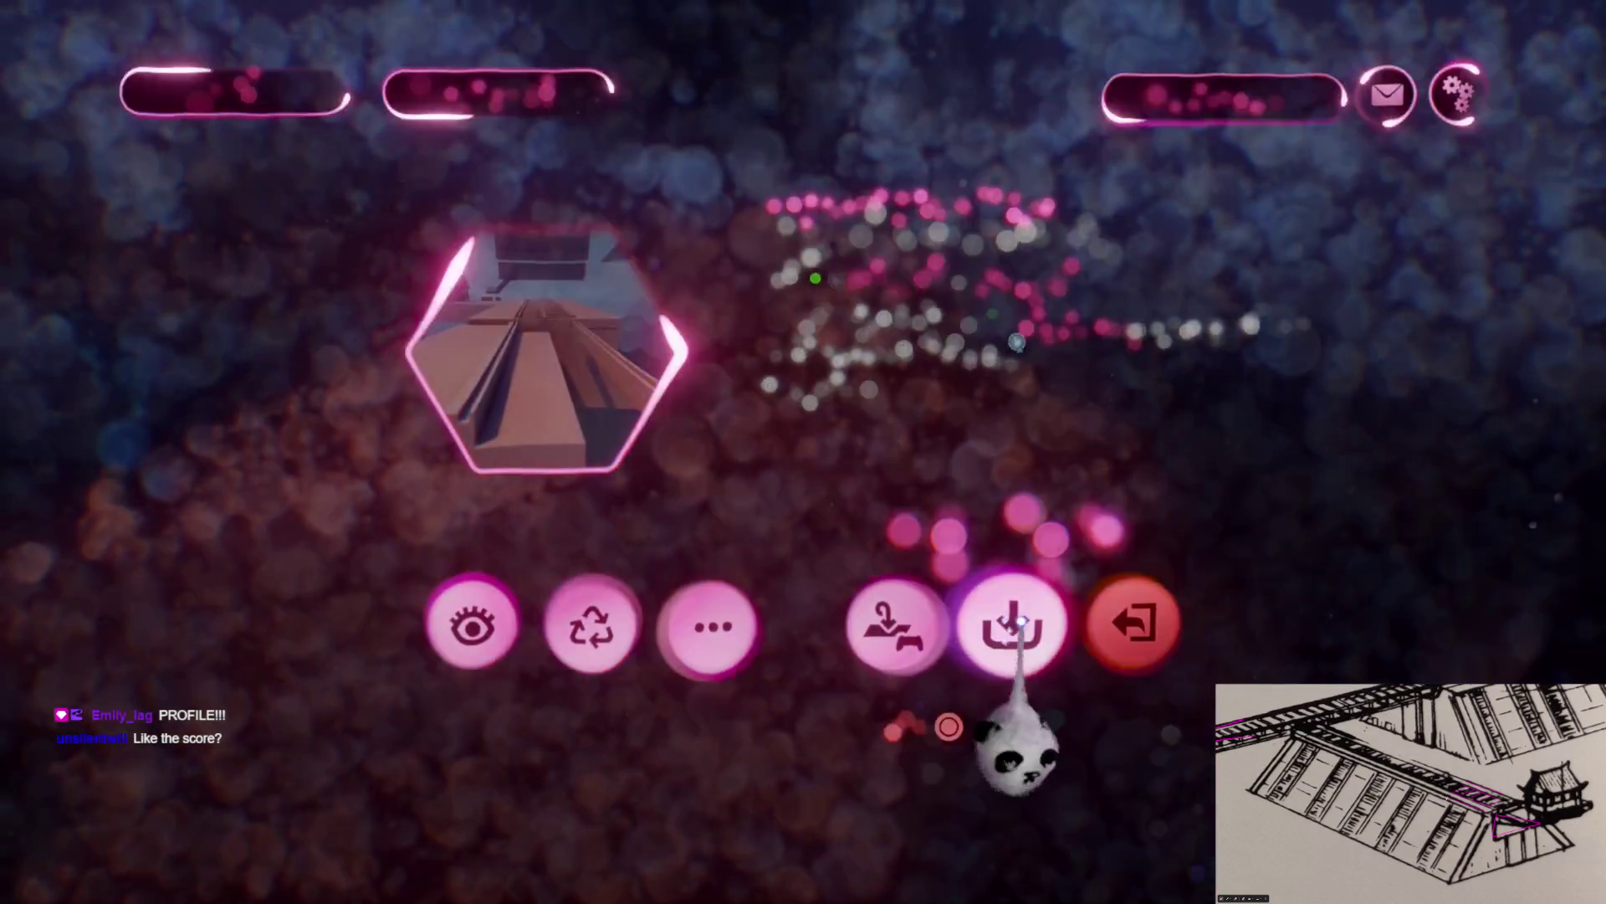
left_click(1021, 624)
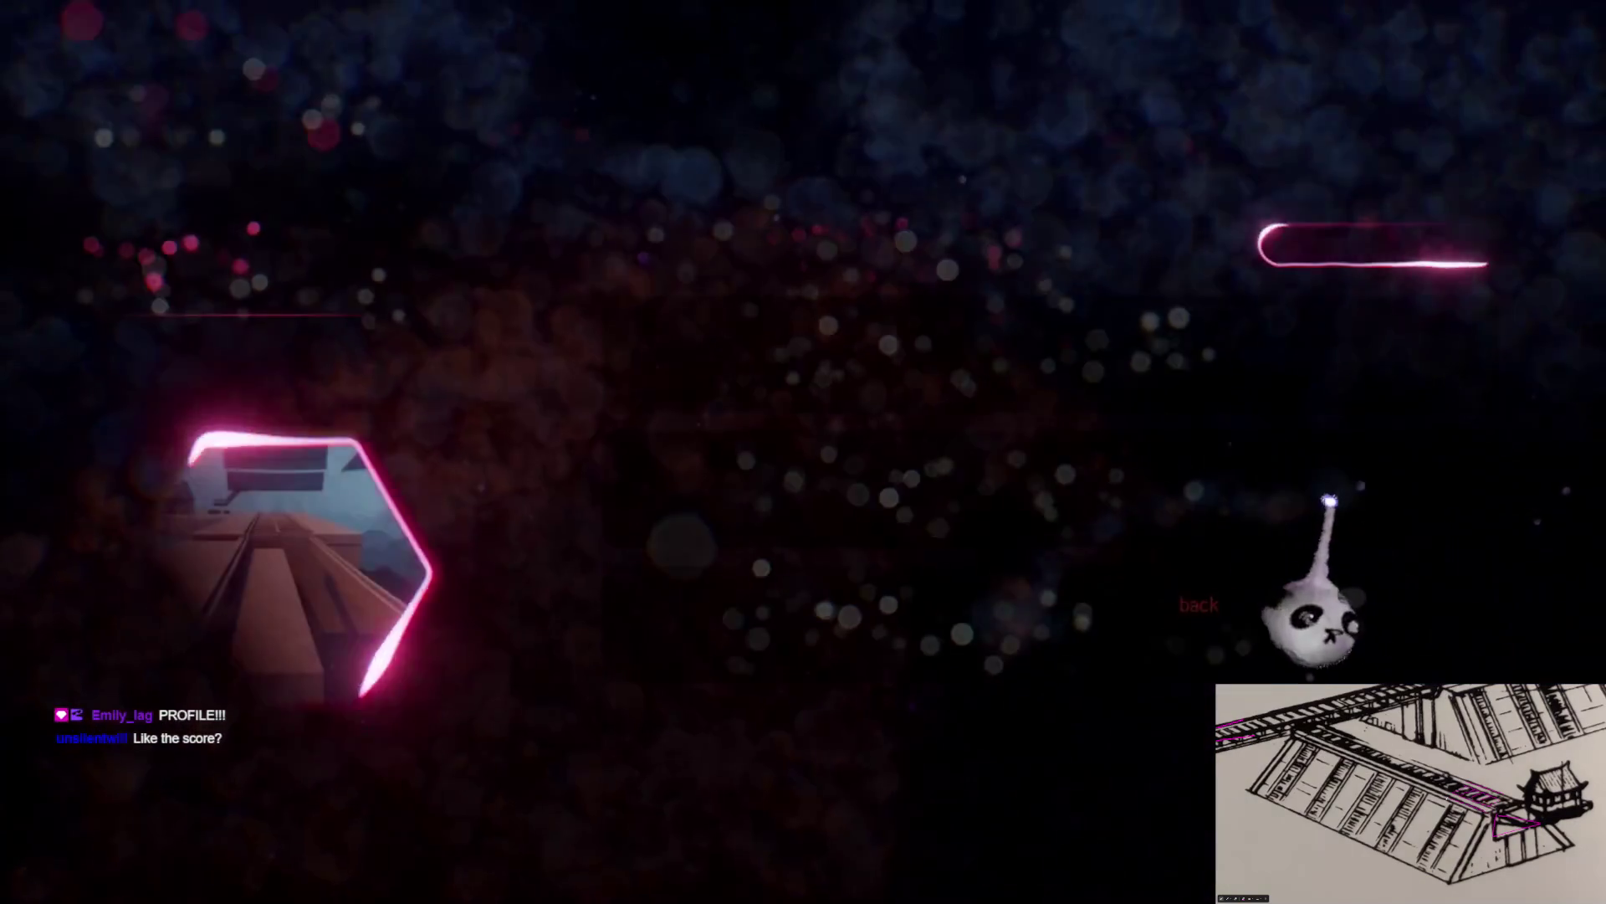
Save Prison Rig (Imprisoned) Assets as a private version, exit it, and go to the profile
left_click(1355, 426)
left_click(1481, 92)
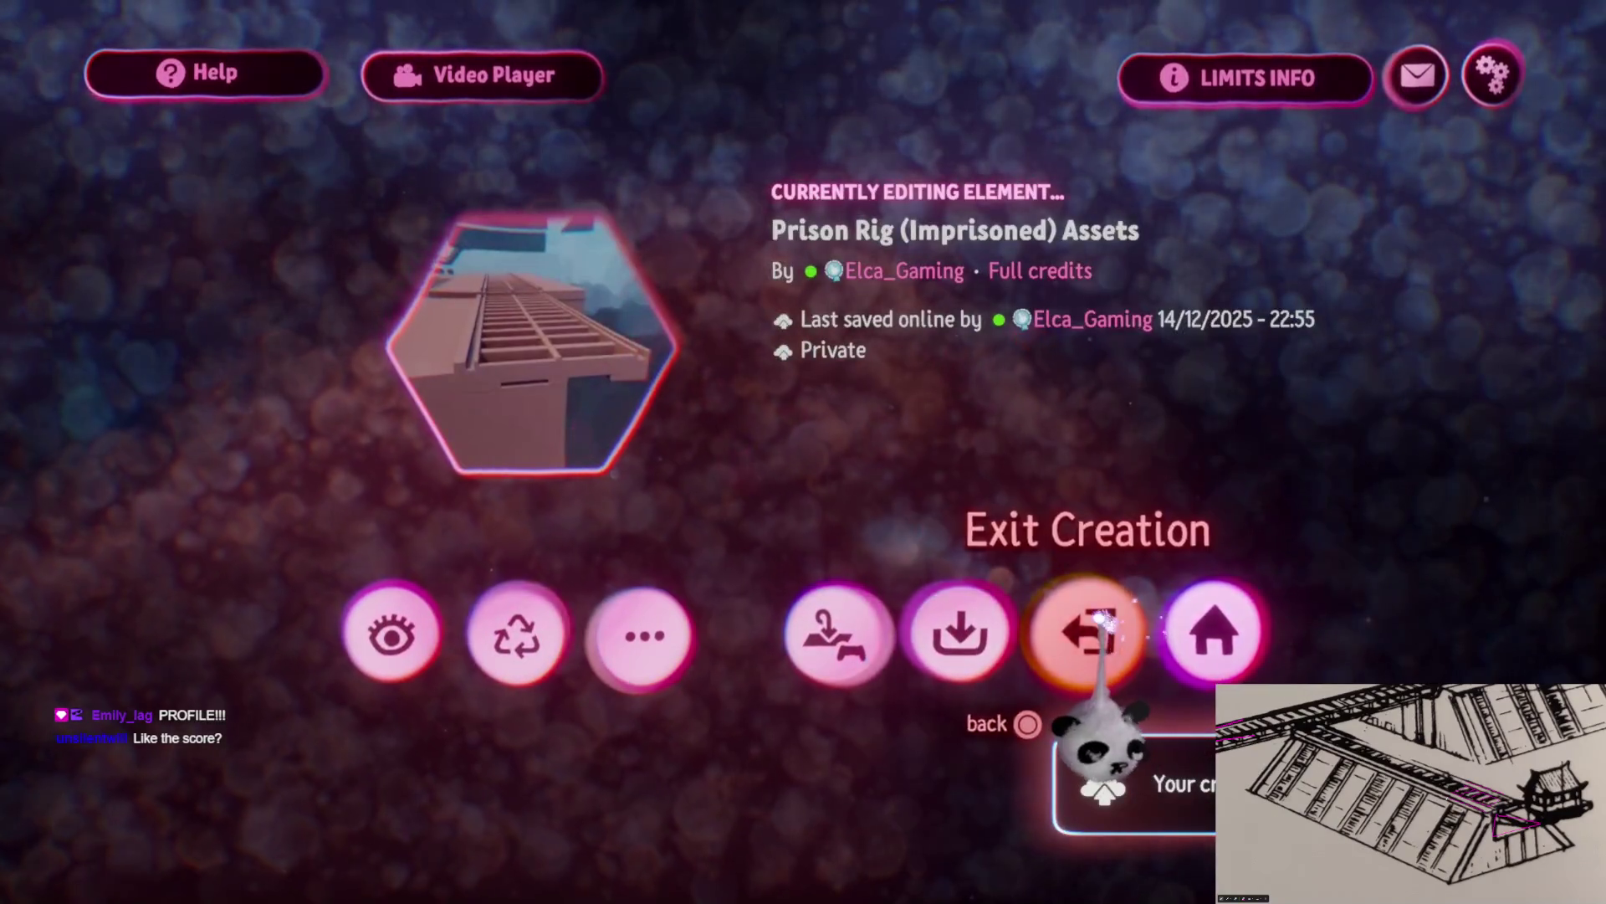
left_click(1086, 603)
left_click(209, 334)
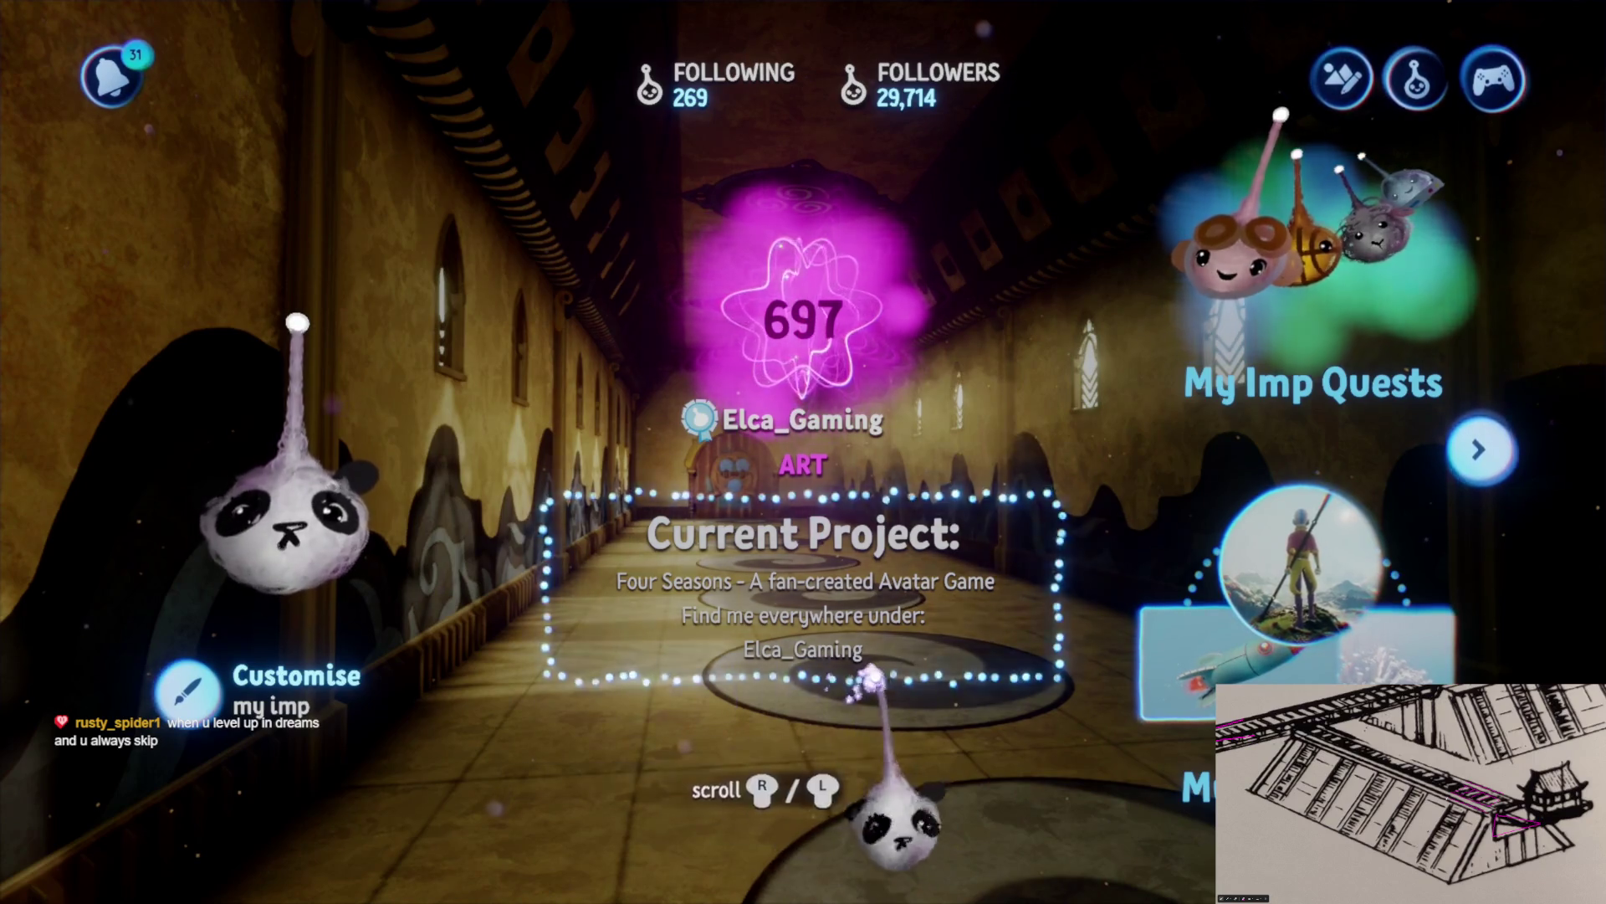
Check the Lifetime Activity stats, then open My Creations via Current Project
left_click(804, 389)
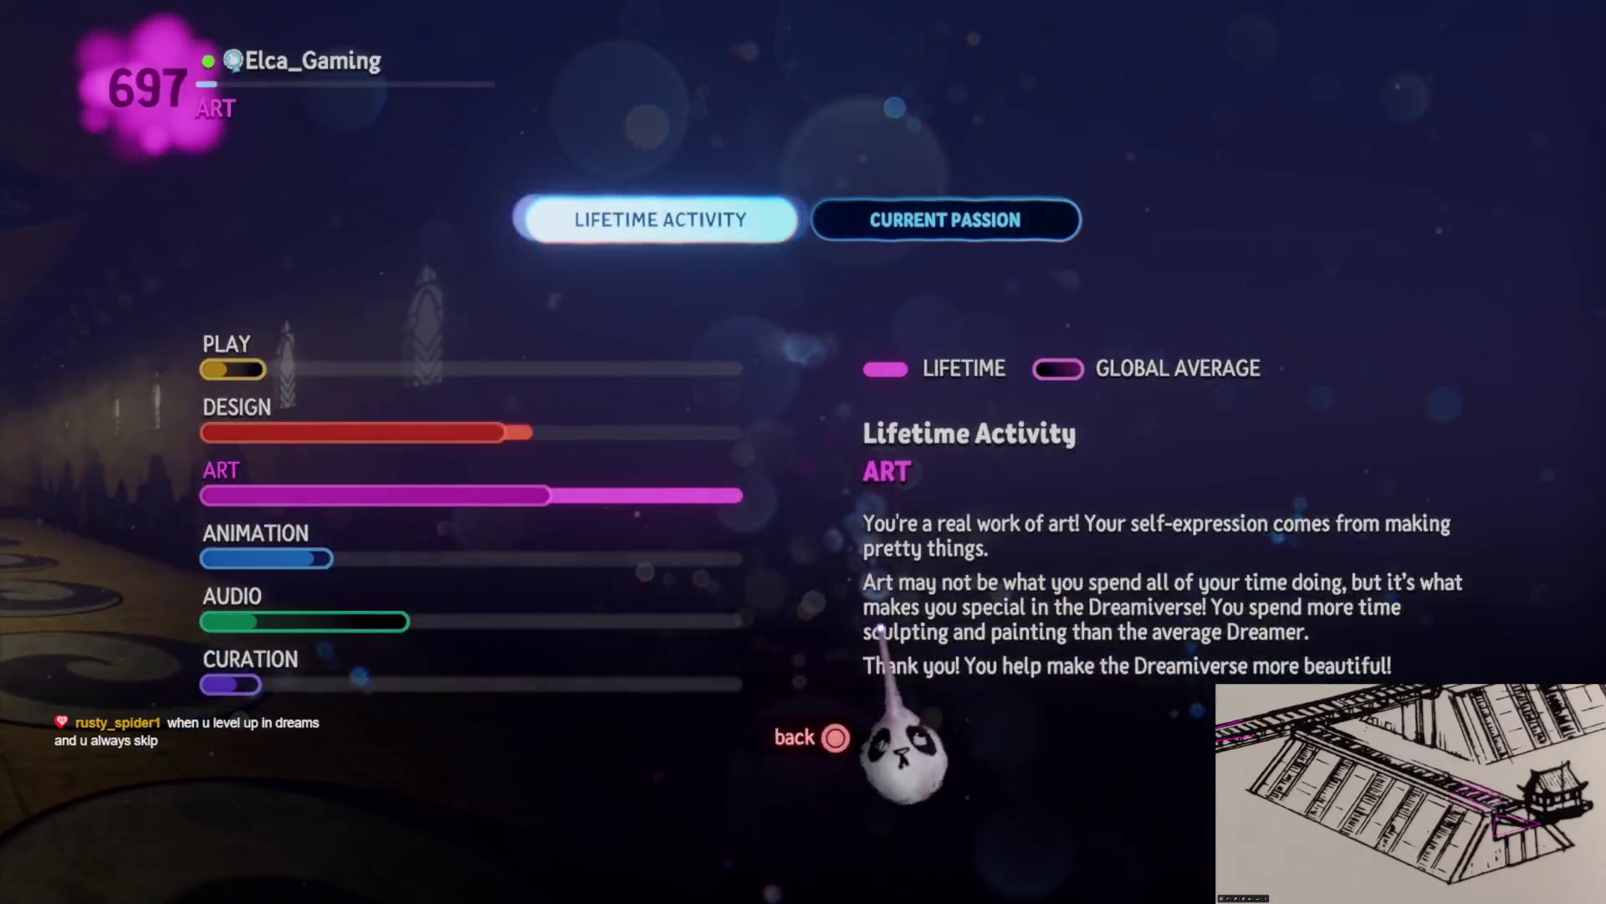
key("Escape")
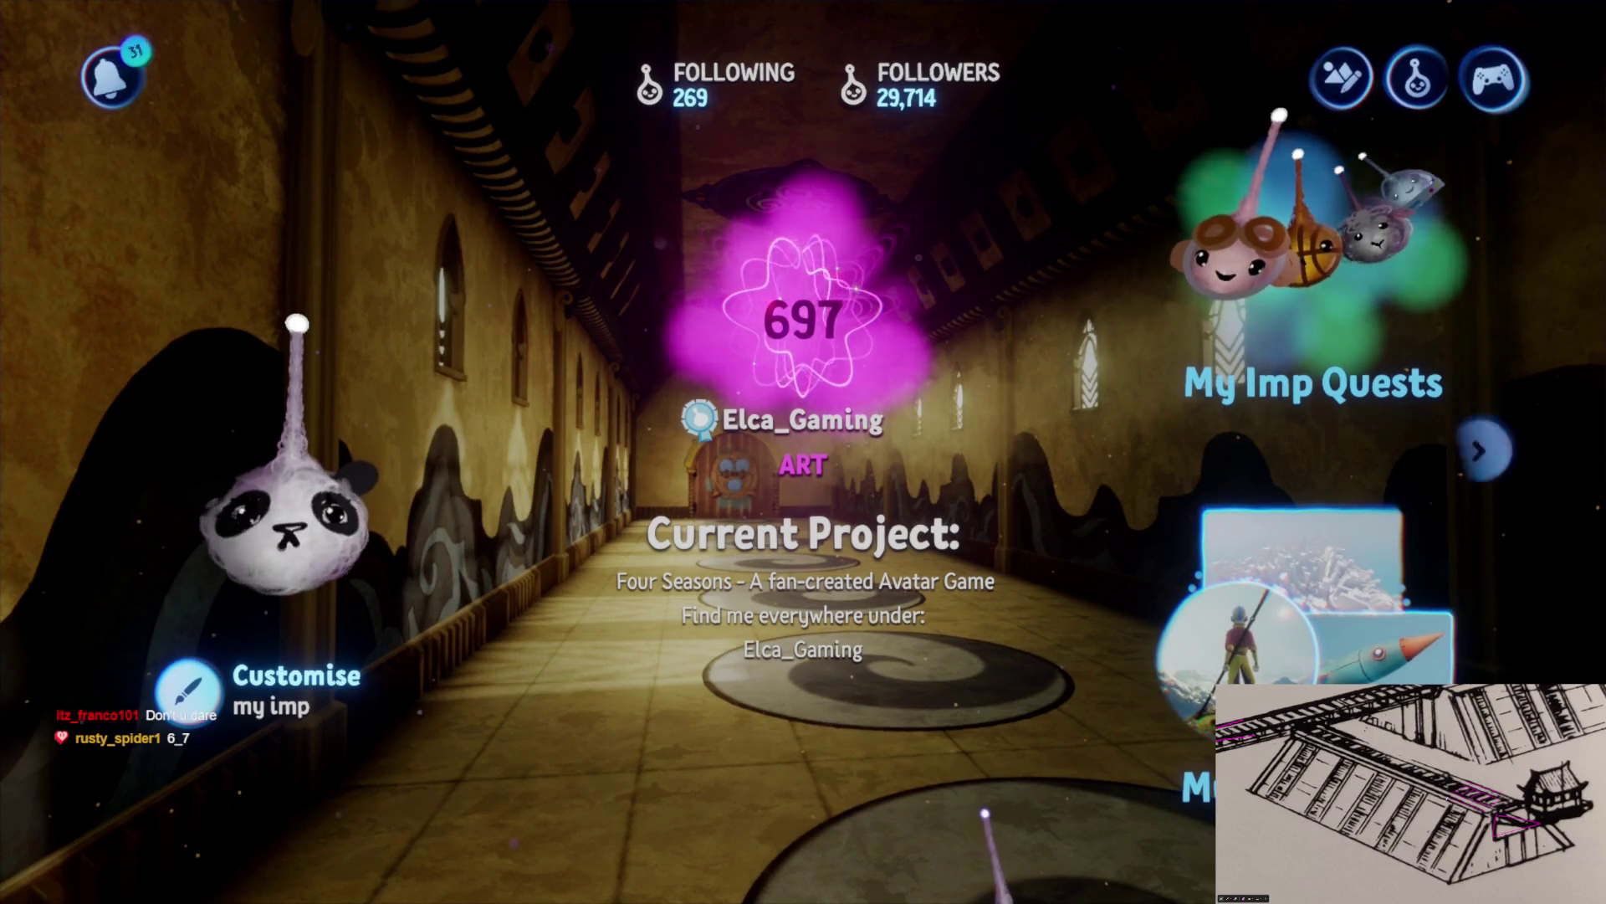
left_click(832, 604)
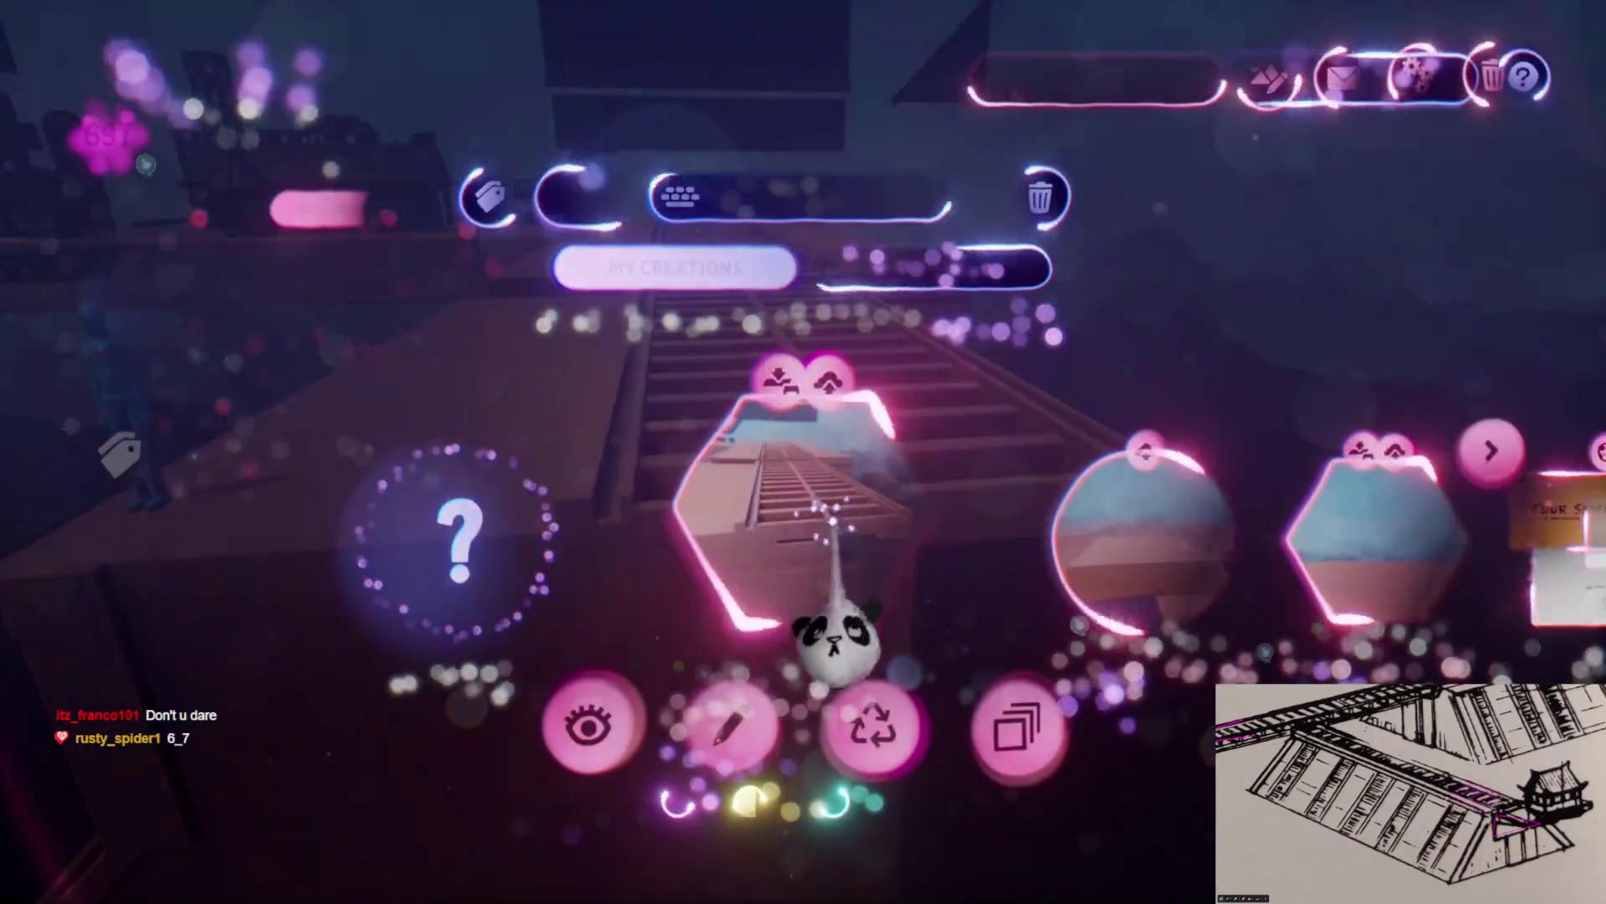
Reopen the rail project, turn on the grid guide and all snap points, then shift the grate's snap point
left_click(728, 725)
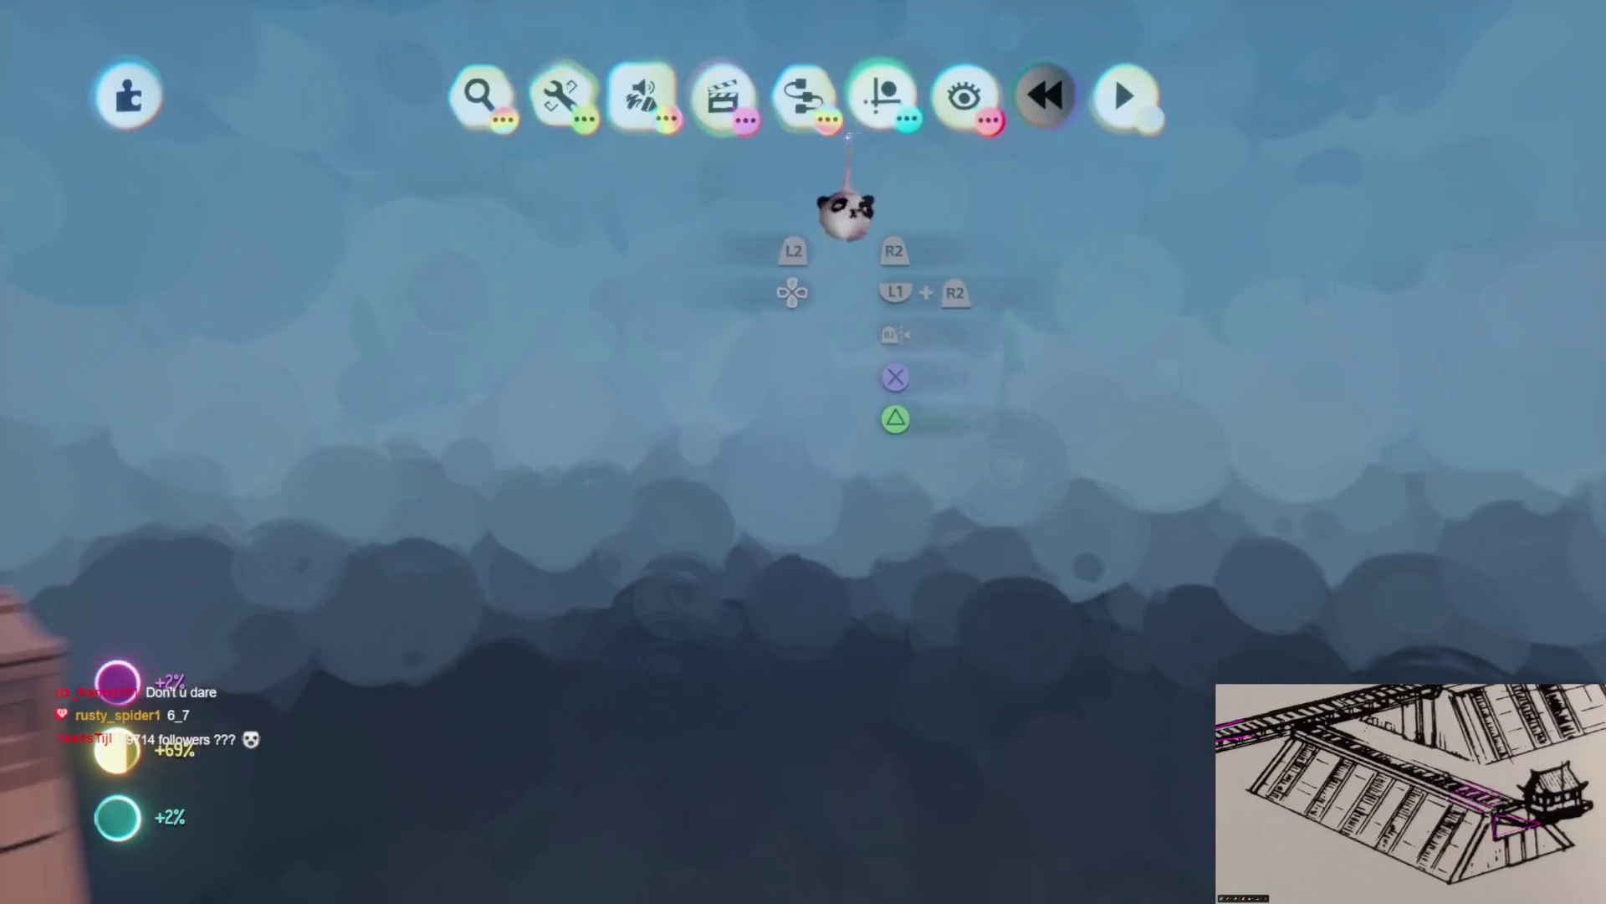
left_click(883, 94)
left_click(678, 163)
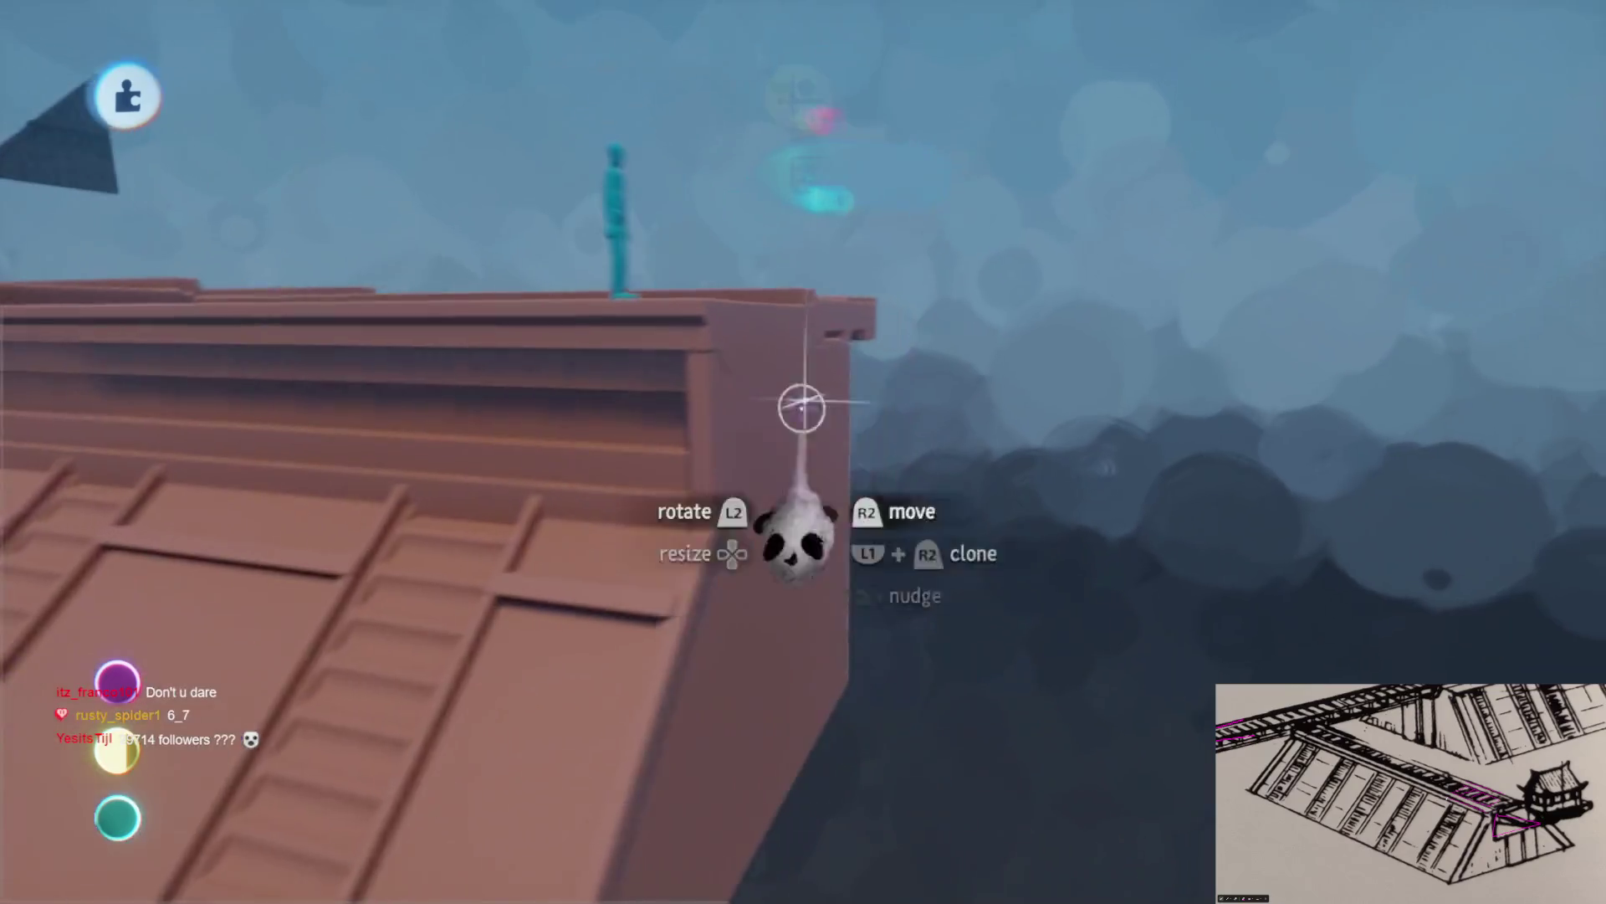
left_click(1136, 175)
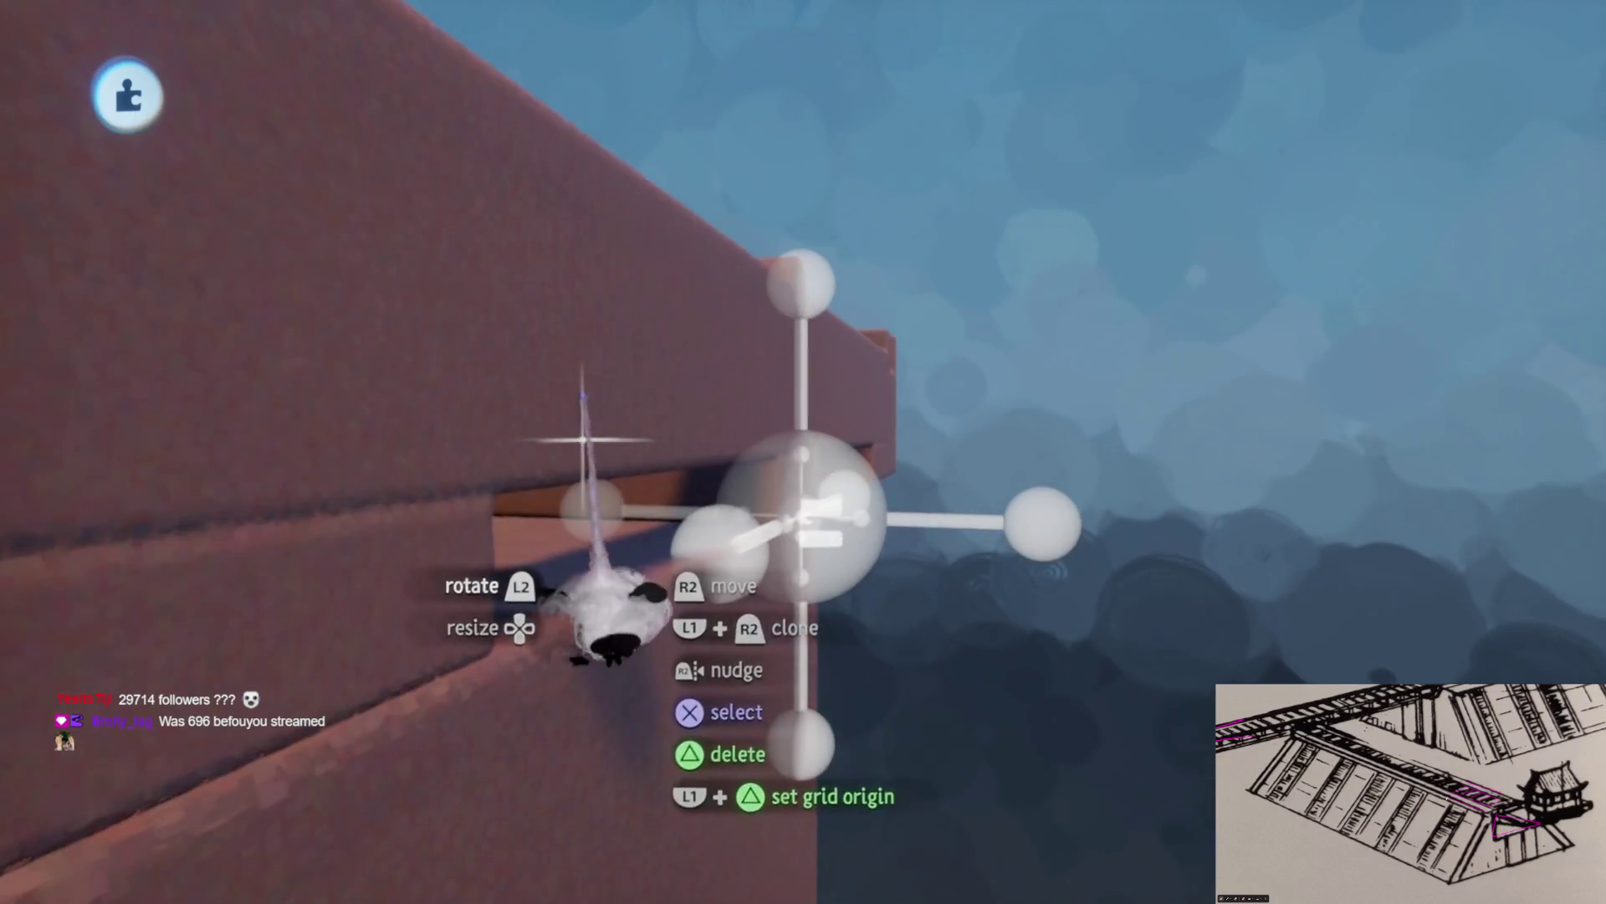
left_click_drag(619, 519, 656, 530)
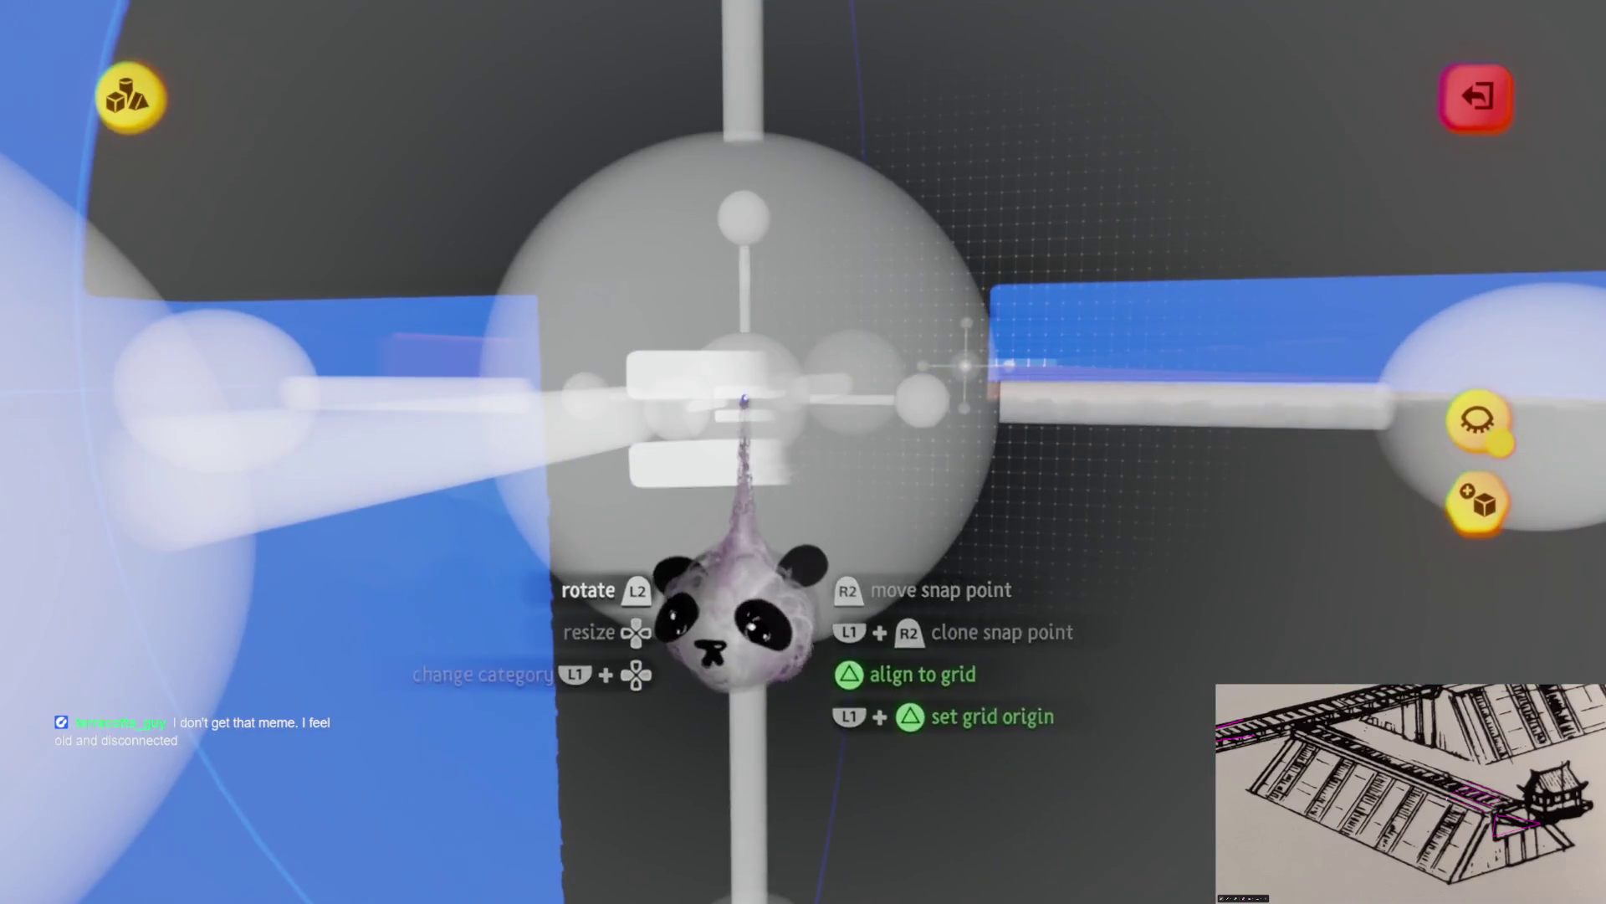
Leave sculpting, lift the grate off the track and set it down beside the other grate
key("Escape")
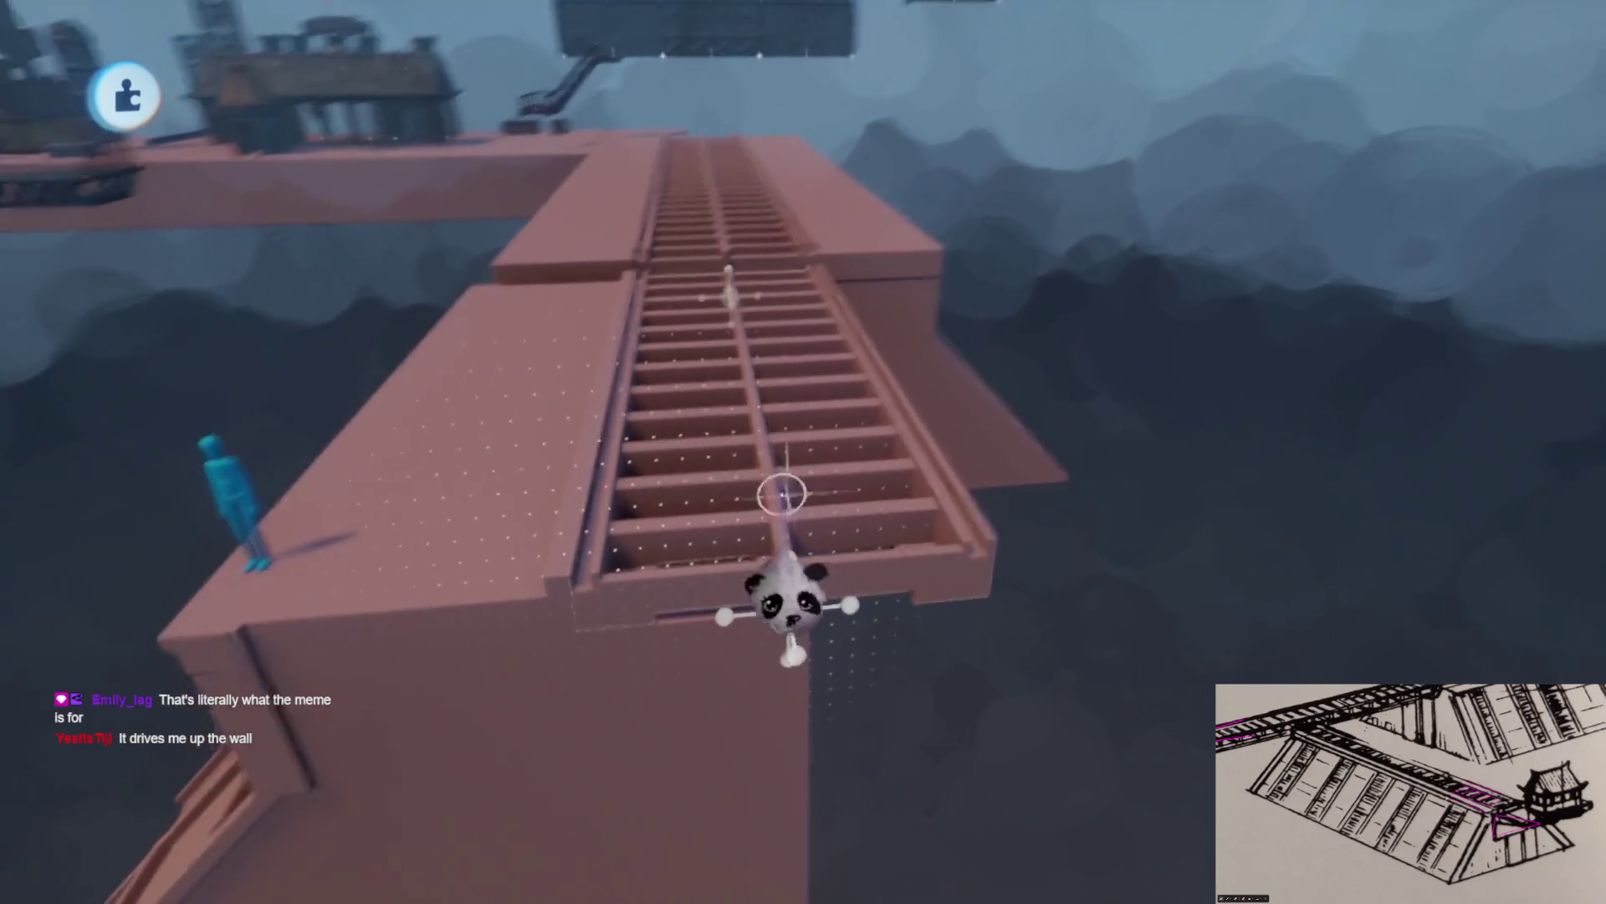
mouse_move(781, 491)
left_mouse_down()
mouse_move(1045, 460)
mouse_move(1058, 368)
mouse_move(743, 431)
left_mouse_up()
mouse_move(788, 361)
left_mouse_down()
mouse_move(850, 243)
mouse_move(814, 197)
mouse_move(727, 405)
mouse_move(640, 443)
mouse_move(808, 323)
mouse_move(1056, 484)
left_mouse_up()
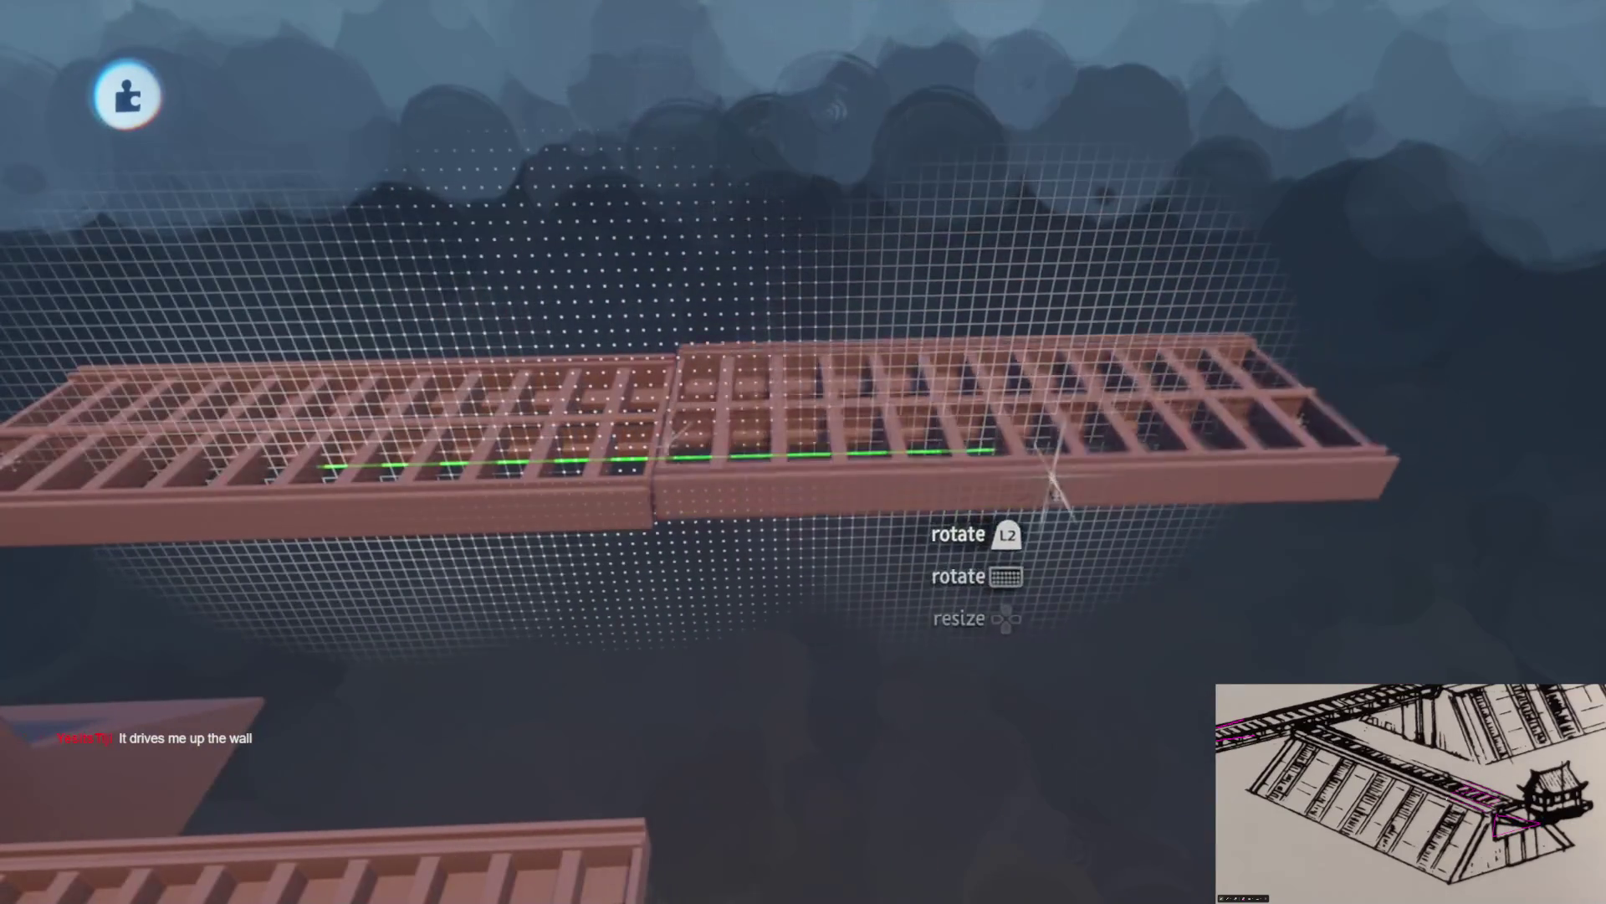
mouse_move(906, 562)
left_mouse_down()
mouse_move(817, 574)
mouse_move(807, 527)
mouse_move(837, 519)
mouse_move(853, 634)
mouse_move(832, 617)
mouse_move(771, 373)
mouse_move(799, 495)
mouse_move(718, 388)
mouse_move(768, 563)
mouse_move(814, 556)
mouse_move(640, 205)
left_mouse_up()
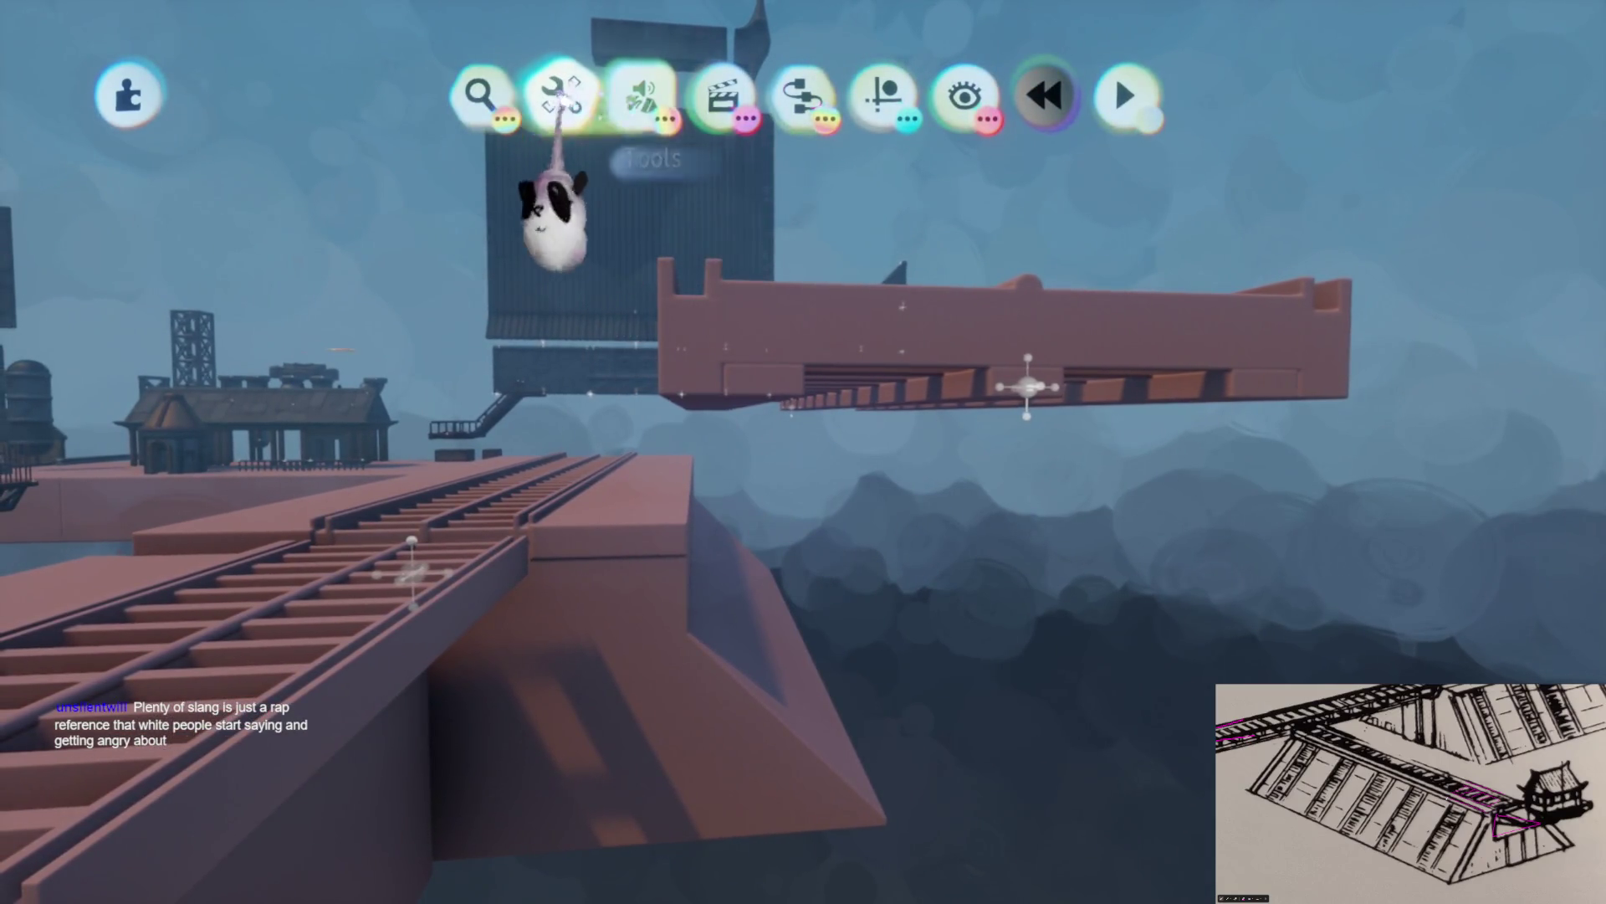
Stamp a cube shape lined up under the end of the raised beam
left_click(559, 96)
left_click(753, 176)
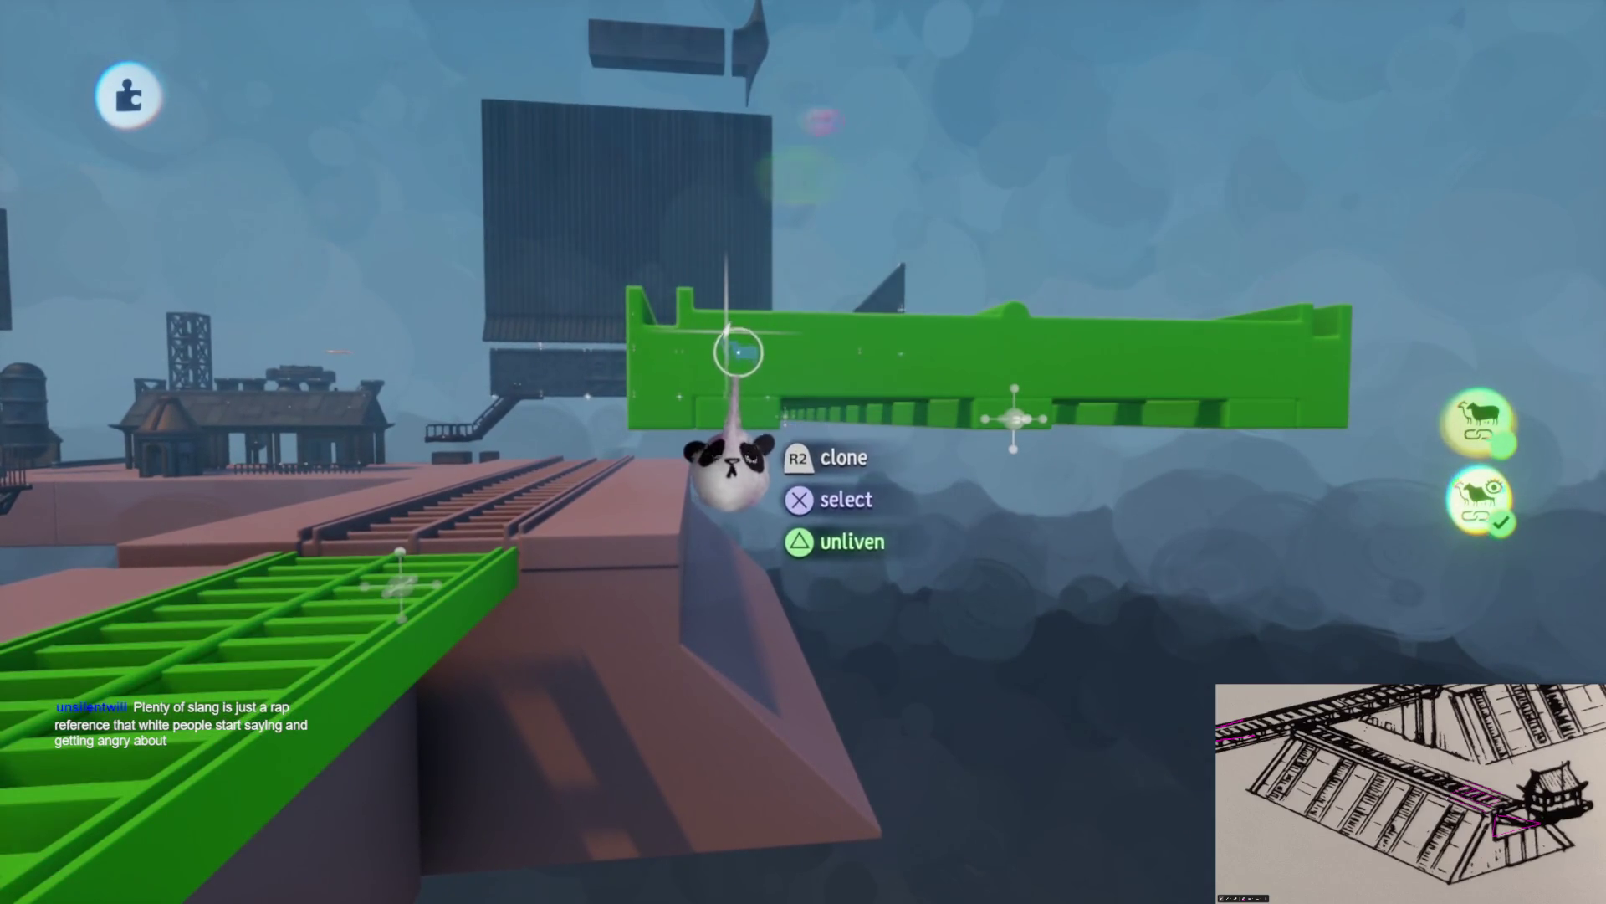
key("Escape")
left_click(718, 502)
left_click_drag(767, 494, 707, 479)
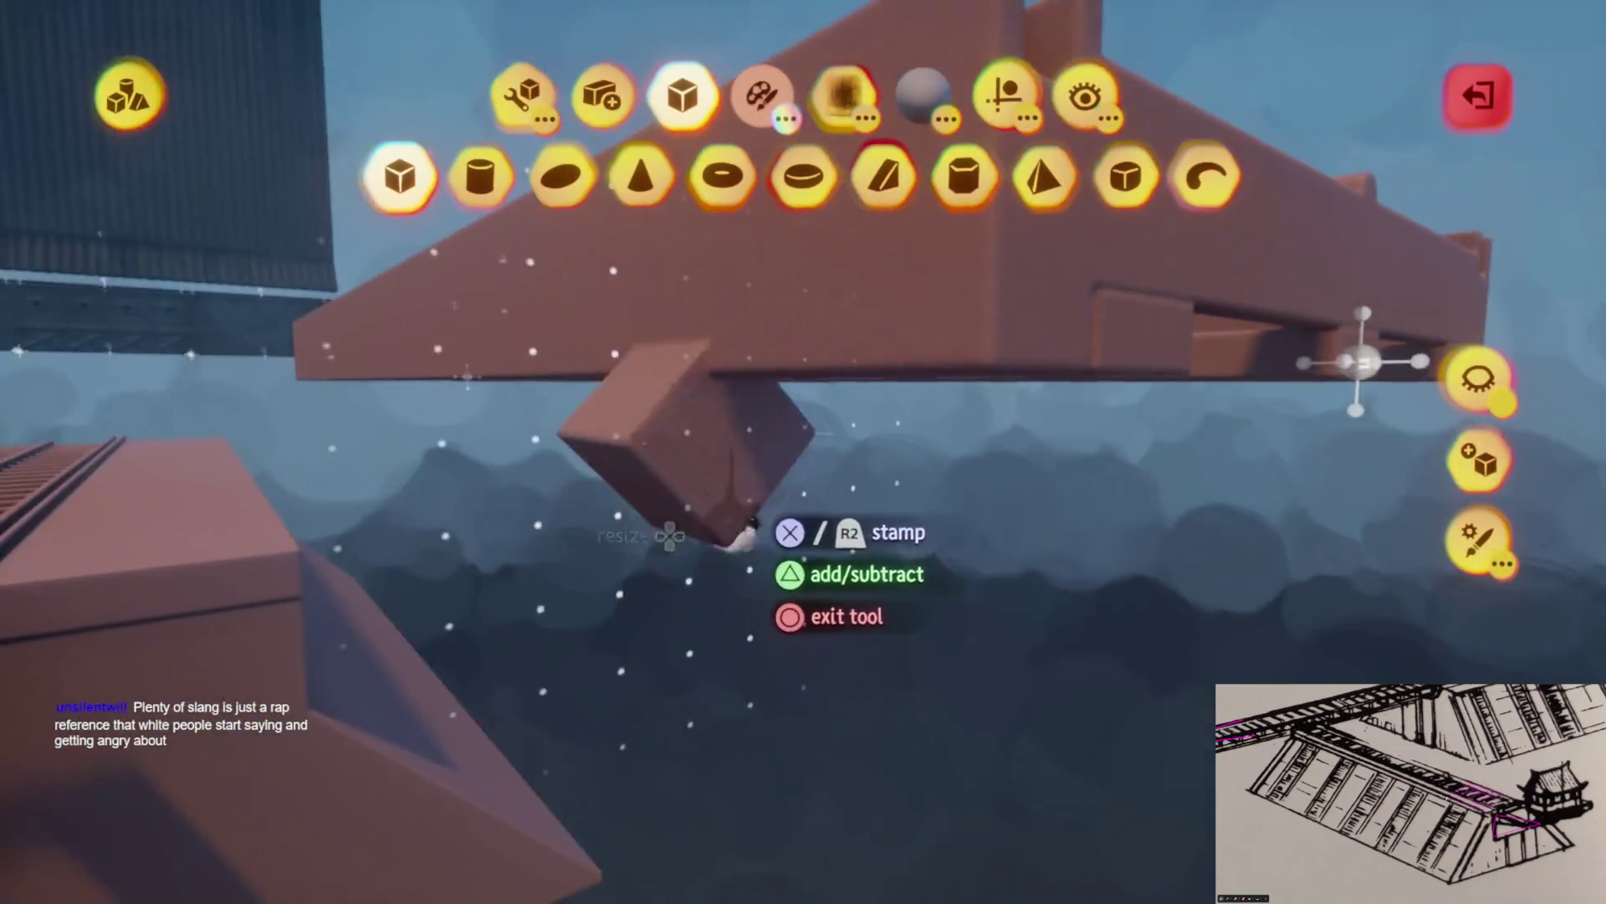
mouse_move(665, 602)
left_mouse_down()
mouse_move(789, 574)
mouse_move(764, 538)
mouse_move(814, 564)
mouse_move(840, 533)
left_mouse_up()
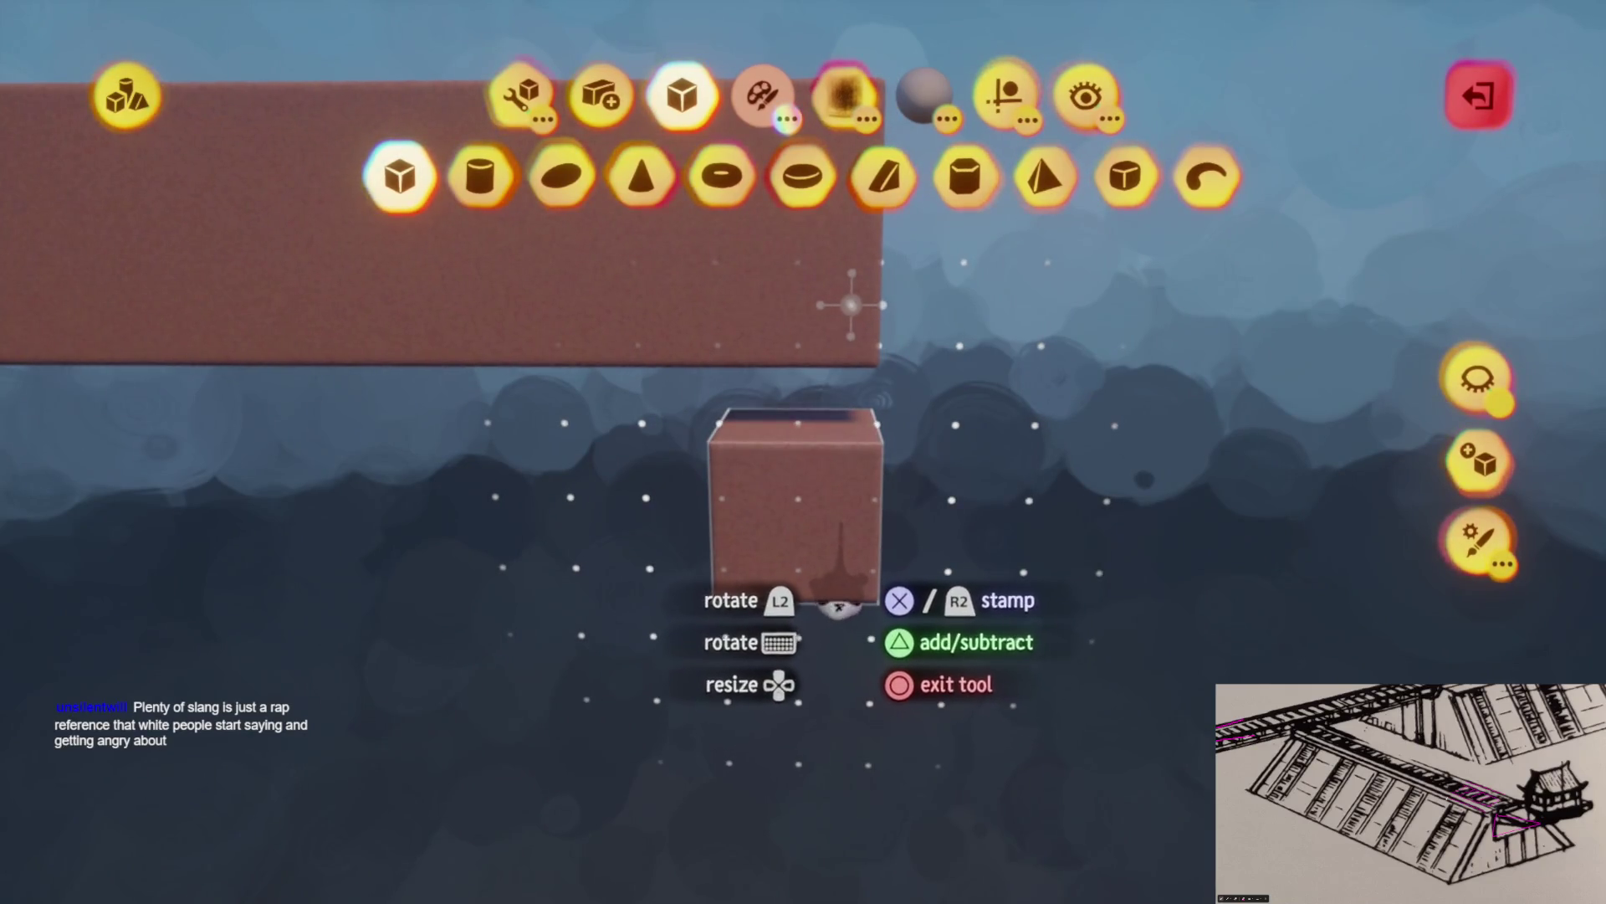
mouse_move(961, 301)
left_mouse_down()
mouse_move(586, 452)
mouse_move(348, 459)
mouse_move(507, 473)
mouse_move(439, 502)
left_mouse_up()
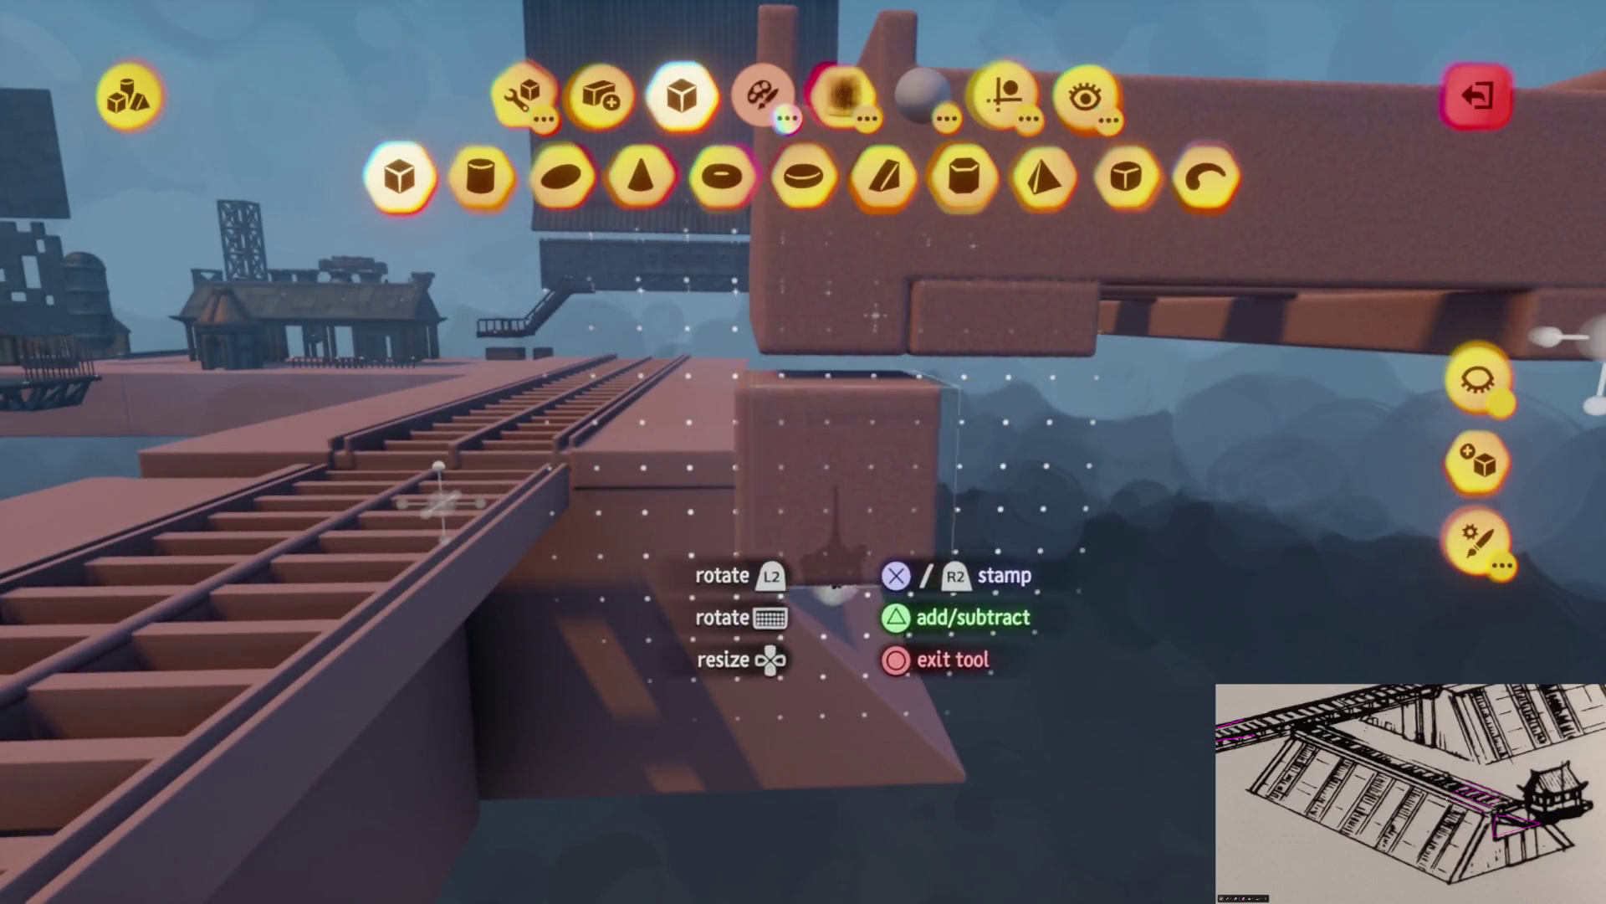
mouse_move(833, 577)
left_mouse_down()
mouse_move(835, 470)
mouse_move(834, 488)
left_mouse_up()
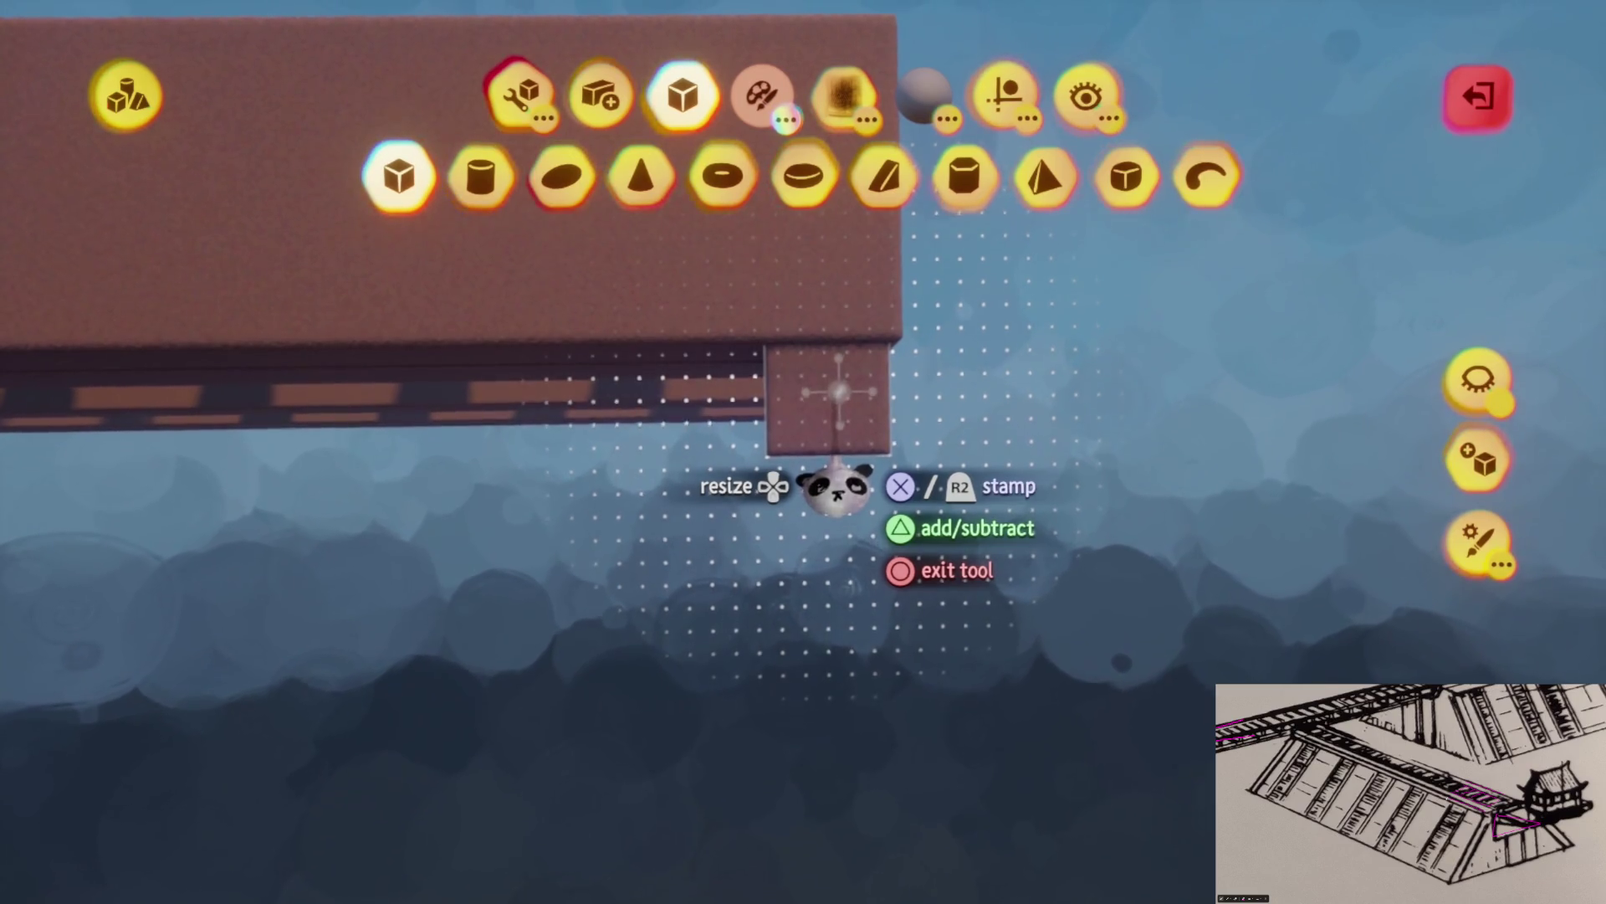
Check the stamp shape options, then stop stamping and inspect the long beam from below
key("Escape")
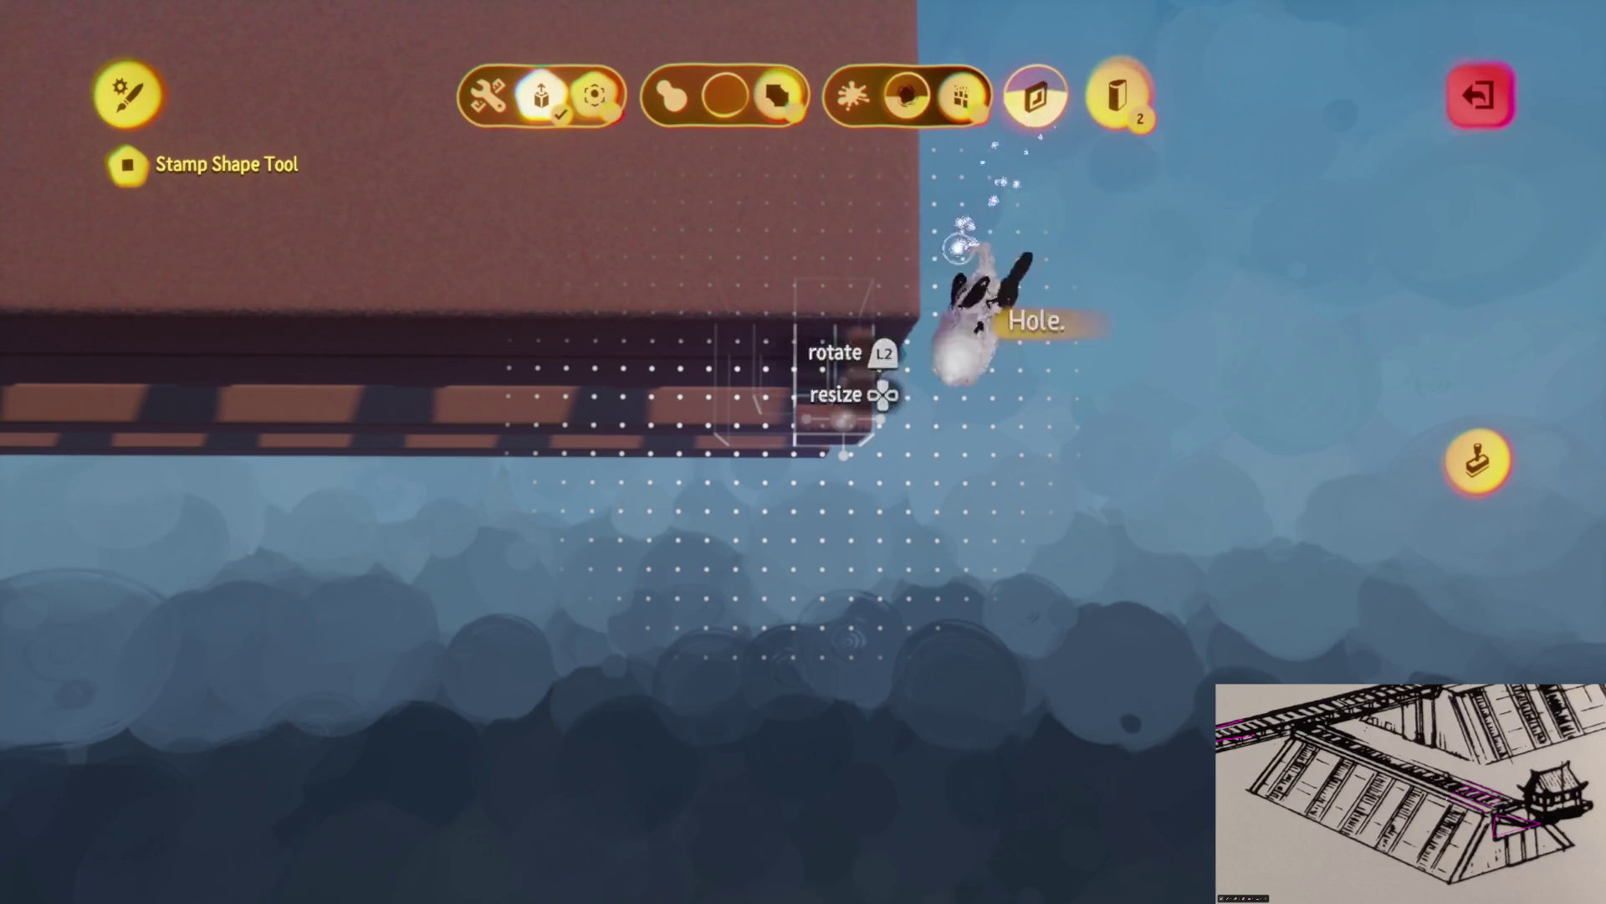
key("Escape")
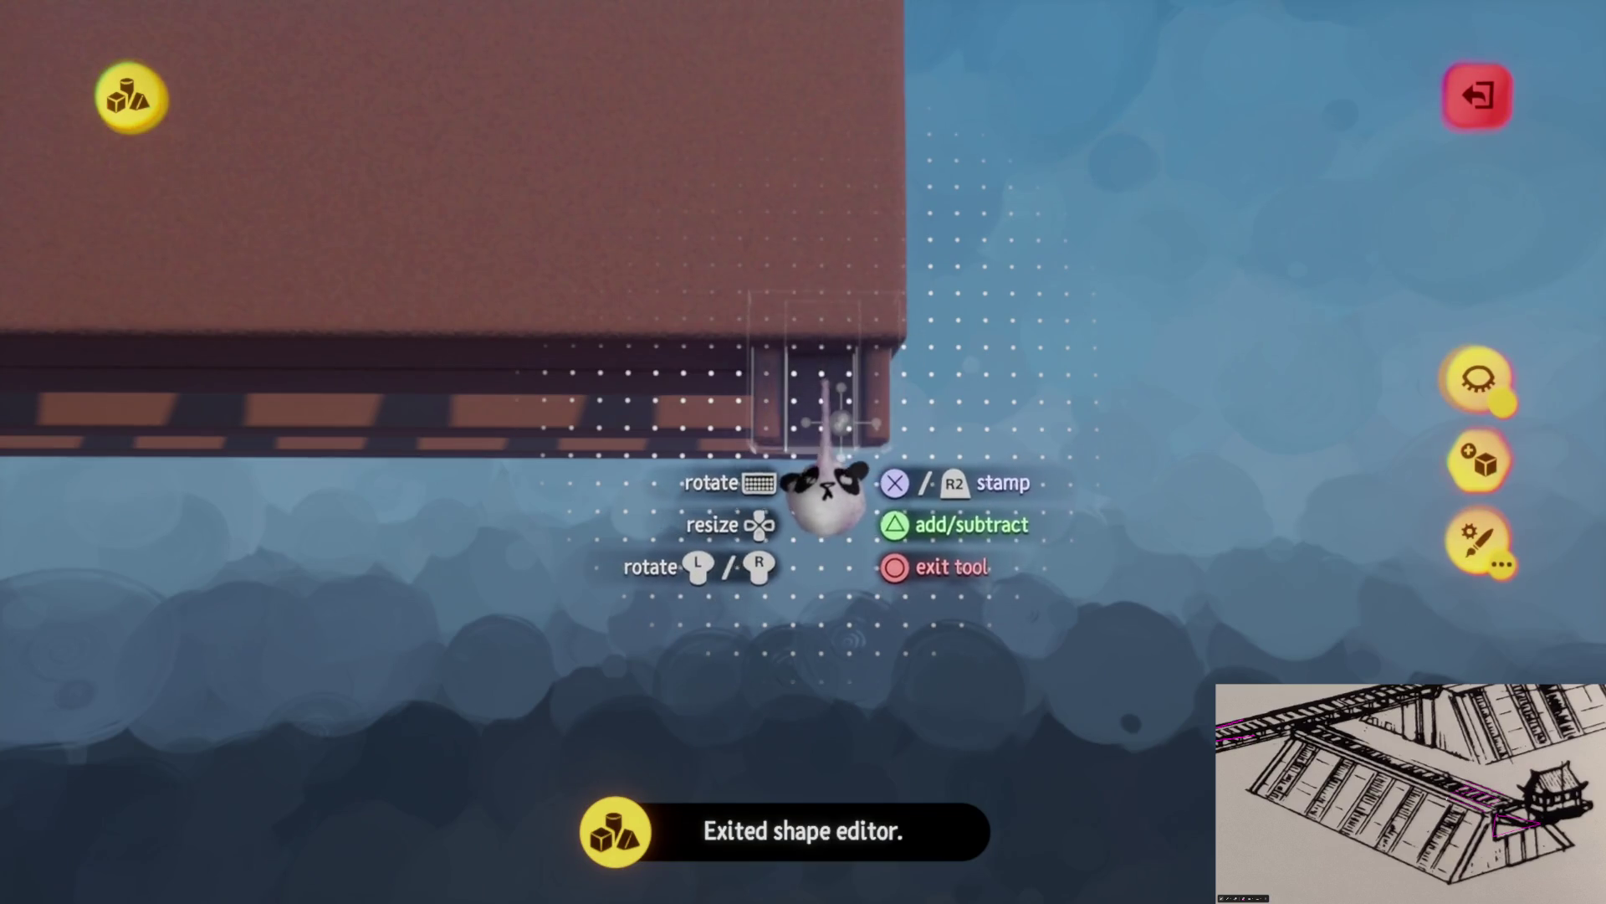
left_click_drag(831, 514, 837, 535)
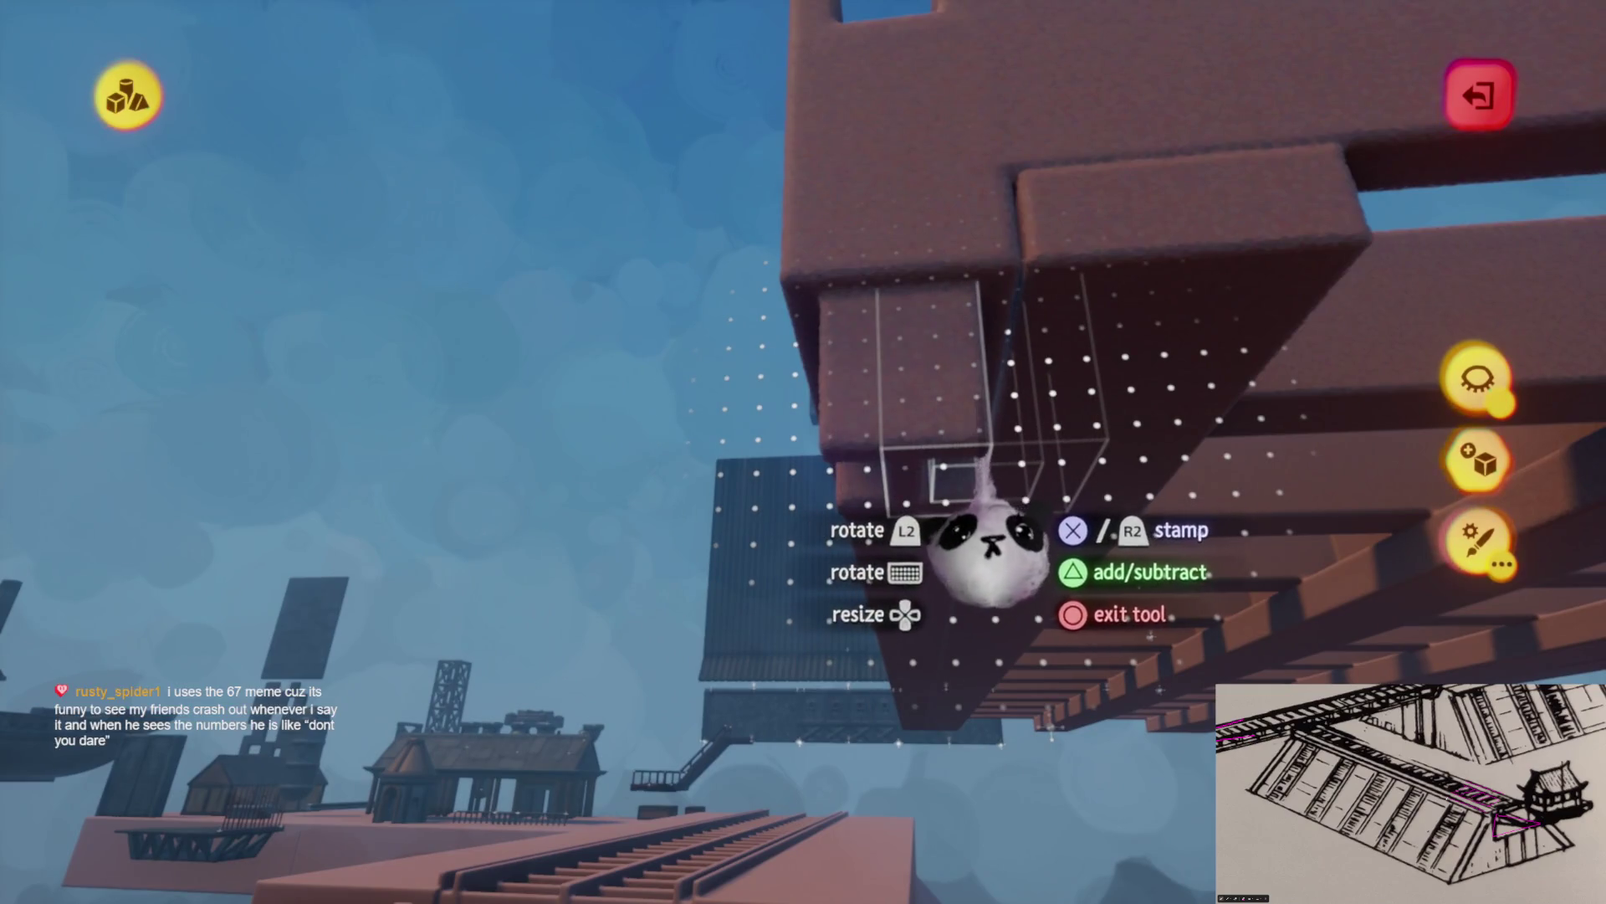
key("Escape")
left_click_drag(835, 736, 565, 352)
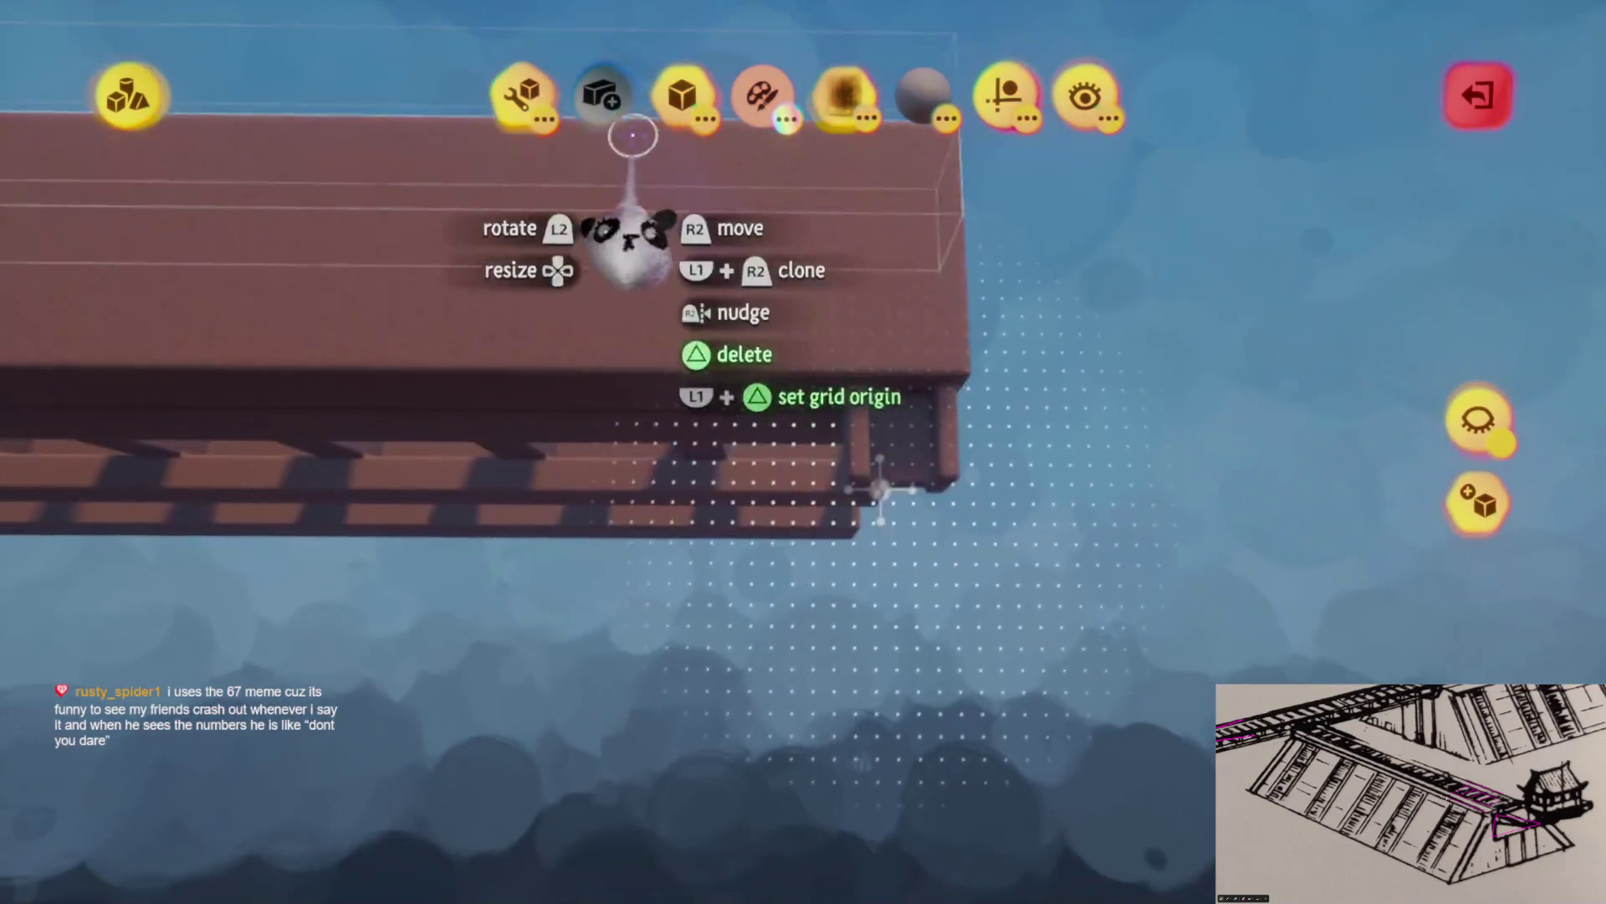
left_click(520, 92)
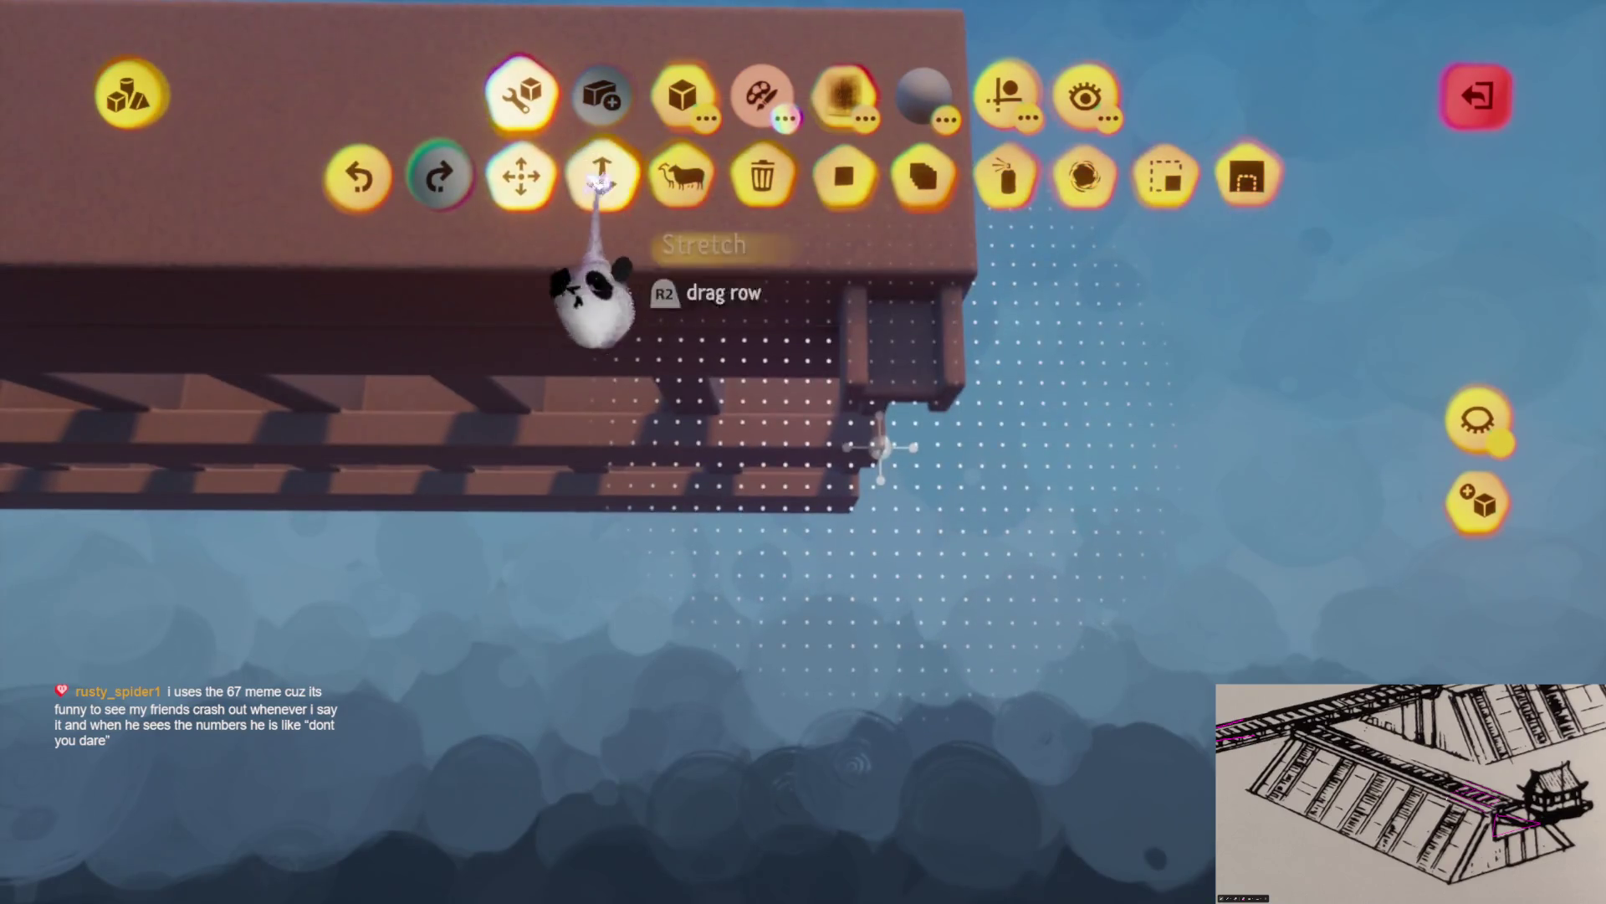
Stretch the beam's end down into a vertical post and enable mirrored sculpting
left_click(600, 180)
mouse_move(726, 511)
left_mouse_down()
mouse_move(743, 674)
mouse_move(757, 636)
mouse_move(761, 689)
mouse_move(757, 670)
left_mouse_up()
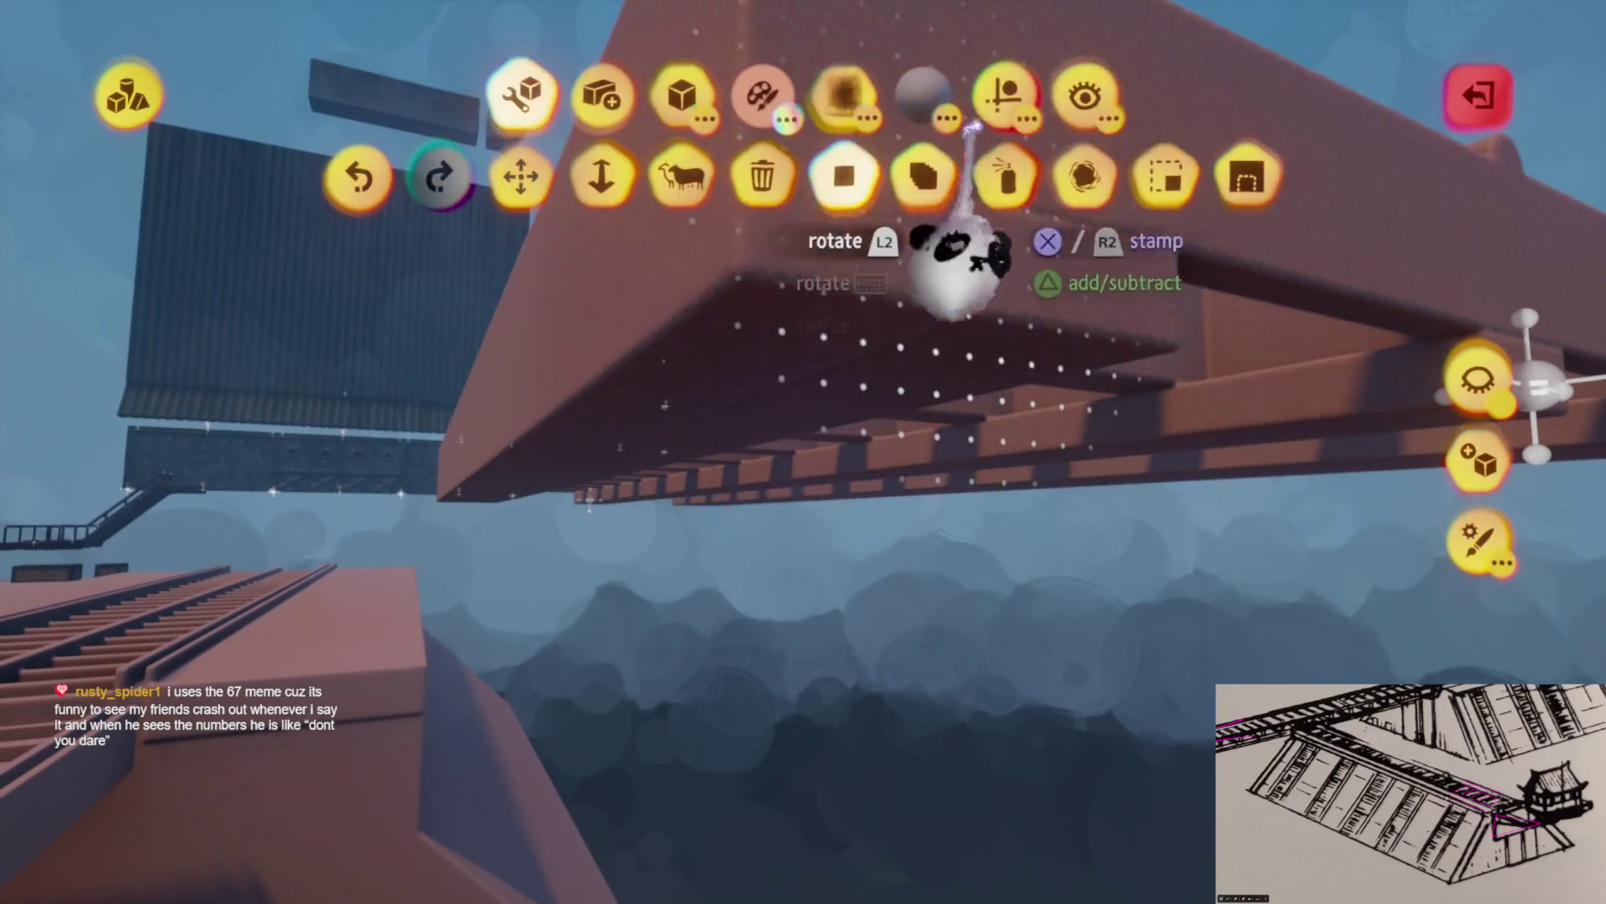
left_click(575, 171)
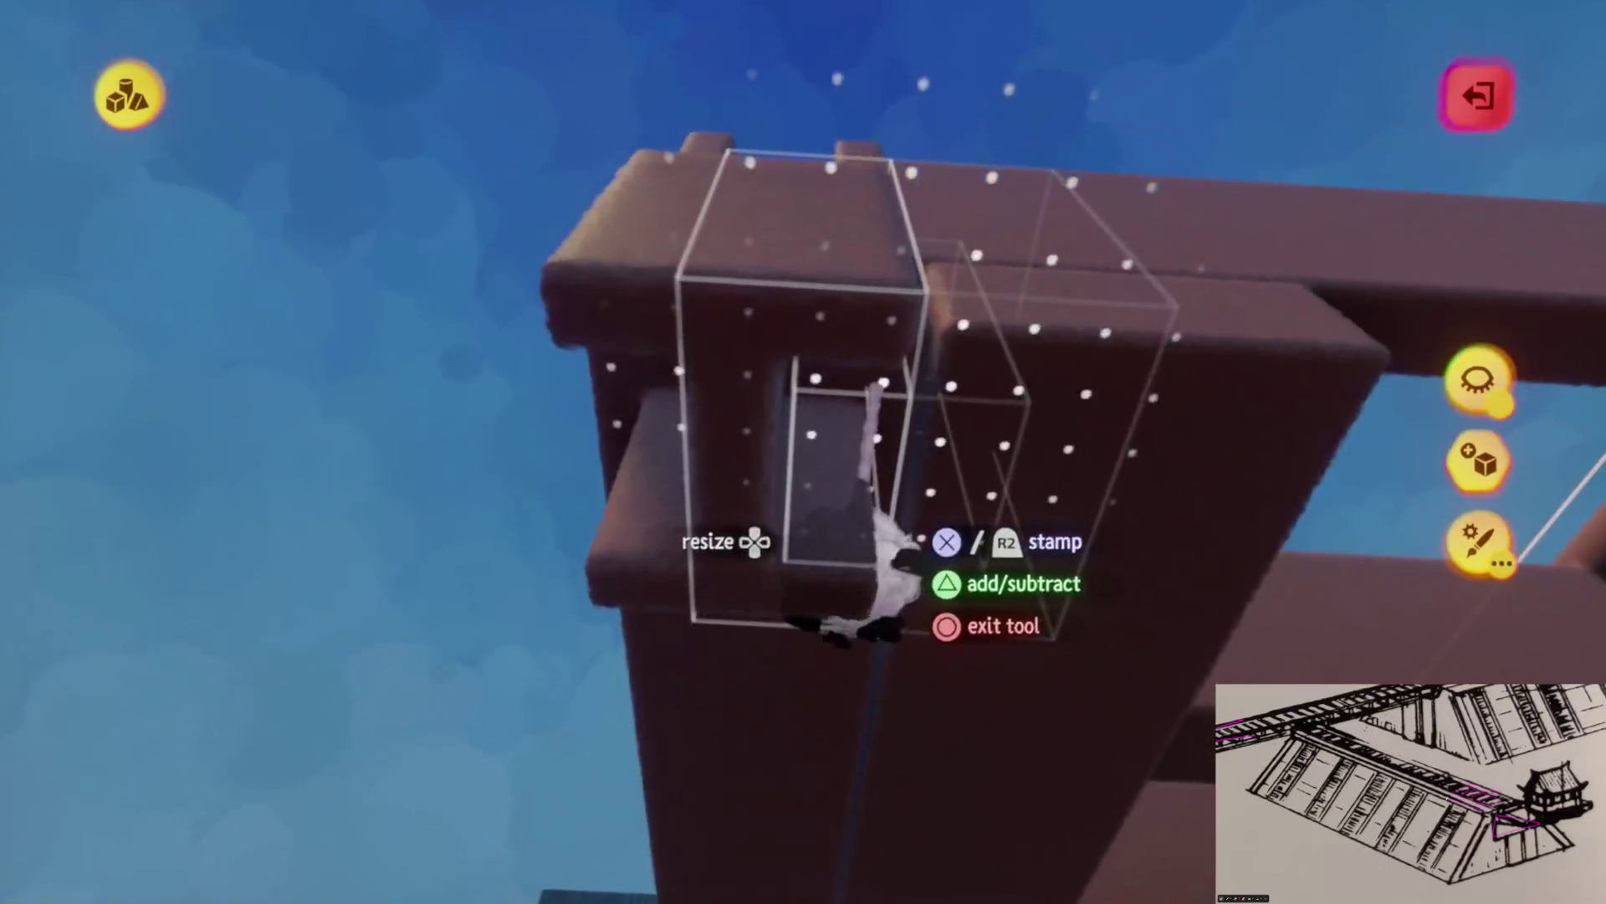
Exit stamping and pick the Stretch tool to lengthen the support post
key("Escape")
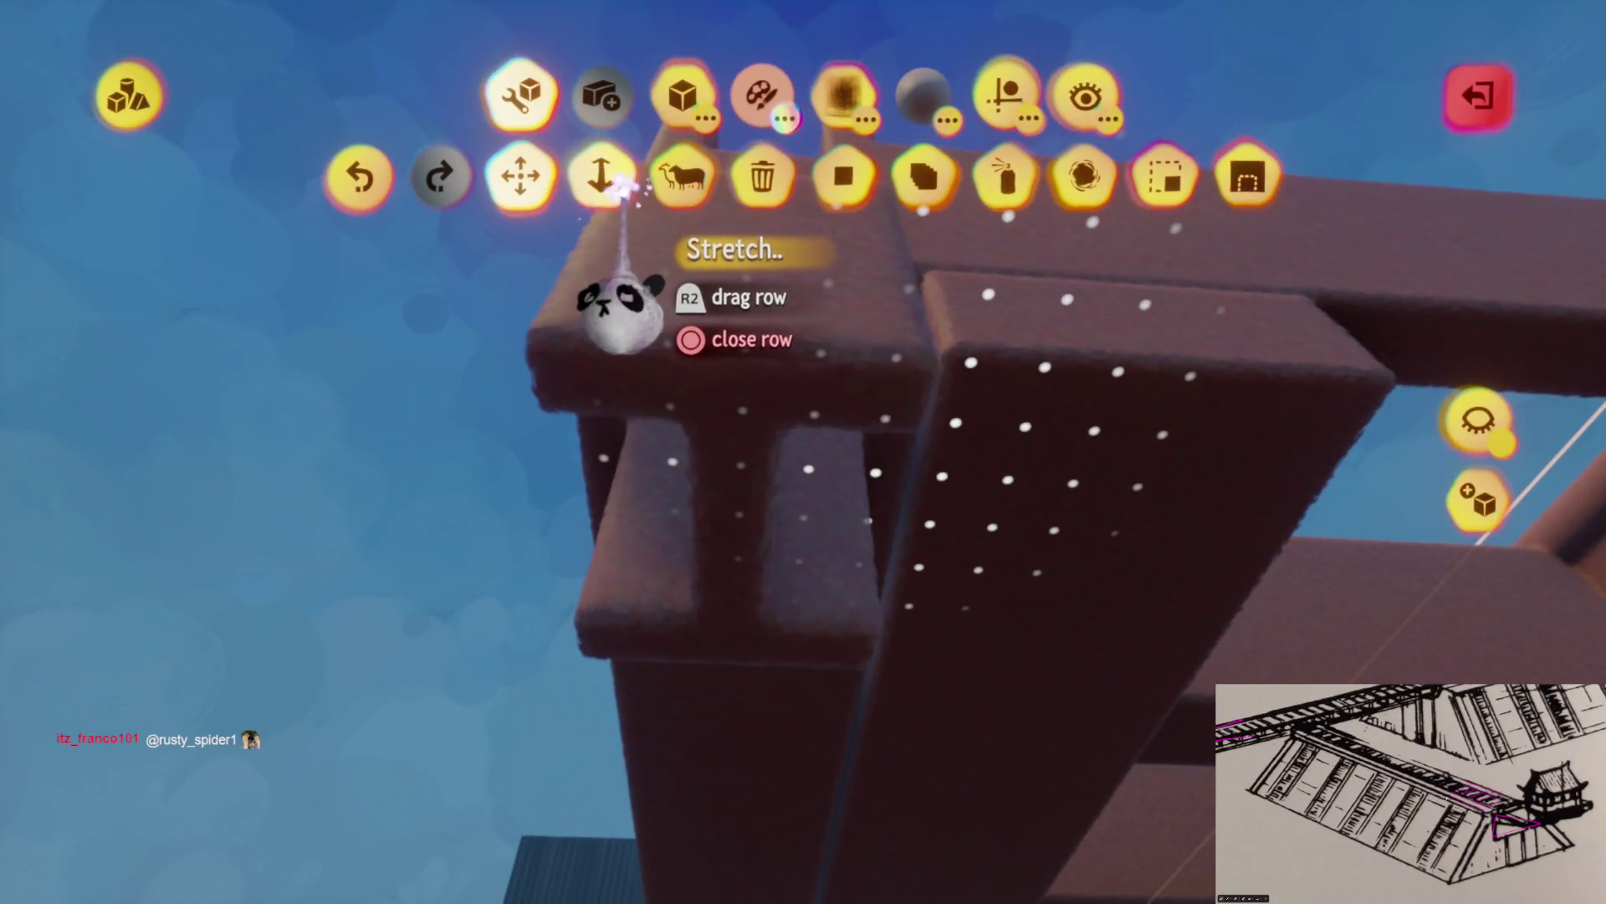
left_click(621, 202)
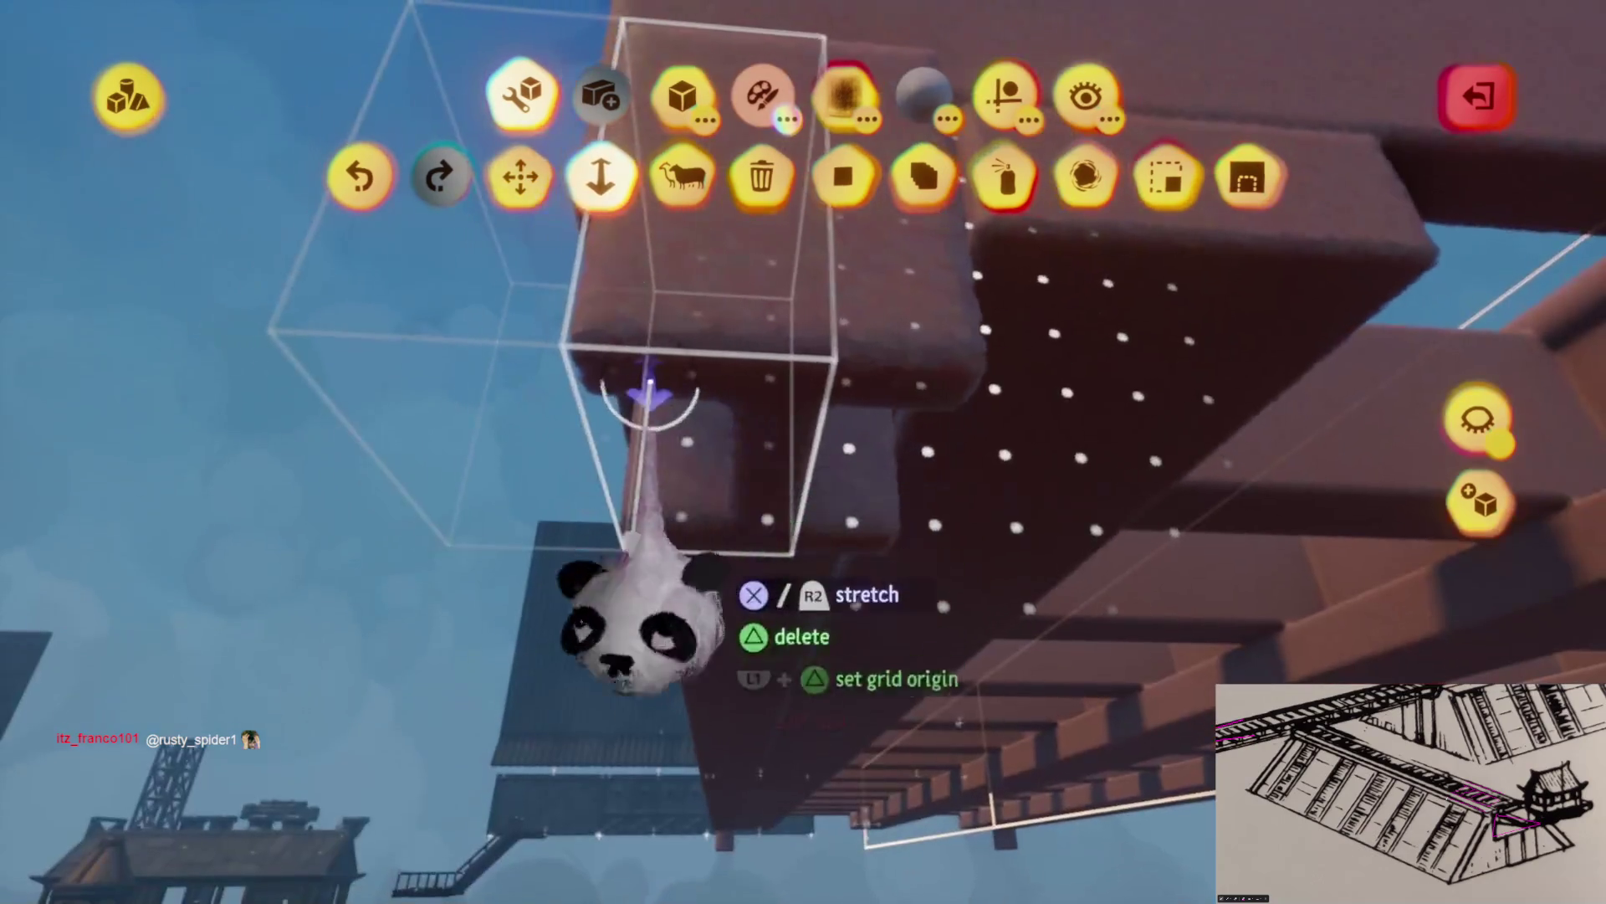
scroll(685, 612, "down", 3)
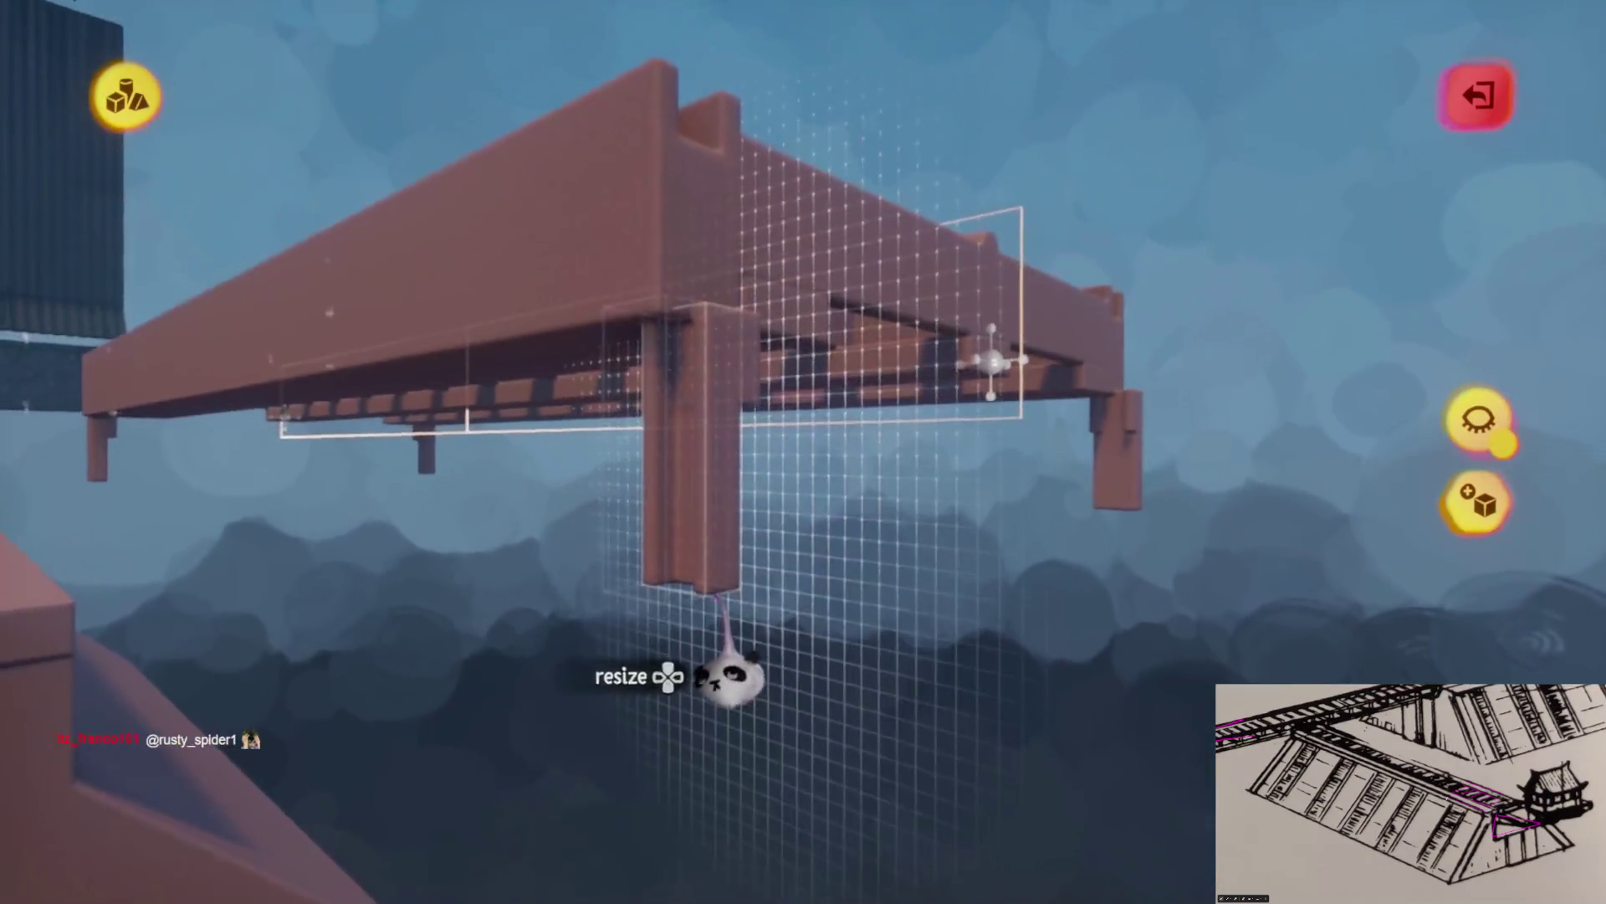
Pull the post's bottom face down to lengthen it, checking it from the side
mouse_move(726, 673)
left_mouse_down()
mouse_move(718, 711)
mouse_move(745, 318)
left_mouse_up()
left_click_drag(693, 401, 718, 845)
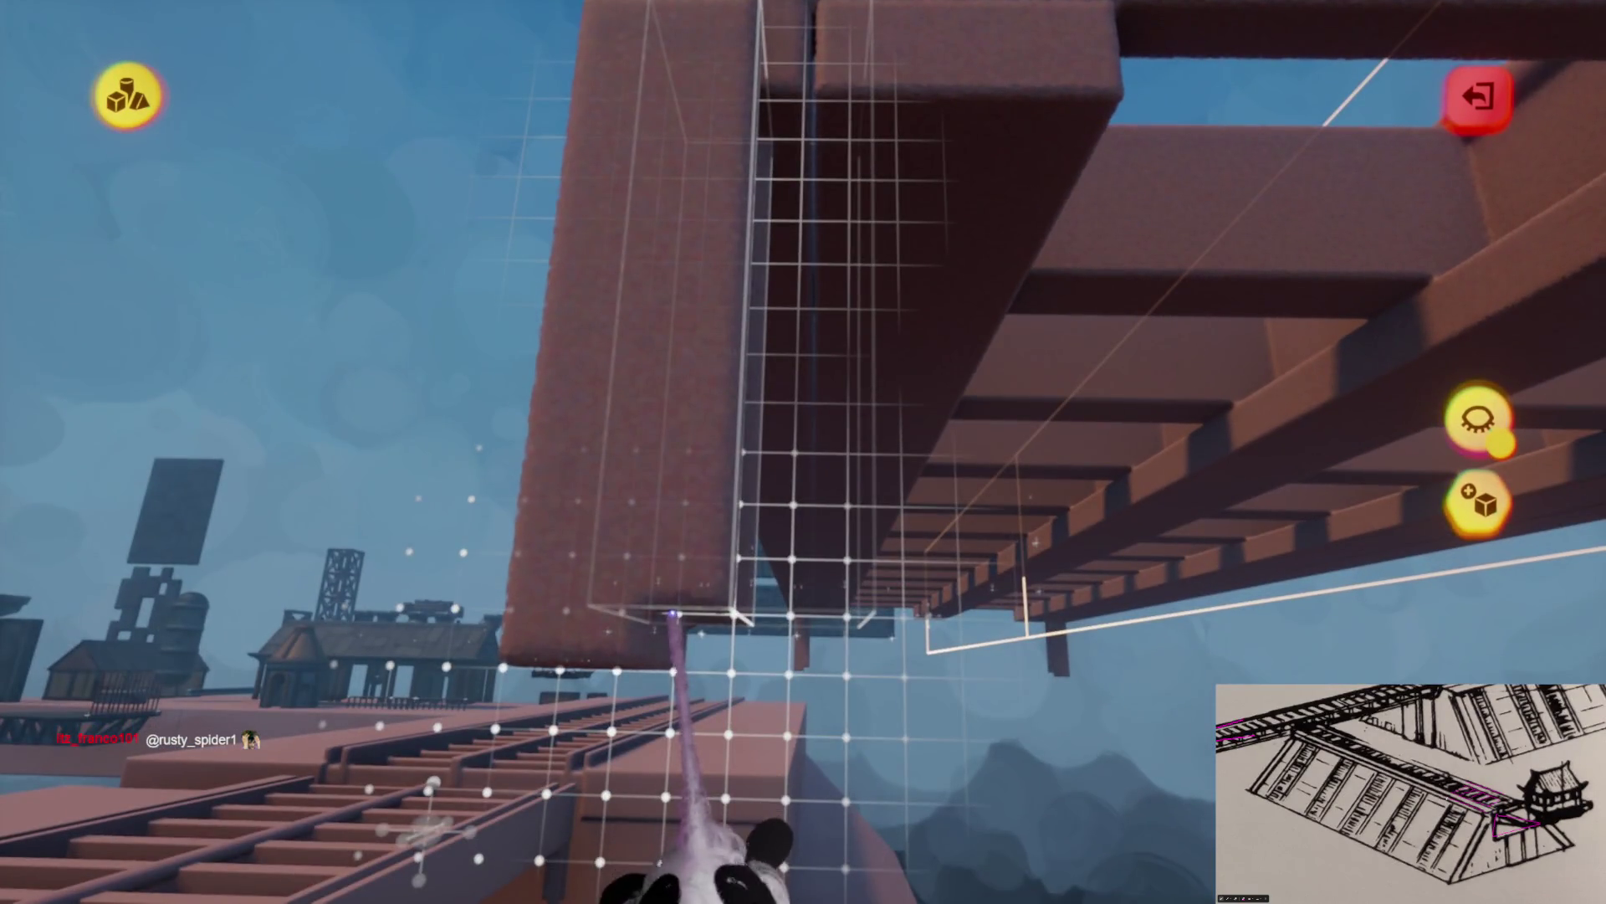
mouse_move(669, 674)
left_mouse_down()
mouse_move(789, 452)
mouse_move(781, 478)
left_mouse_up()
mouse_move(660, 381)
left_mouse_down()
mouse_move(803, 448)
mouse_move(833, 586)
mouse_move(816, 546)
mouse_move(792, 545)
mouse_move(820, 549)
mouse_move(821, 574)
left_mouse_up()
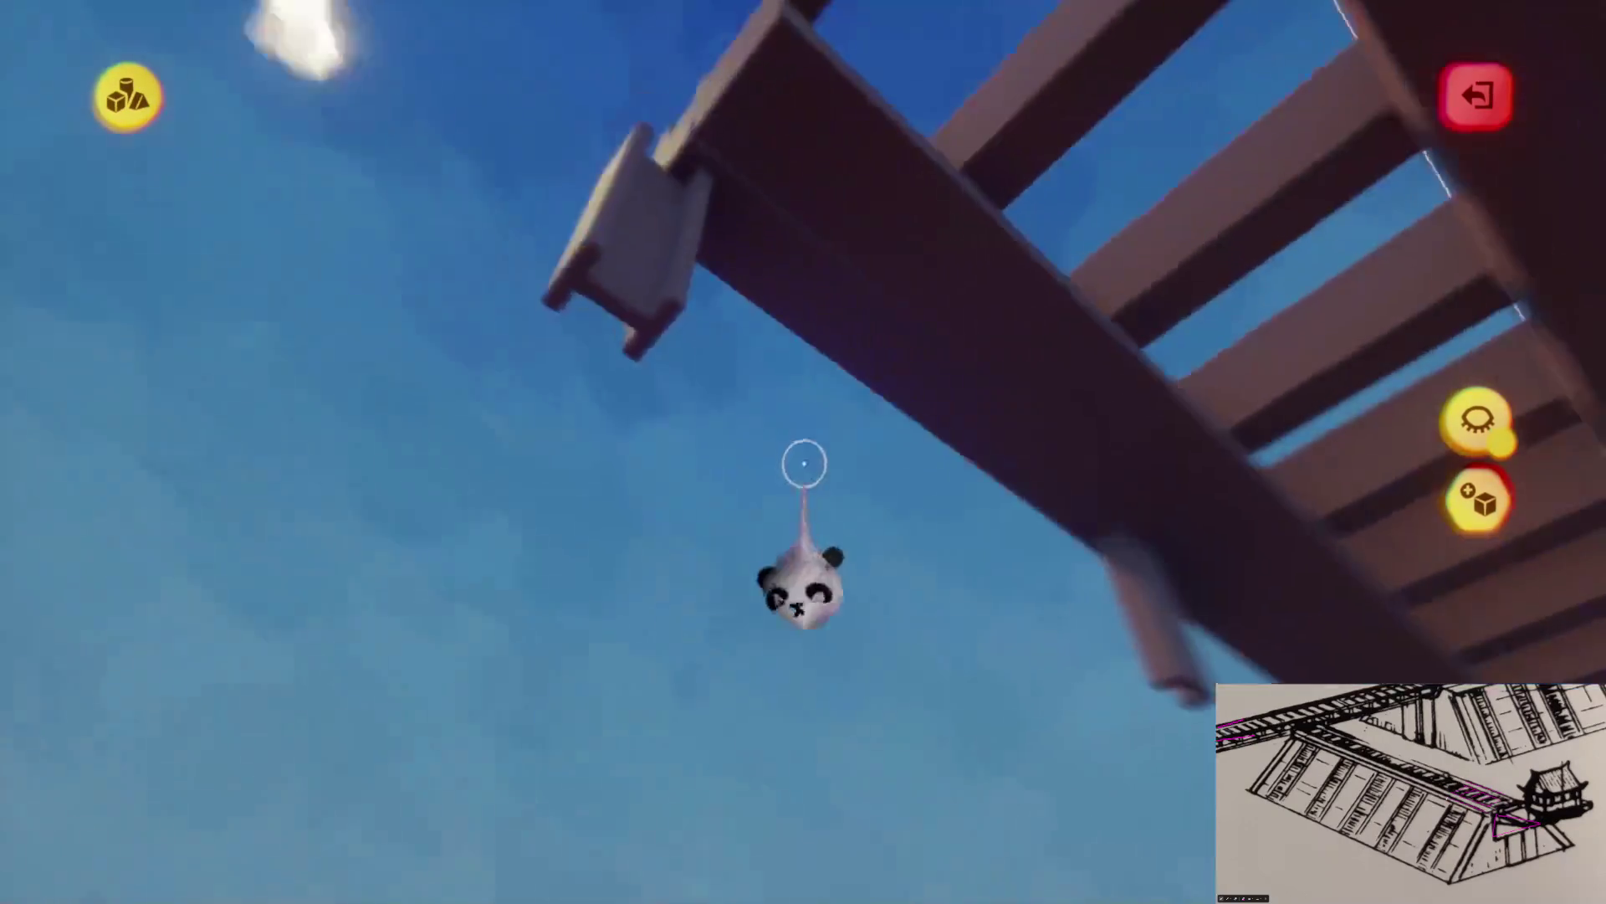
From a level side view, place sculpting boxes along the beam's side as further posts
mouse_move(803, 463)
left_mouse_down()
mouse_move(732, 440)
mouse_move(775, 502)
left_mouse_up()
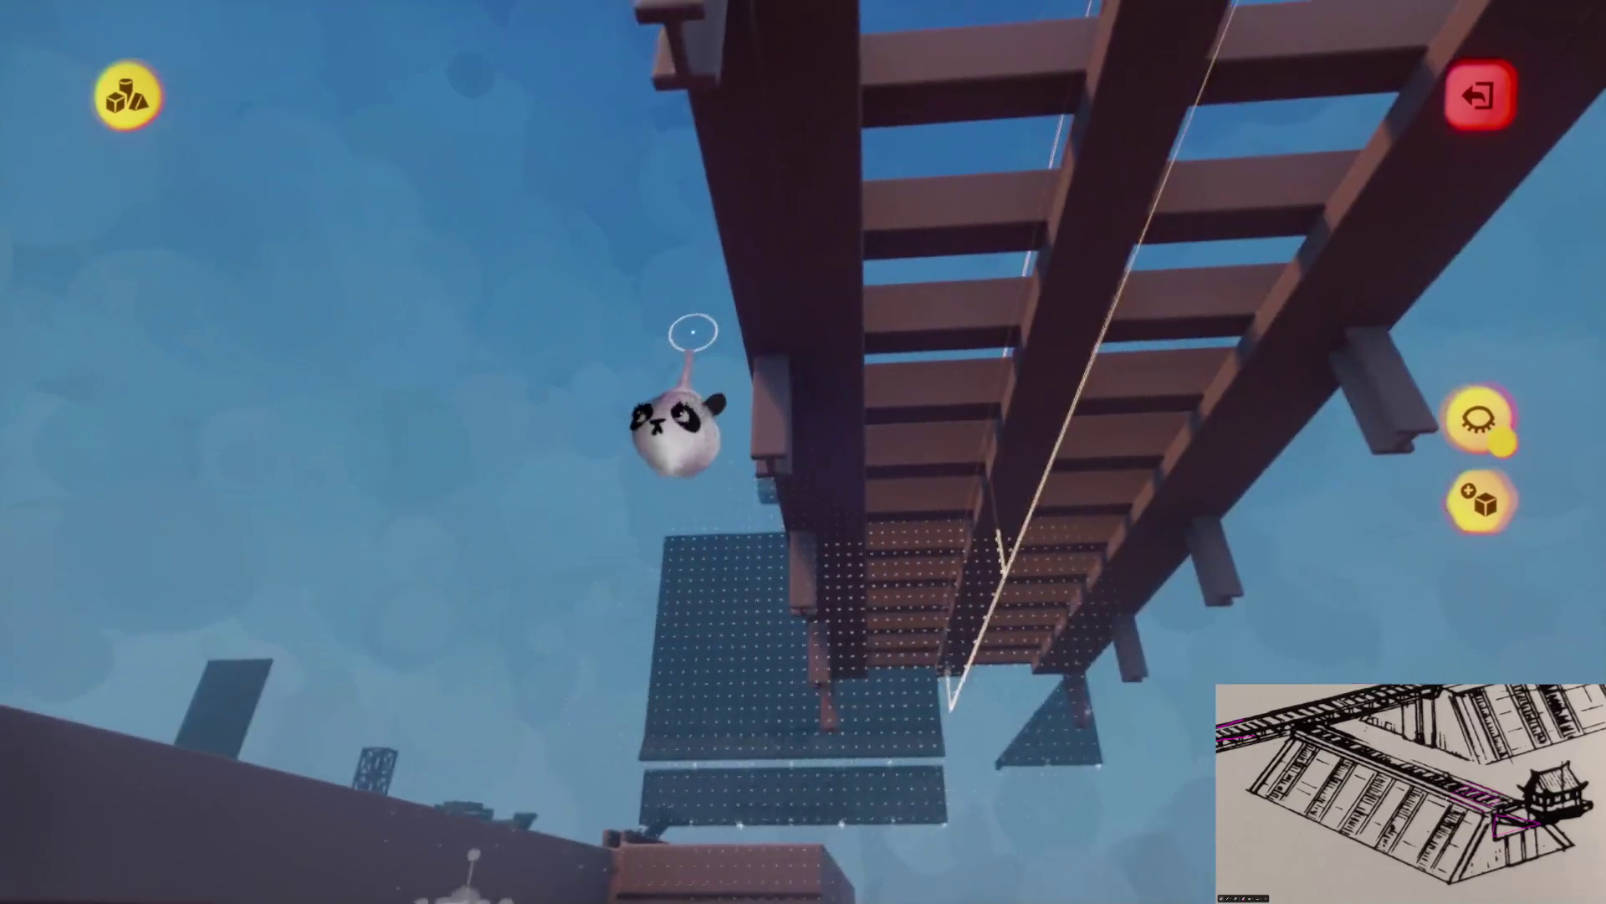
mouse_move(693, 332)
left_mouse_down()
mouse_move(818, 628)
mouse_move(818, 438)
mouse_move(842, 530)
mouse_move(822, 558)
mouse_move(790, 523)
left_mouse_up()
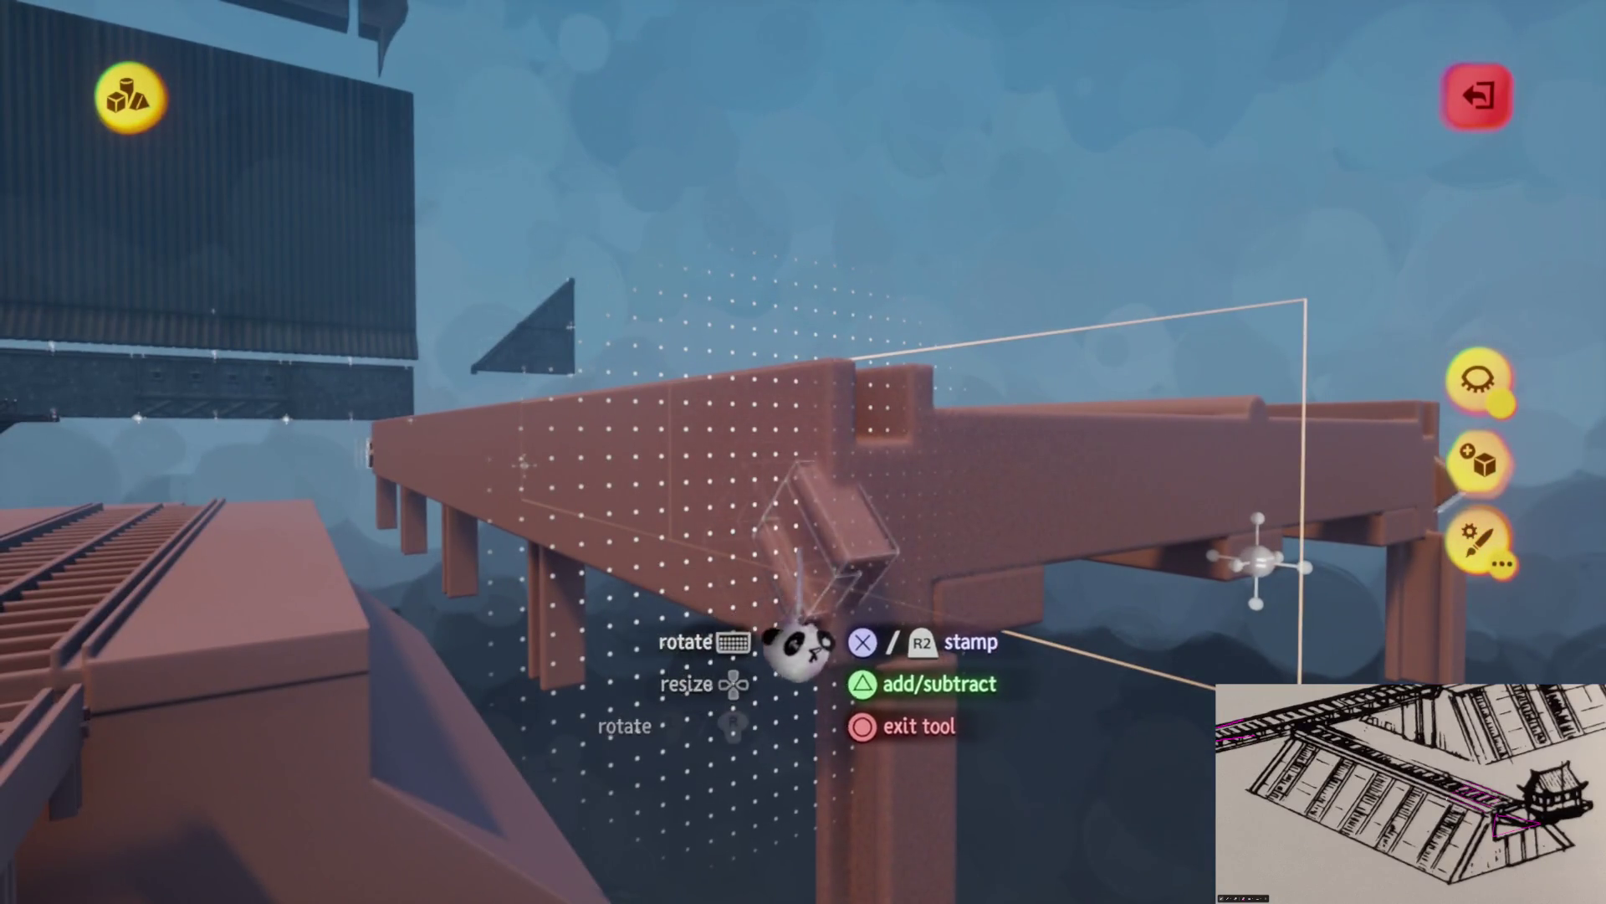
left_click_drag(813, 662, 792, 758)
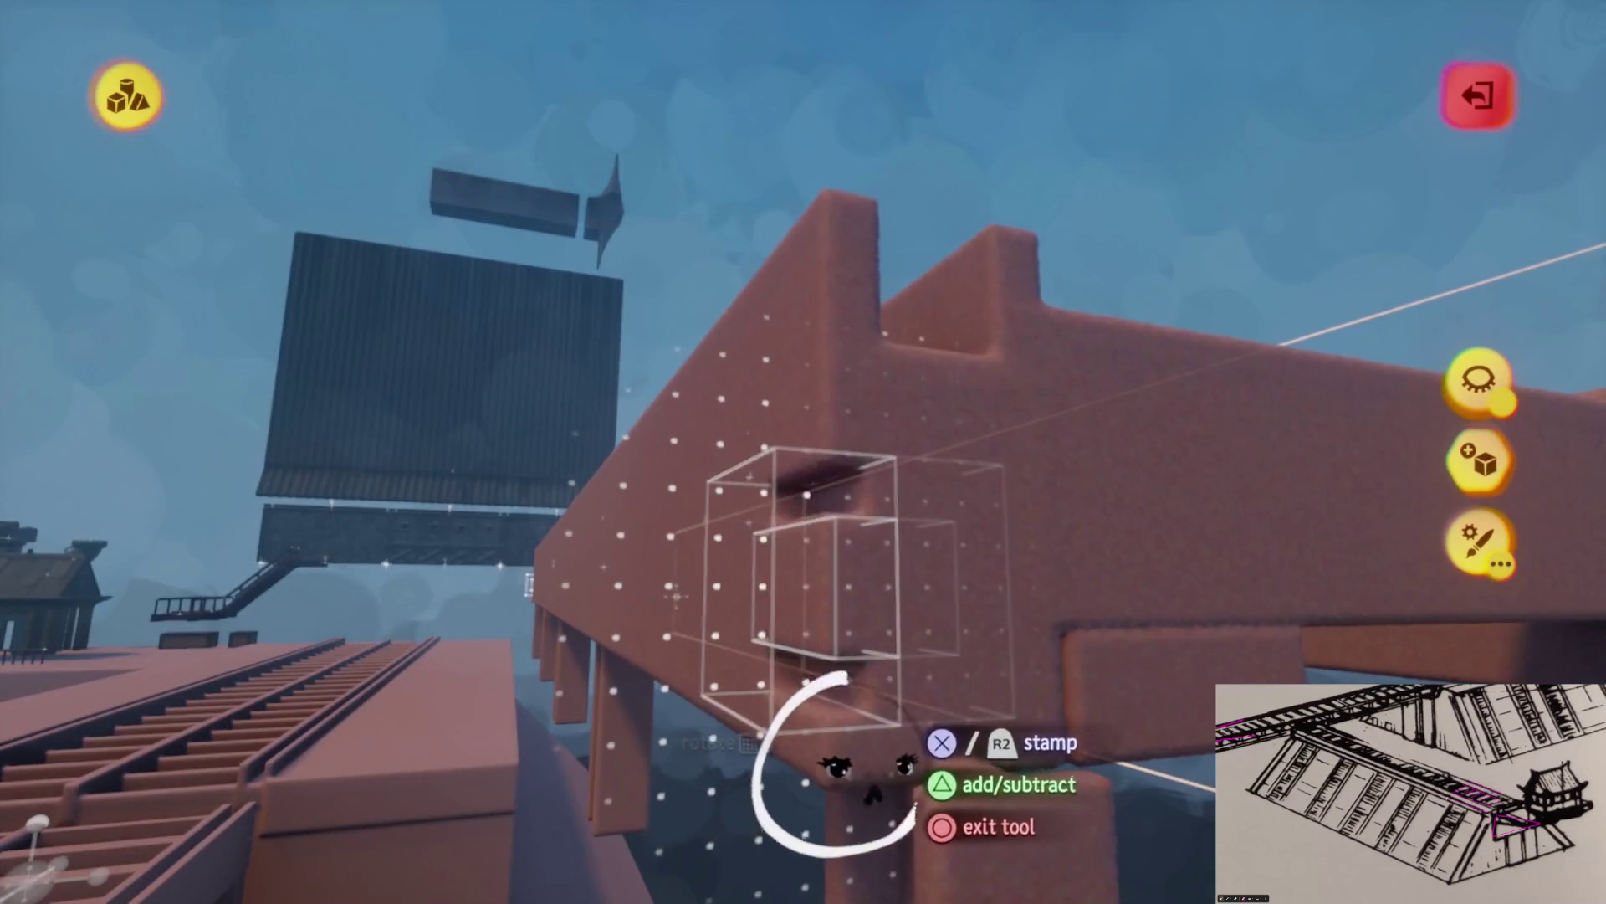
mouse_move(900, 744)
left_mouse_down()
mouse_move(861, 763)
mouse_move(924, 720)
mouse_move(879, 736)
mouse_move(940, 664)
mouse_move(920, 711)
mouse_move(912, 656)
left_mouse_up()
key("Escape")
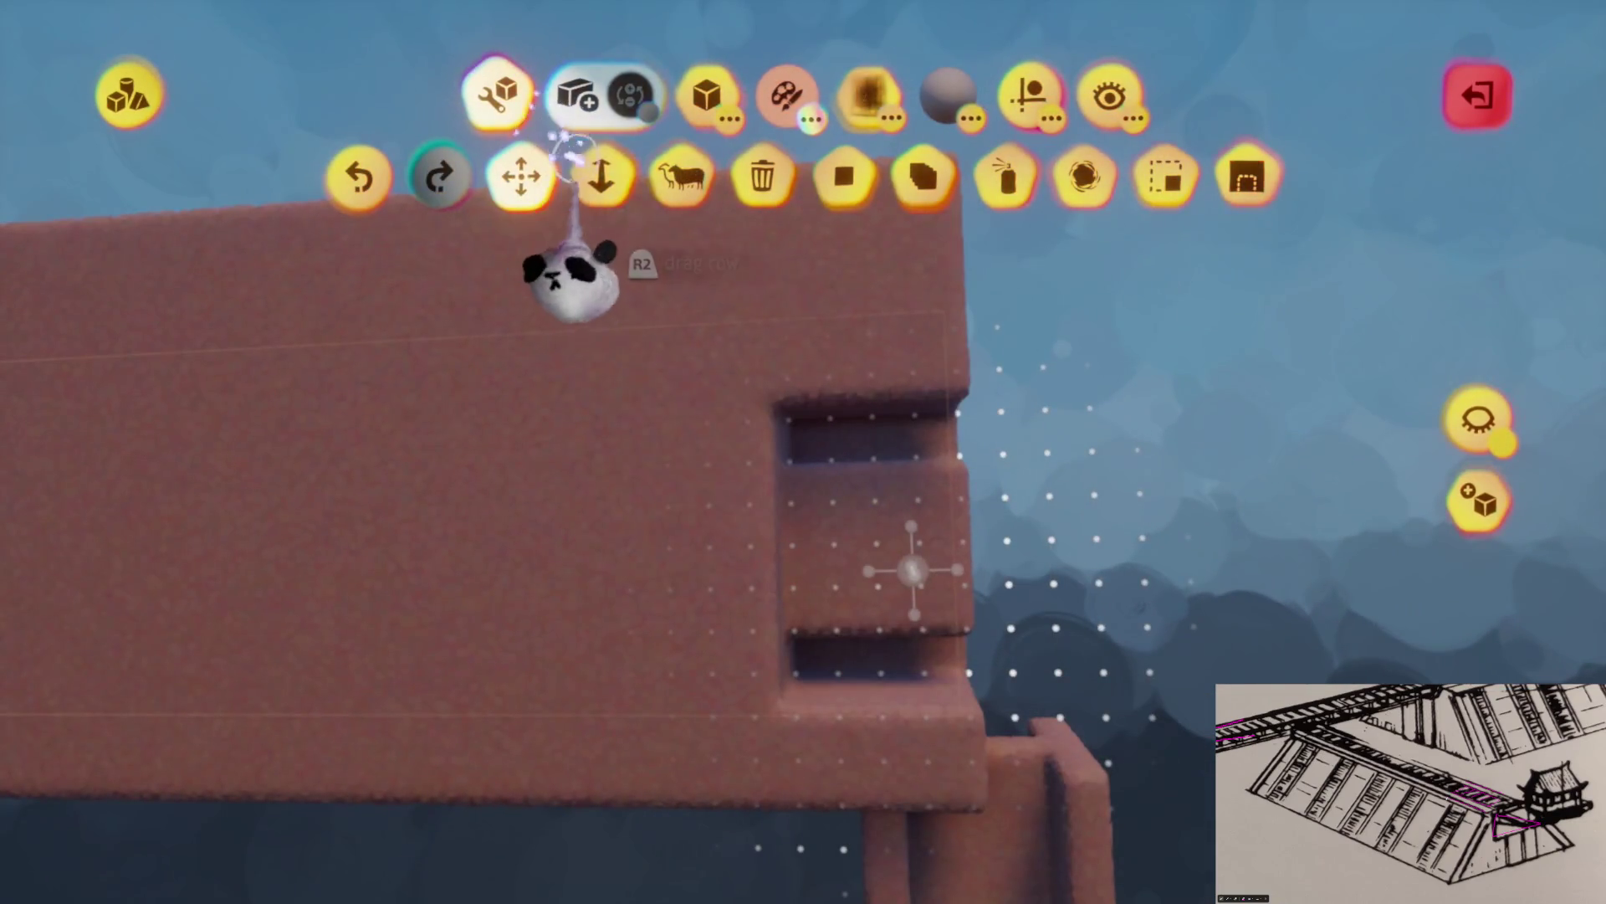
mouse_move(799, 678)
left_mouse_down()
mouse_move(764, 567)
mouse_move(413, 556)
mouse_move(469, 602)
mouse_move(777, 502)
mouse_move(817, 526)
mouse_move(839, 517)
mouse_move(854, 555)
mouse_move(730, 456)
left_mouse_up()
key("Escape")
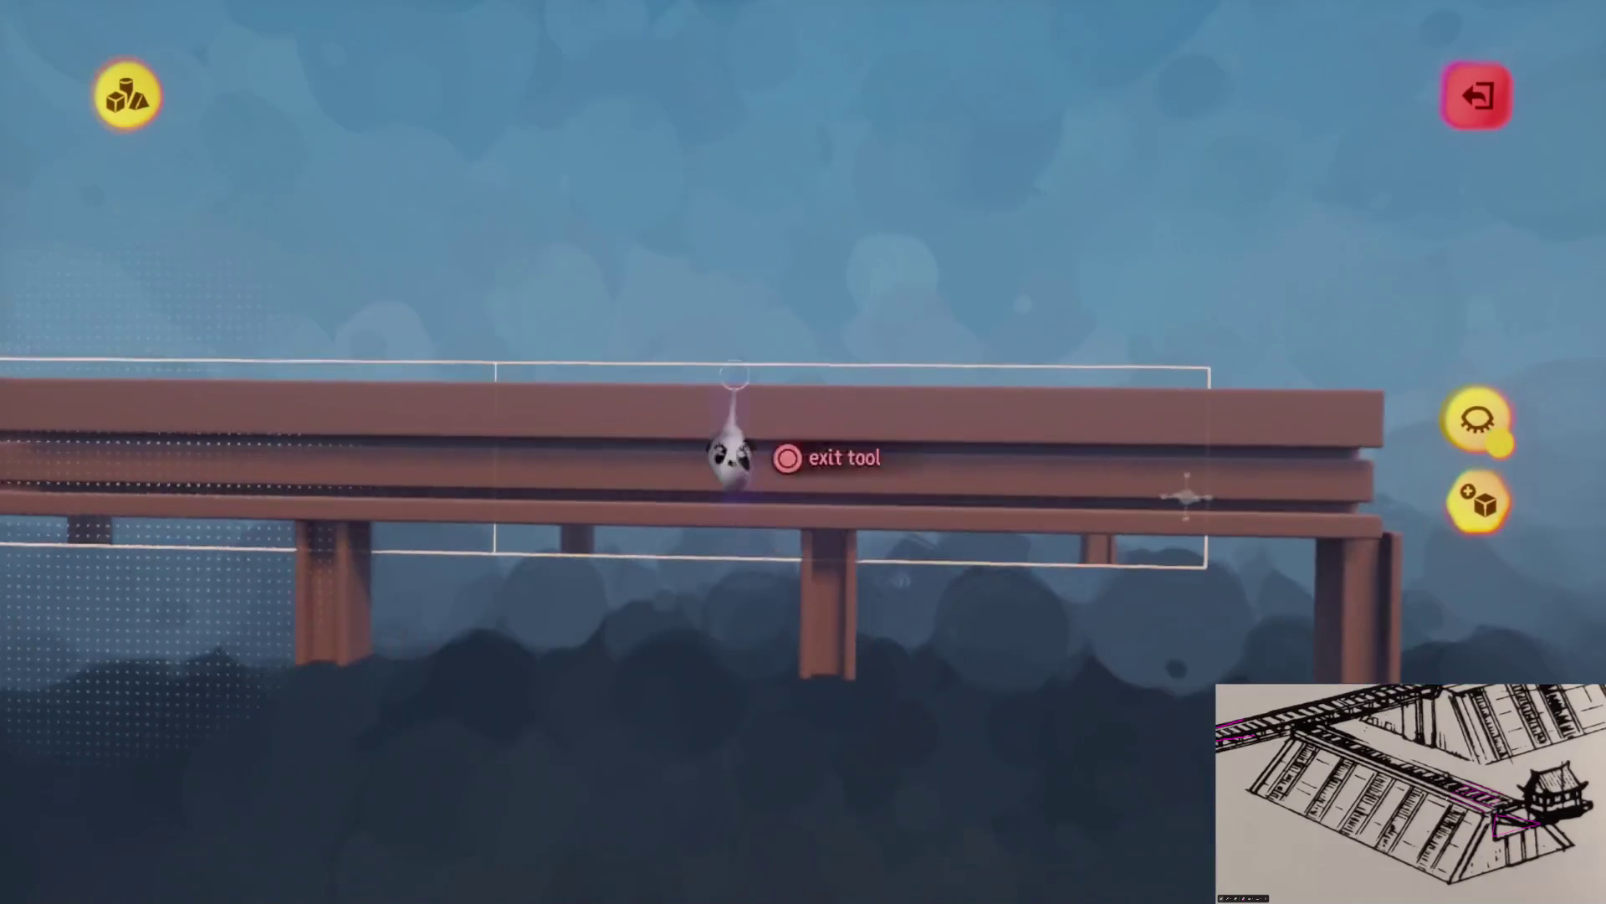
Stamp a cube at the post's foot and resize it into a wide flanged base
key("Escape")
left_click(860, 610)
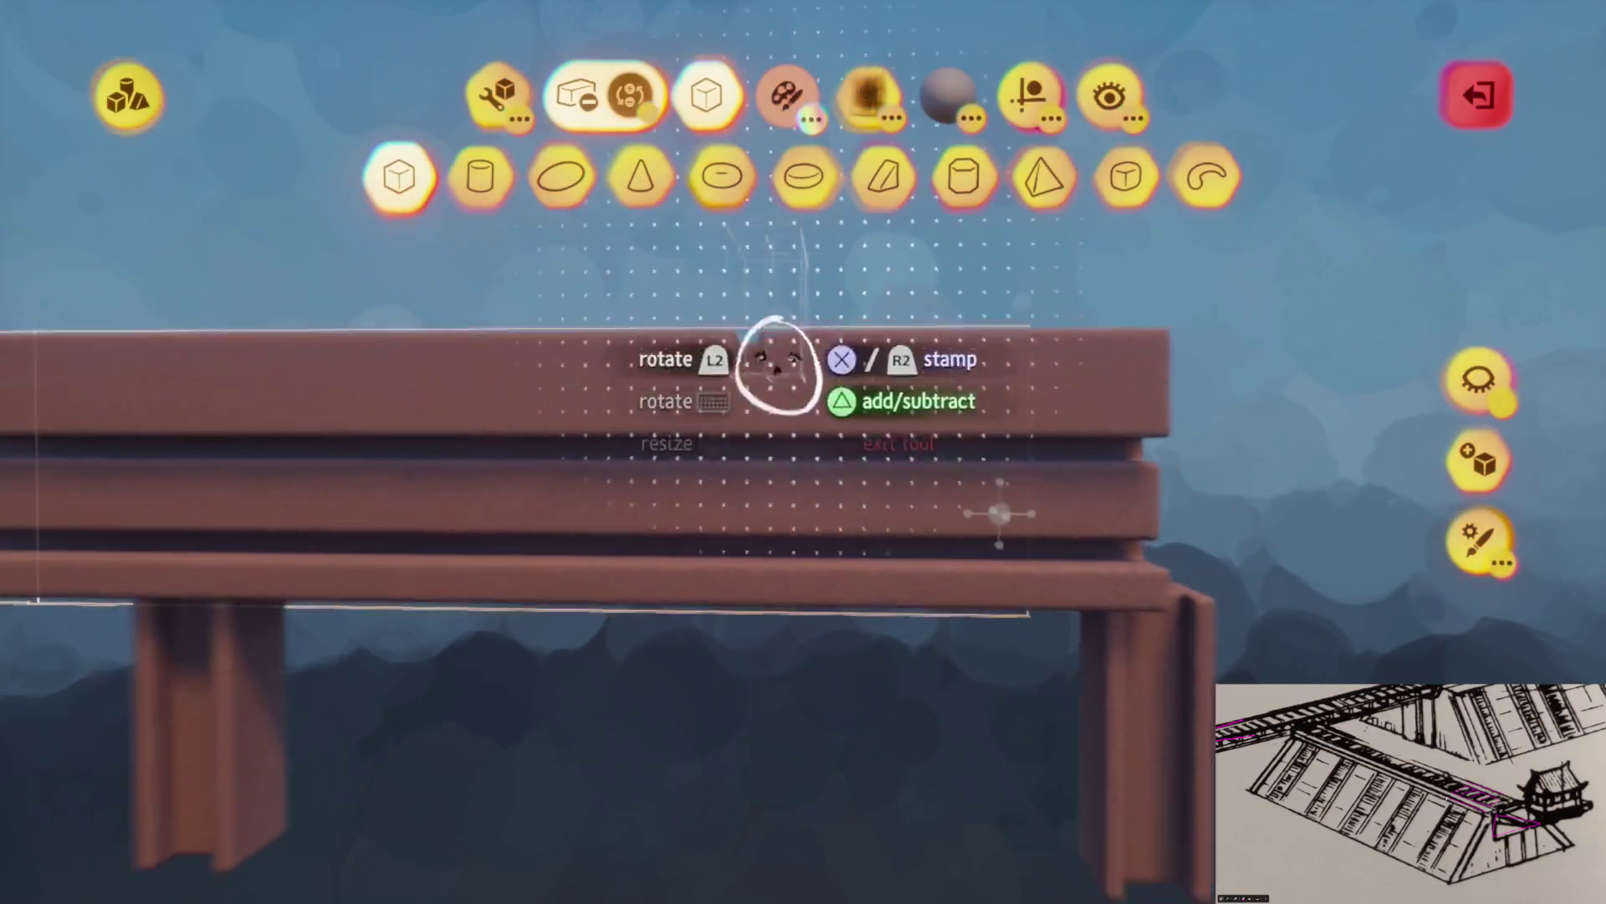
key("Escape")
mouse_move(860, 610)
left_mouse_down()
mouse_move(862, 586)
mouse_move(870, 602)
left_mouse_up()
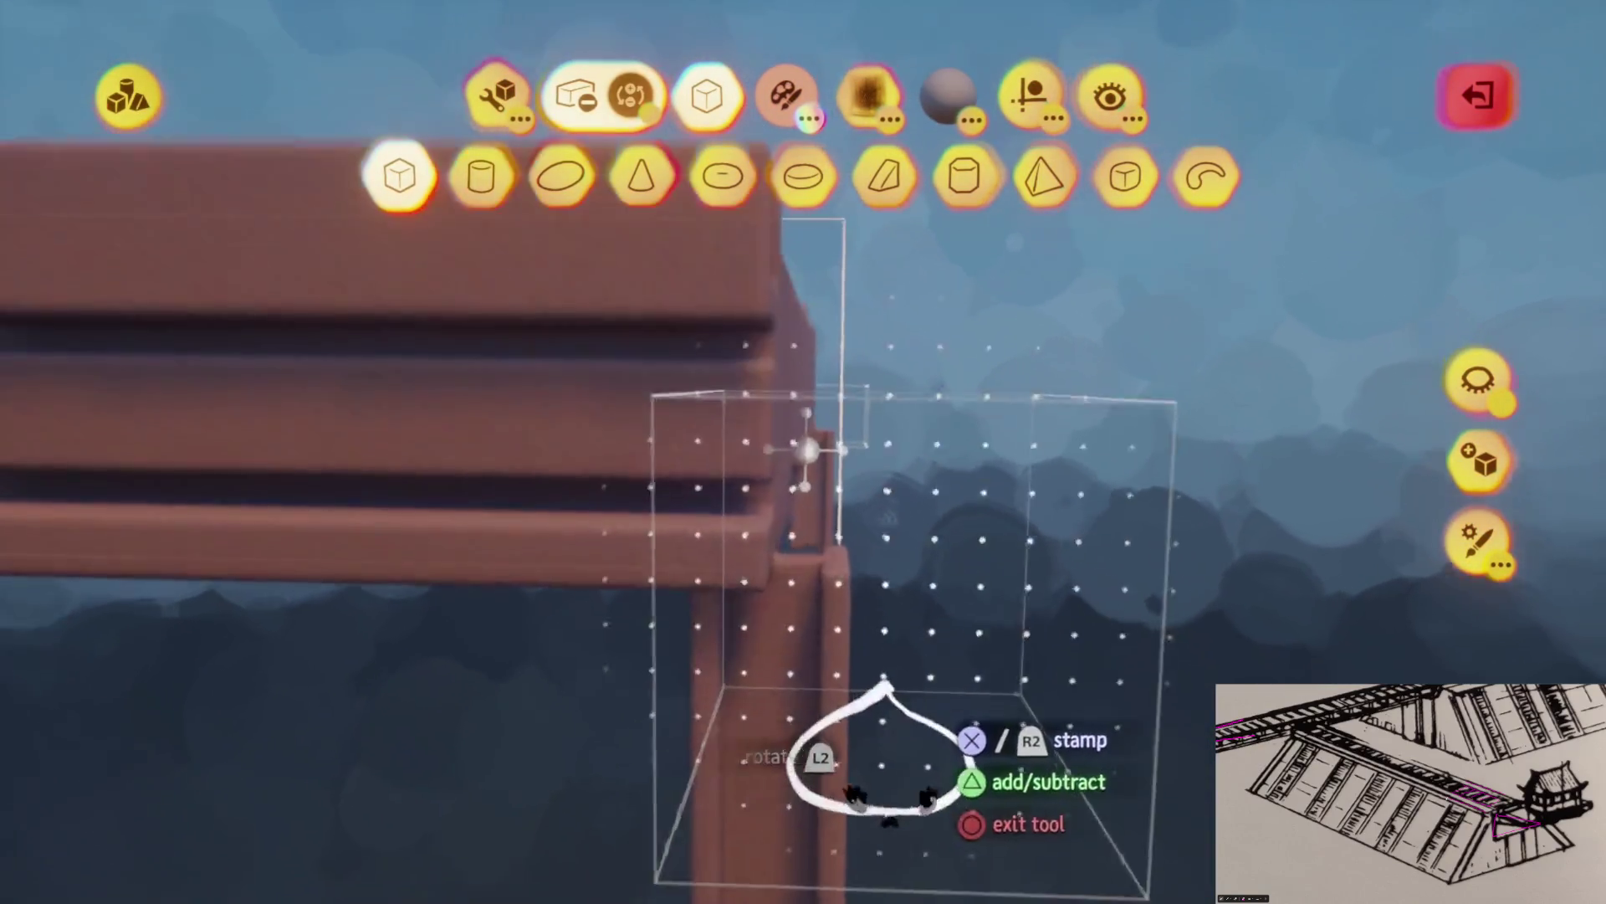
mouse_move(816, 436)
left_mouse_down()
mouse_move(875, 545)
mouse_move(816, 552)
left_mouse_up()
left_click_drag(831, 749, 681, 484)
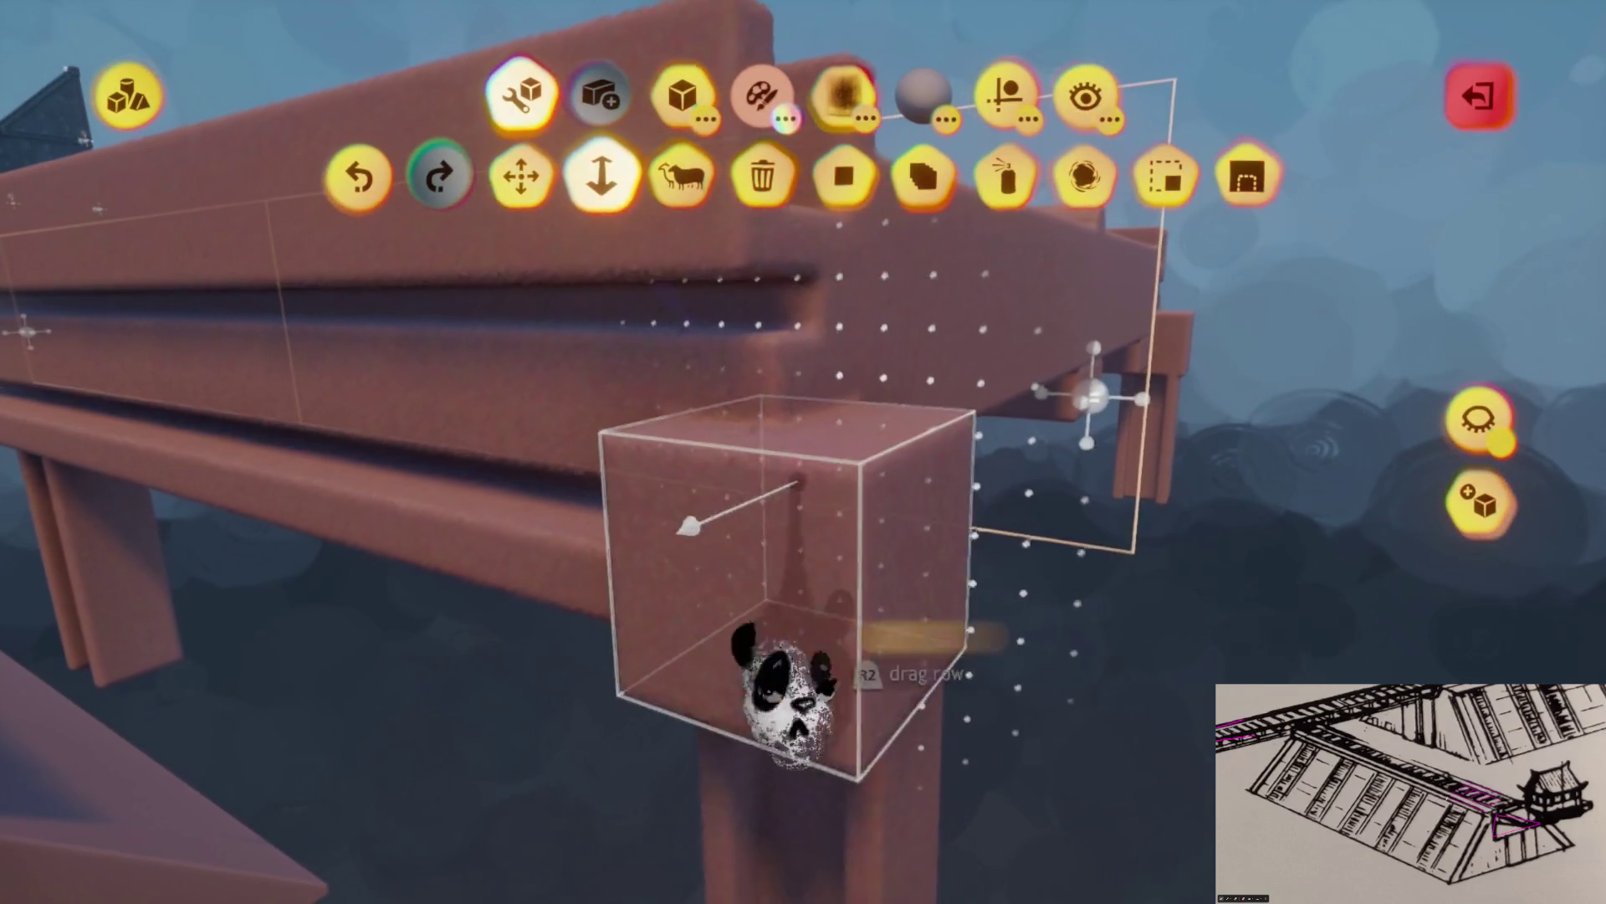
mouse_move(806, 664)
left_mouse_down()
mouse_move(806, 405)
mouse_move(828, 552)
mouse_move(850, 372)
mouse_move(843, 521)
mouse_move(861, 556)
mouse_move(835, 556)
mouse_move(742, 373)
left_mouse_up()
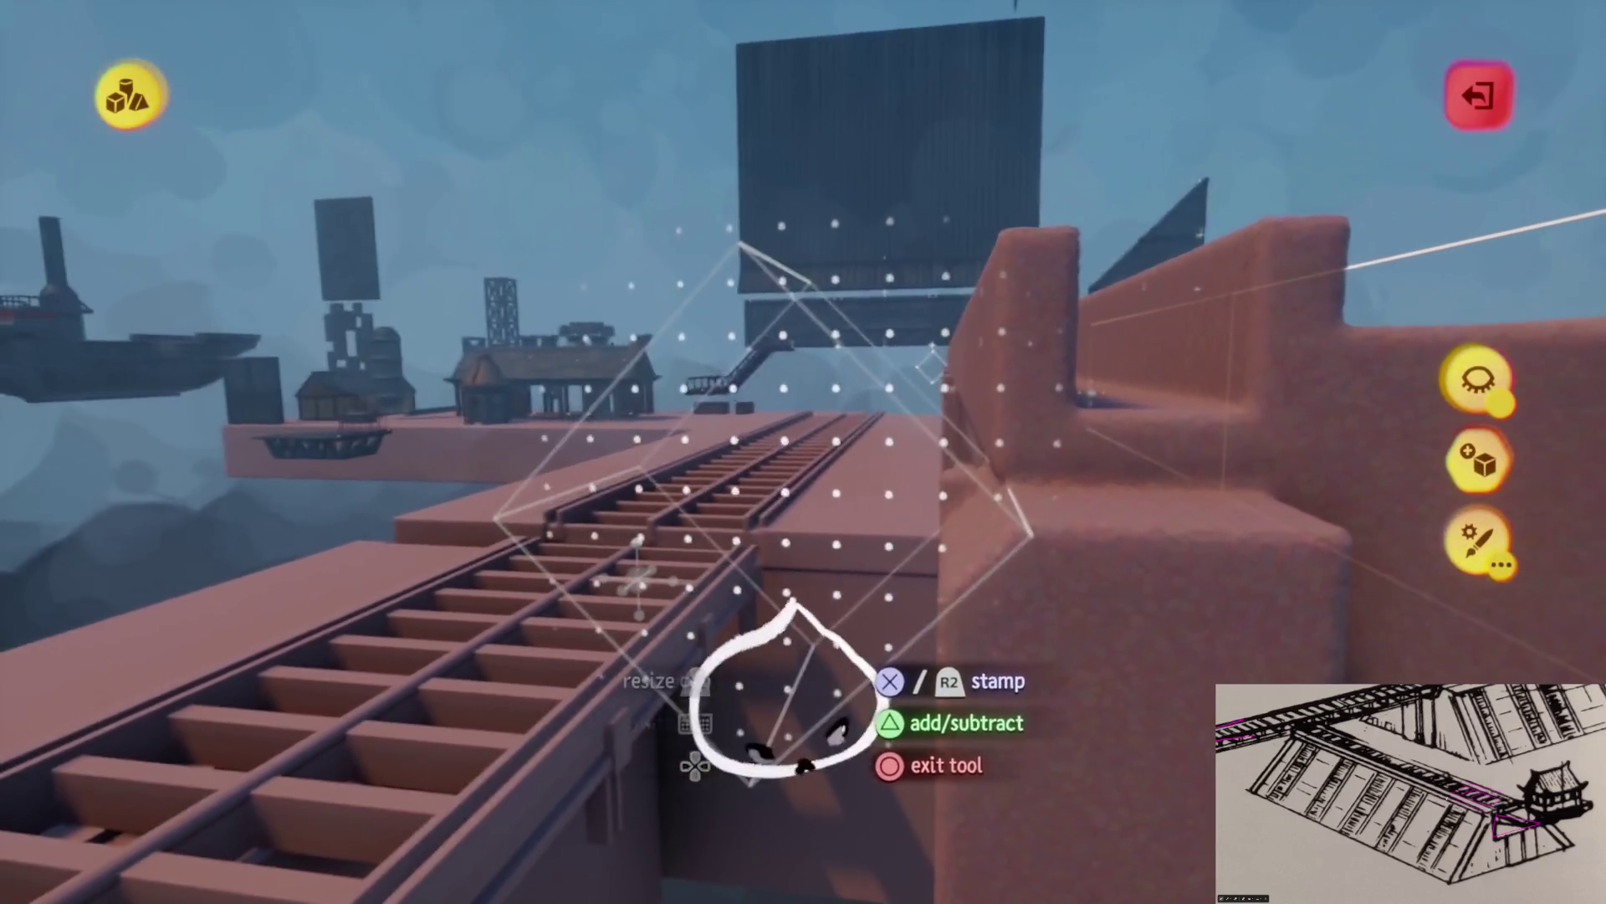
key("Escape")
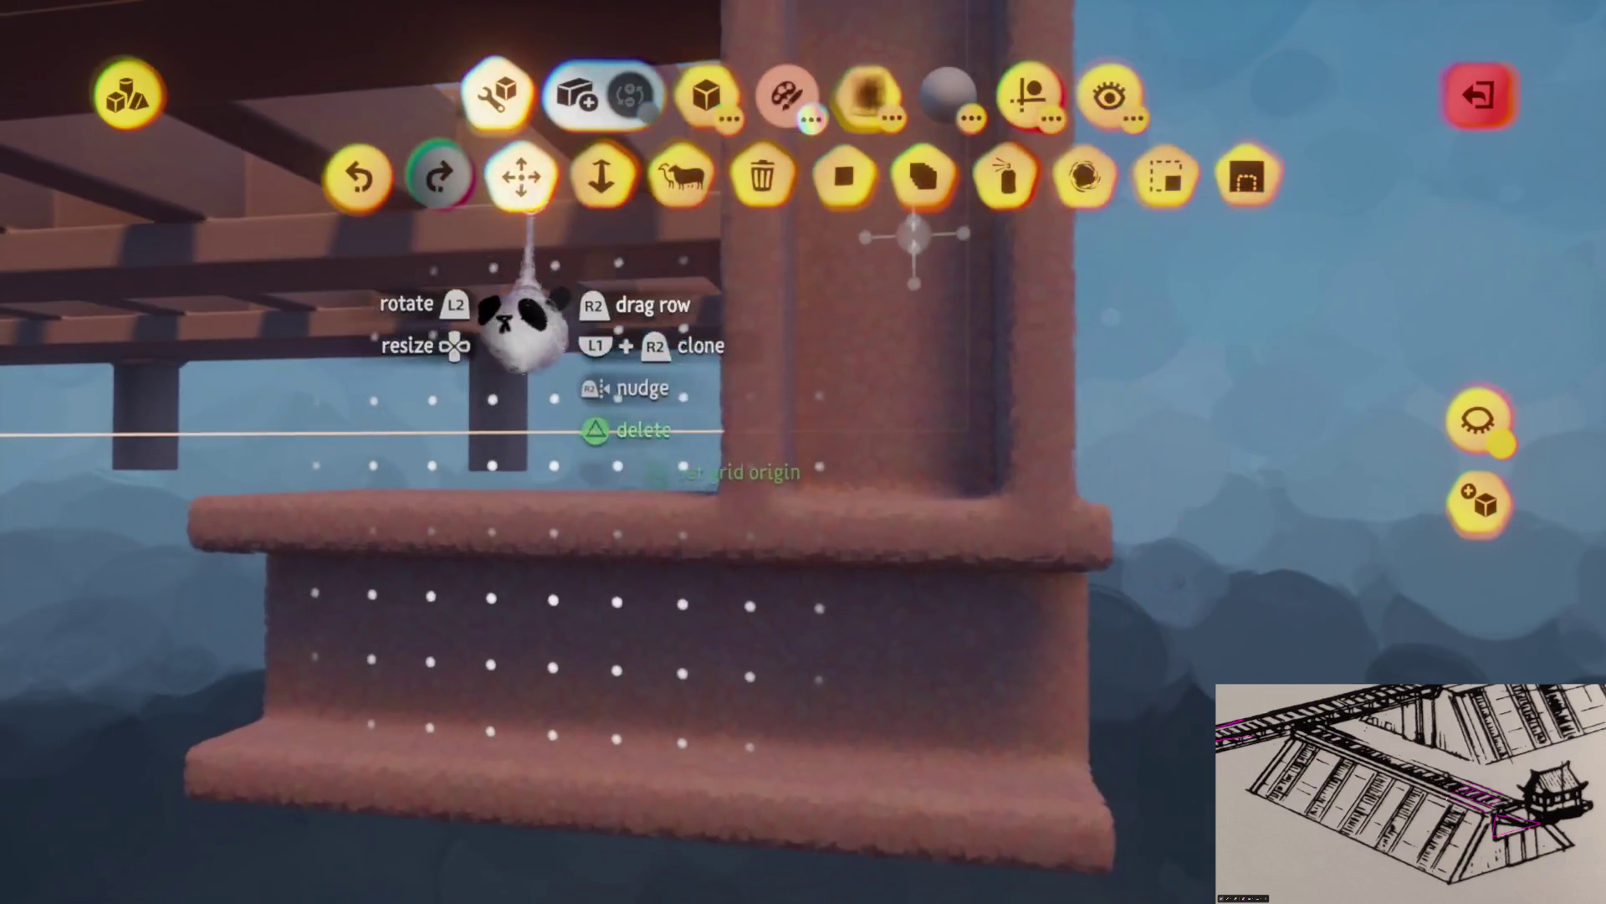
left_click(601, 176)
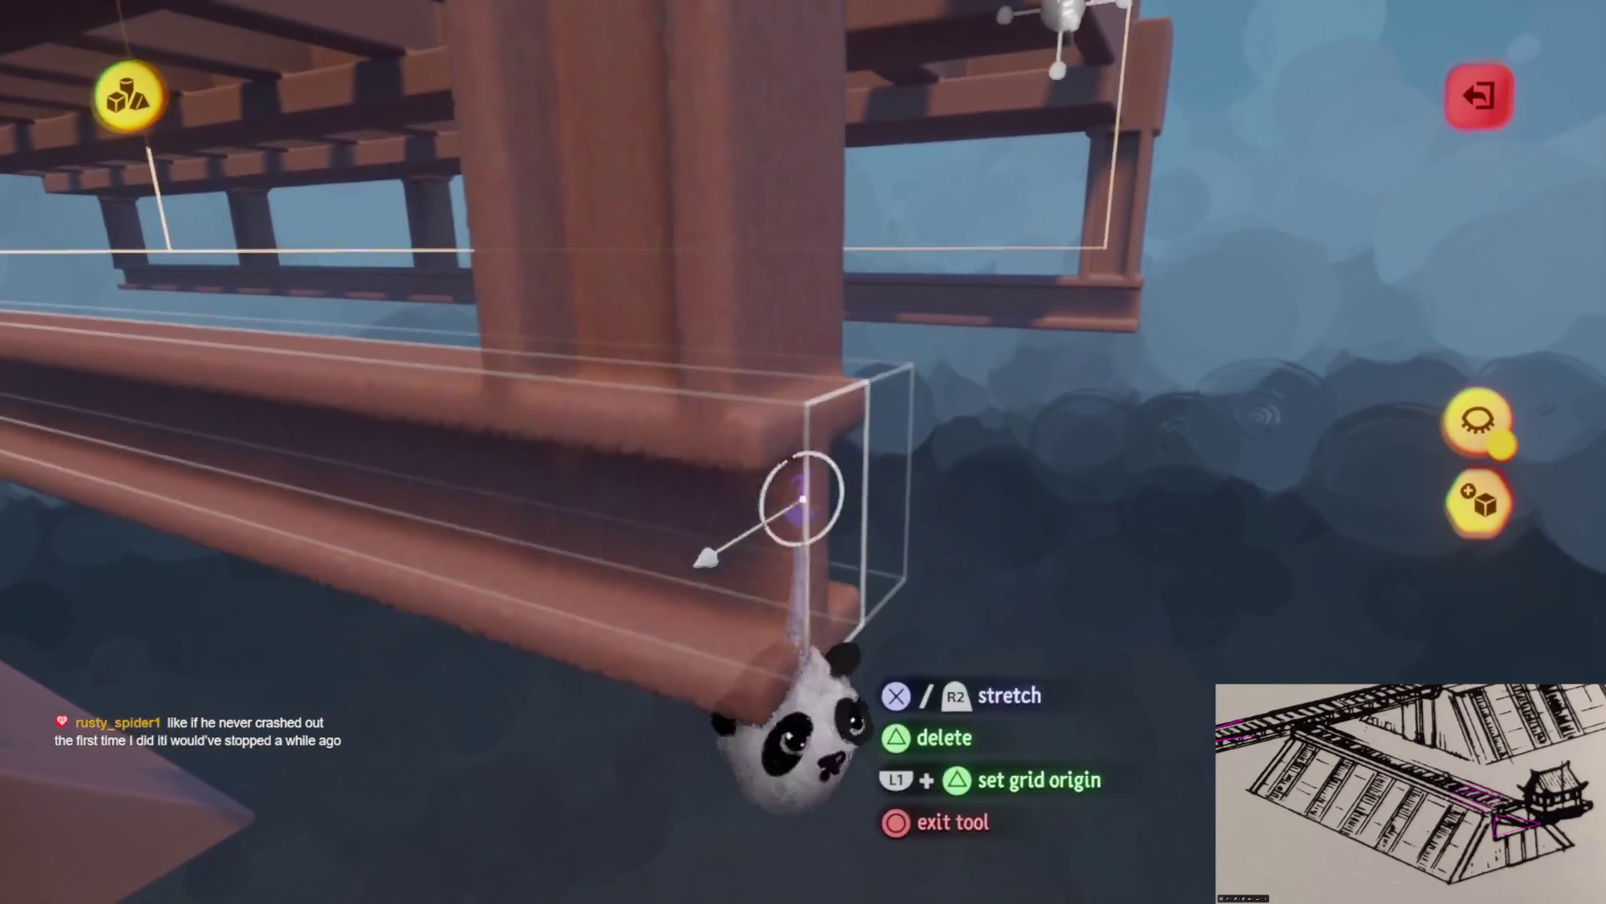
Stretch the railing beam's end outward, then stretch the box face where the post meets the wall
mouse_move(802, 500)
left_mouse_down()
mouse_move(734, 433)
mouse_move(665, 414)
mouse_move(737, 360)
mouse_move(763, 423)
mouse_move(781, 362)
mouse_move(817, 674)
left_mouse_up()
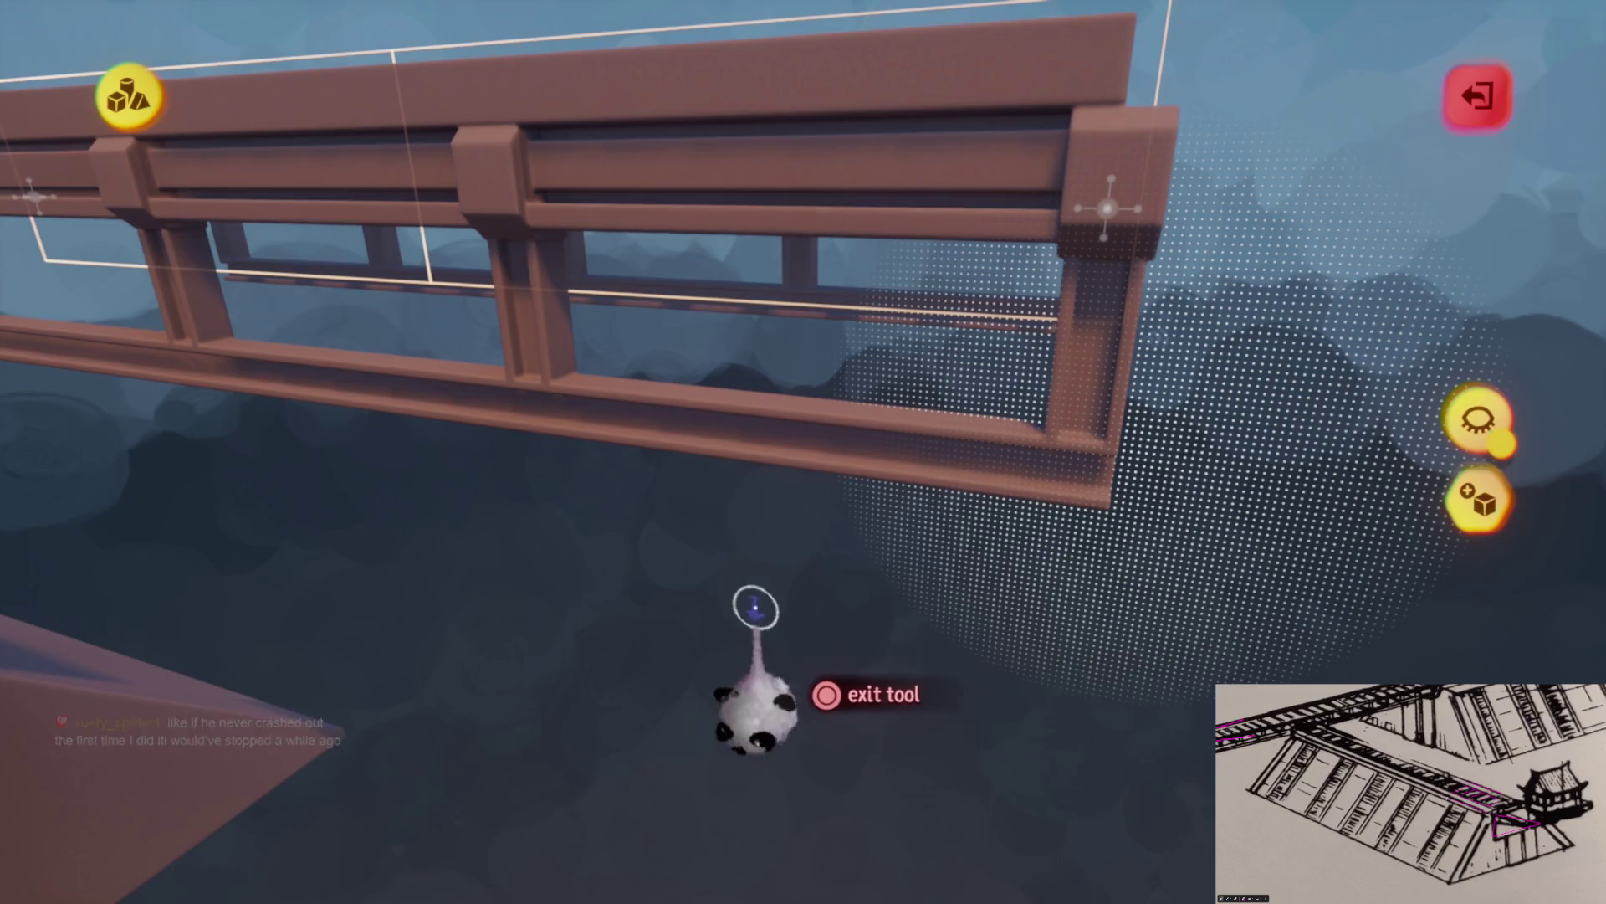
left_click_drag(763, 593, 765, 582)
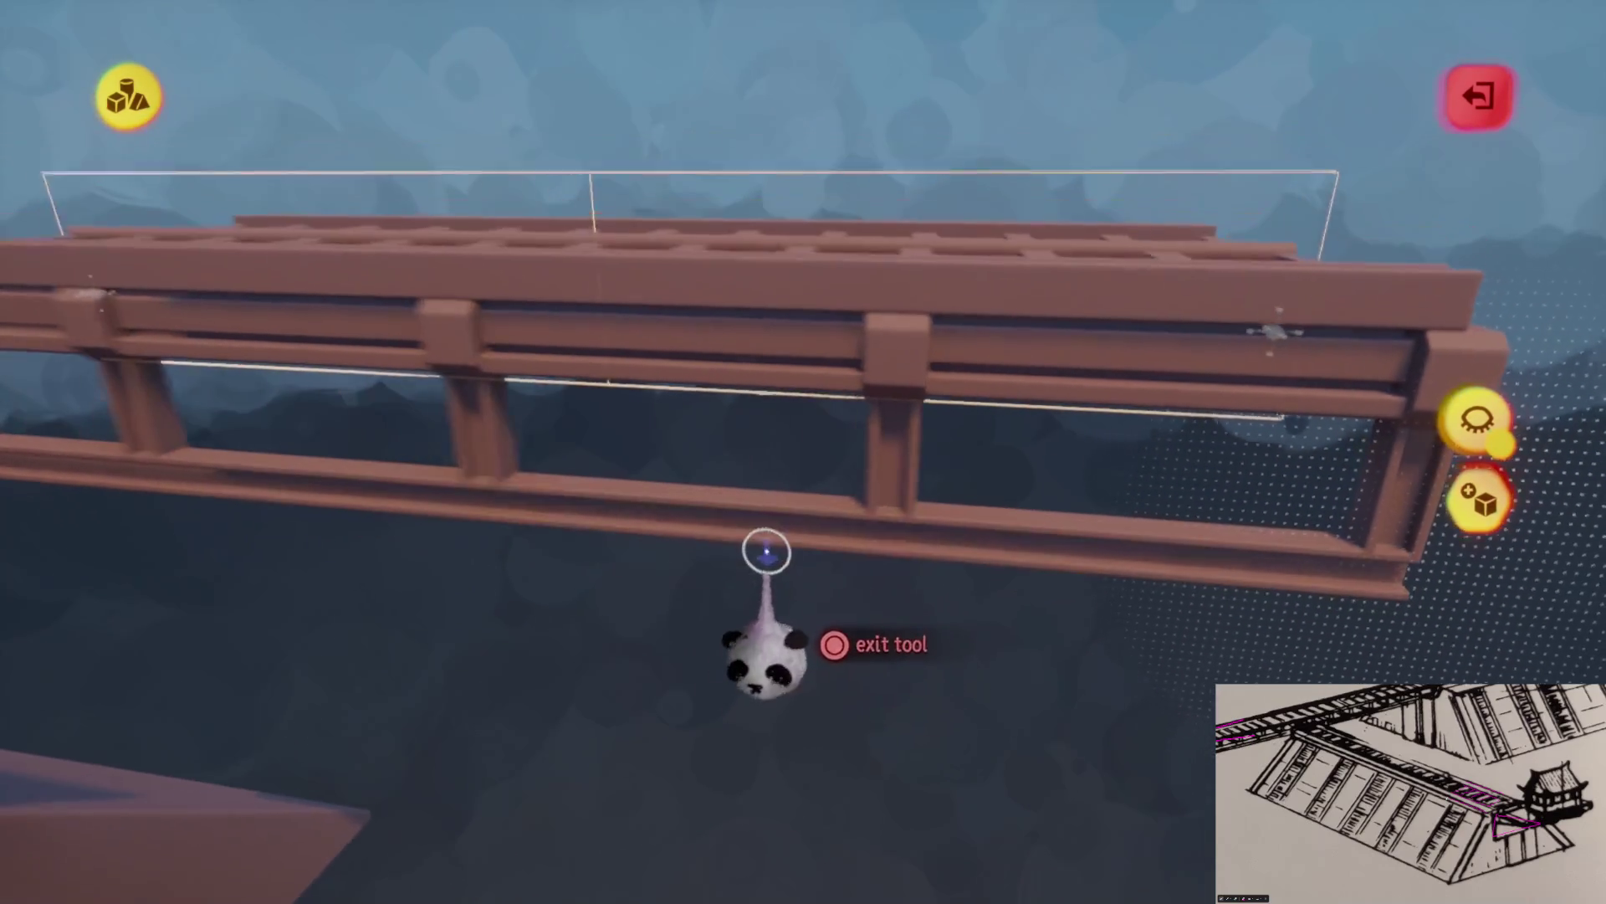
mouse_move(774, 506)
left_mouse_down()
mouse_move(767, 387)
mouse_move(645, 394)
mouse_move(340, 610)
mouse_move(759, 517)
mouse_move(727, 627)
mouse_move(628, 591)
mouse_move(627, 456)
left_mouse_up()
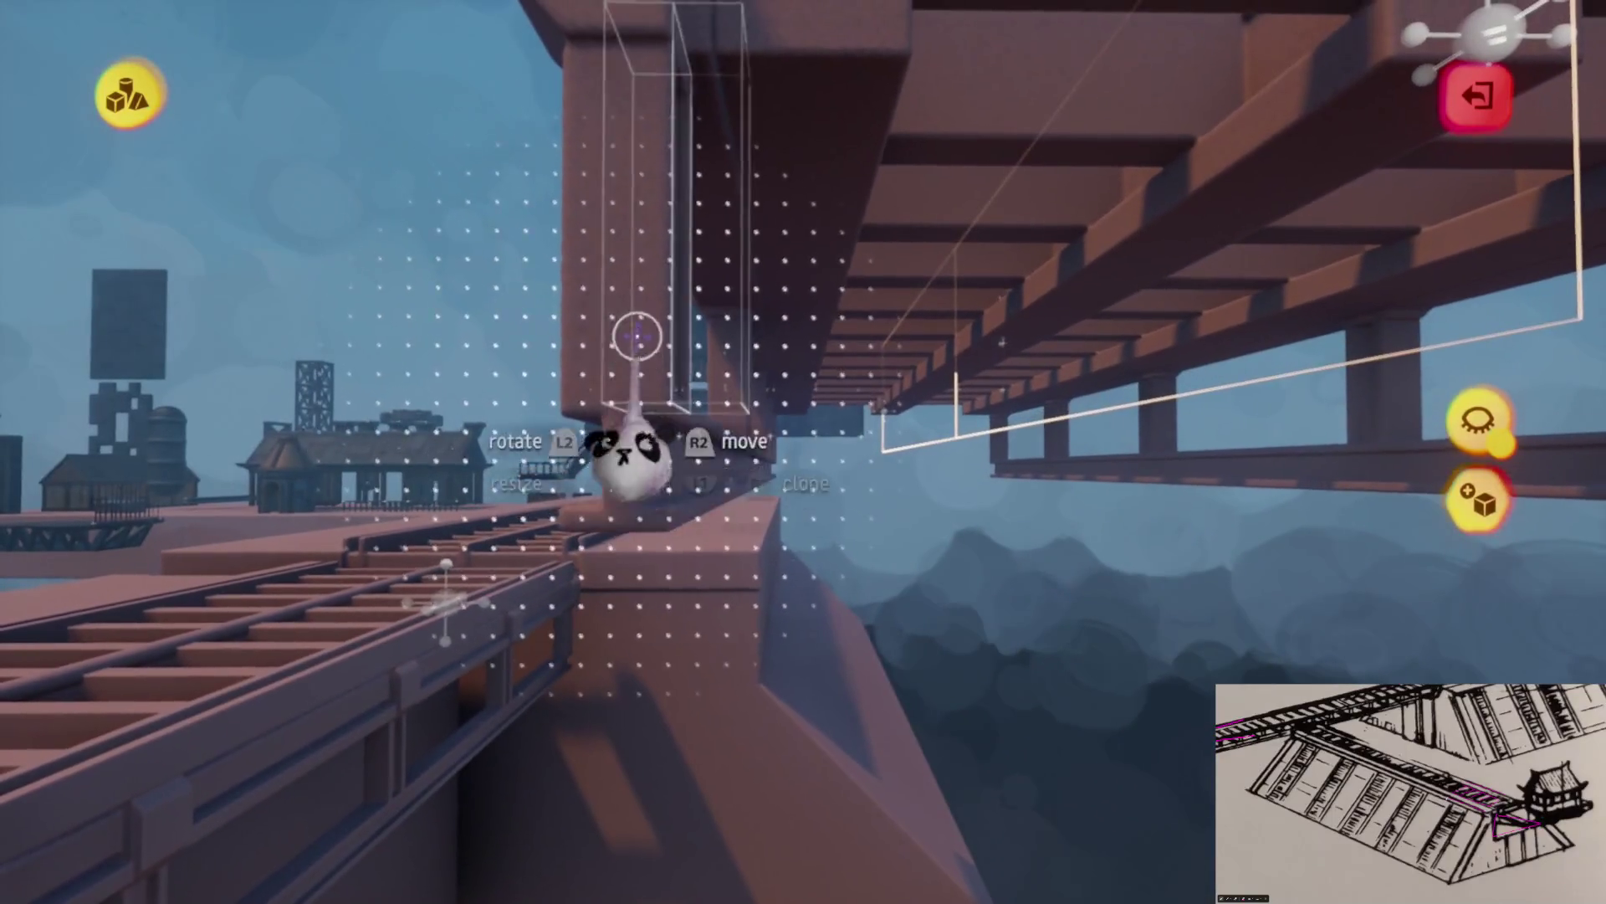
mouse_move(699, 624)
left_mouse_down()
mouse_move(753, 645)
mouse_move(778, 624)
mouse_move(758, 598)
left_mouse_up()
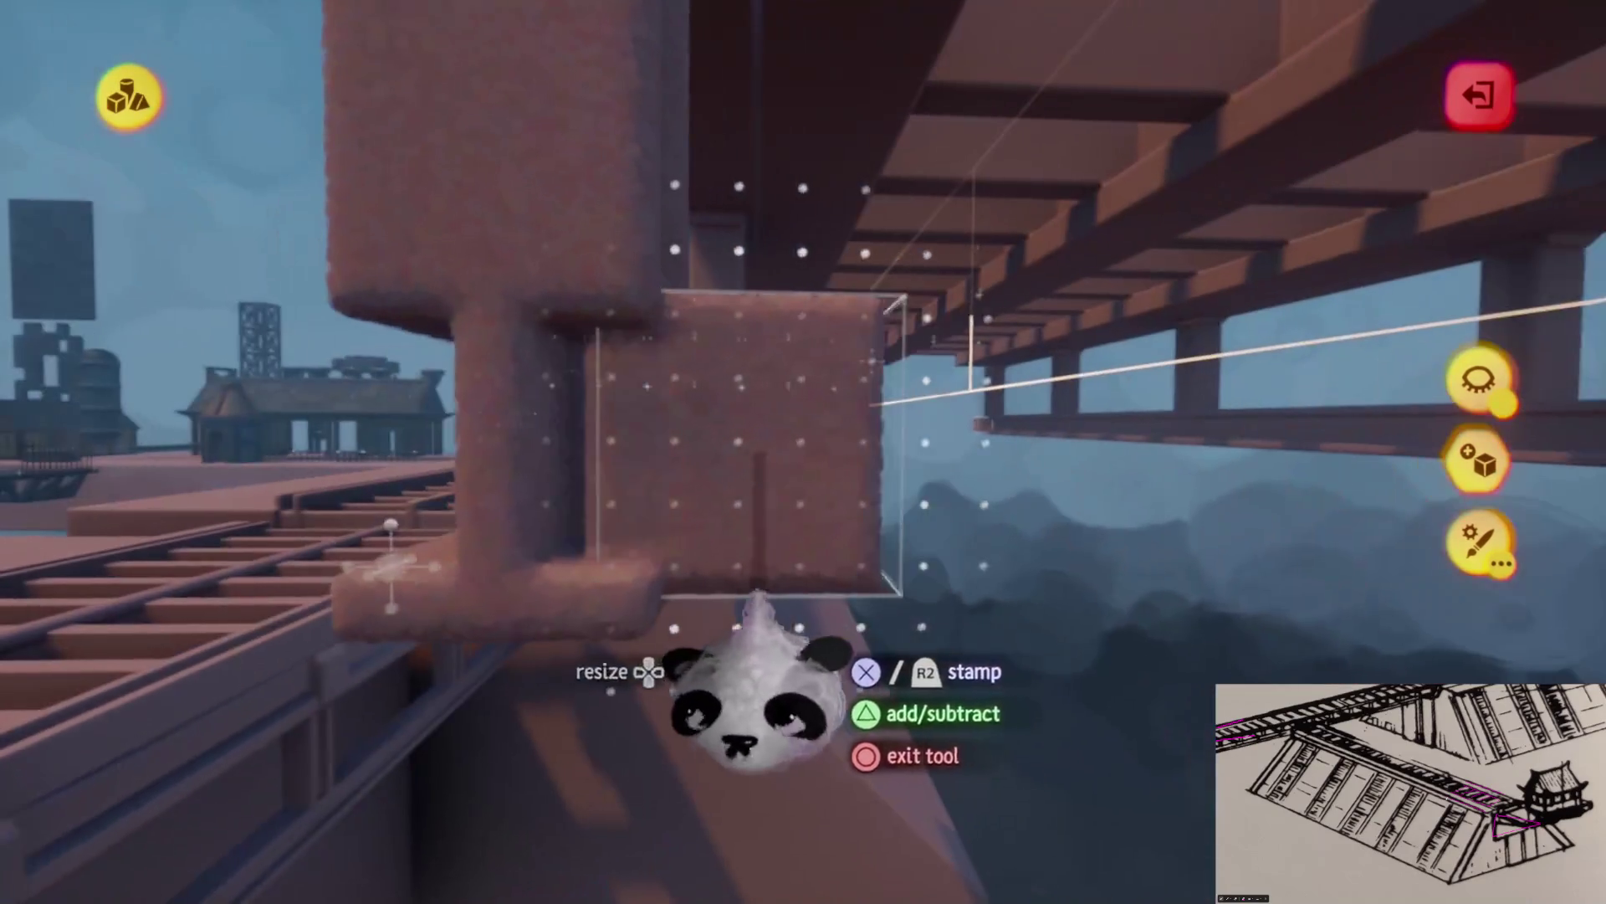
left_click_drag(656, 682, 640, 690)
key("Escape")
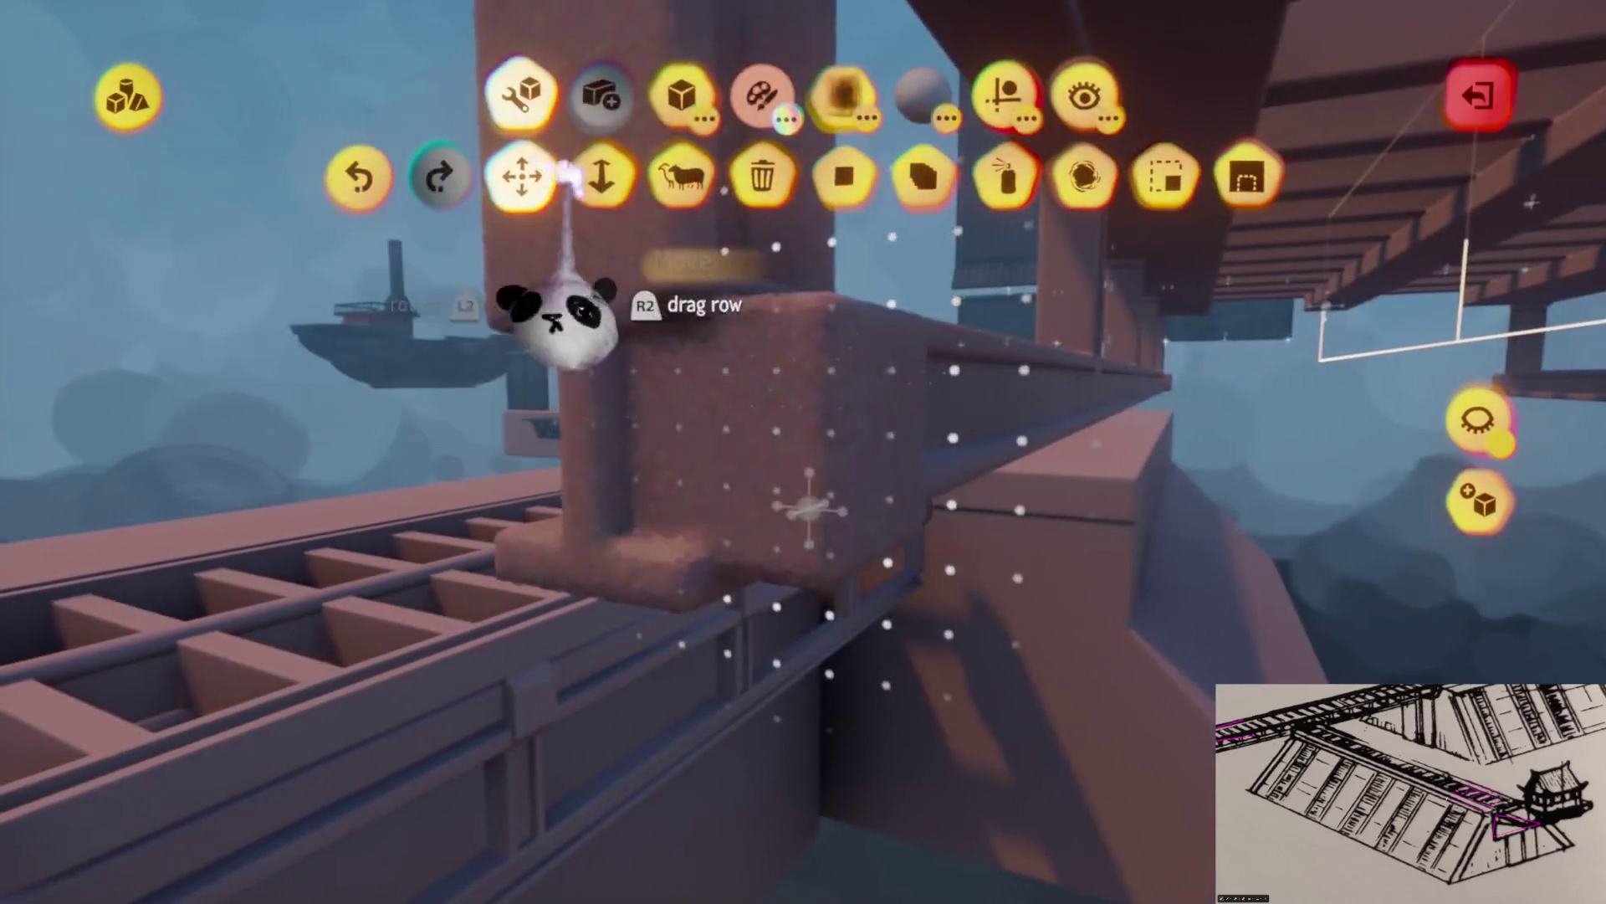
left_click_drag(769, 449, 763, 435)
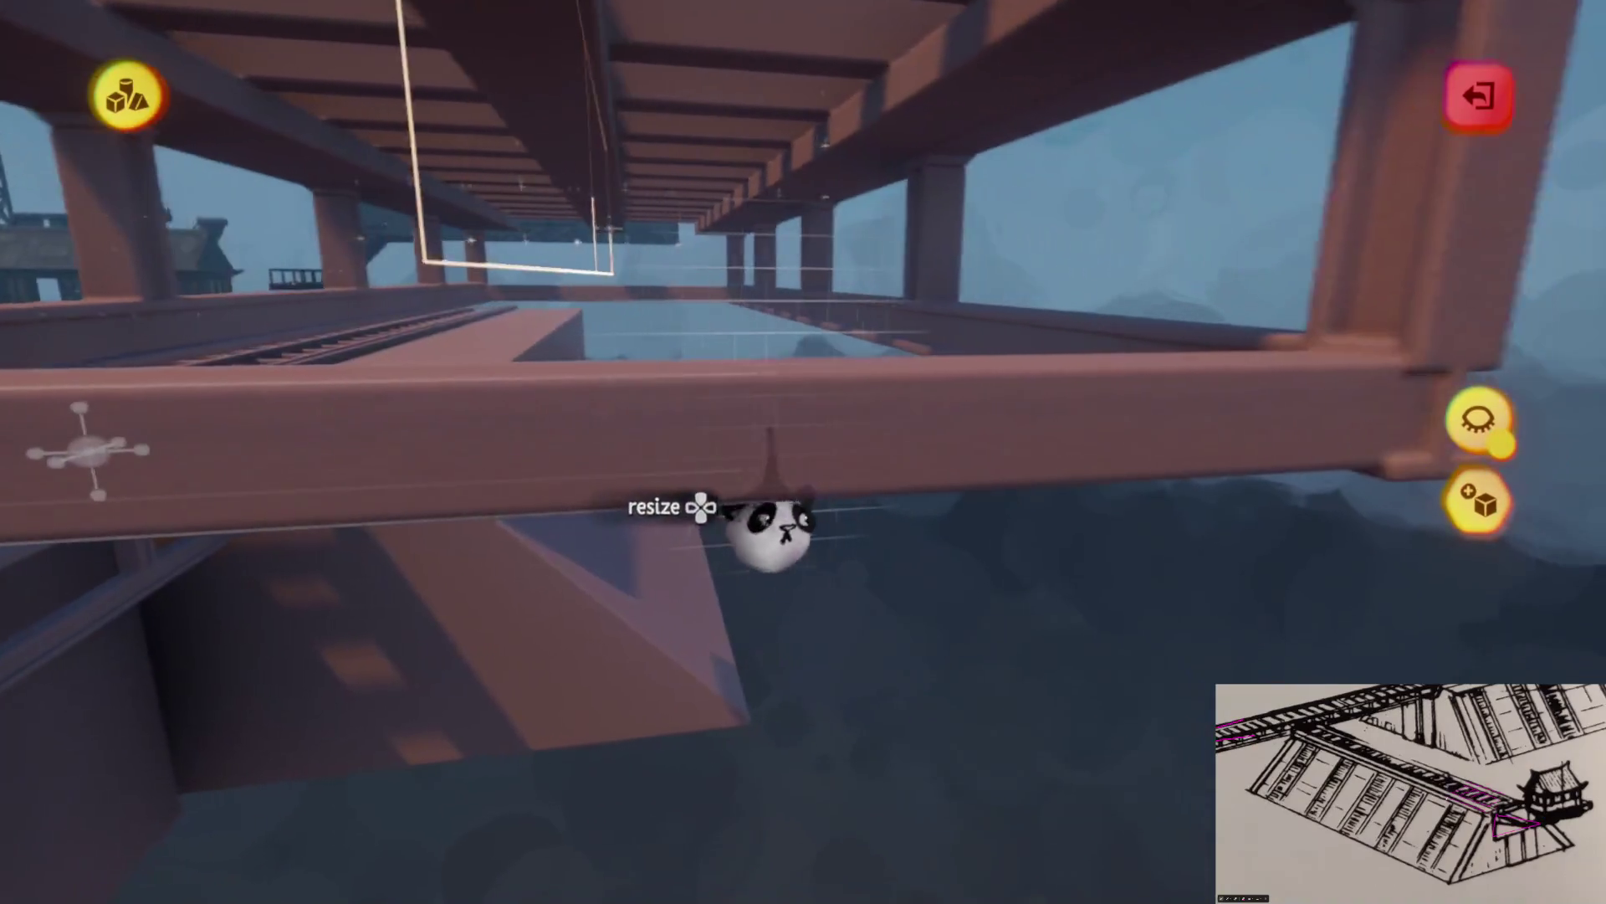
mouse_move(769, 531)
left_mouse_down()
mouse_move(736, 628)
mouse_move(766, 577)
left_mouse_up()
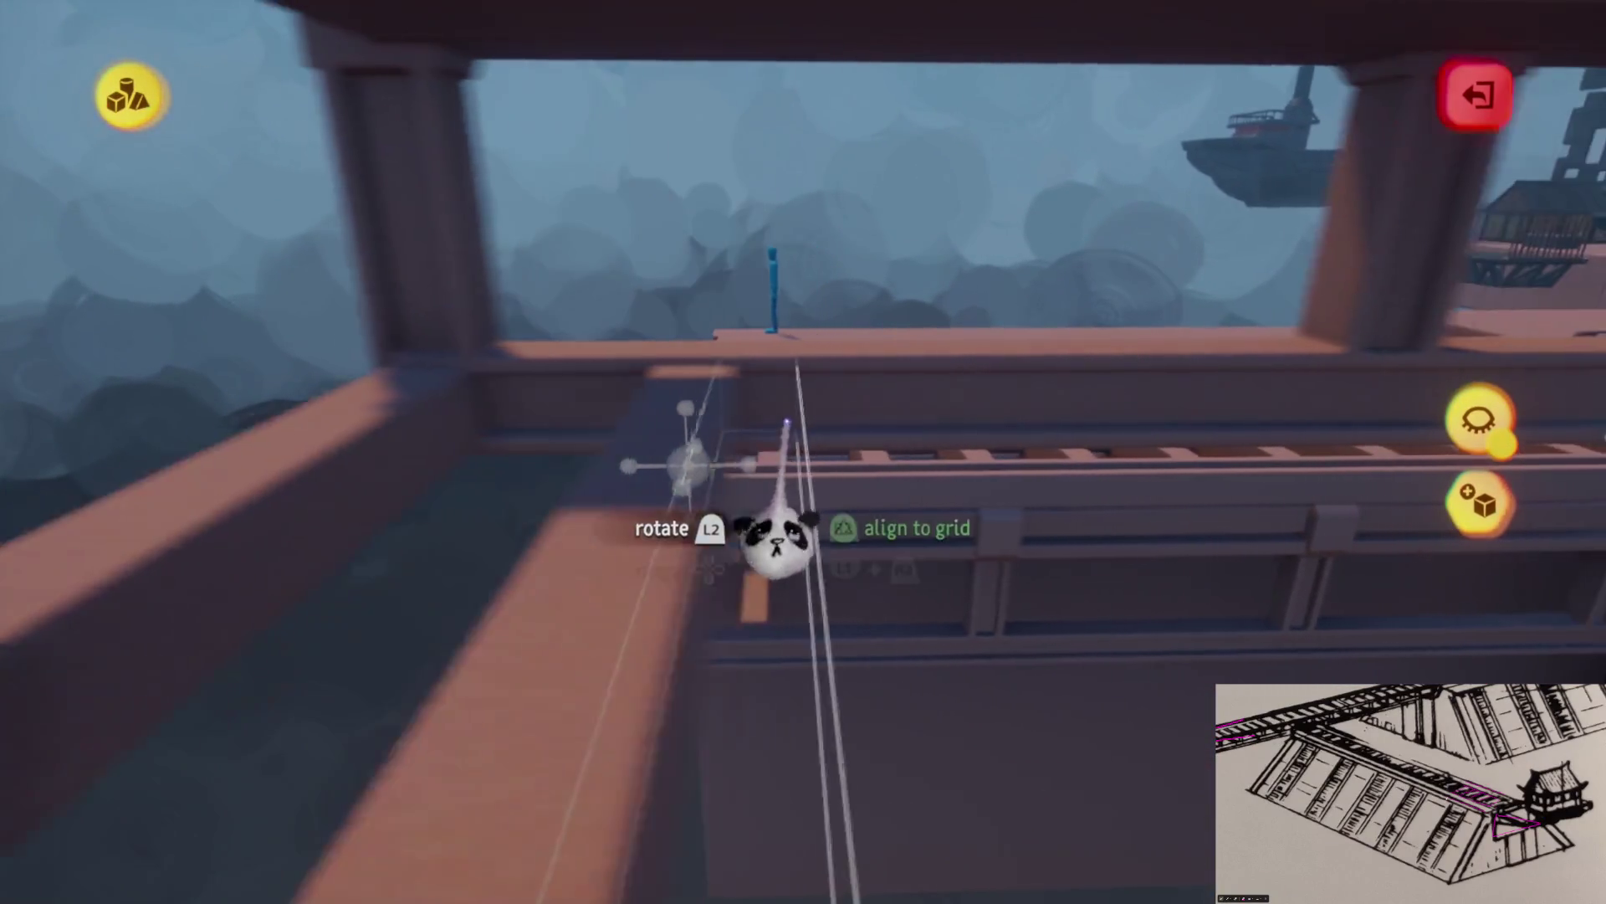